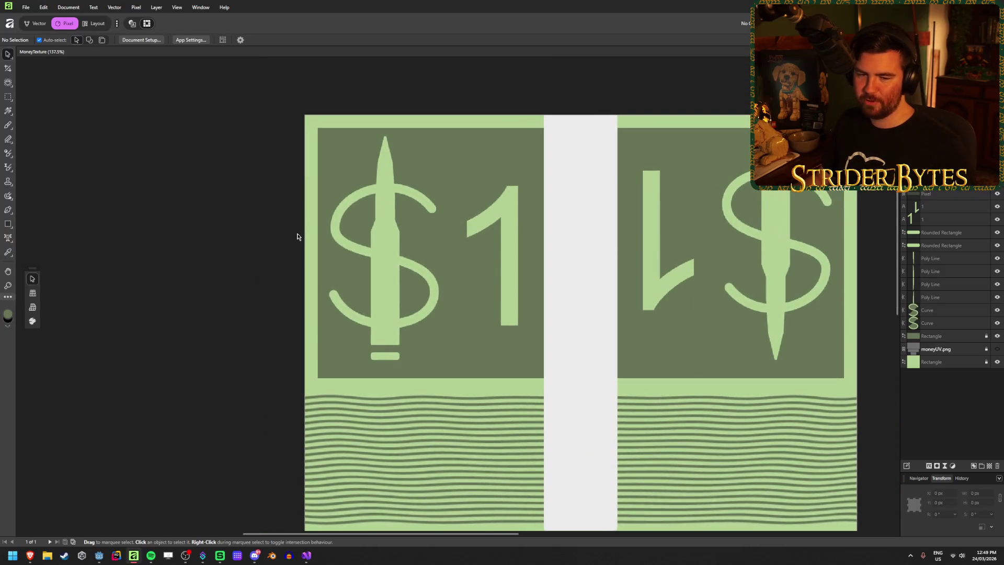
# Switch to the Artistic Text Tool and browse the font families, leaving the font on Arial
pyautogui.scroll(1, 365, 234)
pyautogui.scroll(-1, 365, 234)
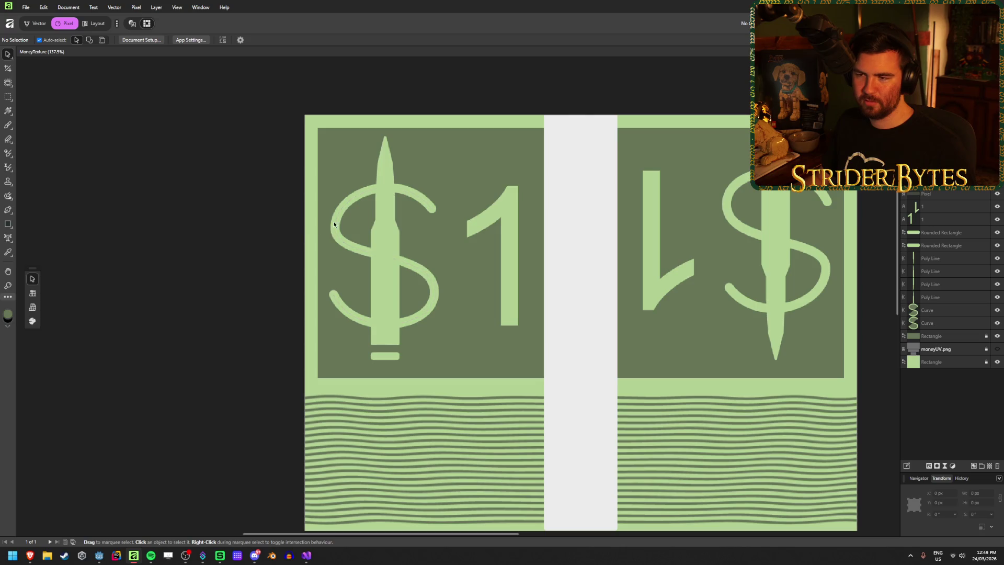
pyautogui.click(8, 238)
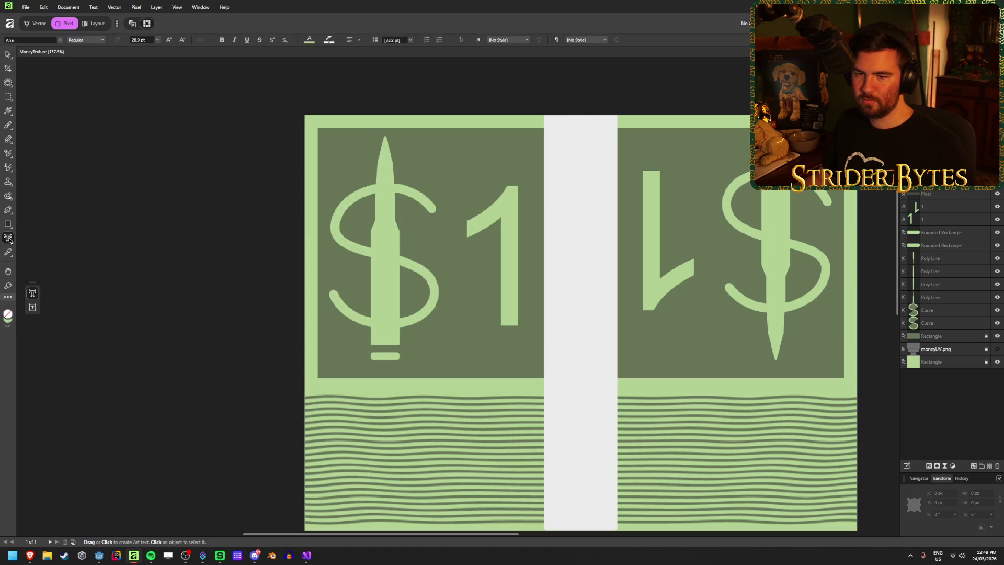
pyautogui.click(61, 41)
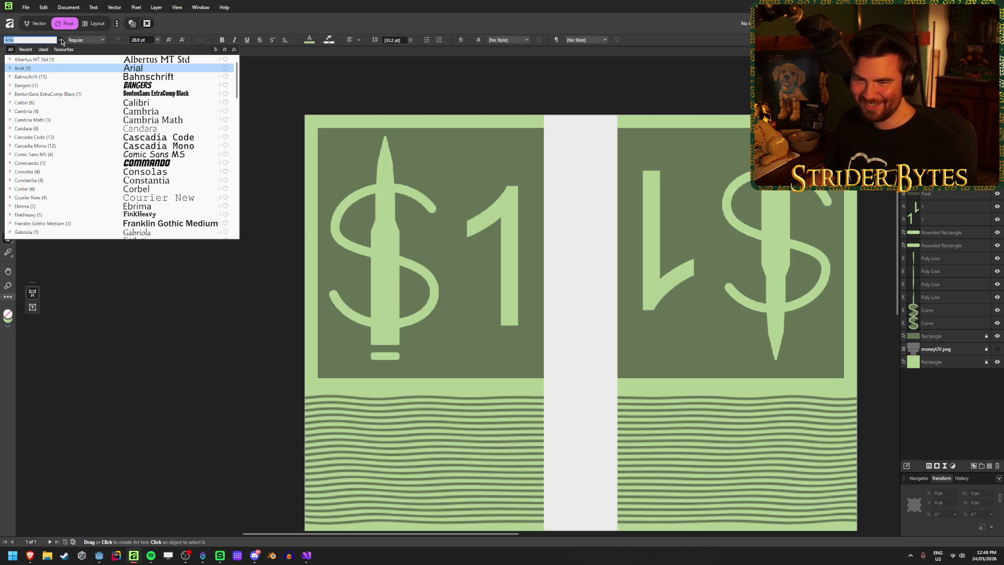
pyautogui.scroll(-3, 69, 123)
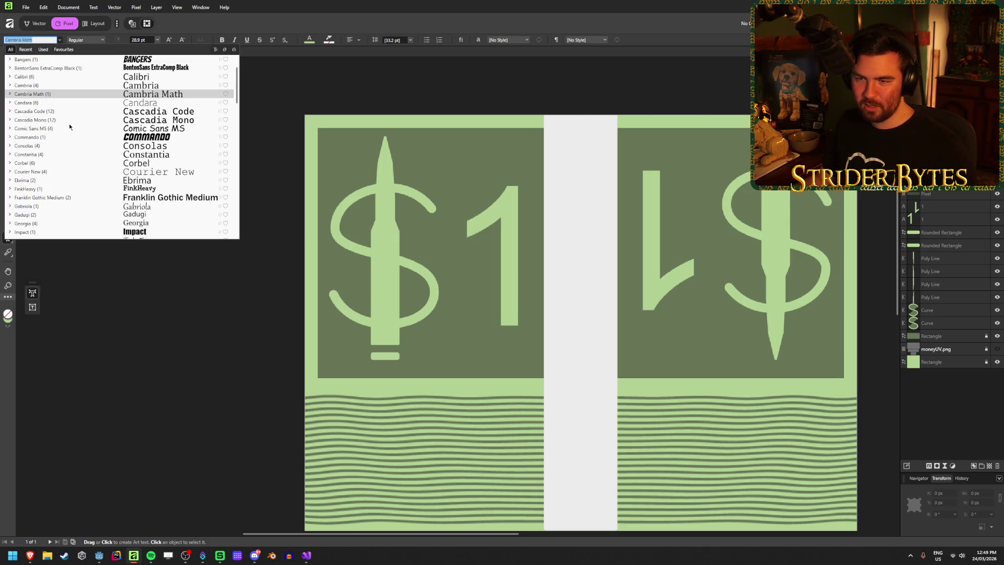
pyautogui.scroll(-3, 69, 123)
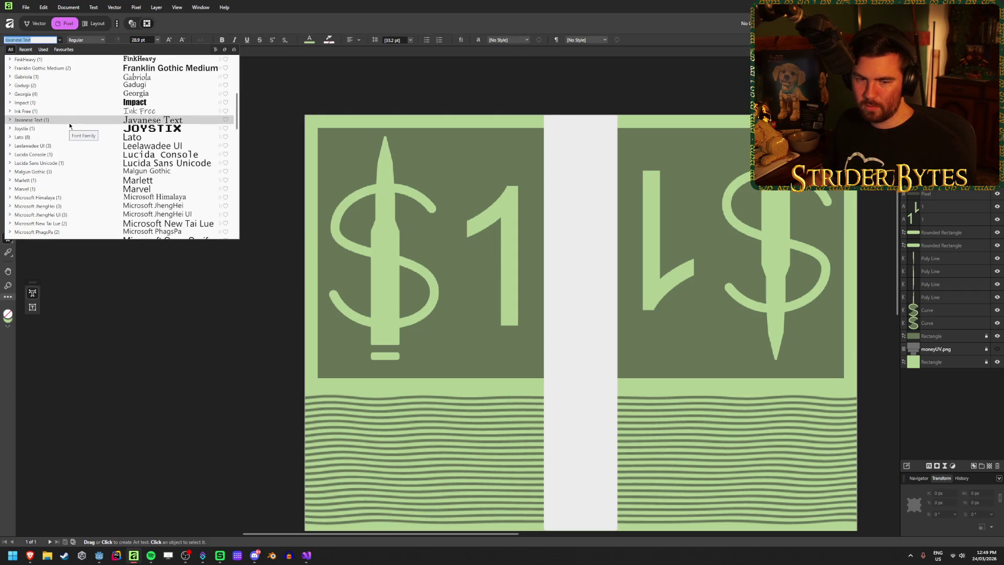
pyautogui.press('Escape')
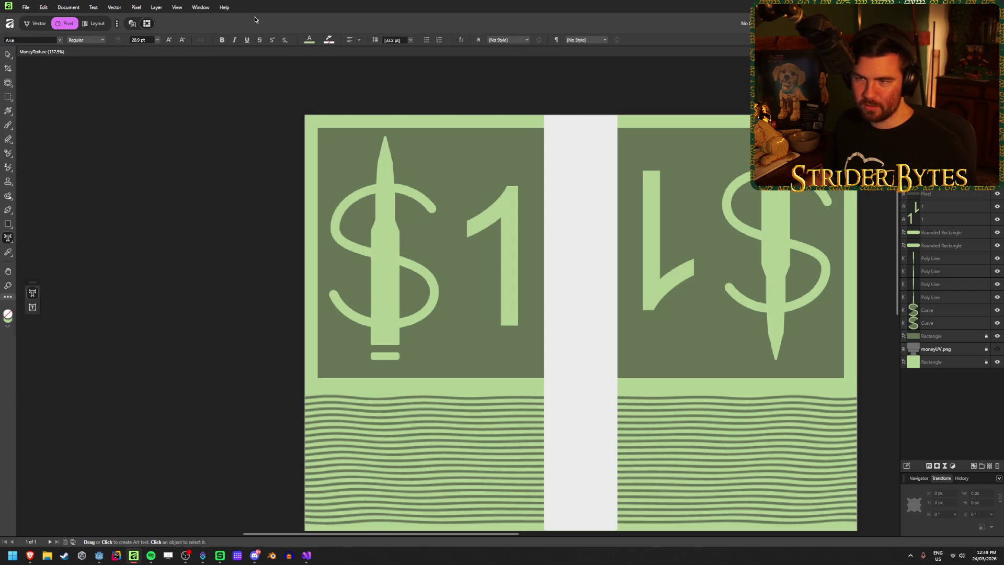
# In Godot, pan to the glowing money sign and open the Font.tres theme
pyautogui.click(99, 555)
pyautogui.scroll(-5, 68, 444)
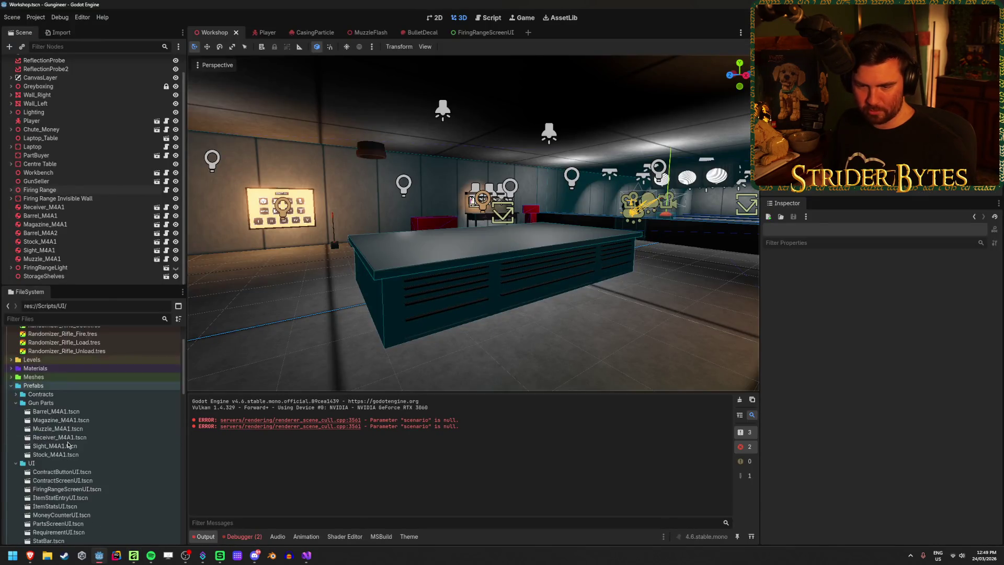
pyautogui.scroll(5, 67, 445)
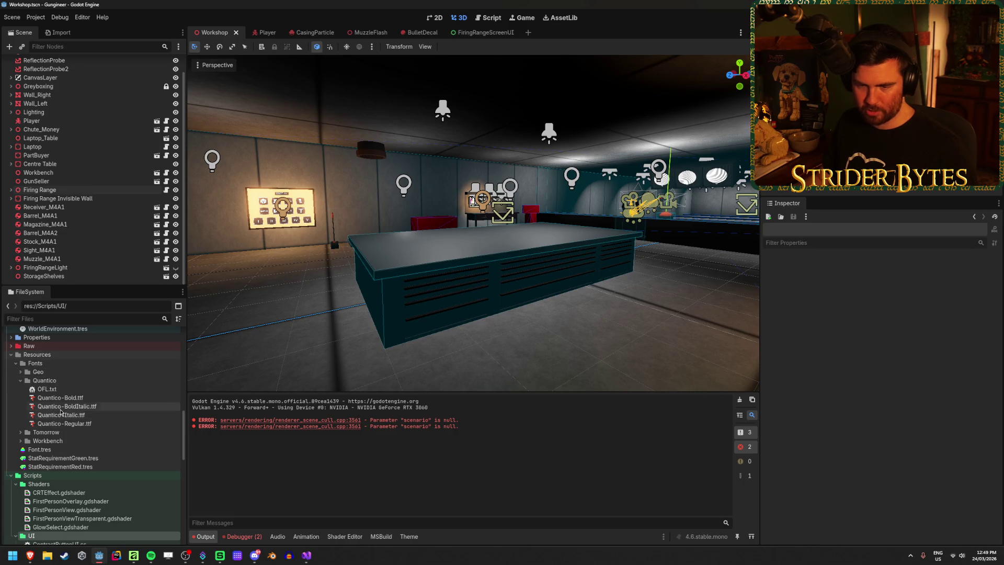
pyautogui.moveTo(361, 220); pyautogui.dragTo(372, 210)
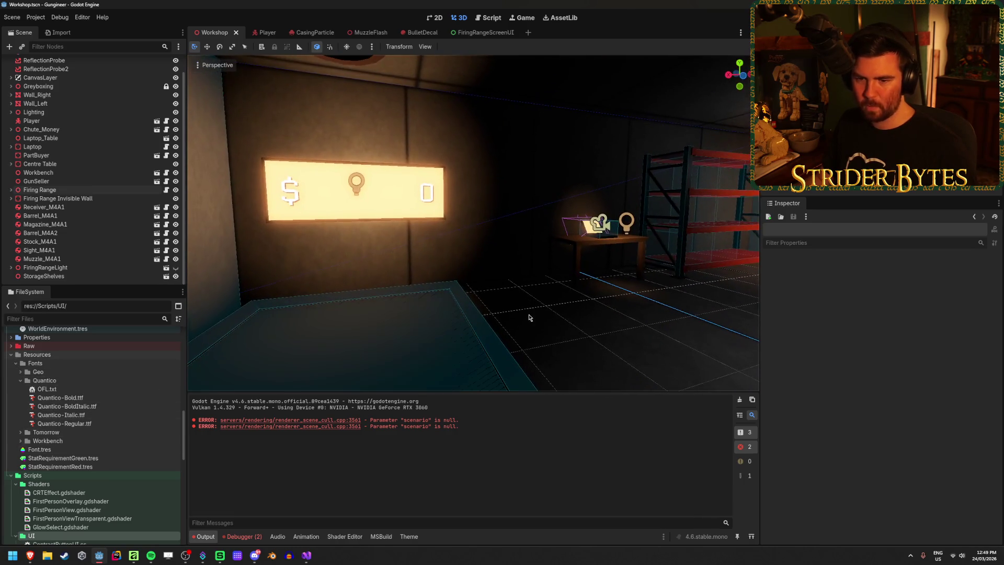
pyautogui.doubleClick(77, 449)
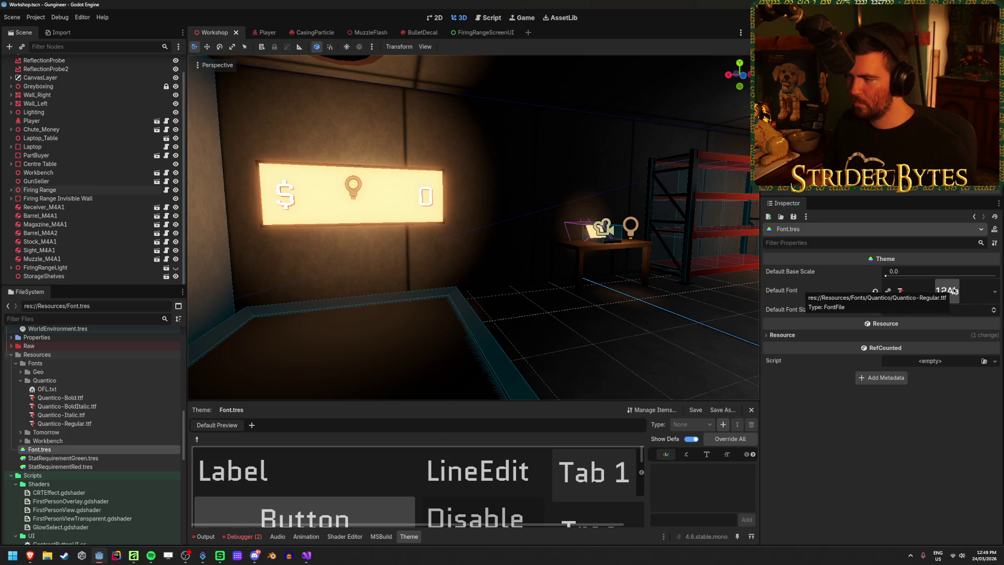
# Delete the Geo, Tomorrow and Workbench font folders, keeping only Quantico
pyautogui.click(58, 372)
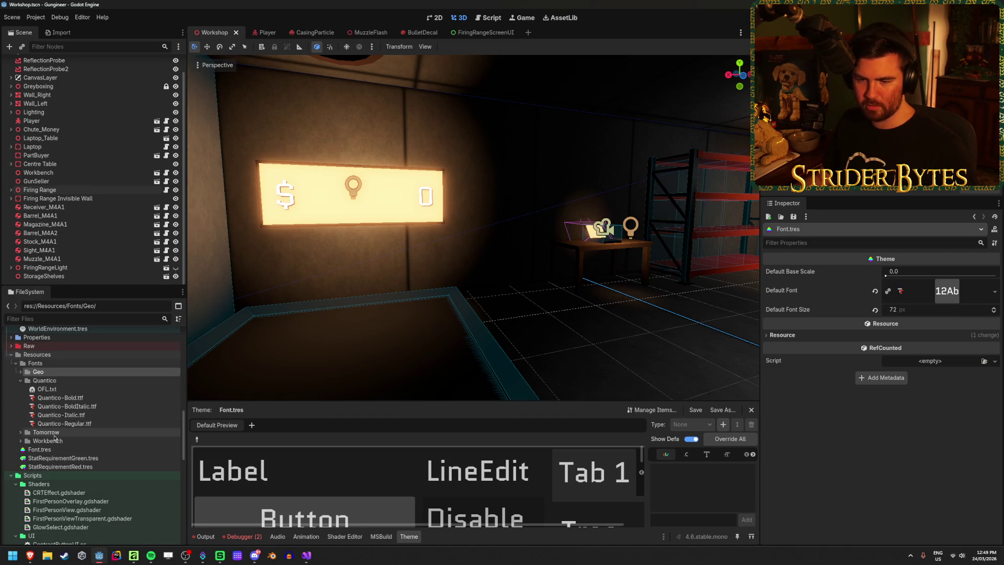
pyautogui.keyDown('shift'); pyautogui.click(55, 439); pyautogui.keyUp('shift')
pyautogui.press('Delete')
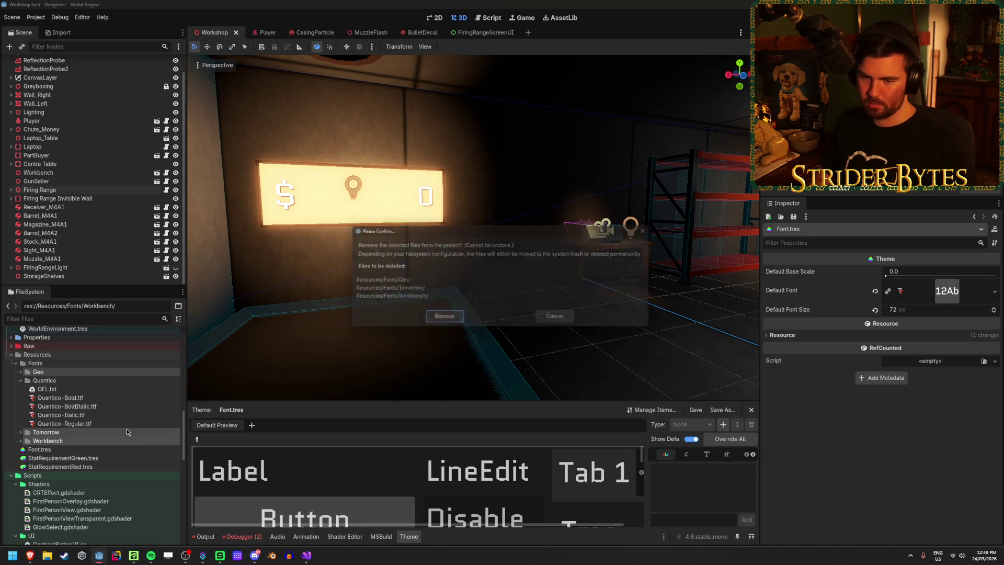
pyautogui.press('Return')
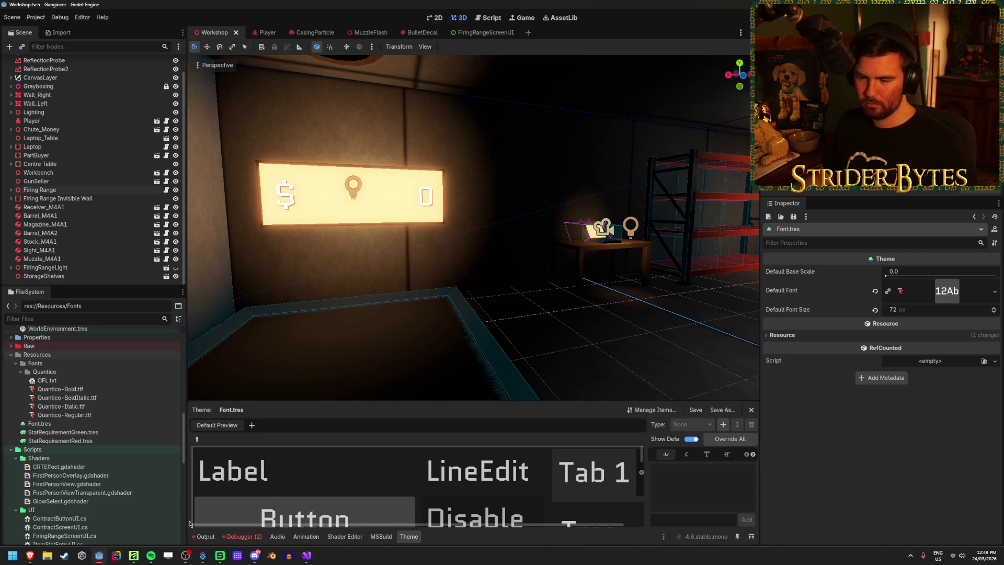
pyautogui.click(134, 555)
# Browse File Explorer to Downloads > Geo,Quantico,Tomorrow,Workbench > Quantico
pyautogui.click(60, 40)
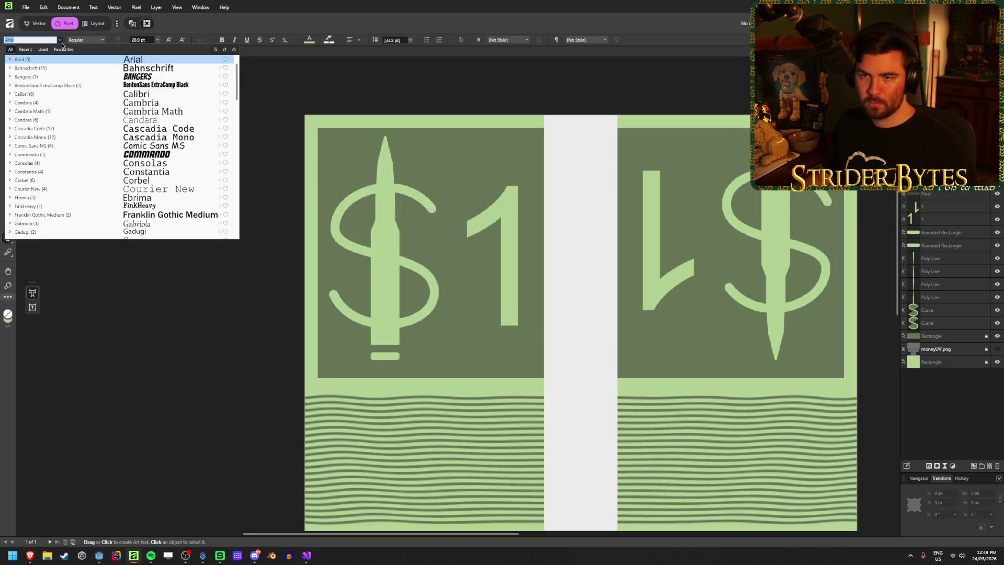
pyautogui.press('BackSpace')
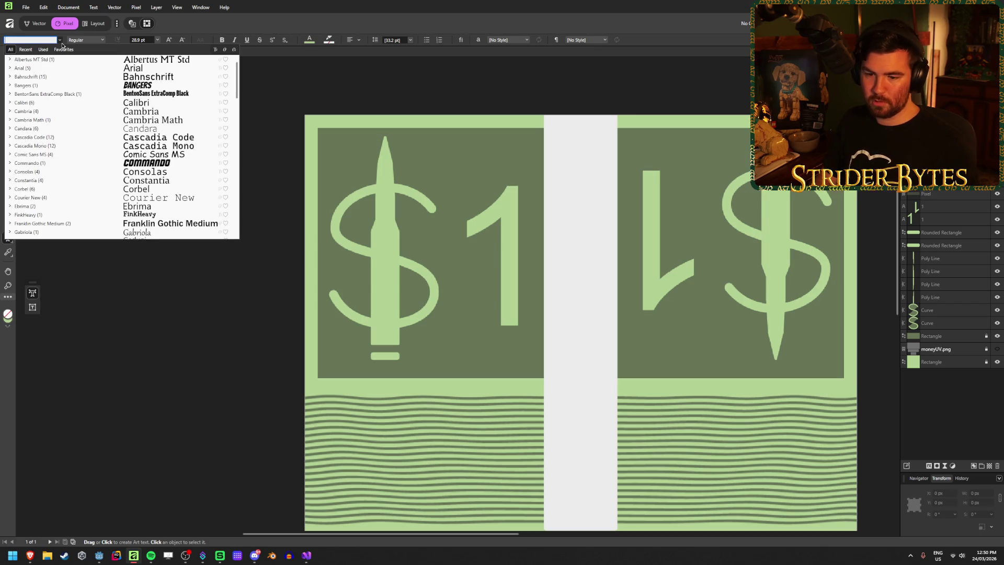
pyautogui.write('Franklin Gothic Medium')
pyautogui.click(47, 555)
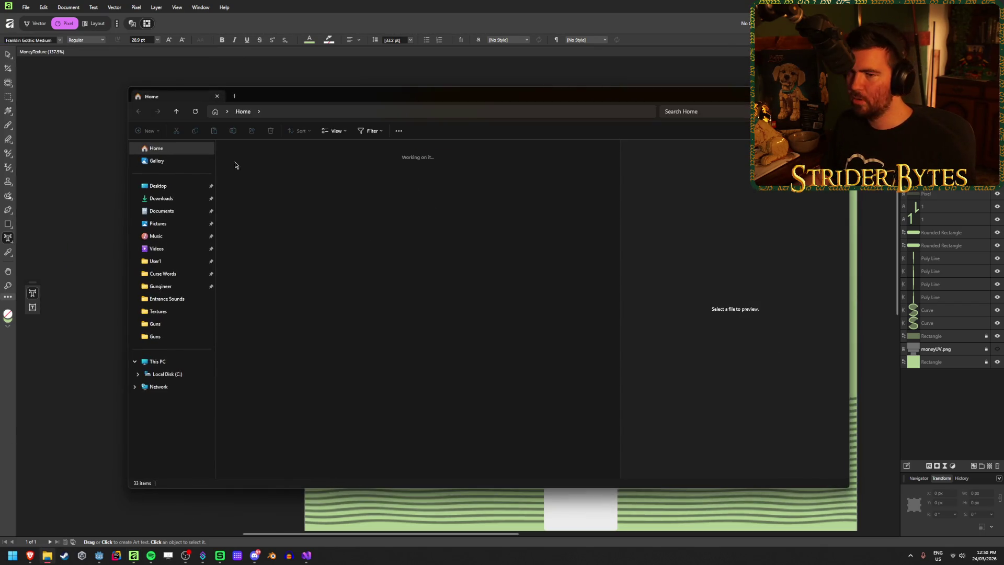
pyautogui.click(161, 199)
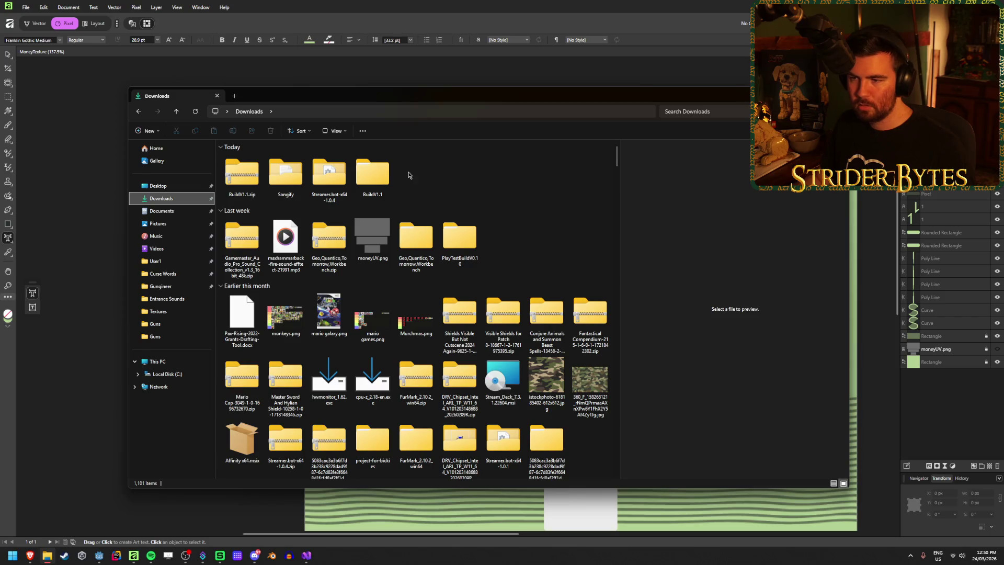
pyautogui.doubleClick(416, 241)
pyautogui.doubleClick(256, 181)
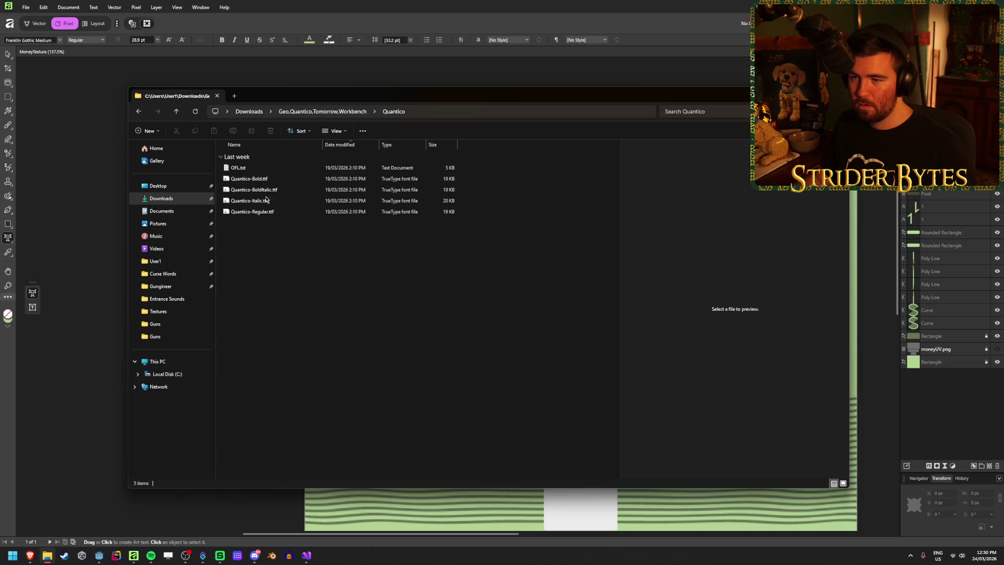
# Preview Quantico-Regular.ttf and install it, then close the font preview
pyautogui.click(265, 214)
pyautogui.doubleClick(264, 215)
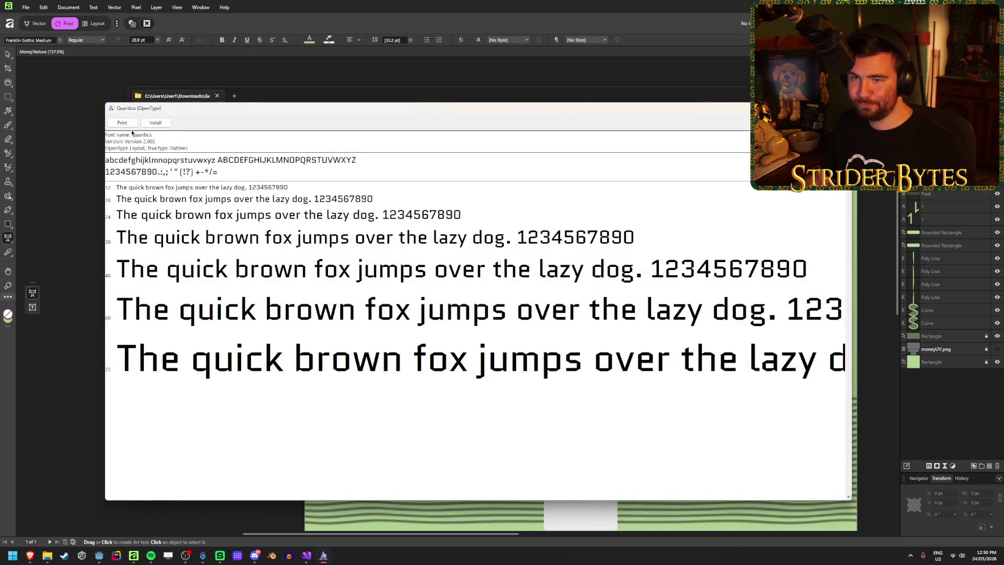
pyautogui.click(156, 122)
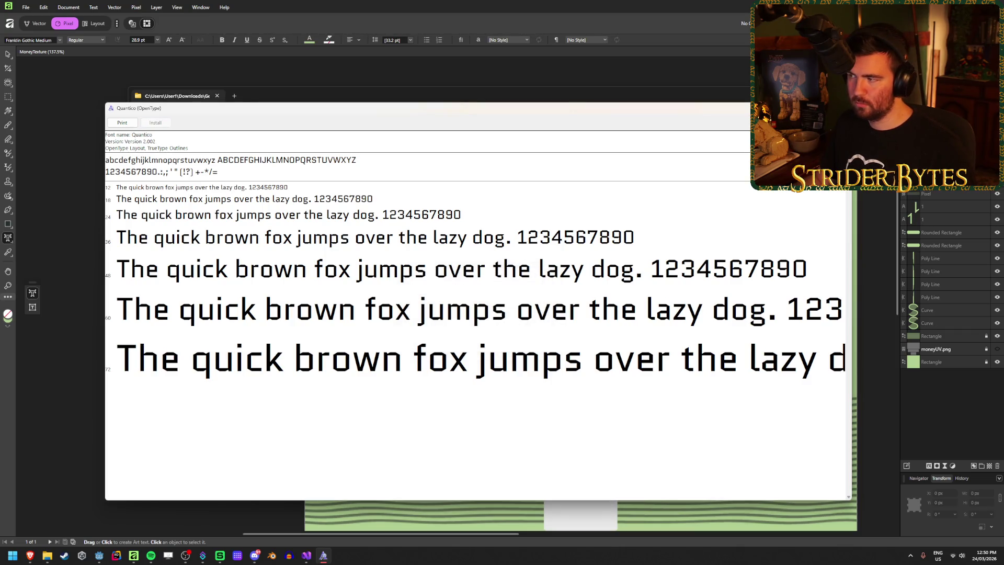
pyautogui.hotkey('alt', 'F4')
pyautogui.click(65, 53)
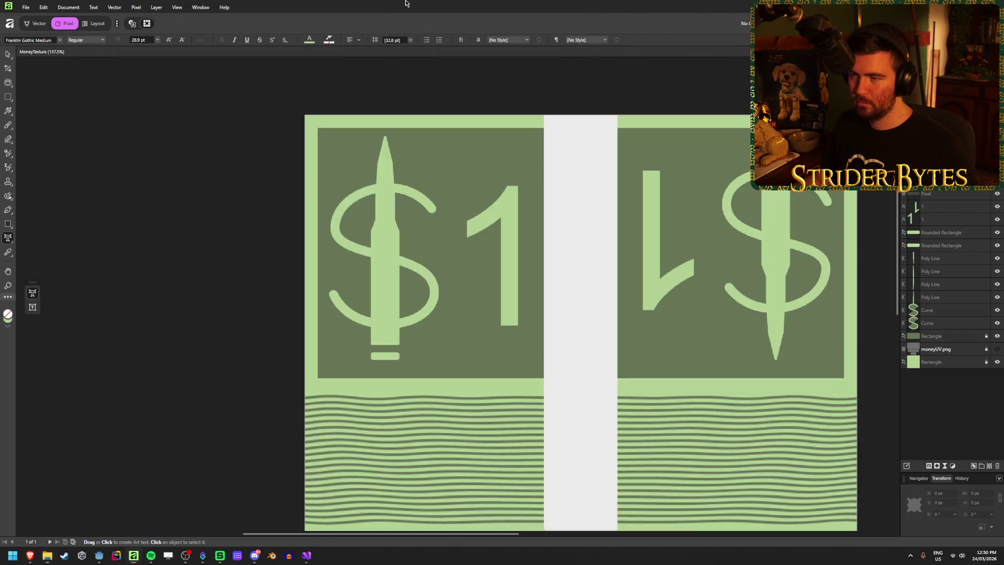
# Search the font list for 'quan' and choose Quantico
pyautogui.click(60, 41)
pyautogui.write('quan')
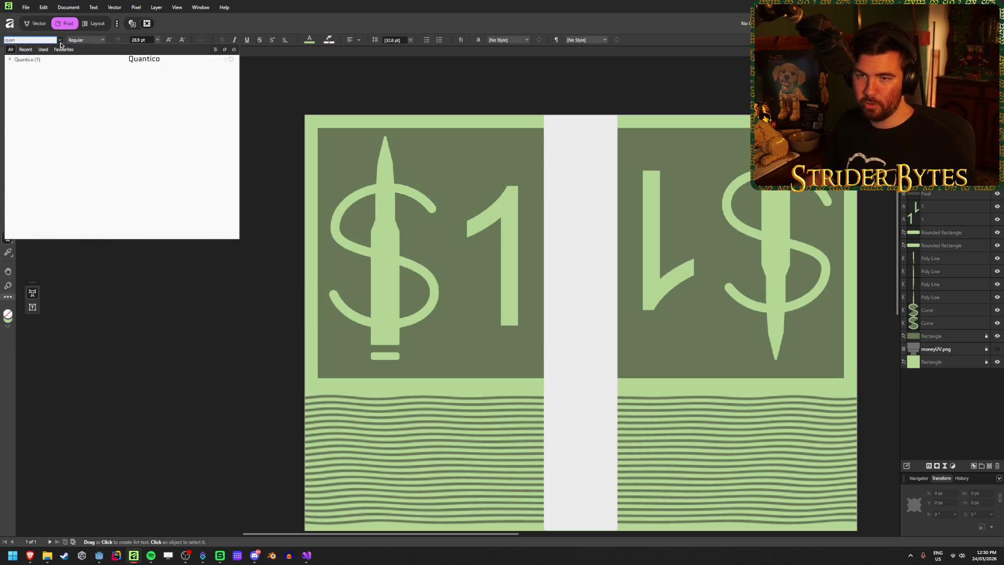
pyautogui.click(49, 59)
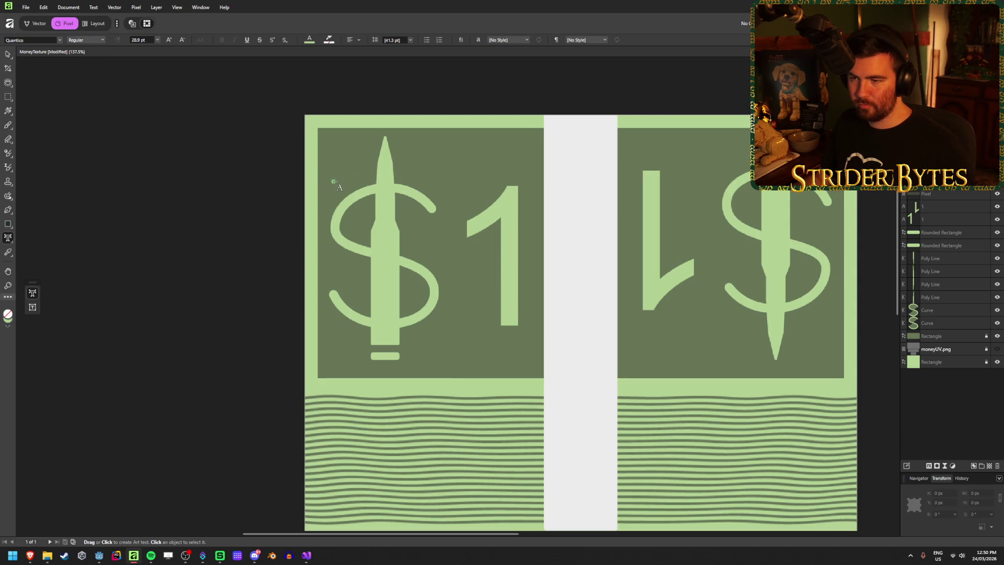
# Draw a text frame, type '$' and move it over the left bullet dollar sign
pyautogui.moveTo(333, 181)
pyautogui.mouseDown()
pyautogui.moveTo(442, 321)
pyautogui.moveTo(433, 302)
pyautogui.mouseUp()
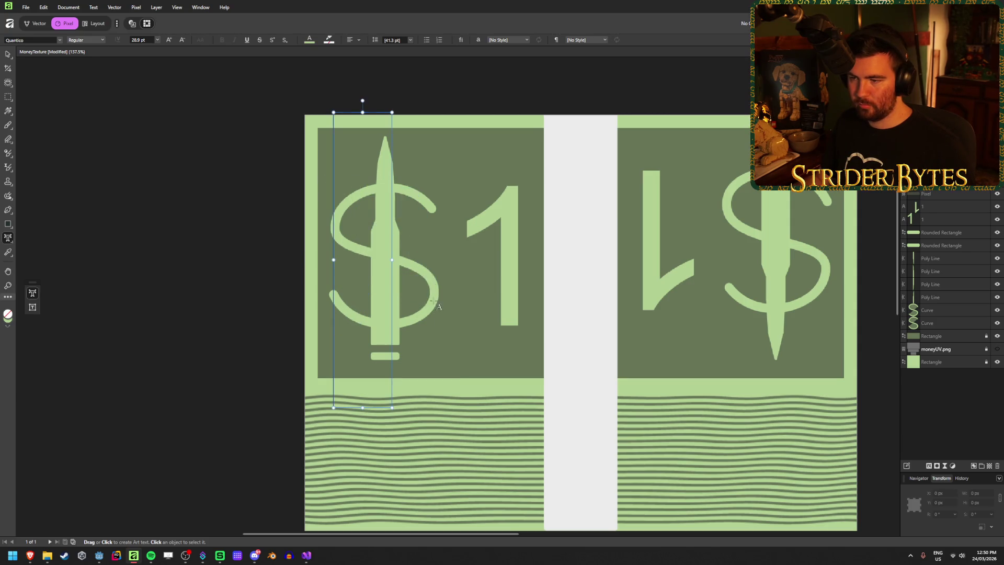
pyautogui.write('$')
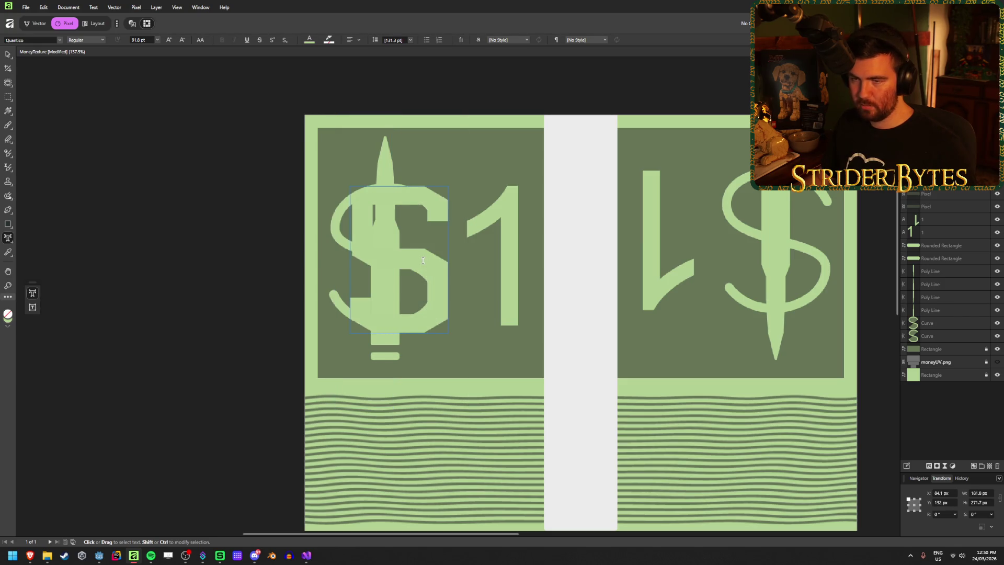
pyautogui.press('Escape')
pyautogui.moveTo(431, 272); pyautogui.dragTo(416, 268)
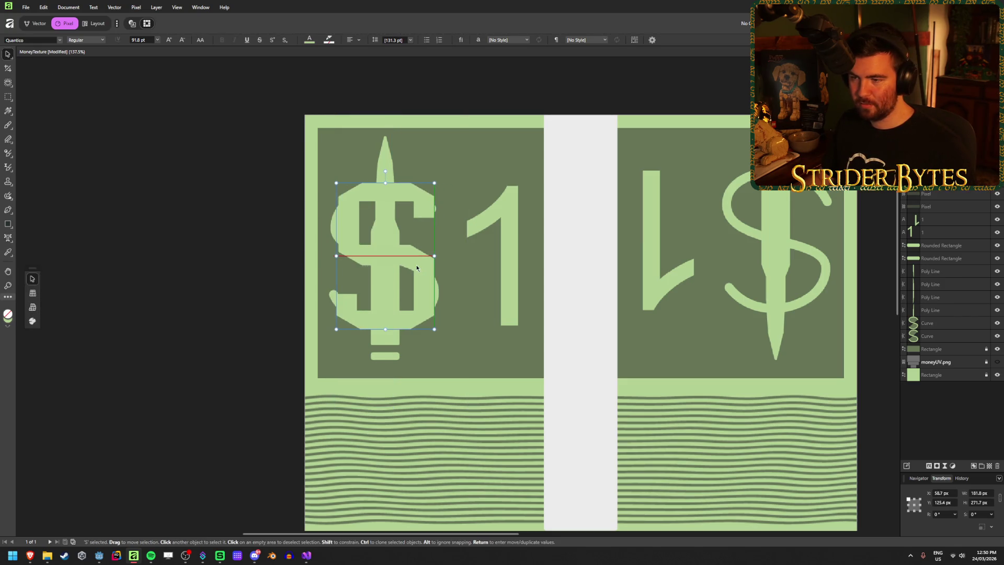
pyautogui.click(176, 261)
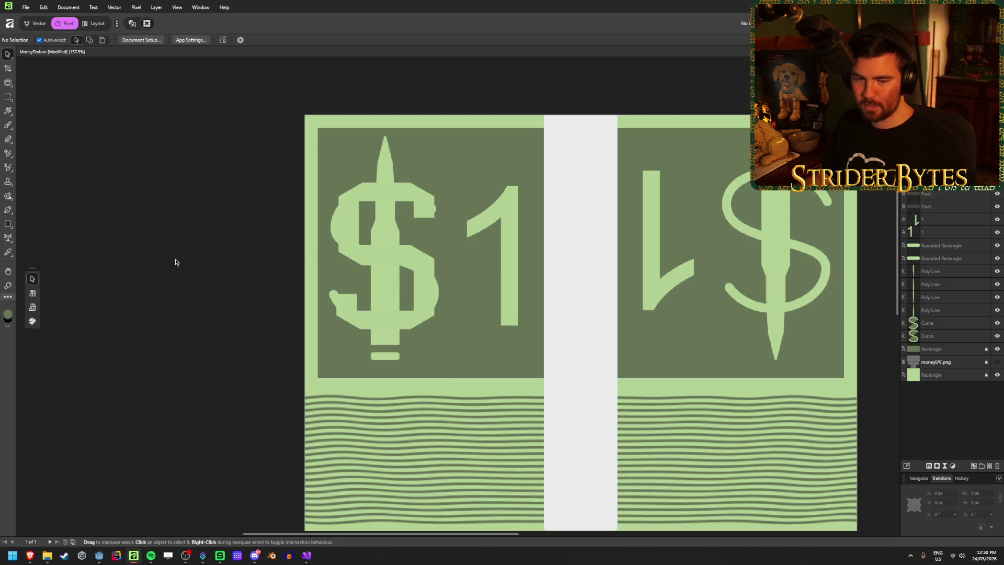
pyautogui.scroll(1, 331, 280)
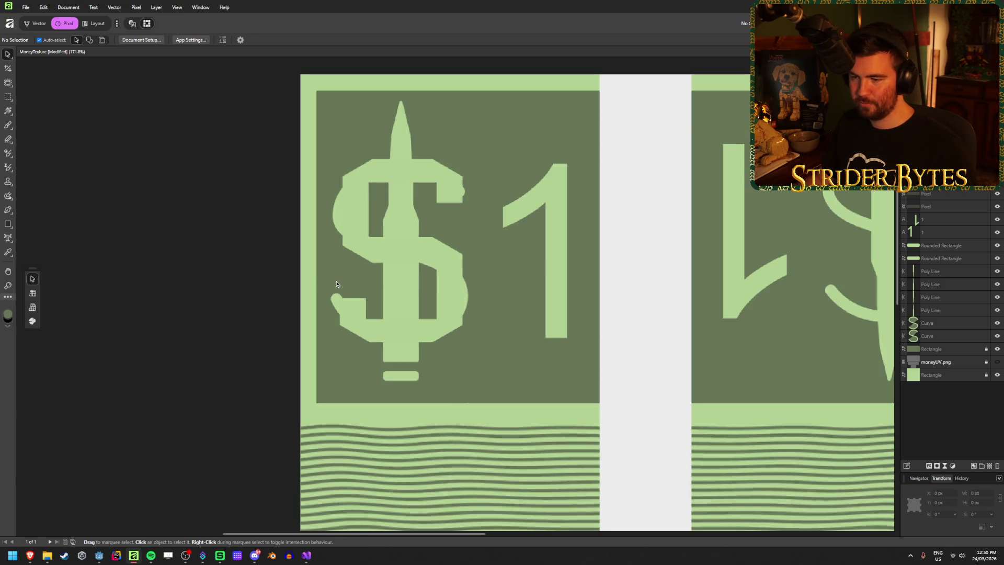
pyautogui.scroll(-1, 337, 281)
# Delete both Curve layers of the curved dollar outline
pyautogui.click(955, 340)
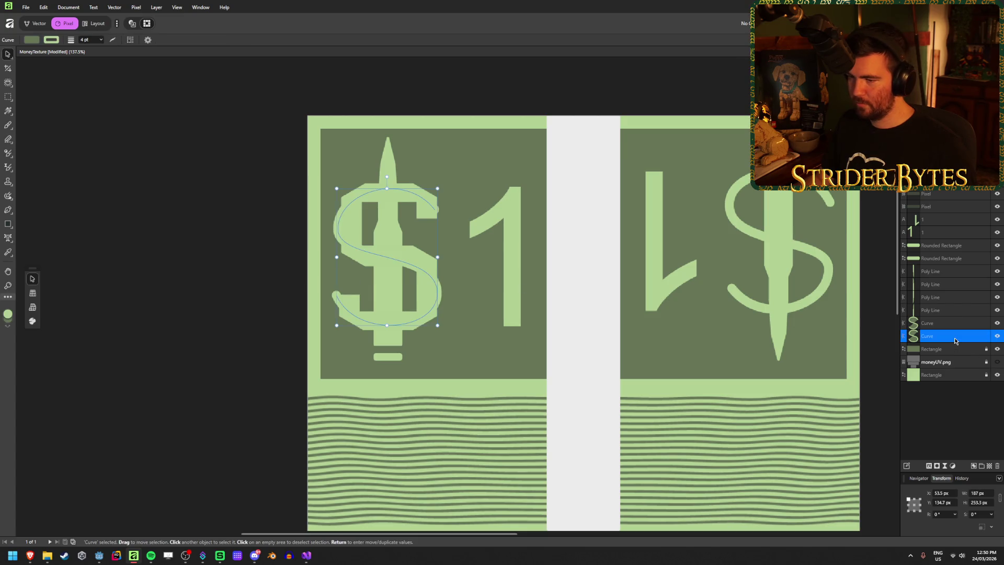
pyautogui.click(955, 320)
pyautogui.keyDown('shift'); pyautogui.click(954, 337); pyautogui.keyUp('shift')
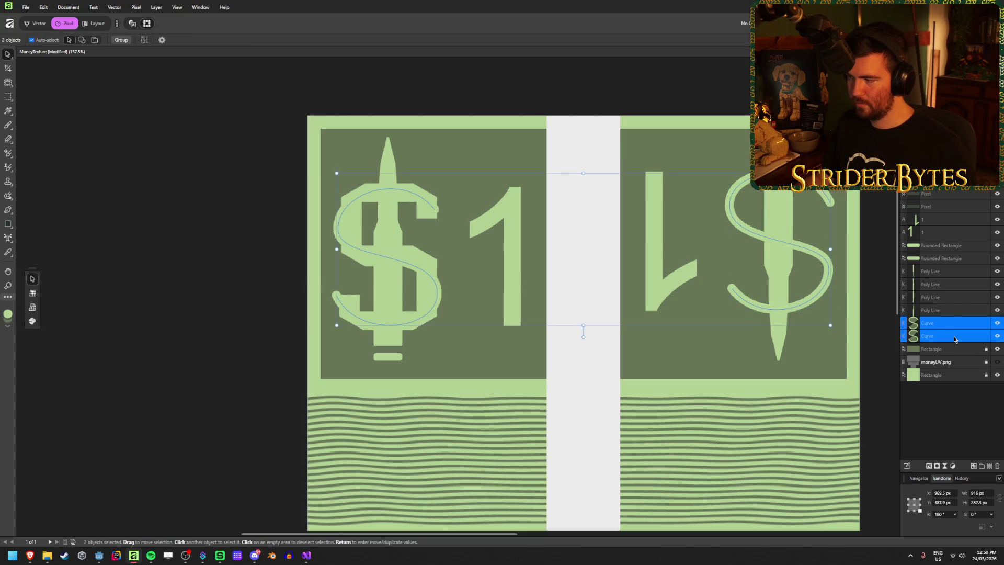
pyautogui.press('Delete')
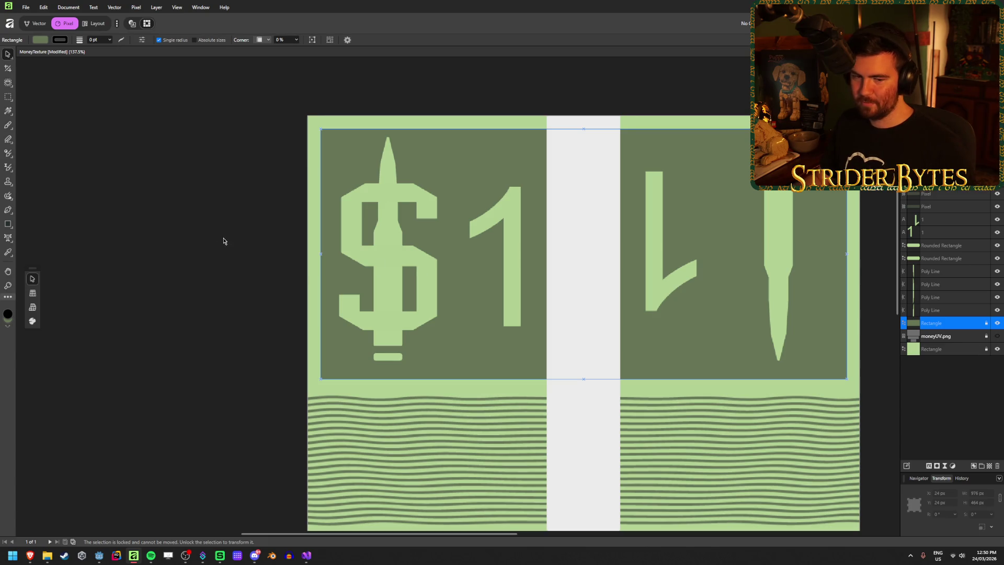
pyautogui.click(171, 240)
pyautogui.scroll(-2, 202, 235)
pyautogui.scroll(2, 199, 214)
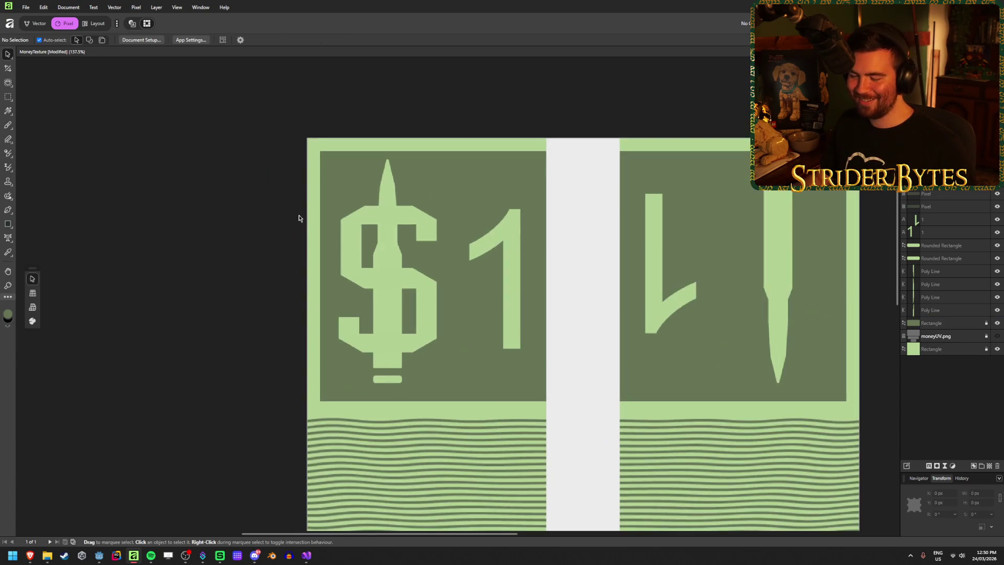
# Stretch the Quantico '$' slightly taller
pyautogui.click(421, 280)
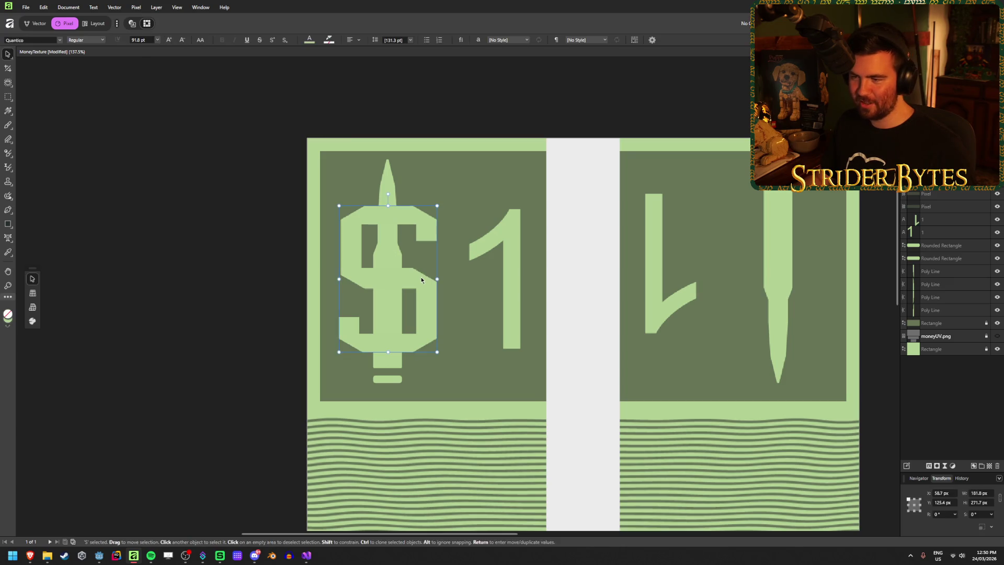
pyautogui.moveTo(388, 205); pyautogui.dragTo(399, 199)
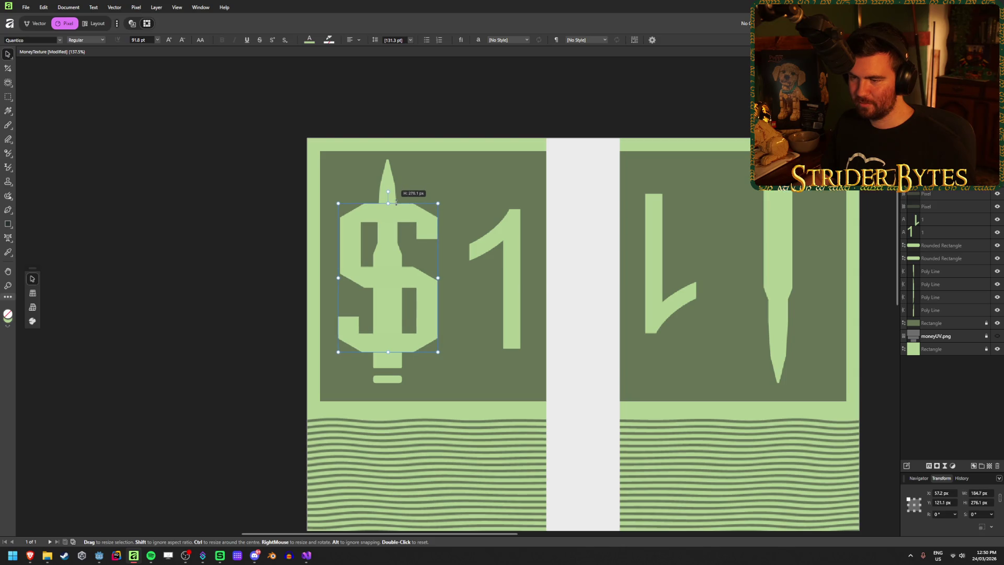
pyautogui.click(157, 235)
# Copy the '$' into the right panel and rotate it 180° upside down
pyautogui.click(427, 303)
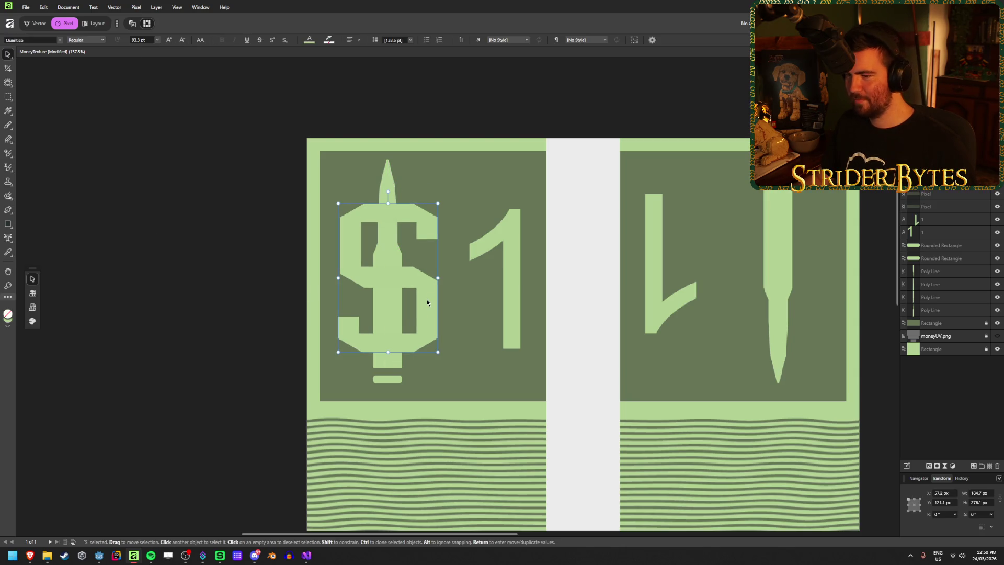
pyautogui.moveTo(427, 303)
pyautogui.mouseDown()
pyautogui.moveTo(576, 308)
pyautogui.moveTo(775, 270)
pyautogui.moveTo(795, 281)
pyautogui.mouseUp()
pyautogui.moveTo(756, 343)
pyautogui.mouseDown()
pyautogui.moveTo(836, 251)
pyautogui.moveTo(793, 351)
pyautogui.moveTo(794, 319)
pyautogui.moveTo(815, 285)
pyautogui.moveTo(818, 301)
pyautogui.mouseUp()
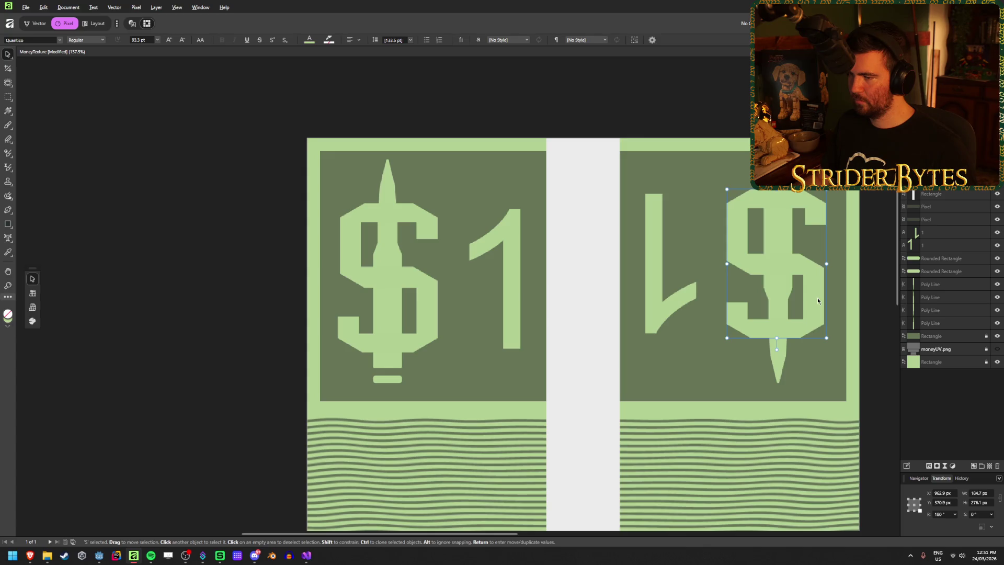
pyautogui.click(232, 282)
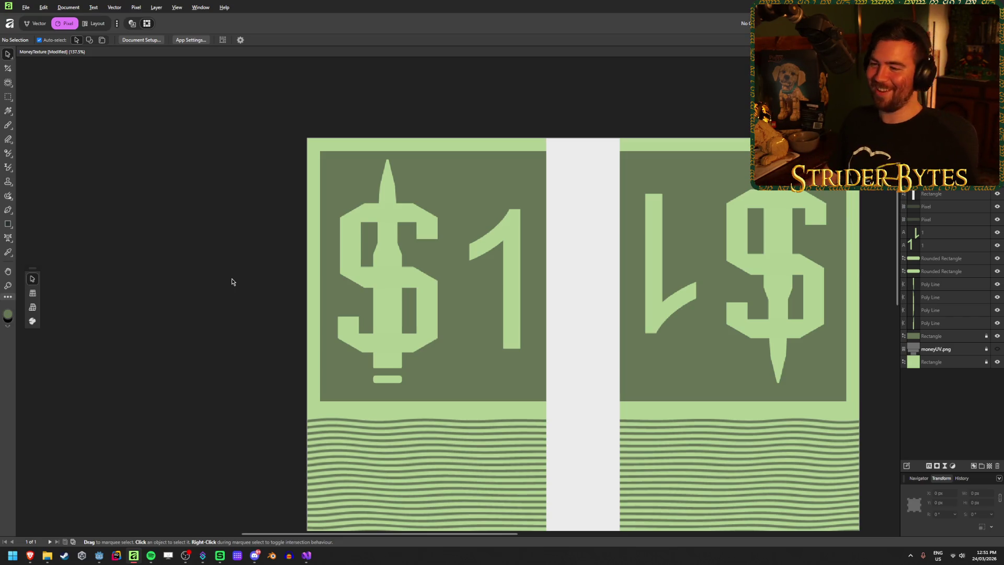
pyautogui.scroll(-2, 232, 281)
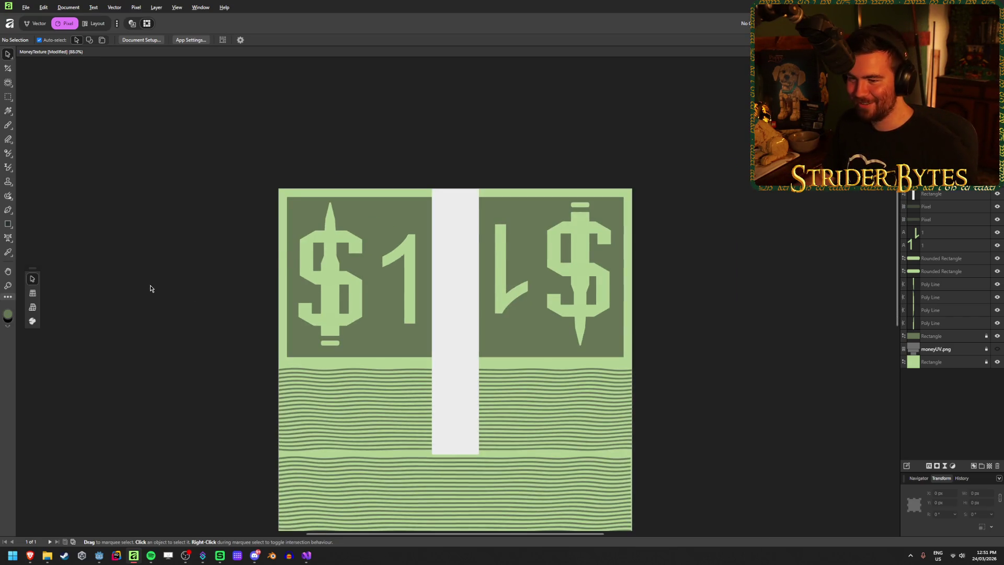
pyautogui.scroll(-3, 427, 321)
pyautogui.scroll(4, 418, 324)
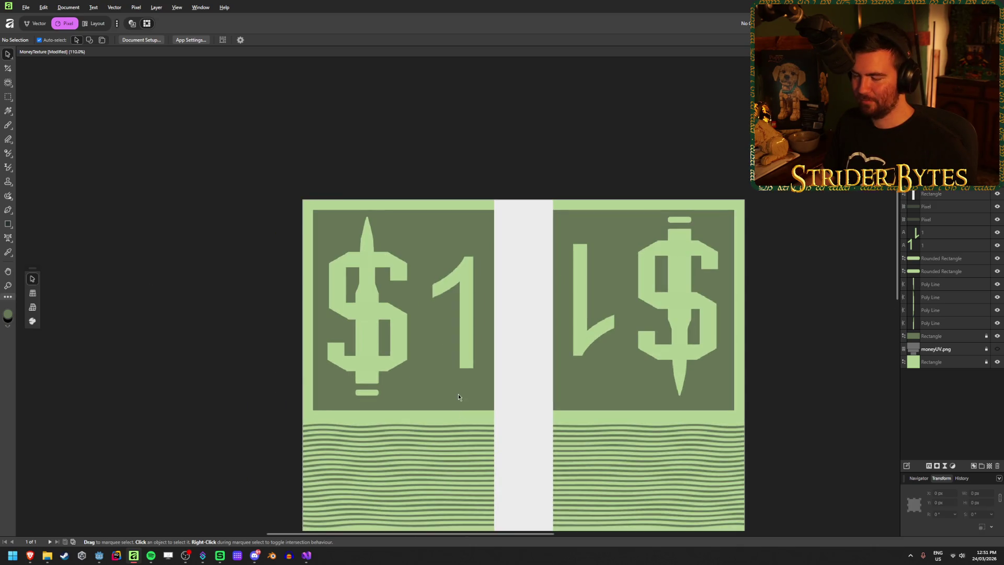
# Change the upright '1' numeral's font to Quantico
pyautogui.click(464, 345)
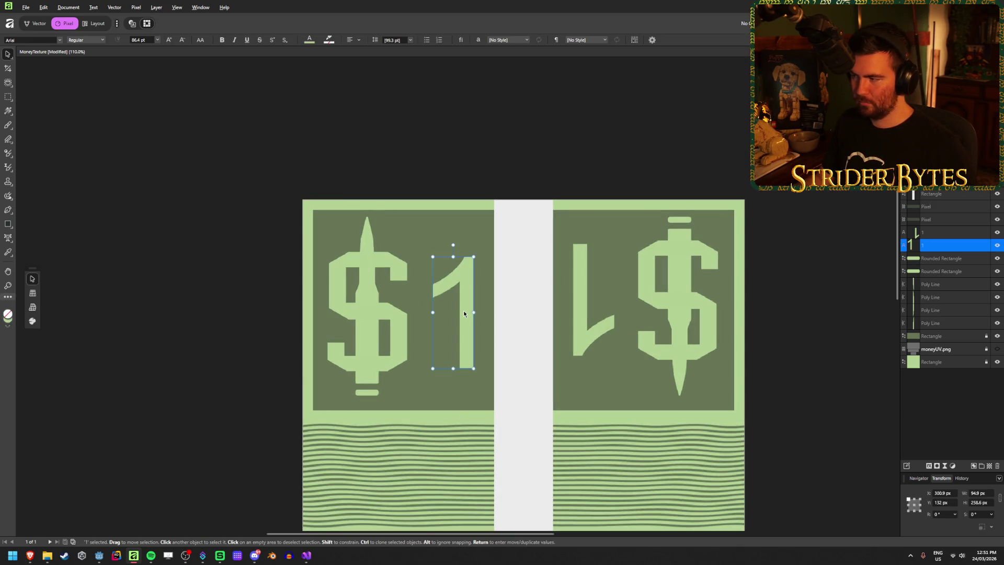
pyautogui.doubleClick(463, 309)
pyautogui.click(60, 41)
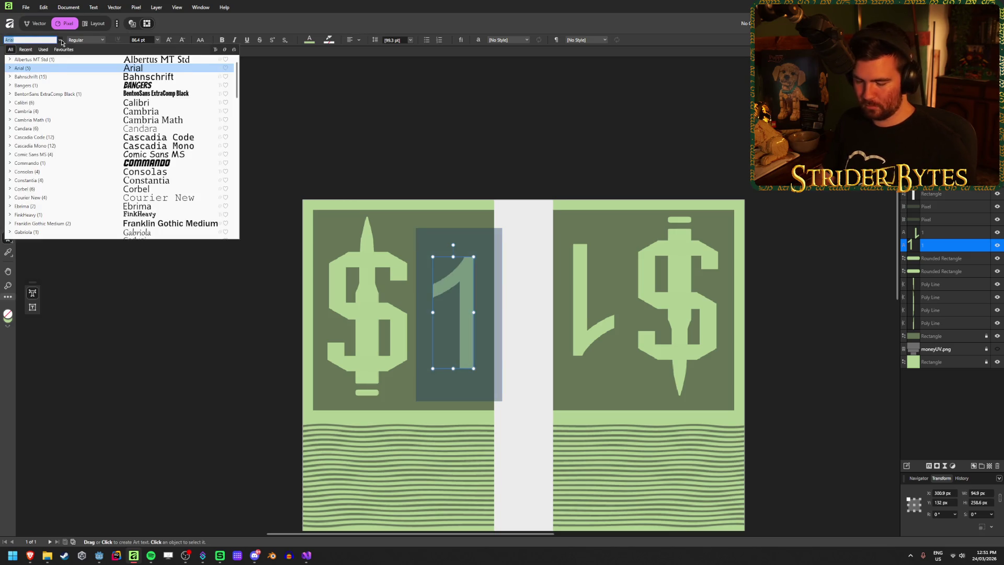
pyautogui.write('Quantico')
pyautogui.press('Return')
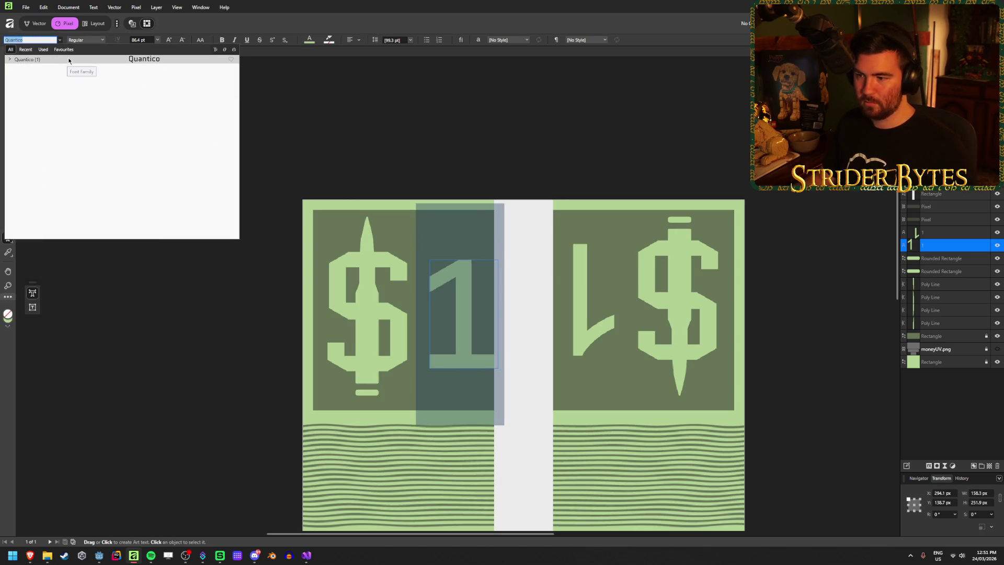
pyautogui.press('Escape')
pyautogui.press('Escape')
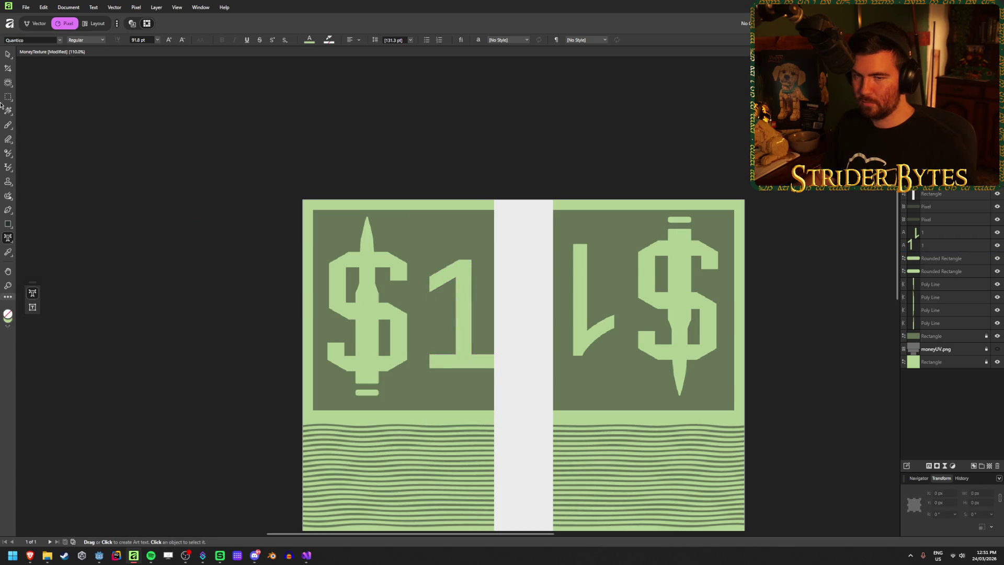
pyautogui.click(8, 54)
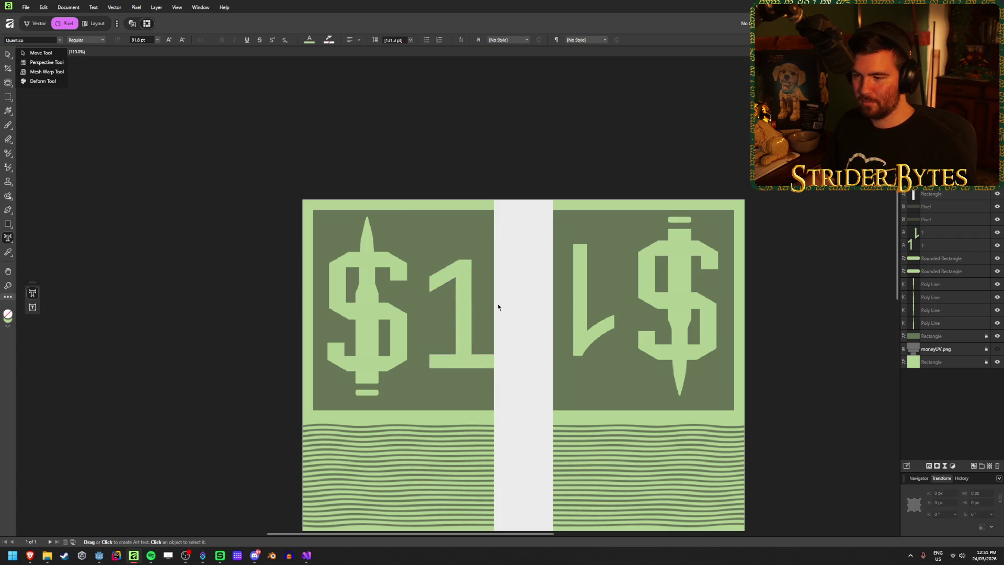
# Apply Quantico to the upside-down '1' in the right panel
pyautogui.click(583, 301)
pyautogui.click(59, 40)
pyautogui.write('qua')
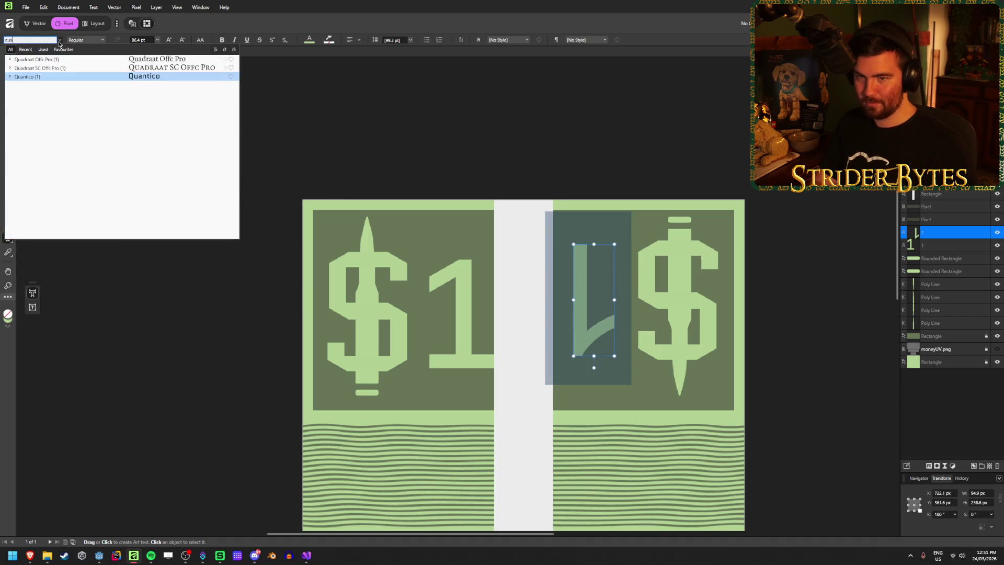
pyautogui.write('ntico')
pyautogui.click(108, 59)
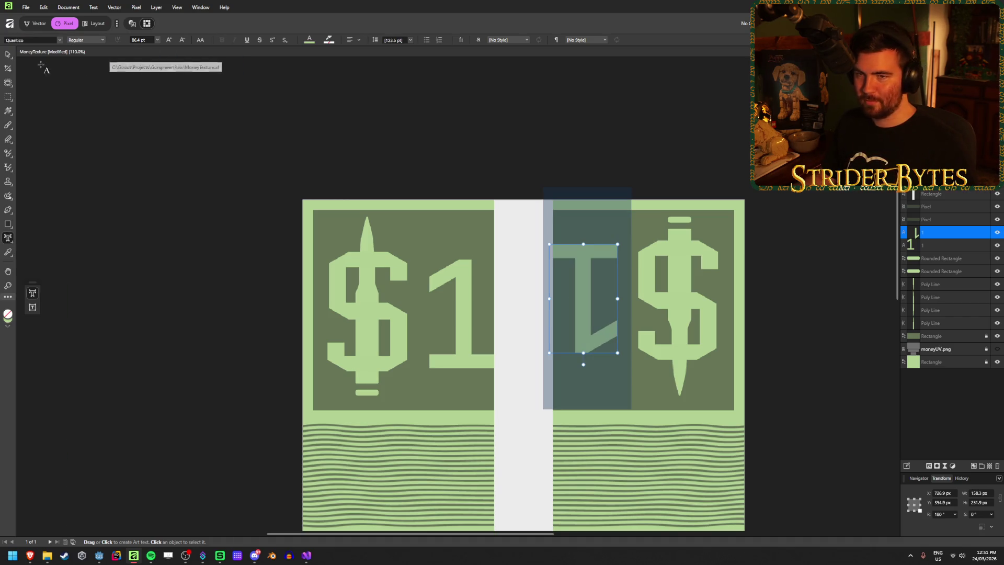
pyautogui.click(8, 54)
pyautogui.click(133, 120)
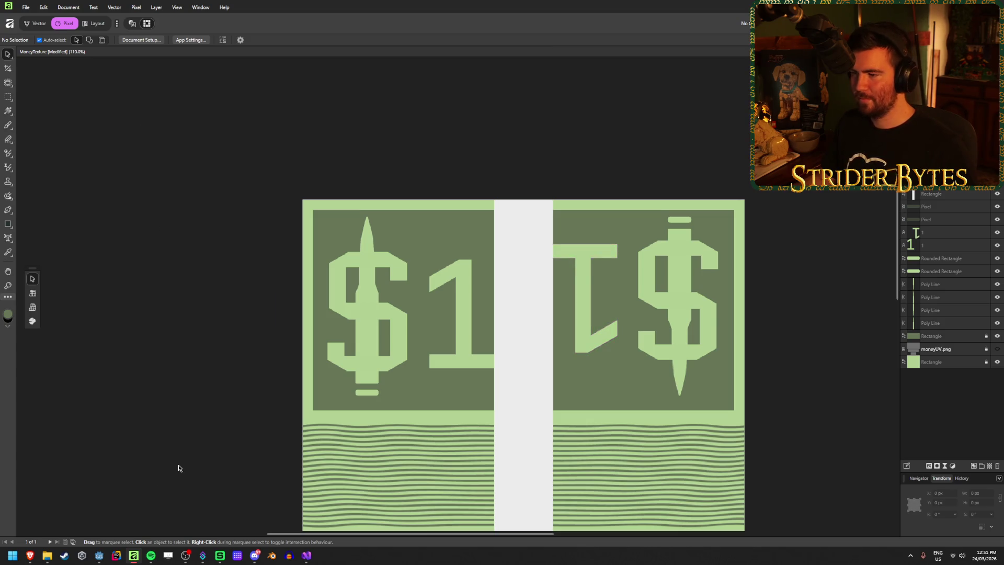
# Zoom around the finished Quantico banknote, then return to the Godot editor
pyautogui.scroll(-6, 178, 468)
pyautogui.scroll(5, 260, 481)
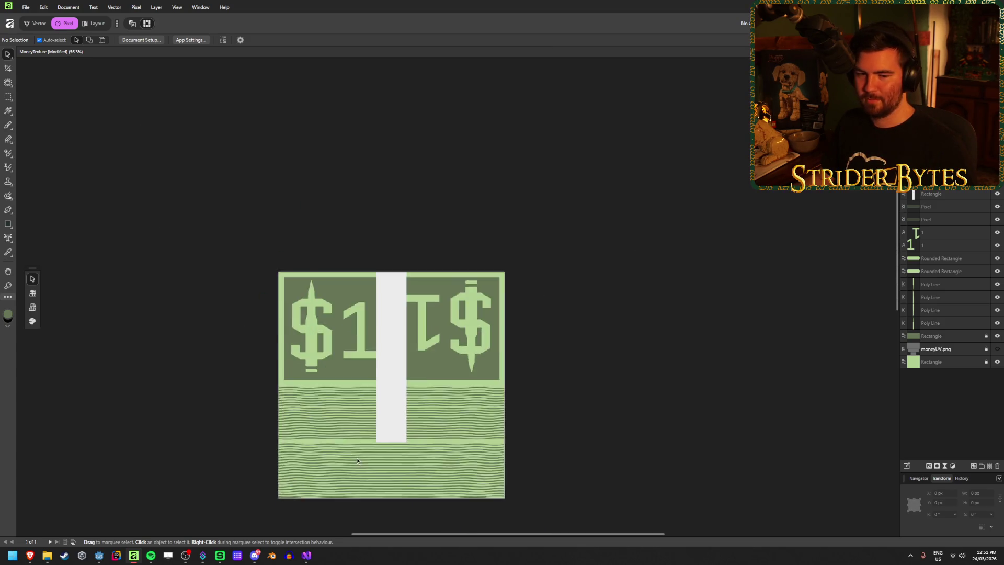
pyautogui.scroll(4, 357, 460)
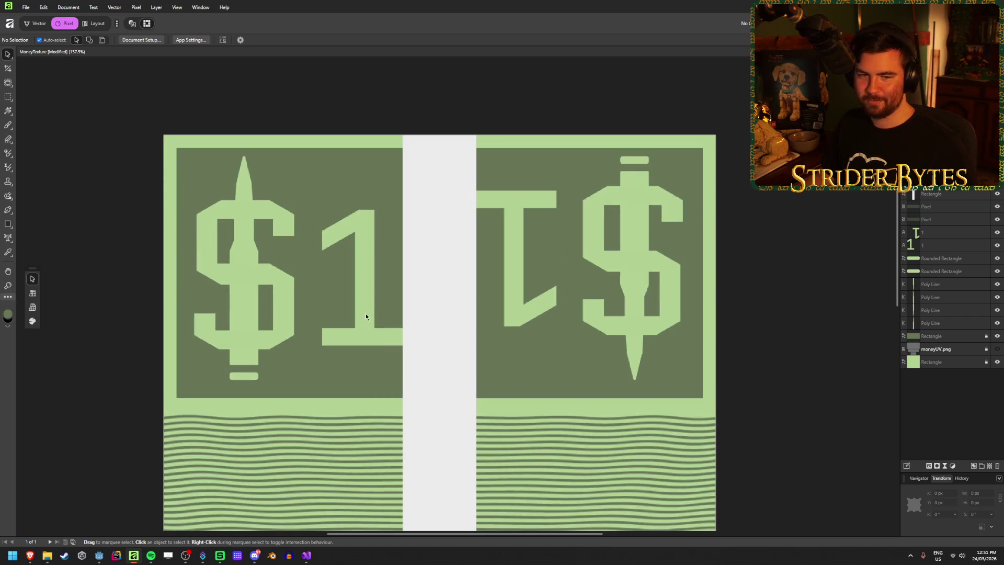
pyautogui.hscroll(-1, 225, 288)
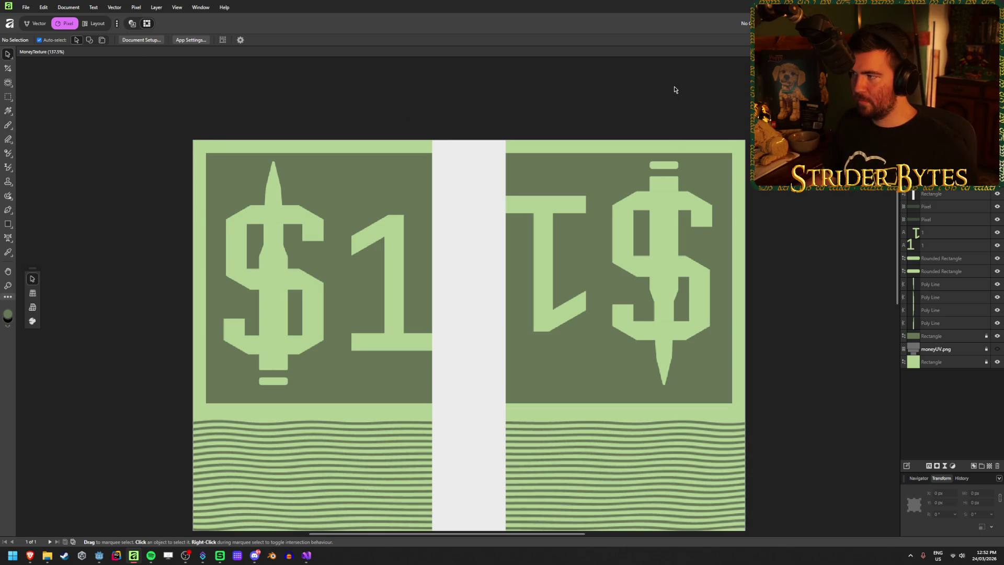
pyautogui.scroll(-3, 503, 300)
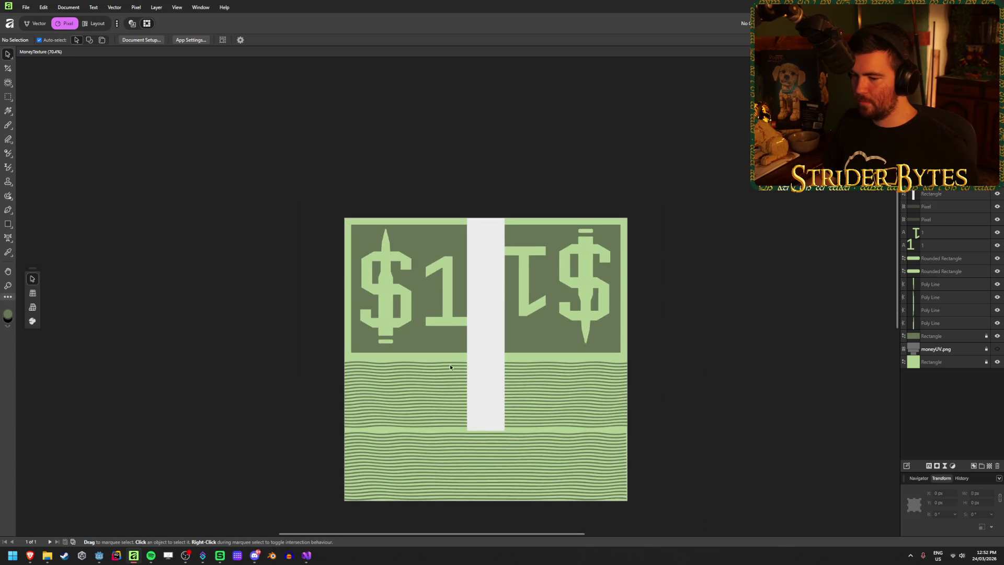
pyautogui.click(100, 557)
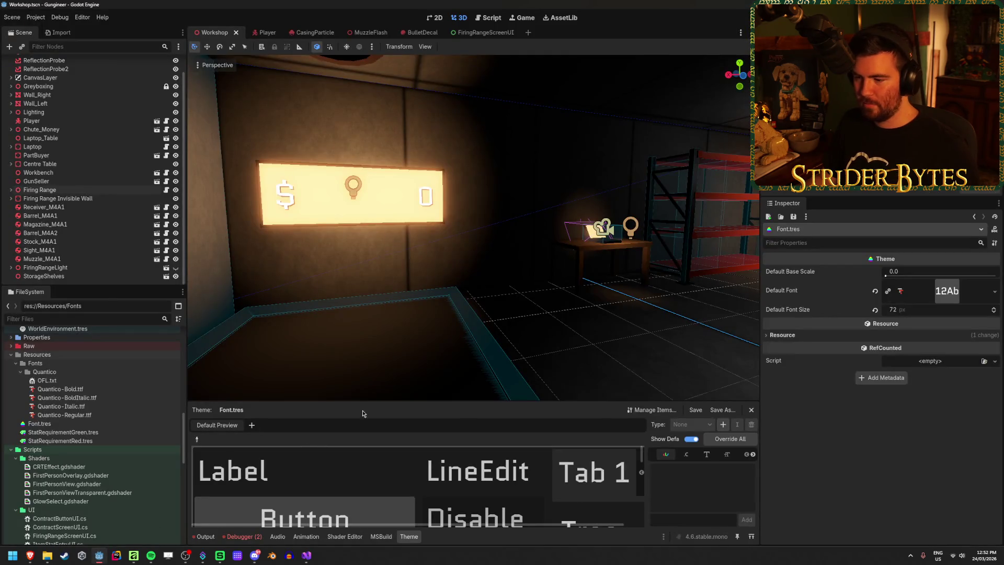
# Expand the Textures folder in Godot's FileSystem to view its images
pyautogui.scroll(-10, 82, 422)
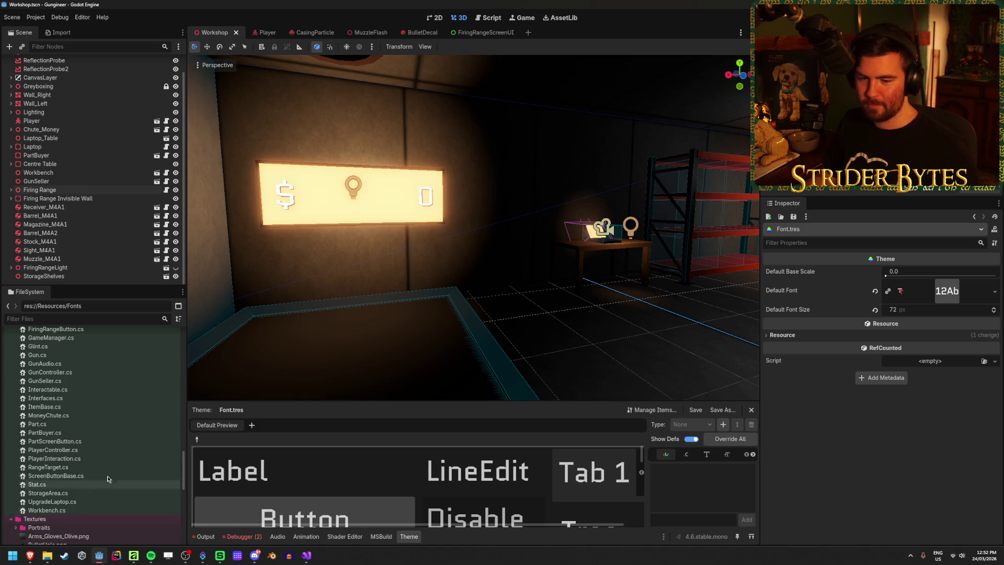
pyautogui.doubleClick(34, 519)
pyautogui.scroll(-5, 127, 463)
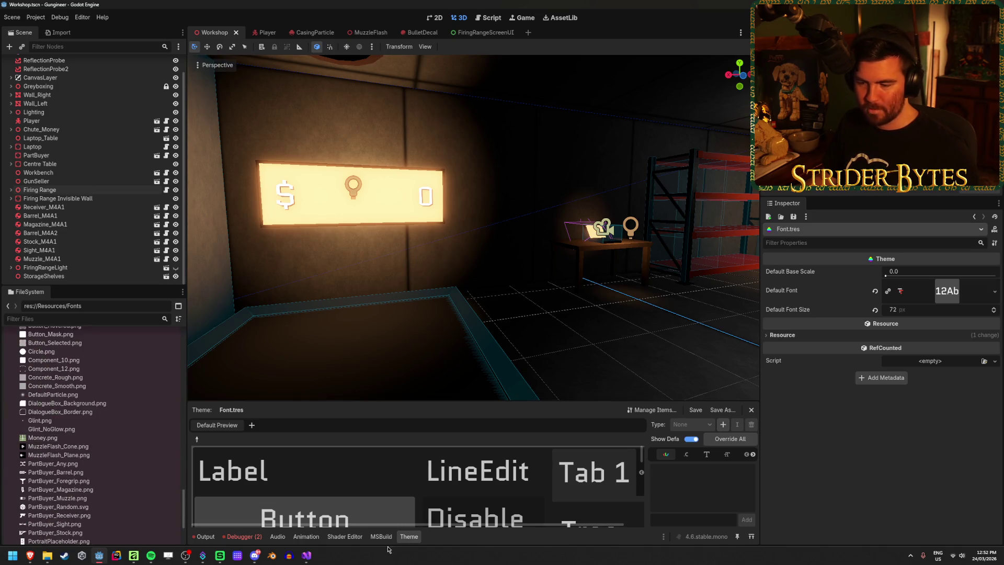
pyautogui.click(306, 558)
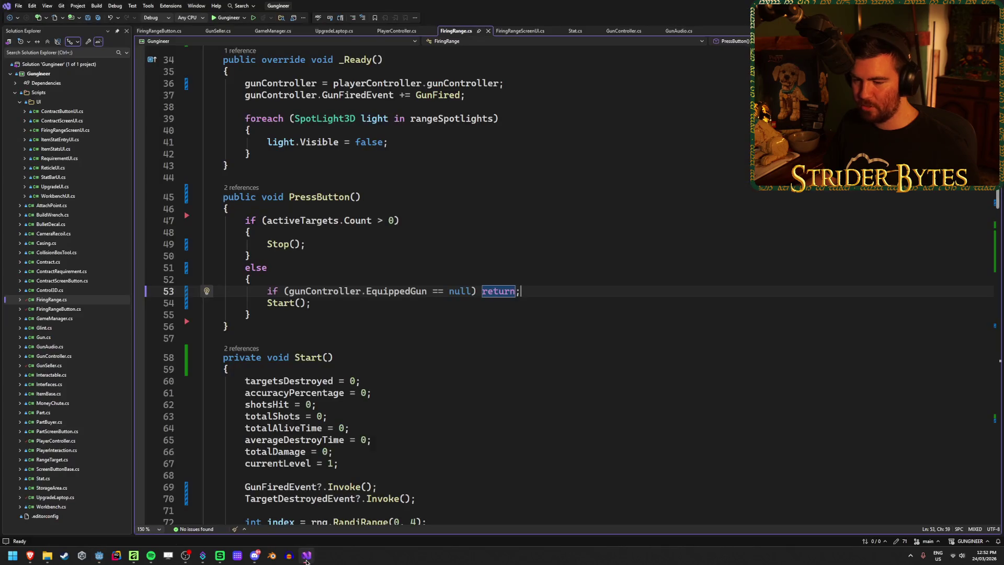
pyautogui.click(133, 555)
# Export the texture as PNG, replacing the existing Money.png, and check the Textures folder
pyautogui.hotkey('ctrl', 'shift', 'alt', 's')
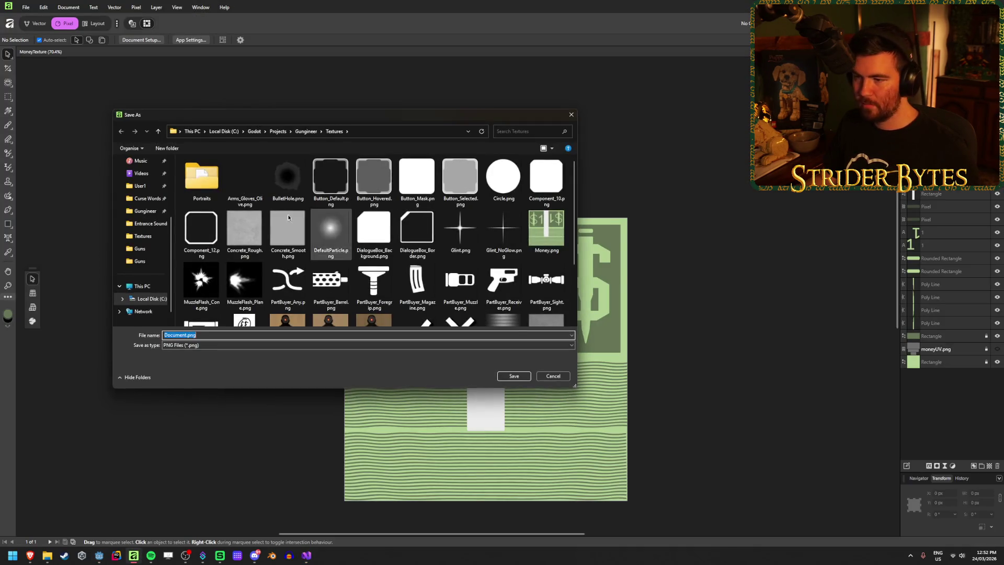
pyautogui.click(526, 220)
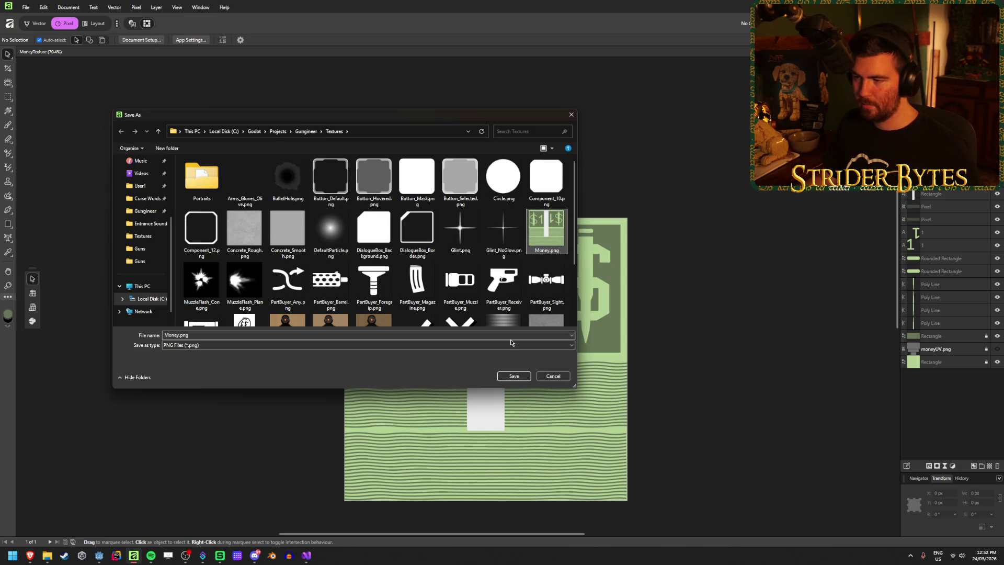
pyautogui.click(514, 376)
pyautogui.click(533, 307)
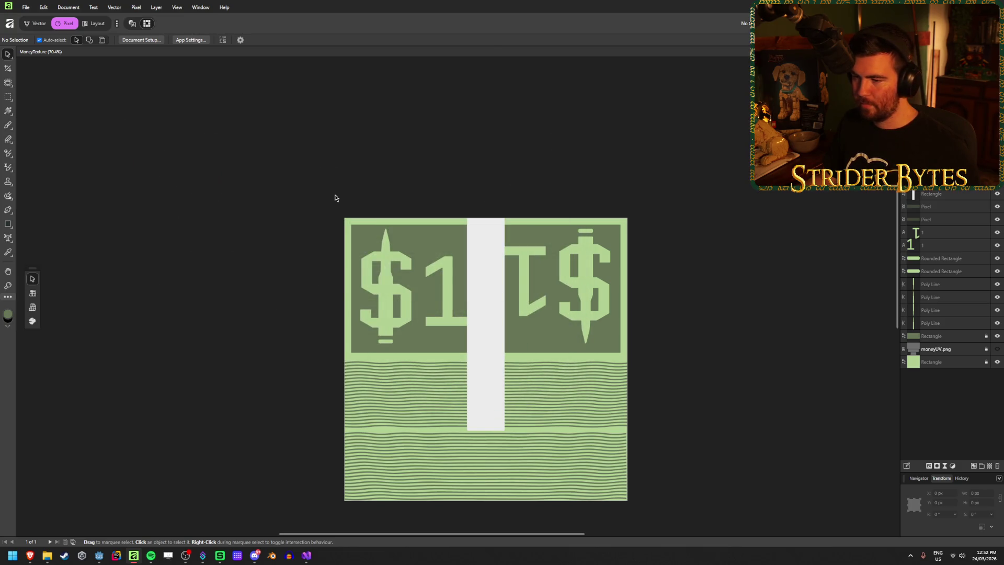
pyautogui.hotkey('alt', 'Tab')
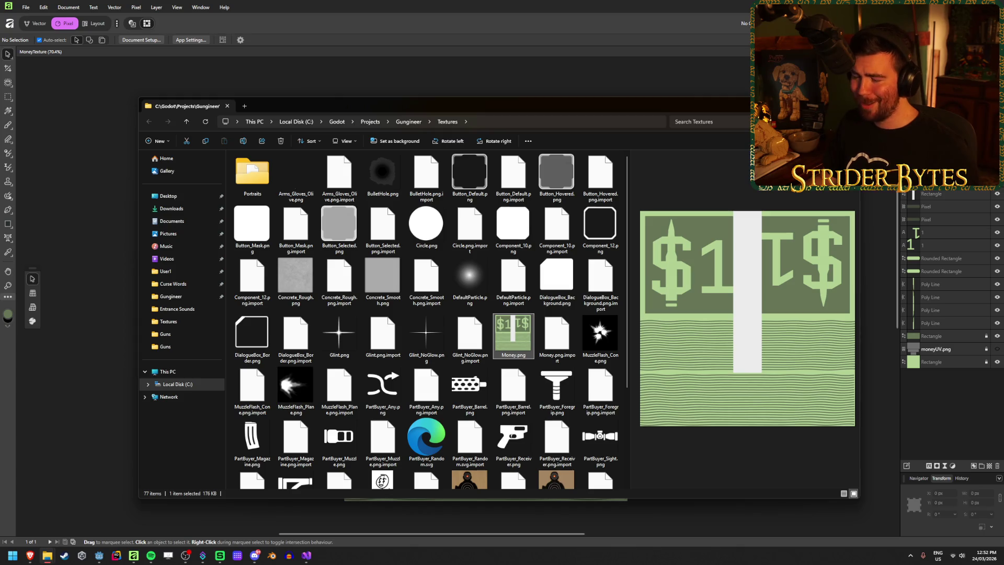
pyautogui.hotkey('alt', 'Tab')
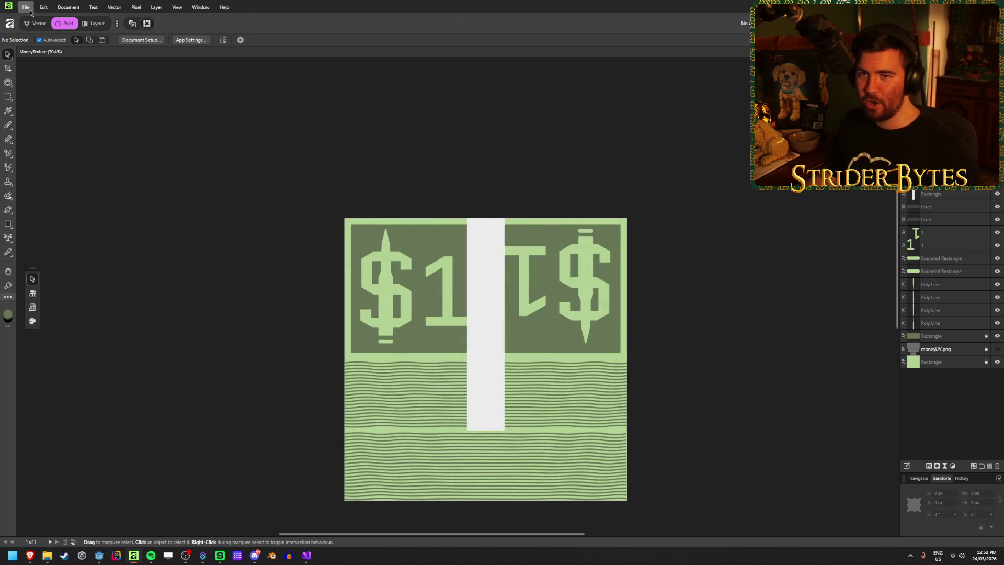
# Create a new transparent document from the 1024 px preset under My Presets
pyautogui.click(30, 12)
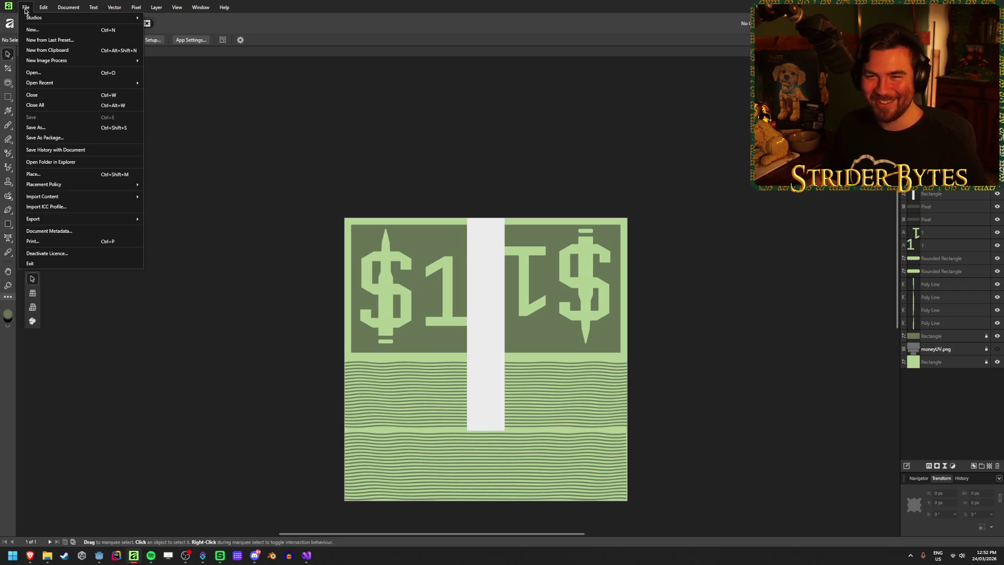
pyautogui.press('Escape')
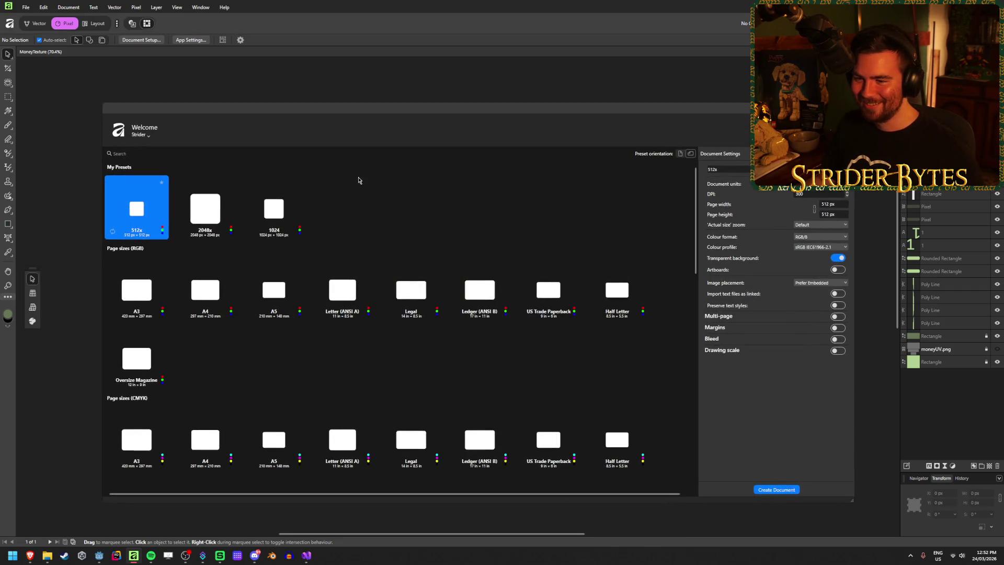
pyautogui.click(274, 209)
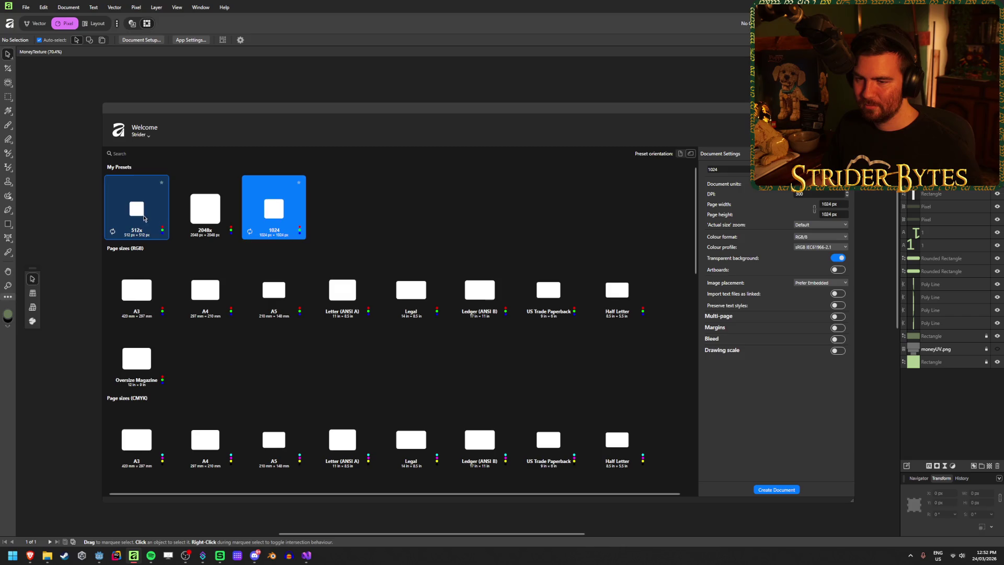
pyautogui.click(136, 209)
pyautogui.click(286, 208)
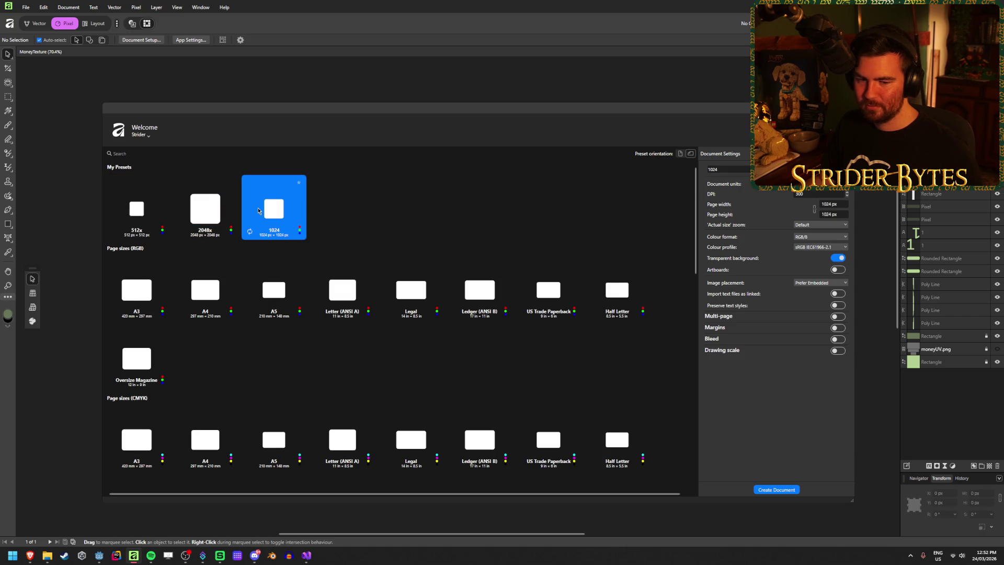
pyautogui.click(137, 209)
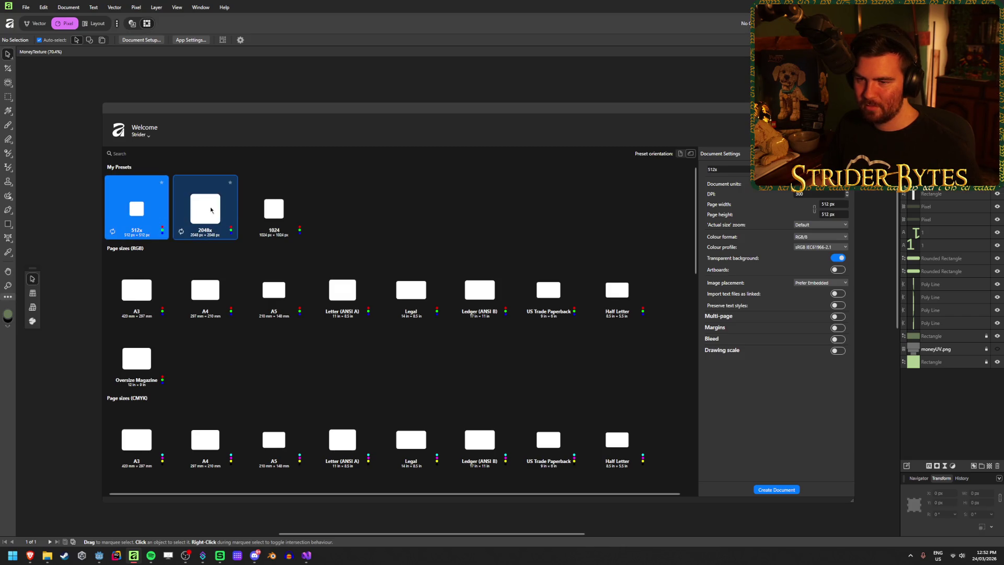
pyautogui.click(205, 209)
pyautogui.doubleClick(280, 205)
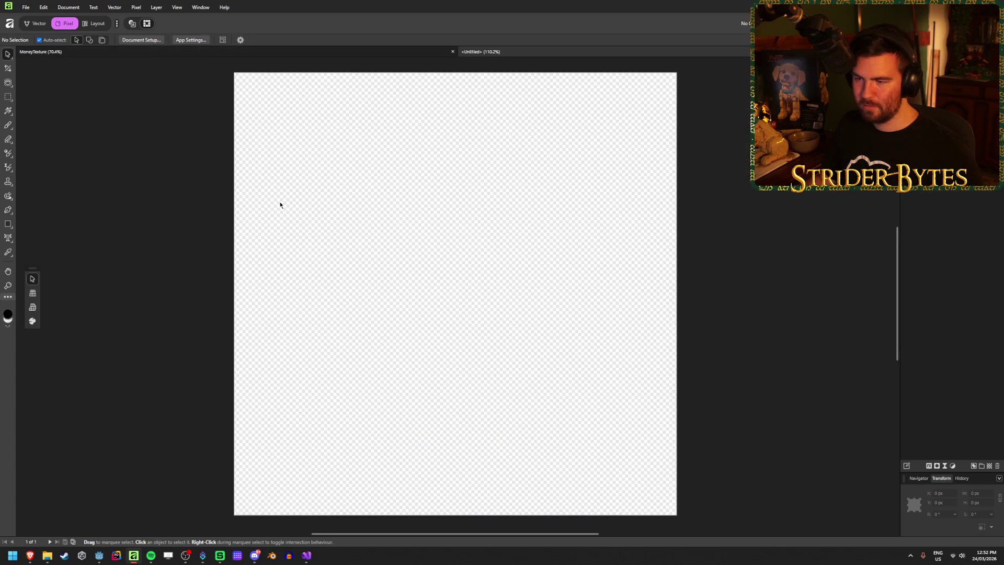
# In MoneyTexture, select the left dollar's S, both bullet Poly Lines and bar, and copy them
pyautogui.scroll(-1, 334, 229)
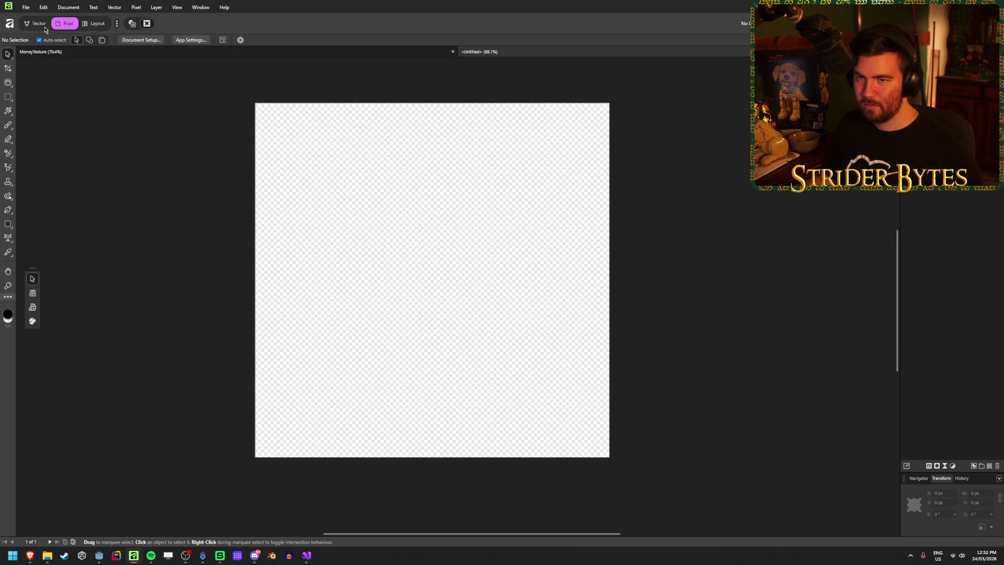
pyautogui.click(79, 52)
pyautogui.click(406, 296)
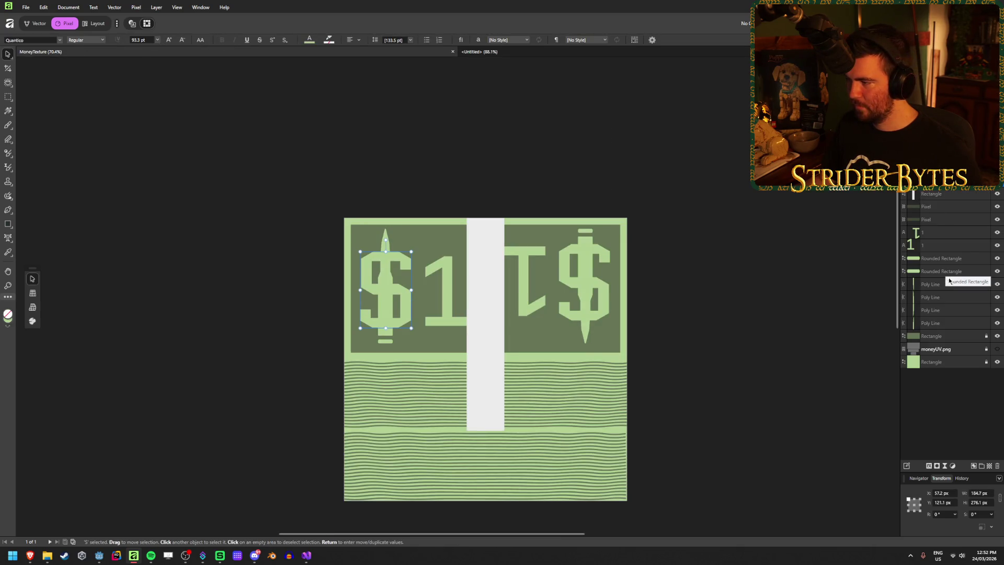
pyautogui.click(931, 287)
pyautogui.click(957, 302)
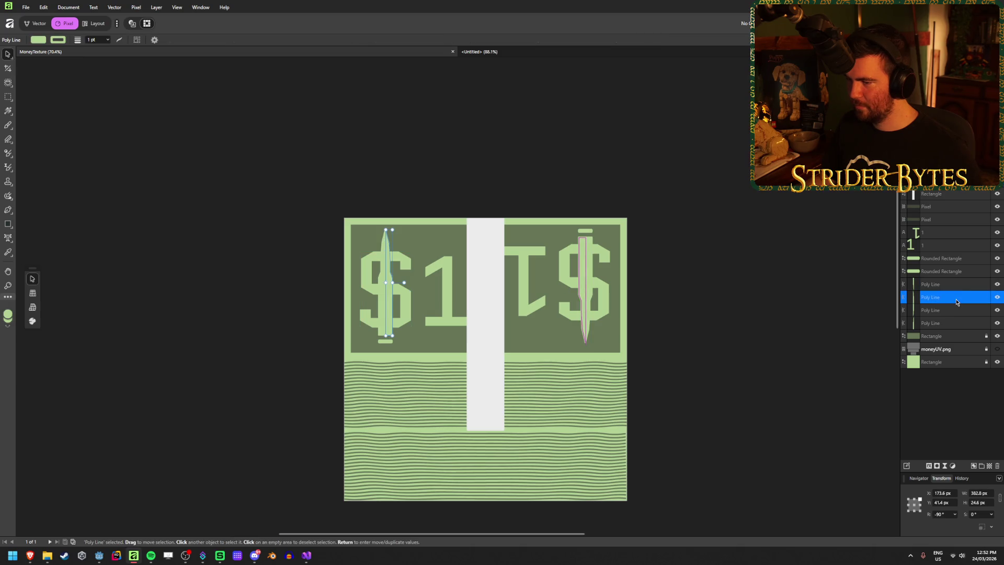
pyautogui.click(959, 311)
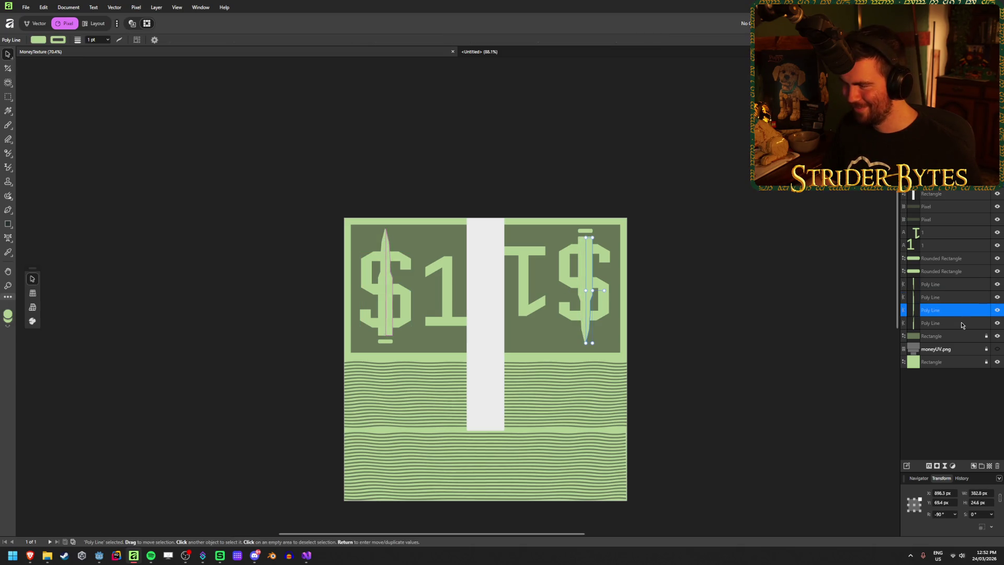
pyautogui.click(961, 322)
pyautogui.keyDown('ctrl'); pyautogui.click(951, 298); pyautogui.keyUp('ctrl')
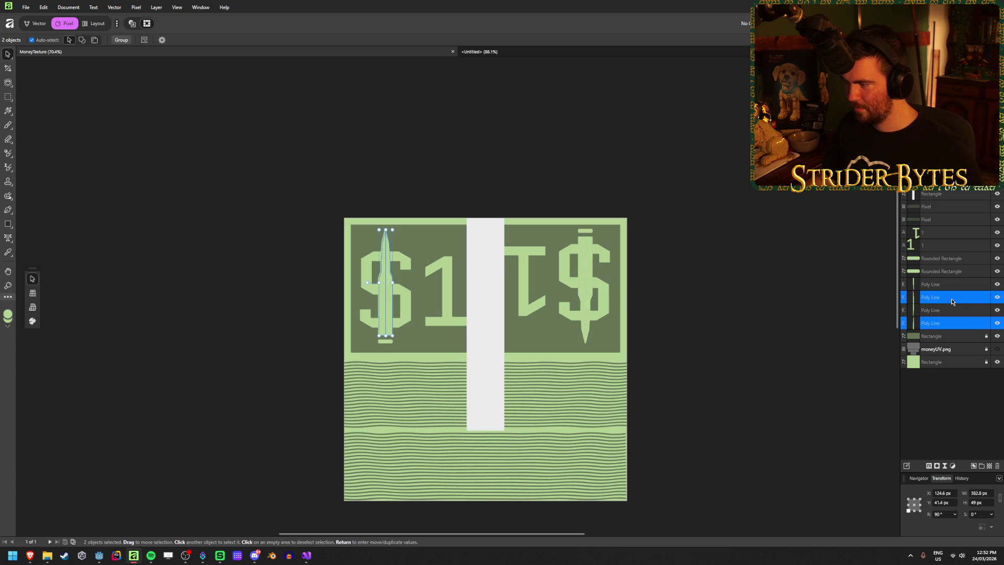
pyautogui.keyDown('ctrl'); pyautogui.click(953, 273); pyautogui.keyUp('ctrl')
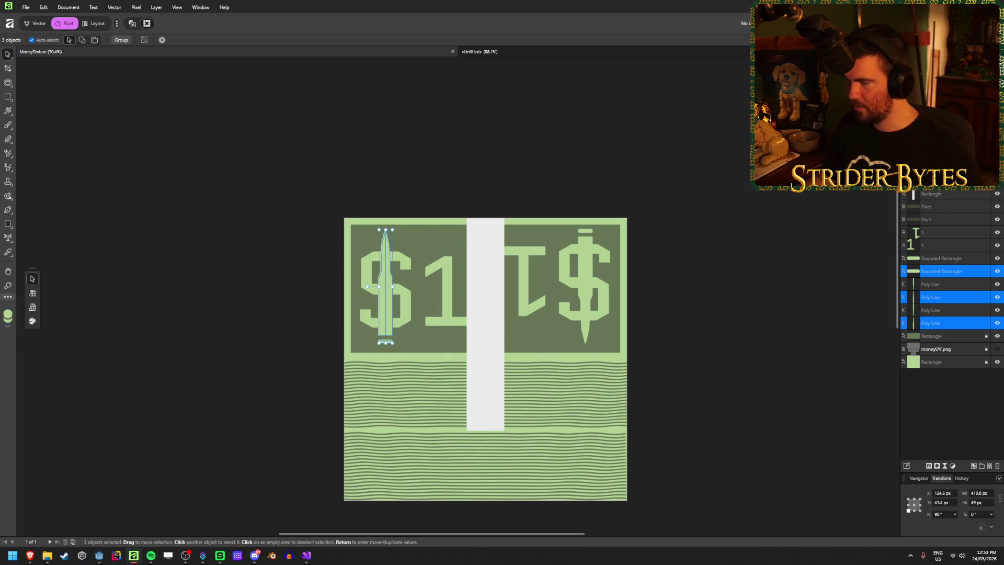
pyautogui.keyDown('shift'); pyautogui.click(398, 313); pyautogui.keyUp('shift')
pyautogui.hotkey('ctrl', 'c')
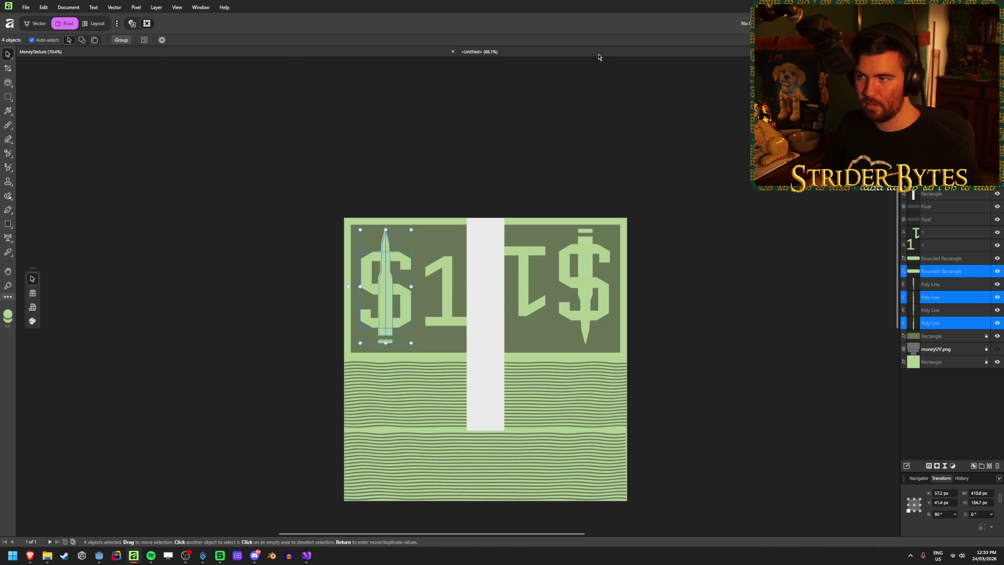
# Paste the dollar sign into Untitled, enlarge it and snap it to the canvas centre
pyautogui.click(575, 53)
pyautogui.hotkey('ctrl', 'v')
pyautogui.moveTo(339, 258)
pyautogui.mouseDown()
pyautogui.moveTo(598, 419)
pyautogui.moveTo(571, 445)
pyautogui.moveTo(510, 381)
pyautogui.moveTo(525, 400)
pyautogui.mouseUp()
pyautogui.moveTo(407, 330); pyautogui.dragTo(489, 321)
pyautogui.click(703, 247)
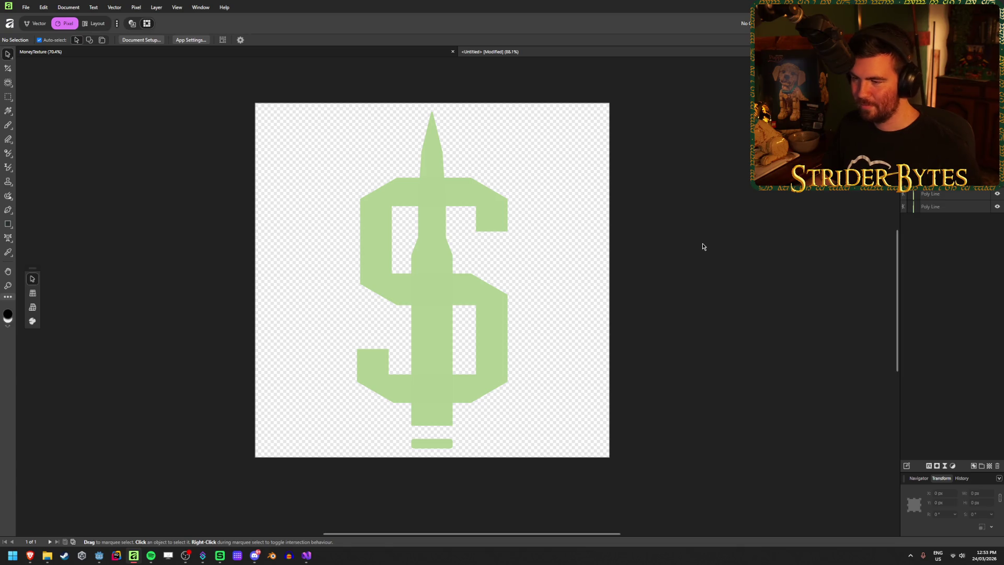
# Make the S of the copied dollar sign white
pyautogui.click(492, 307)
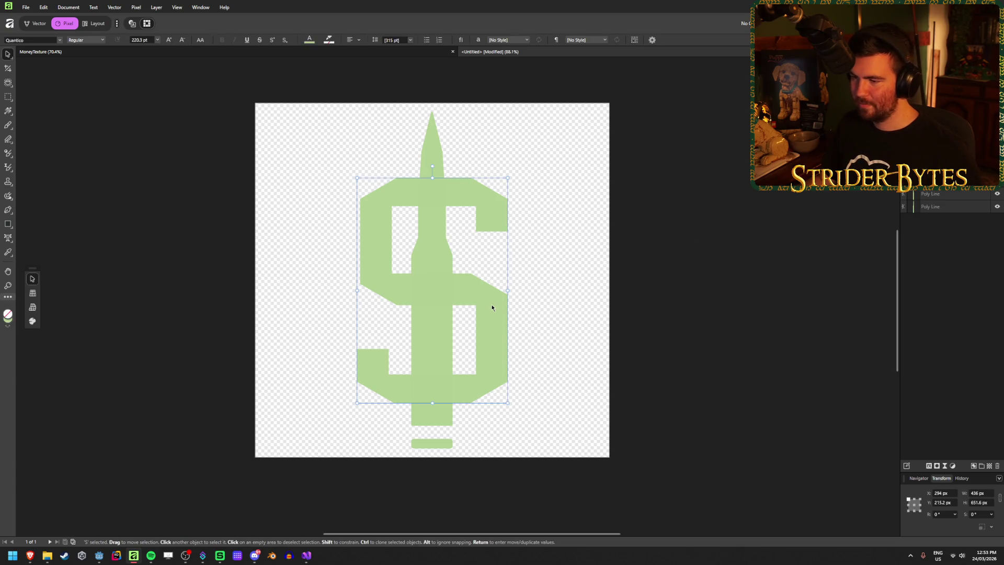
pyautogui.click(309, 39)
pyautogui.click(364, 52)
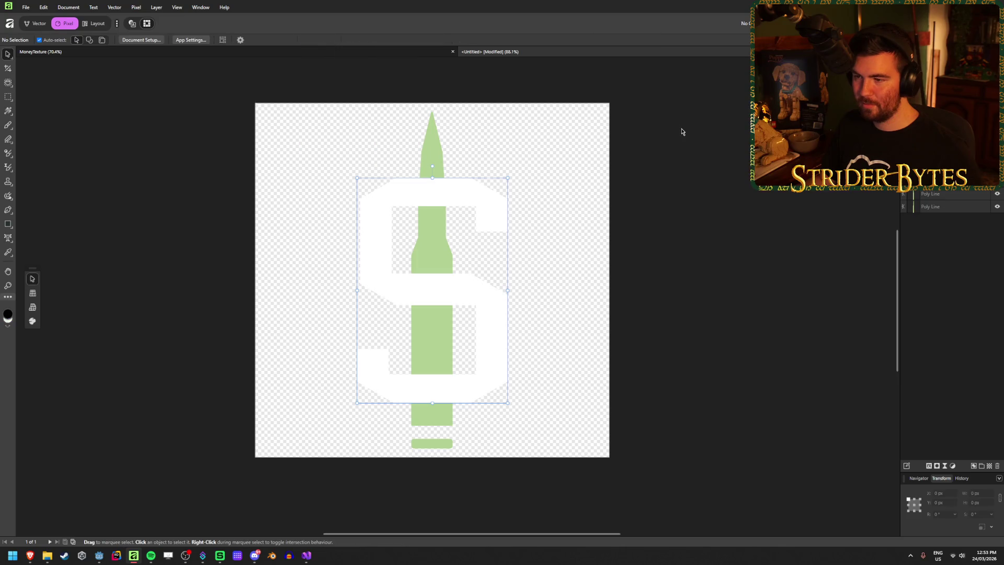
# Give the left bullet half a white fill
pyautogui.click(441, 150)
pyautogui.click(422, 159)
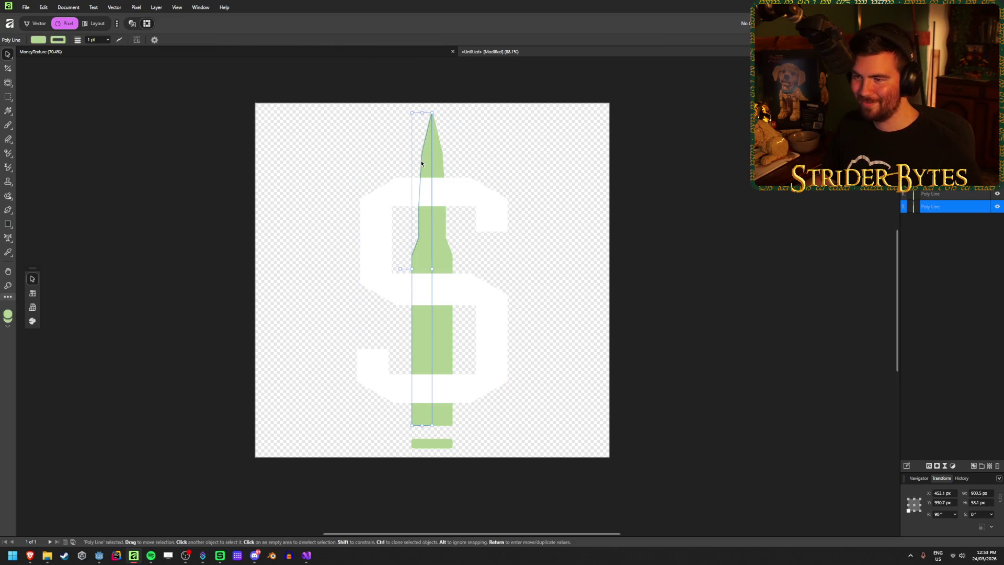
pyautogui.keyDown('shift'); pyautogui.click(434, 148); pyautogui.keyUp('shift')
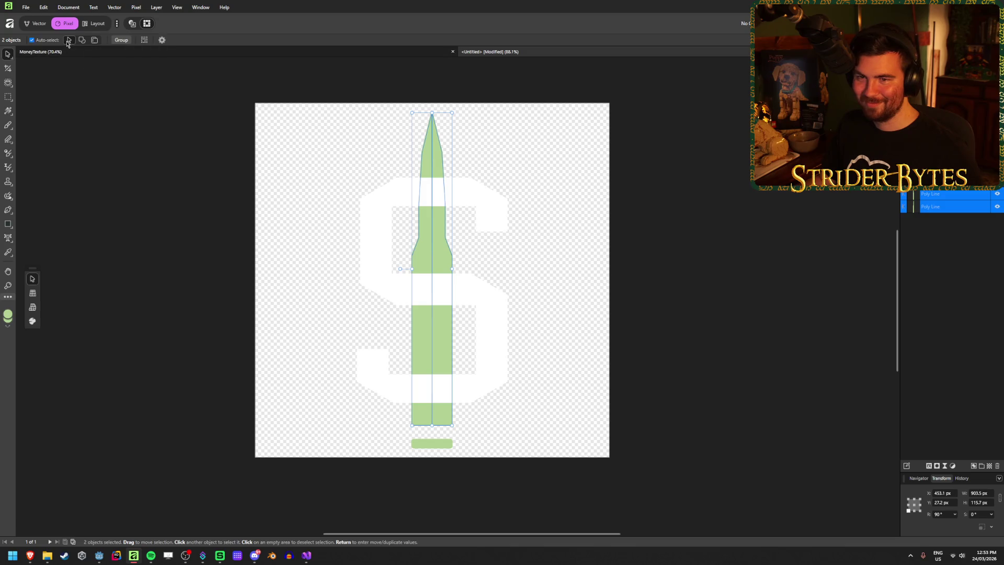
pyautogui.click(305, 139)
pyautogui.click(425, 157)
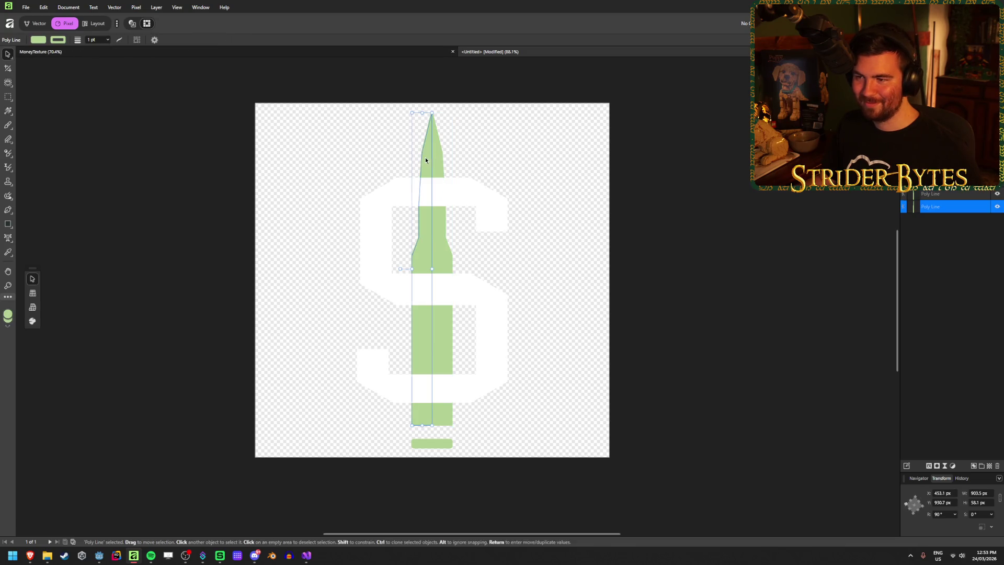
pyautogui.click(40, 40)
pyautogui.click(119, 49)
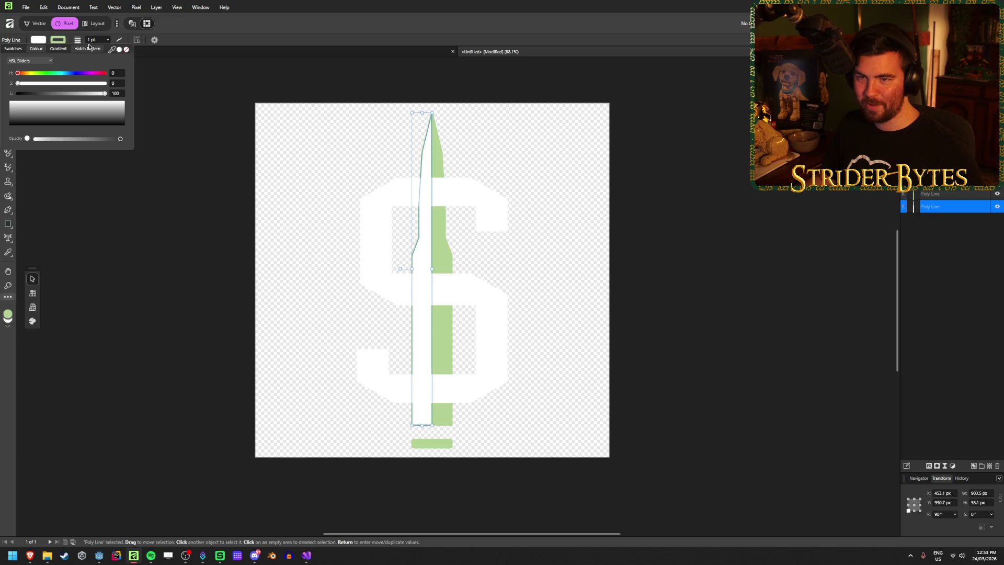
pyautogui.click(56, 41)
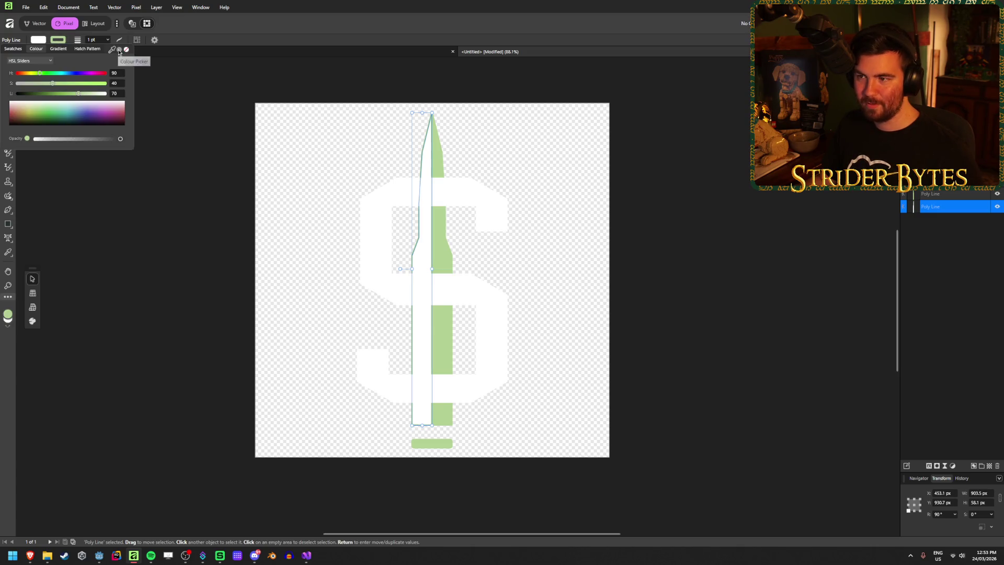
pyautogui.click(186, 253)
# Set the right bullet half's fill and outline to white
pyautogui.click(444, 165)
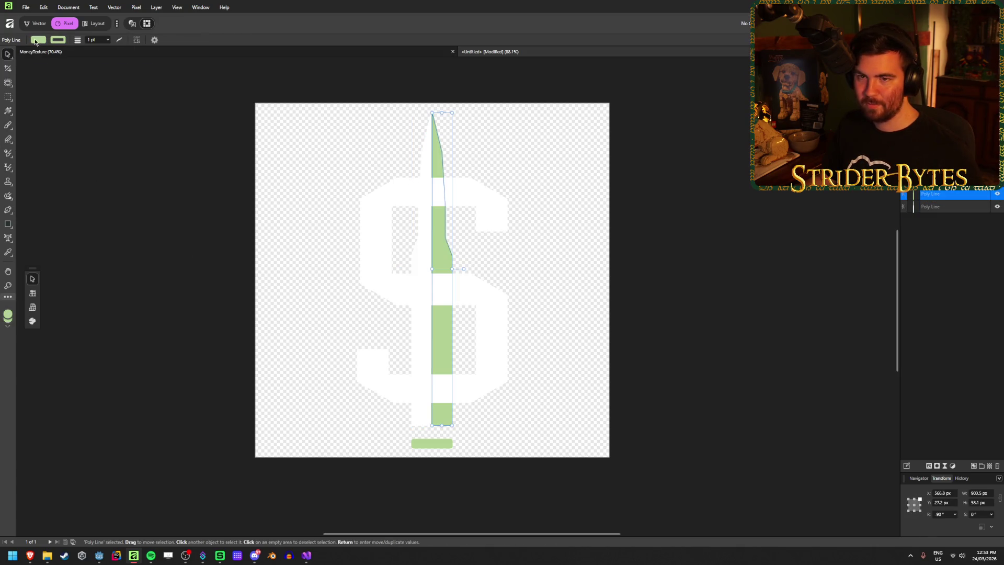
pyautogui.click(39, 40)
pyautogui.click(119, 49)
pyautogui.click(58, 40)
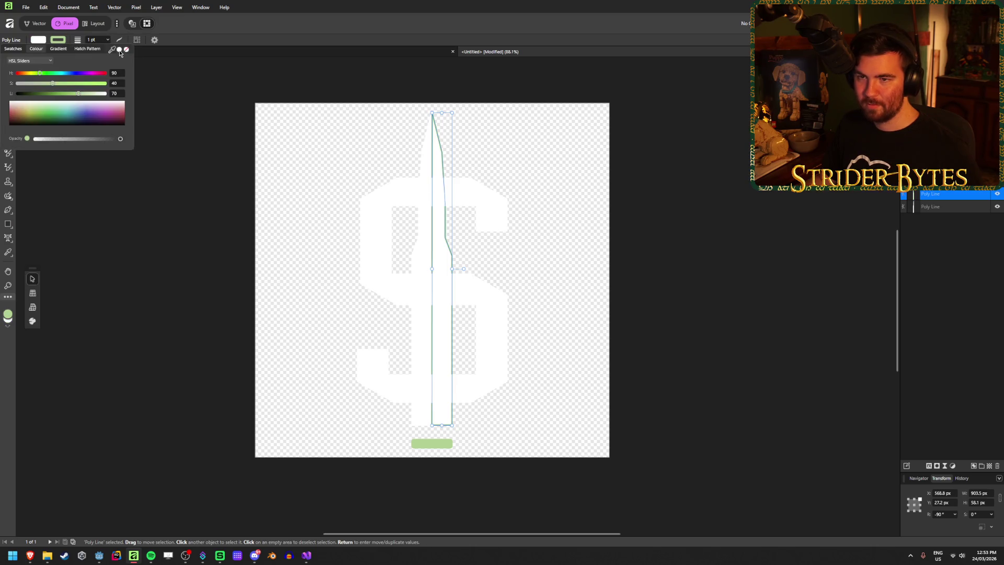
pyautogui.click(119, 49)
pyautogui.click(159, 253)
# Set the bar under the dollar sign to white fill and white outline
pyautogui.click(428, 444)
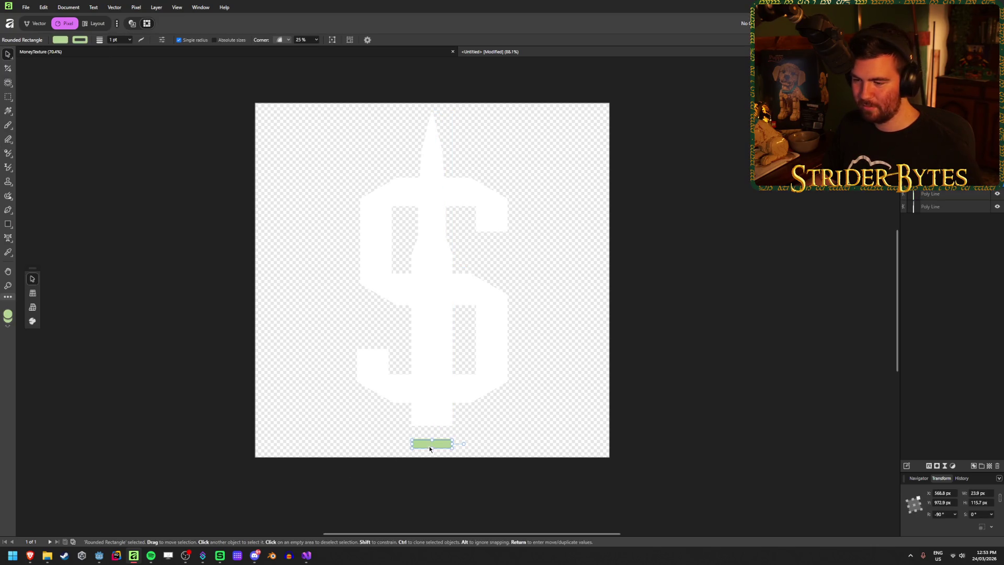
pyautogui.click(60, 40)
pyautogui.click(119, 49)
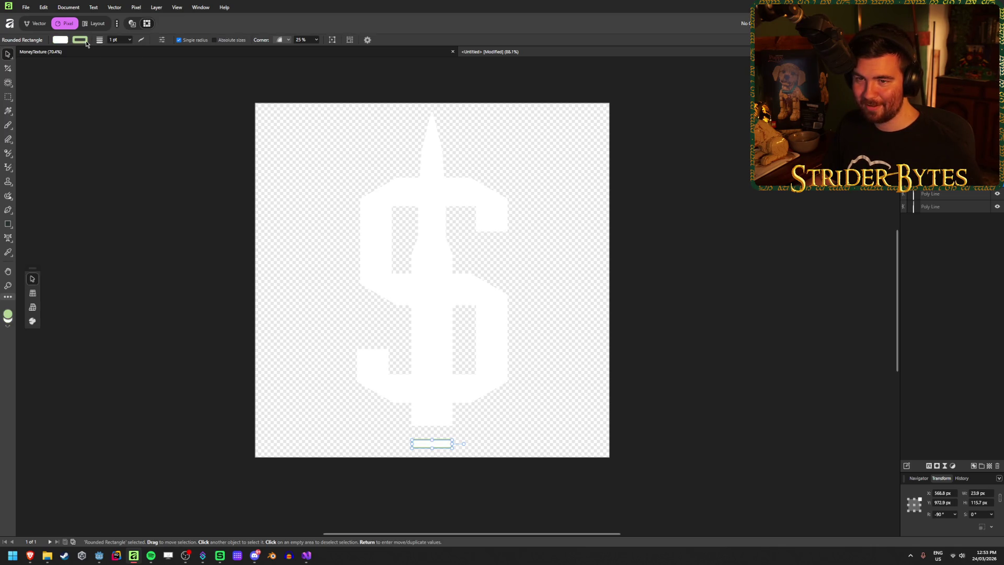
pyautogui.click(79, 40)
pyautogui.click(119, 49)
pyautogui.click(119, 315)
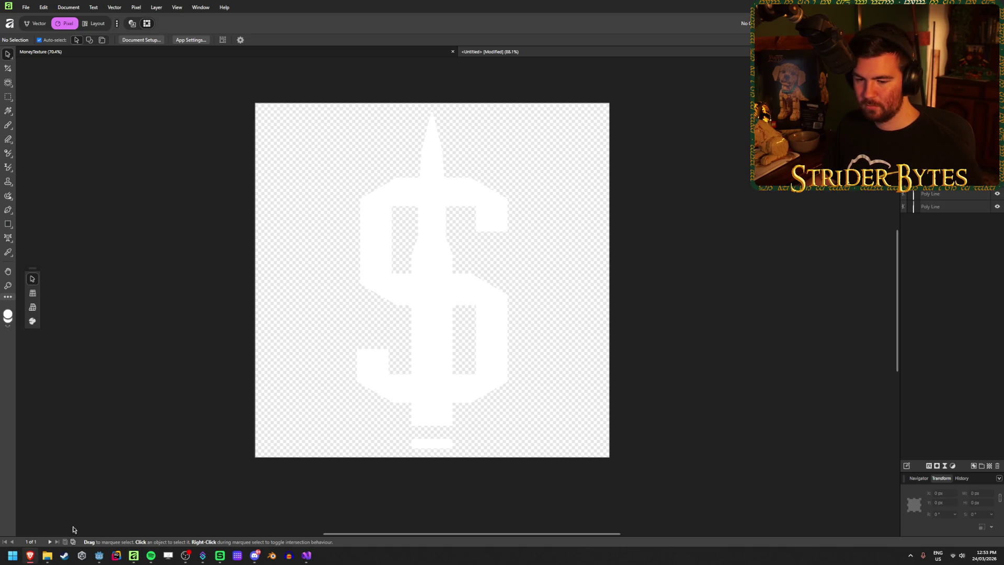
# Zoom Godot's 3D viewport onto the $ on the sign, enter Move mode, then go to Affinity
pyautogui.click(99, 555)
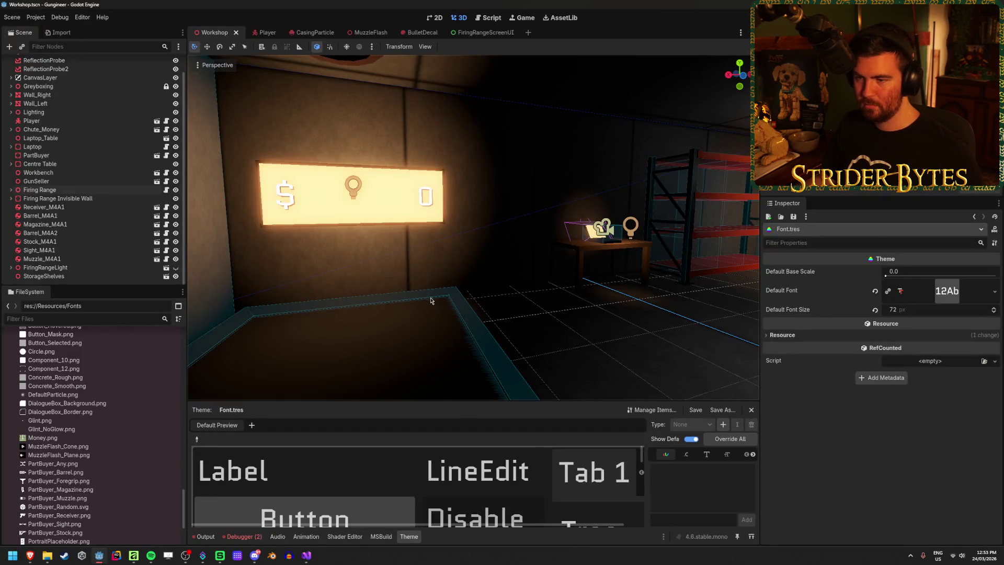
pyautogui.scroll(10, 431, 301)
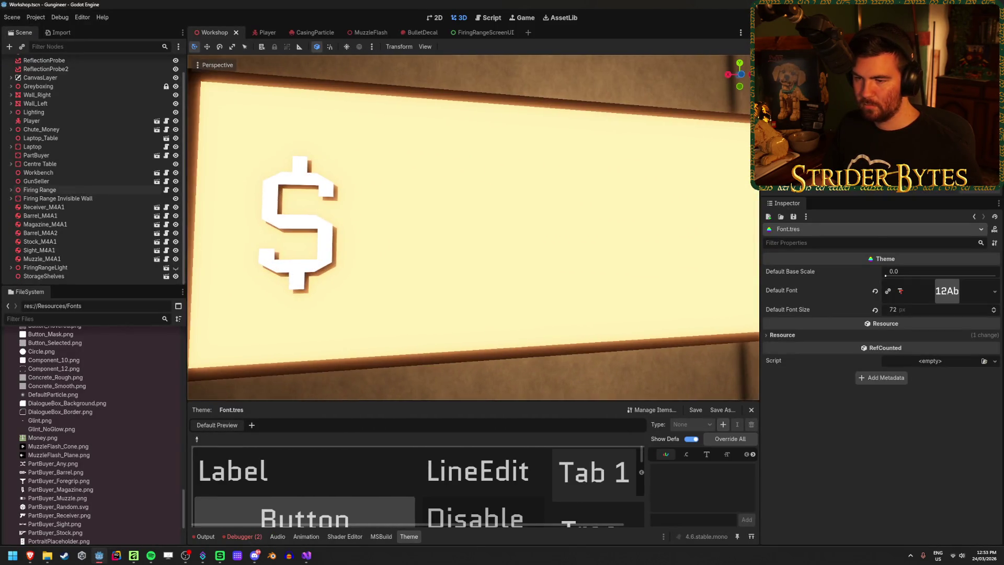
pyautogui.scroll(3, 472, 228)
pyautogui.scroll(-5, 473, 227)
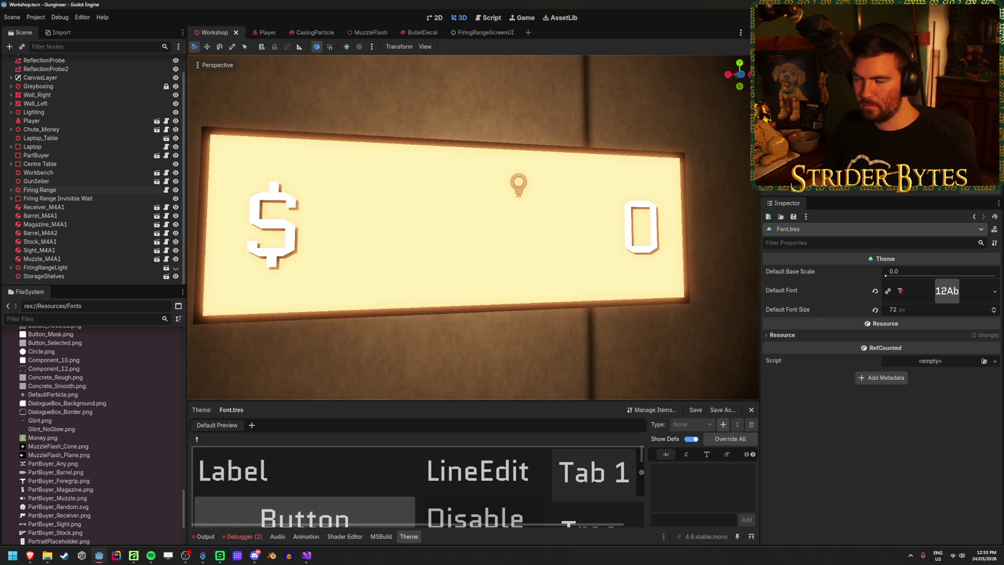
pyautogui.scroll(-4, 426, 303)
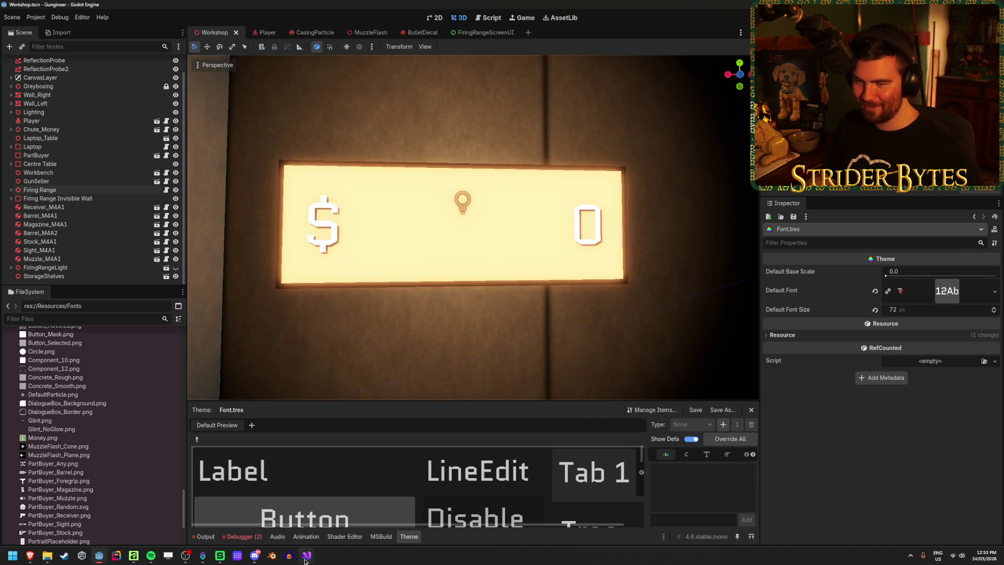
pyautogui.moveTo(134, 556)
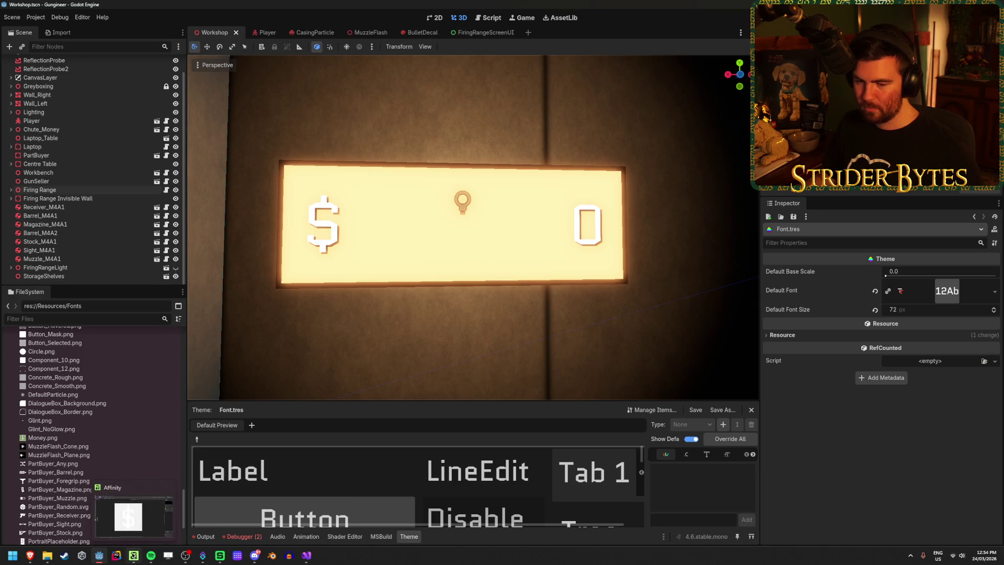
pyautogui.scroll(5, 473, 227)
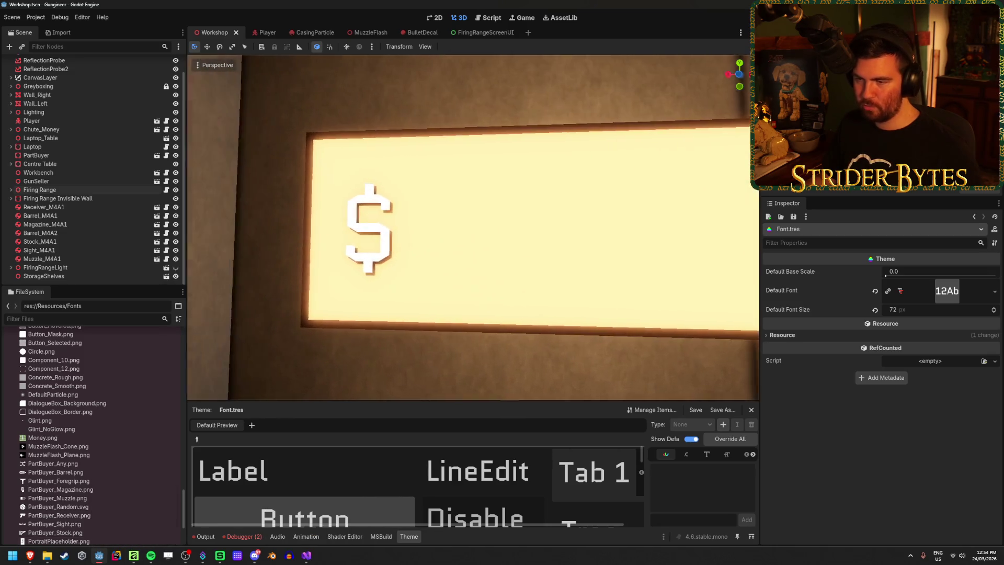
pyautogui.scroll(5, 431, 222)
pyautogui.press('w')
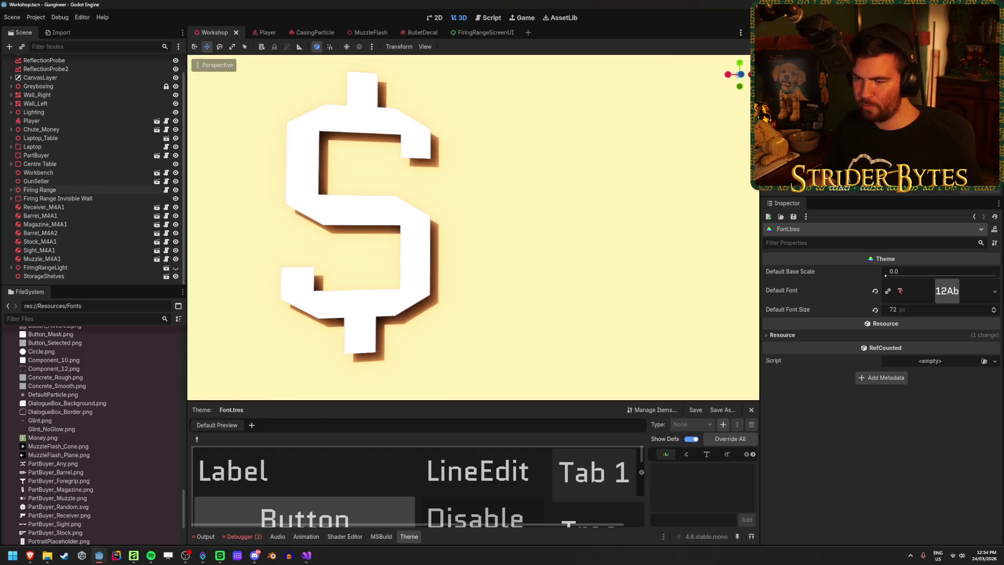
pyautogui.scroll(-5, 430, 221)
pyautogui.scroll(-5, 430, 221)
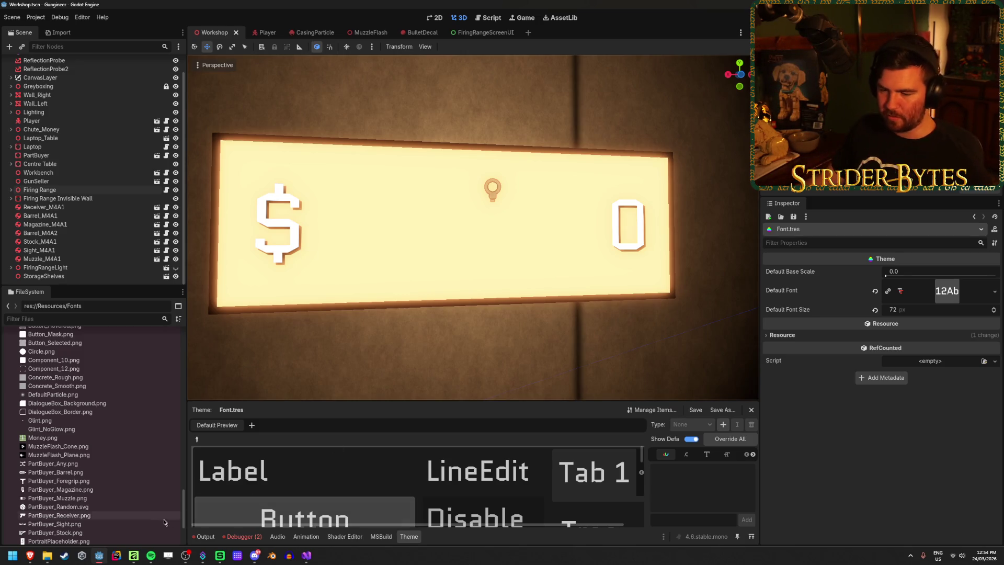
pyautogui.hotkey('alt', 'Tab')
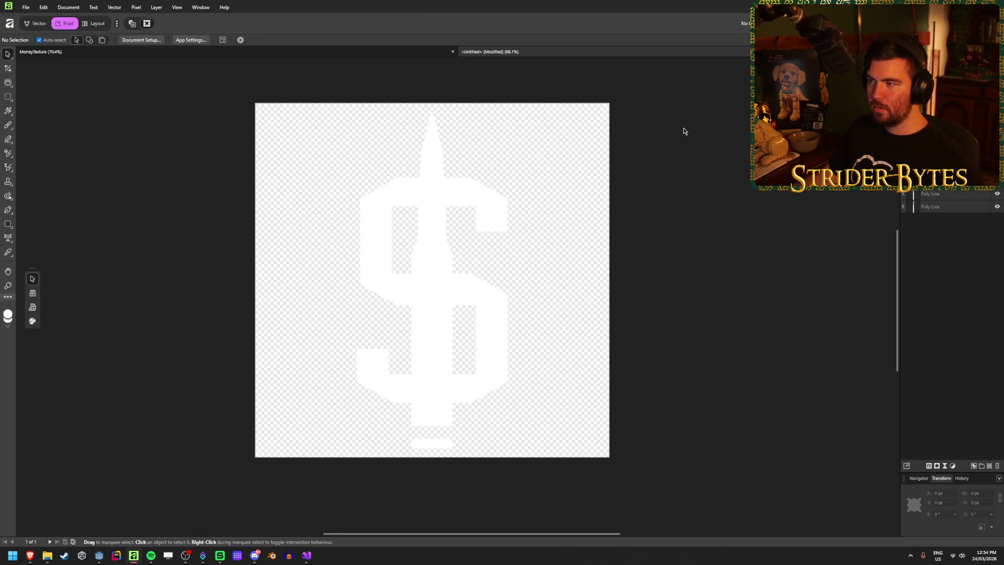
# Save the artwork as DollarSign in the Gungineer project's Raw folder
pyautogui.hotkey('ctrl', 's')
pyautogui.click(305, 132)
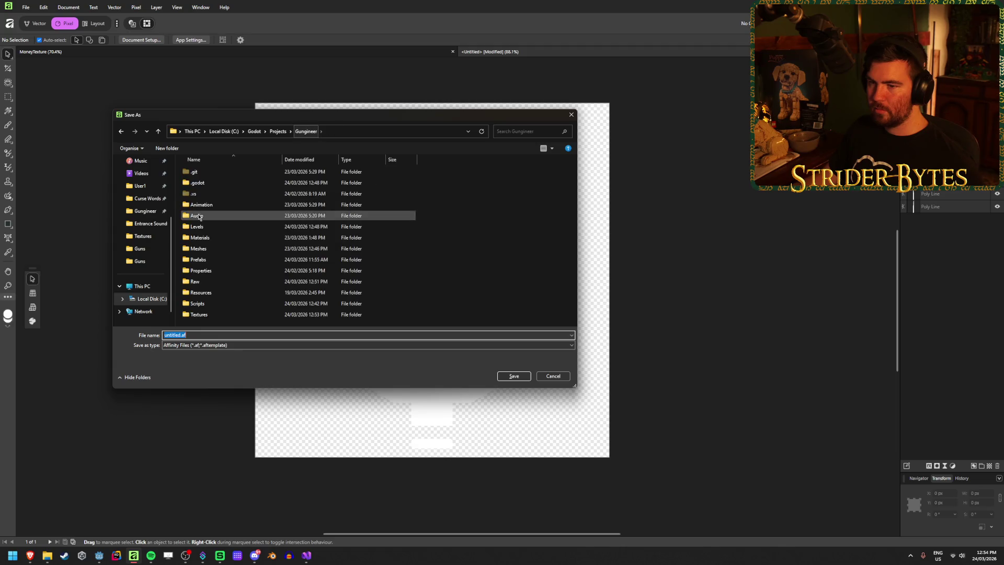
pyautogui.doubleClick(194, 281)
pyautogui.write('DollarSig')
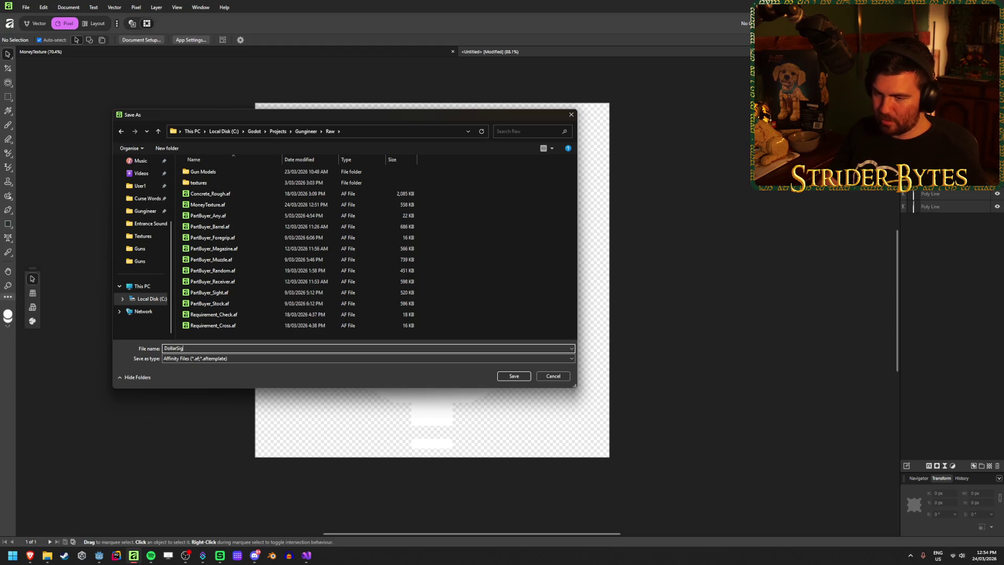
pyautogui.write('n')
pyautogui.press('Return')
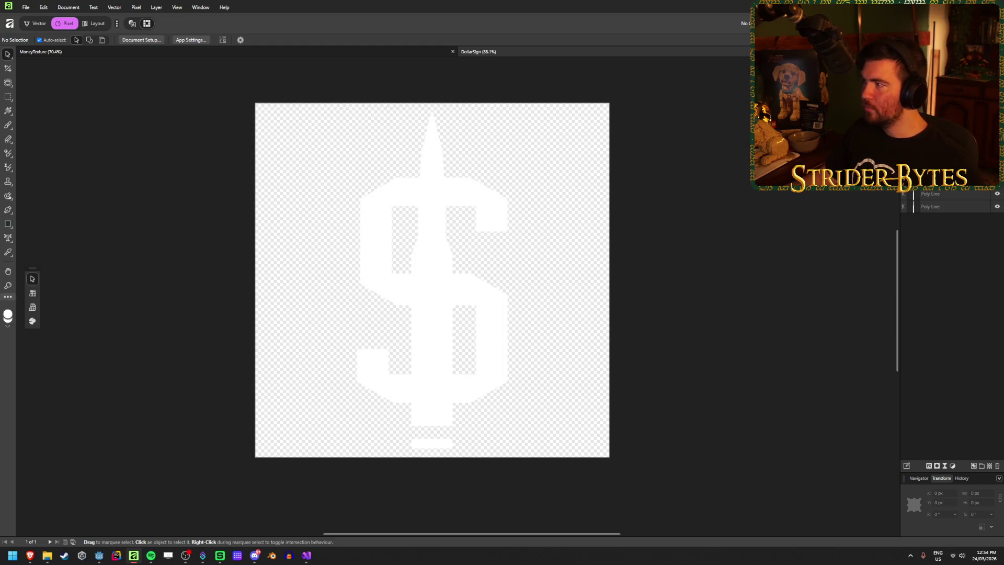
# Export the artwork as DollarSign.png into the Textures folder
pyautogui.hotkey('ctrl', 'alt', 'shift', 's')
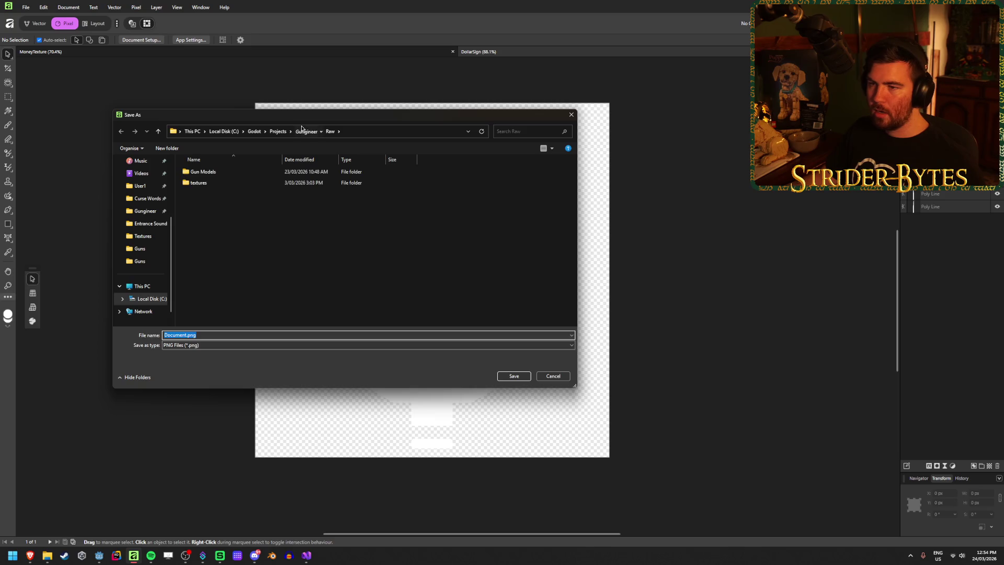
pyautogui.click(306, 131)
pyautogui.doubleClick(218, 314)
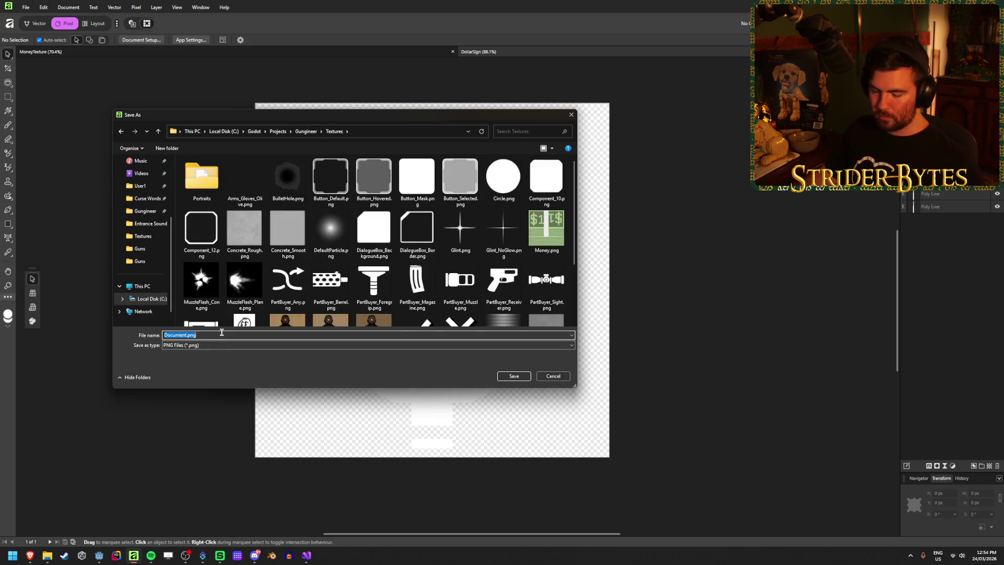
pyautogui.write('DollarSign')
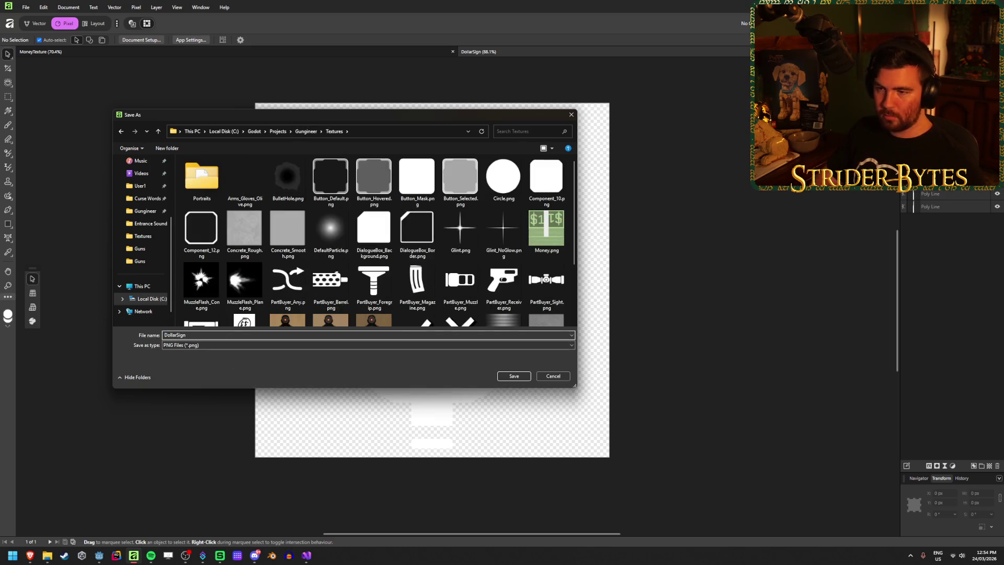
pyautogui.press('Return')
# Check DollarSign.png in the Textures folder, then return to the Godot editor
pyautogui.hotkey('alt', 'Tab')
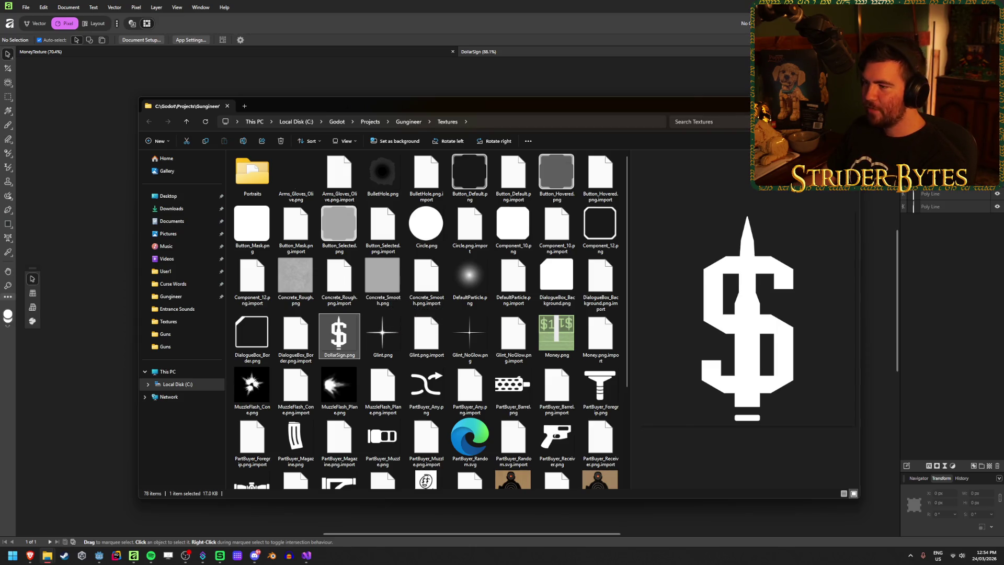
pyautogui.hotkey('alt', 'Tab')
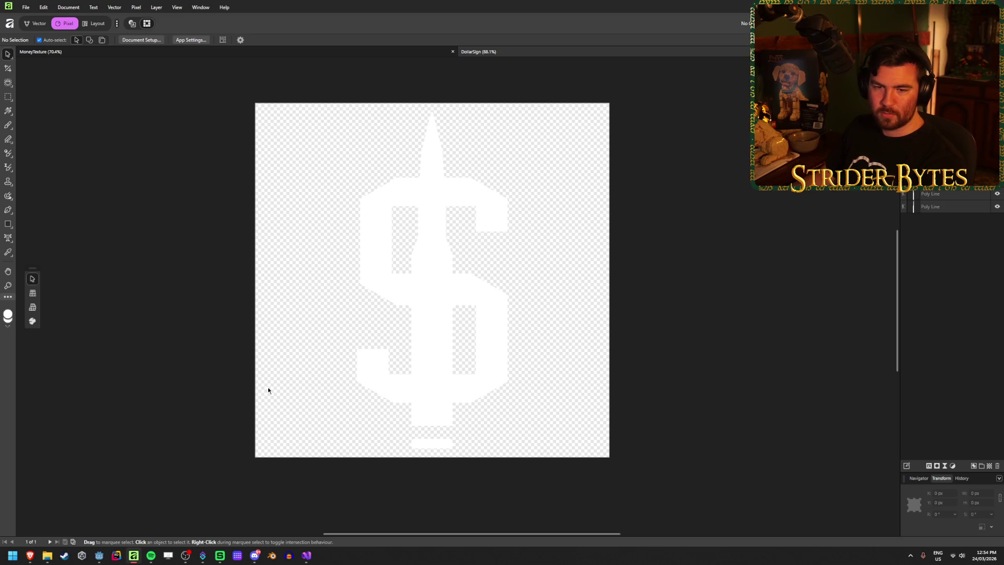
pyautogui.hotkey('alt', 'Tab')
# Set the TextureRect's minimum height to 750 and assign DollarSign.png as its texture
pyautogui.click(779, 345)
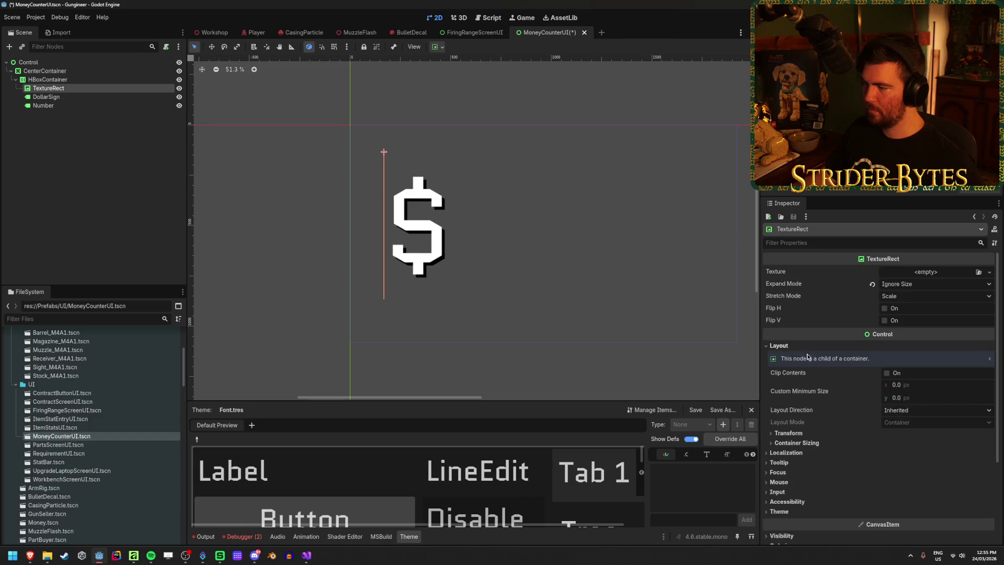
pyautogui.click(910, 385)
pyautogui.press('Tab')
pyautogui.write('750')
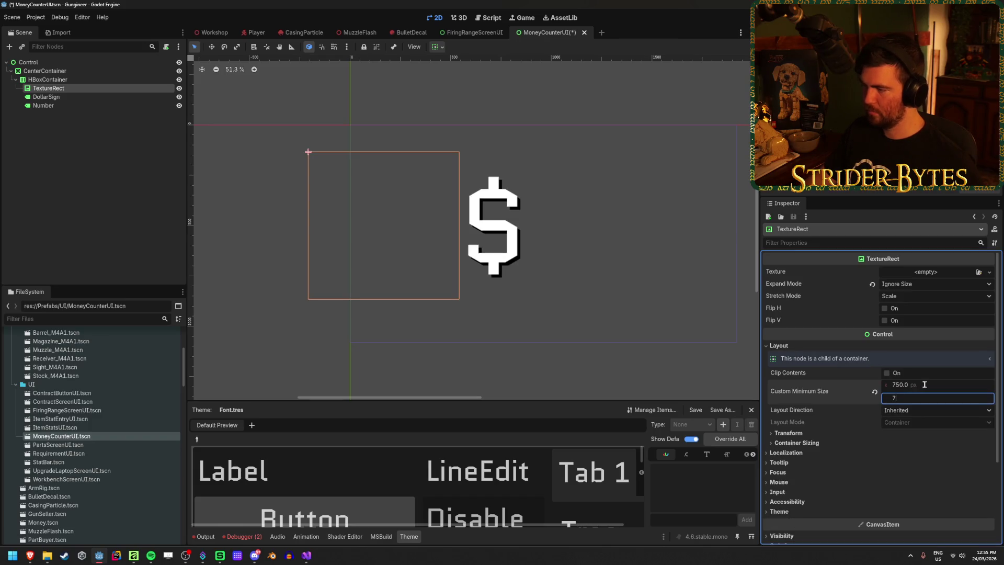
pyautogui.press('Return')
pyautogui.click(979, 273)
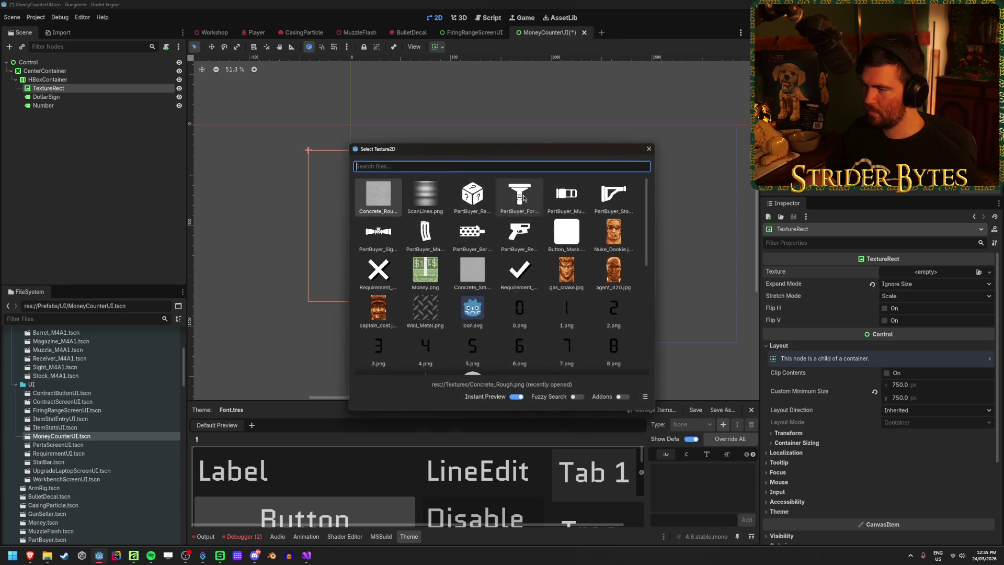
pyautogui.scroll(-15, 499, 243)
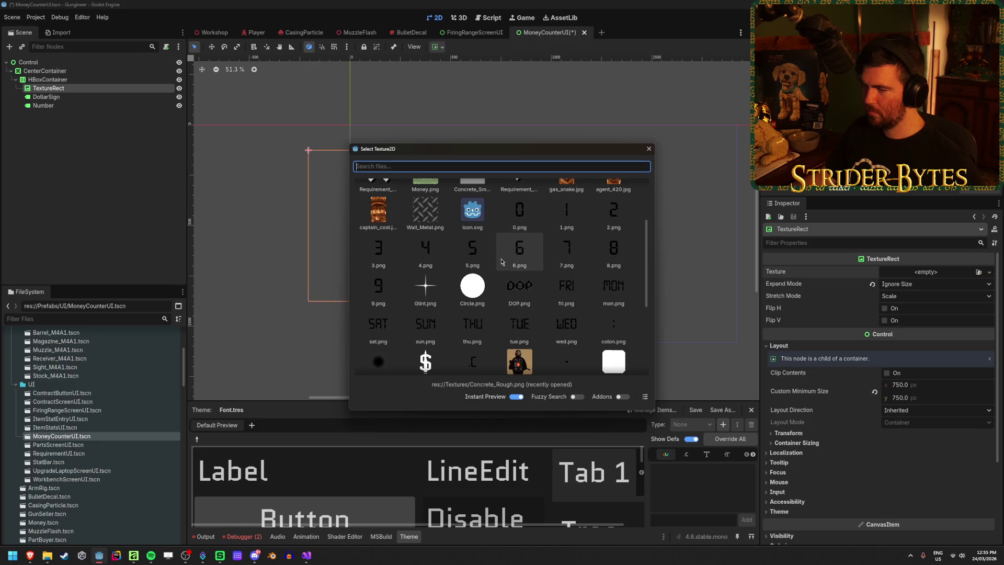
pyautogui.doubleClick(435, 206)
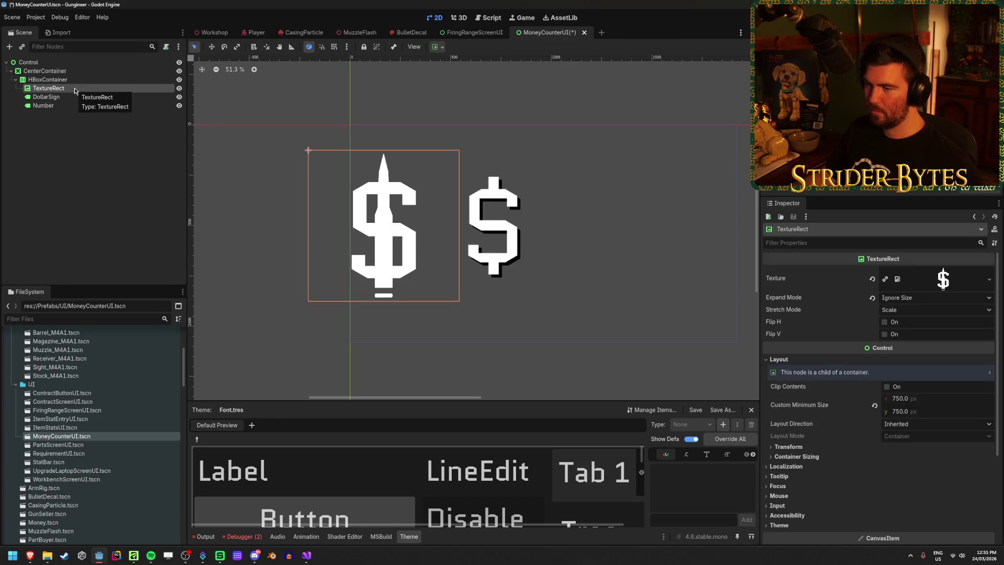
# Set the TextureRect's Custom Minimum Size to 512 × 512
pyautogui.click(937, 399)
pyautogui.write('512')
pyautogui.press('Tab')
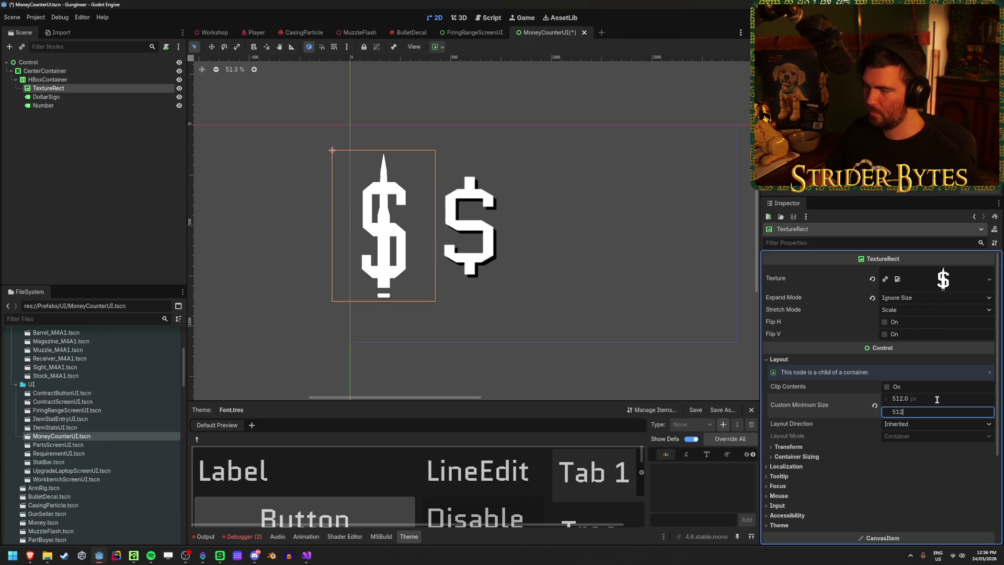
pyautogui.press('Return')
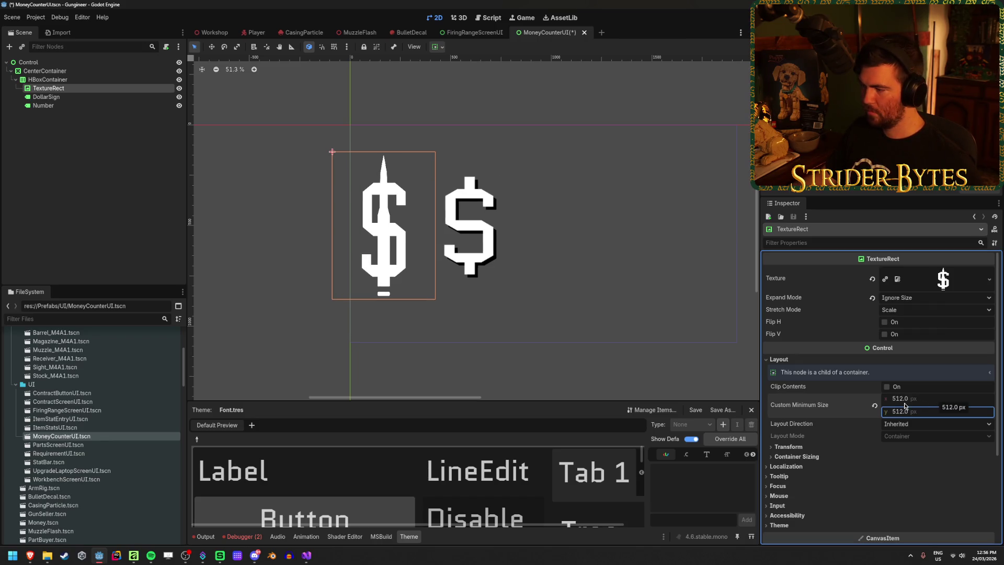
pyautogui.hotkey('ctrl', 'z')
pyautogui.hotkey('ctrl', 'z')
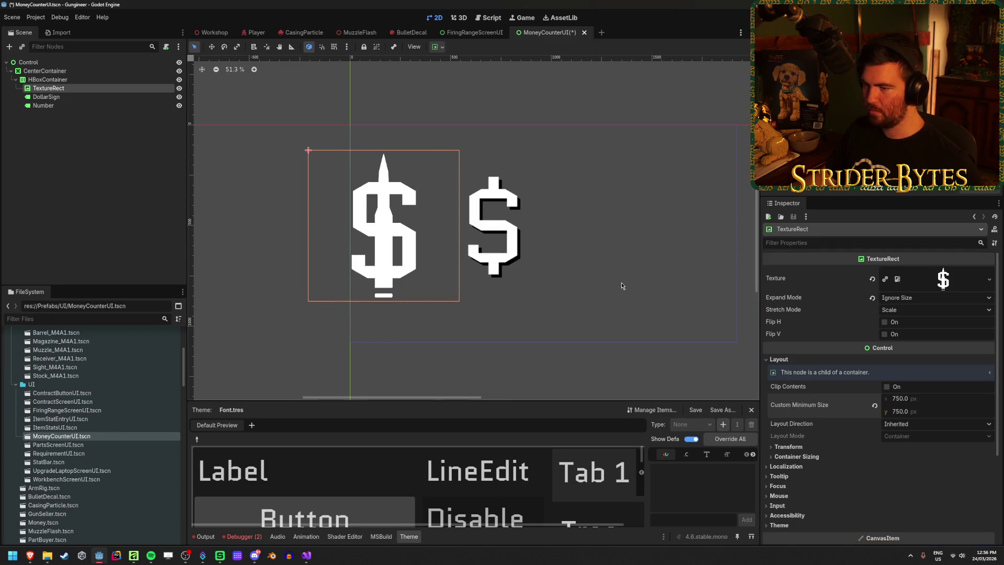
pyautogui.click(927, 398)
pyautogui.write('512')
pyautogui.press('Tab')
pyautogui.write('51')
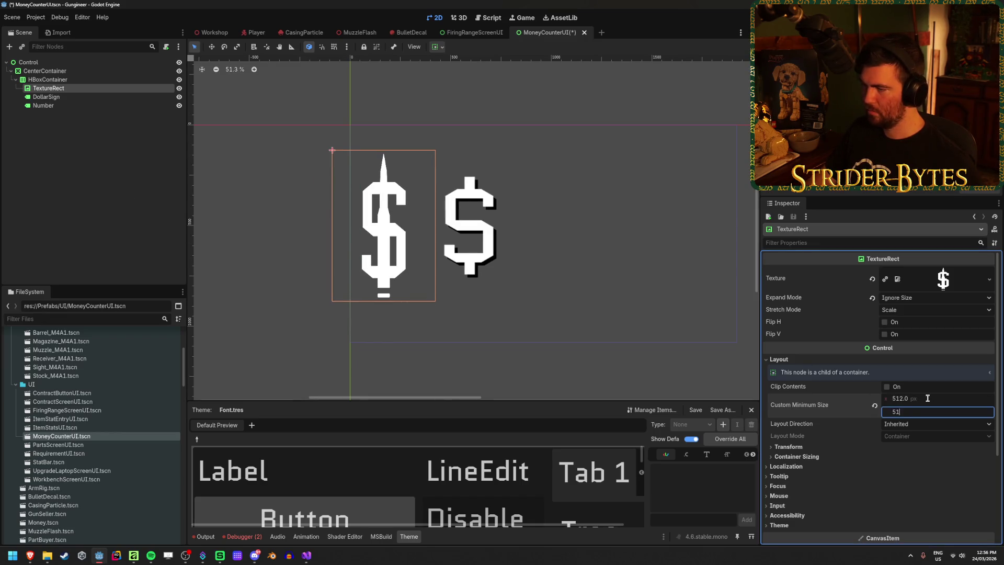
pyautogui.write('2')
pyautogui.press('Return')
# Hide the DollarSign label and set Stretch Mode to Keep Aspect Centered
pyautogui.click(179, 97)
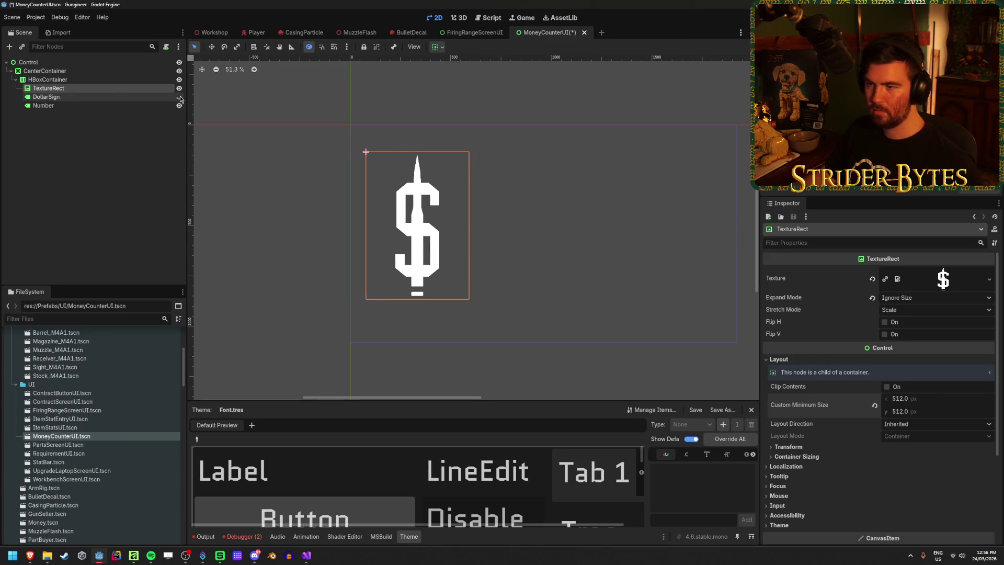
pyautogui.click(904, 311)
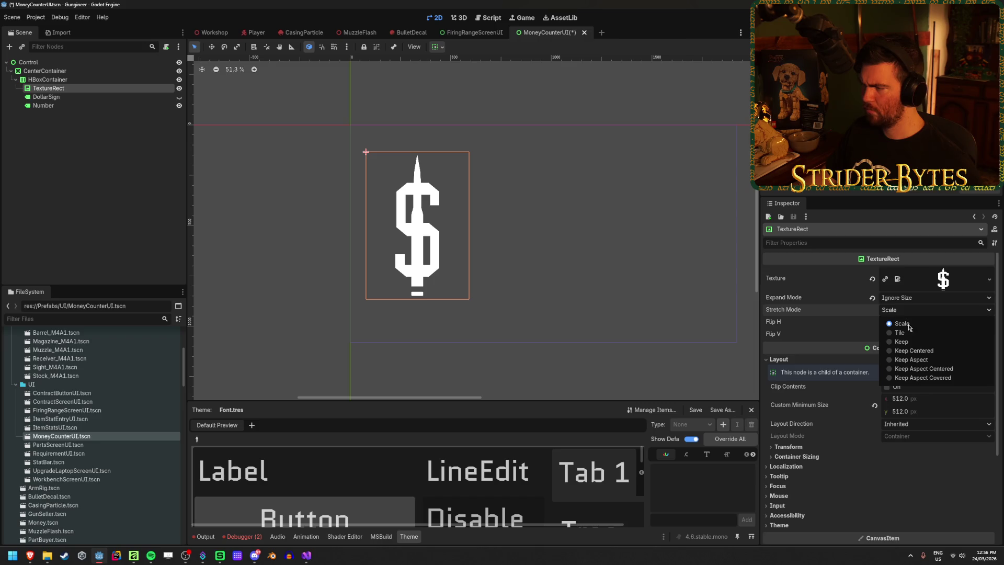
pyautogui.click(925, 360)
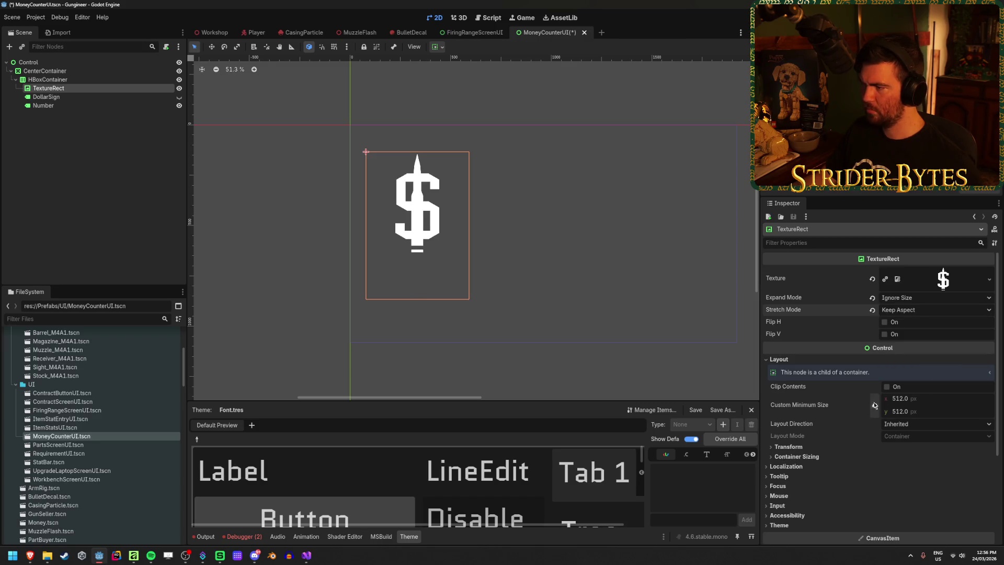
pyautogui.click(933, 310)
pyautogui.click(935, 369)
pyautogui.click(131, 161)
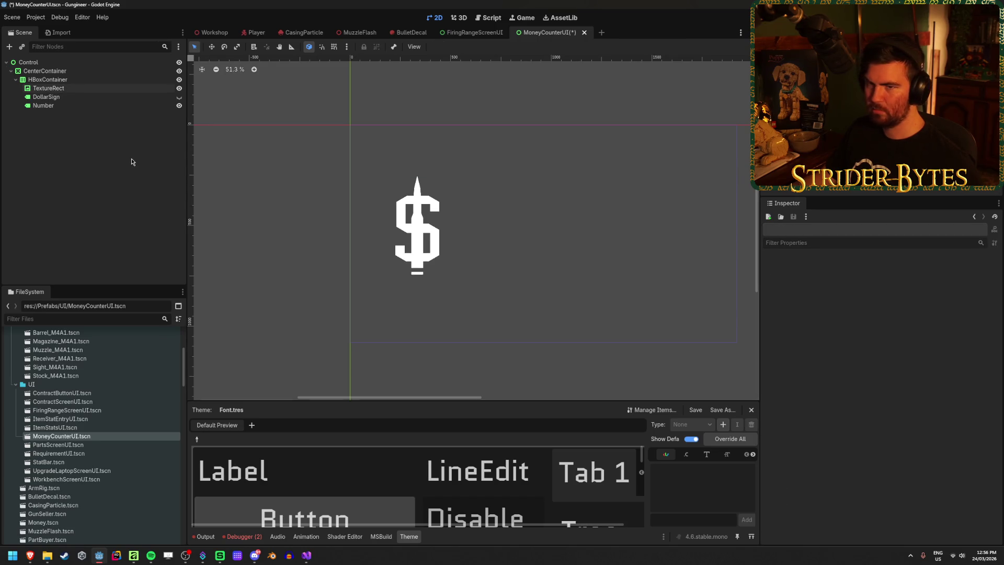
pyautogui.hotkey('ctrl', 's')
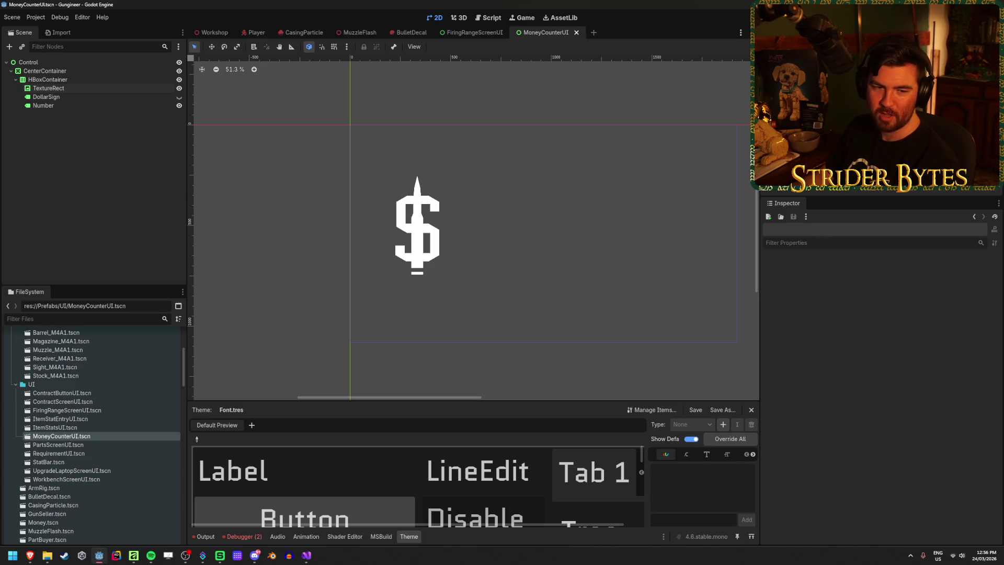
pyautogui.hotkey('alt', 'Tab')
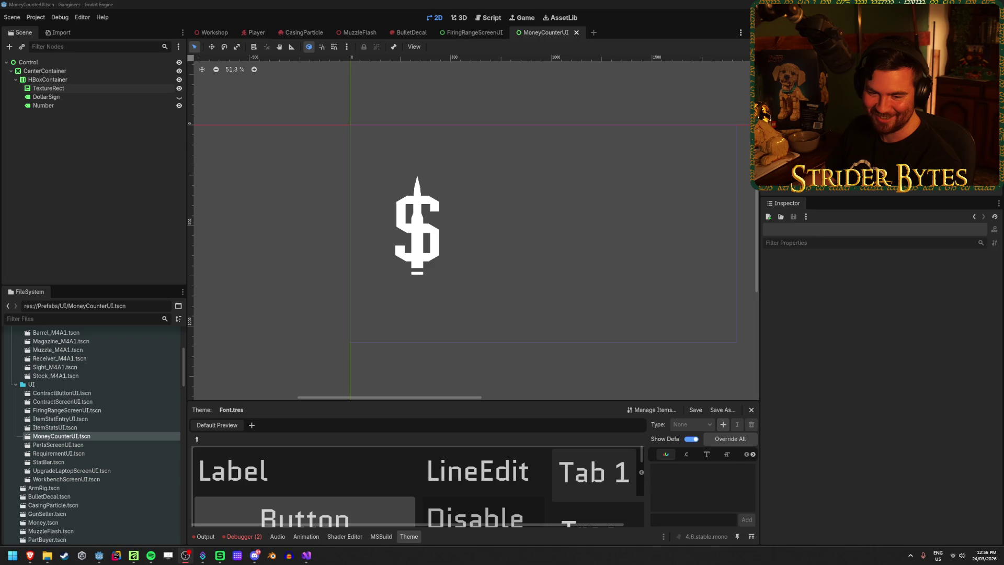
# Check the DollarSign, TextureRect and Number nodes, leaving TextureRect selected
pyautogui.click(86, 97)
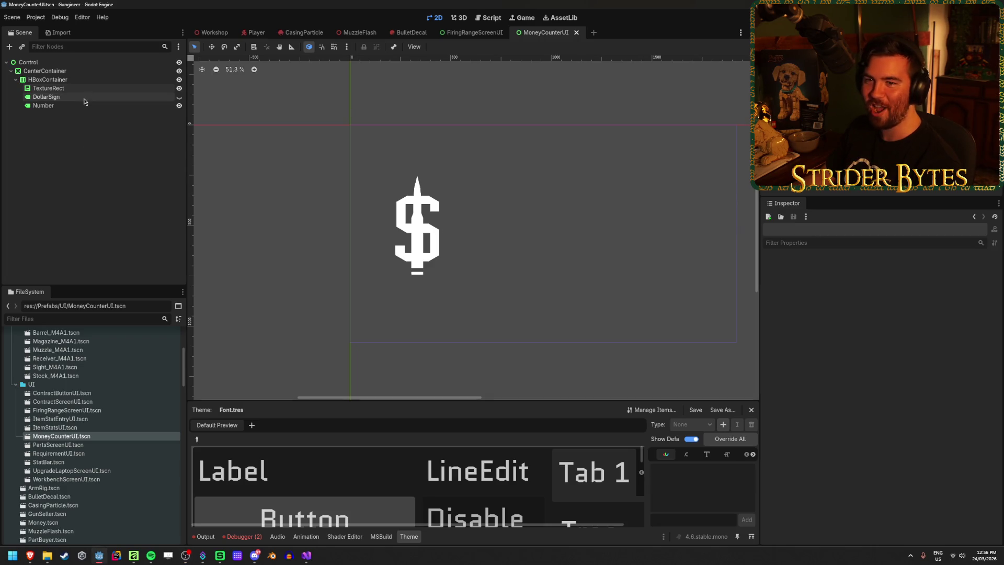
pyautogui.click(94, 88)
pyautogui.click(94, 105)
pyautogui.scroll(-2, 566, 274)
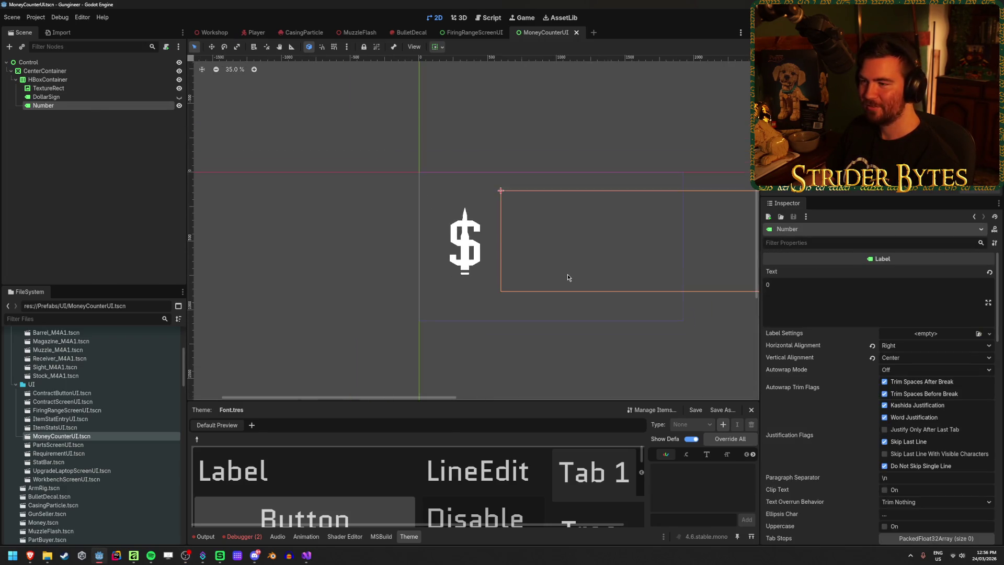
pyautogui.moveTo(567, 274); pyautogui.dragTo(472, 268)
pyautogui.click(48, 88)
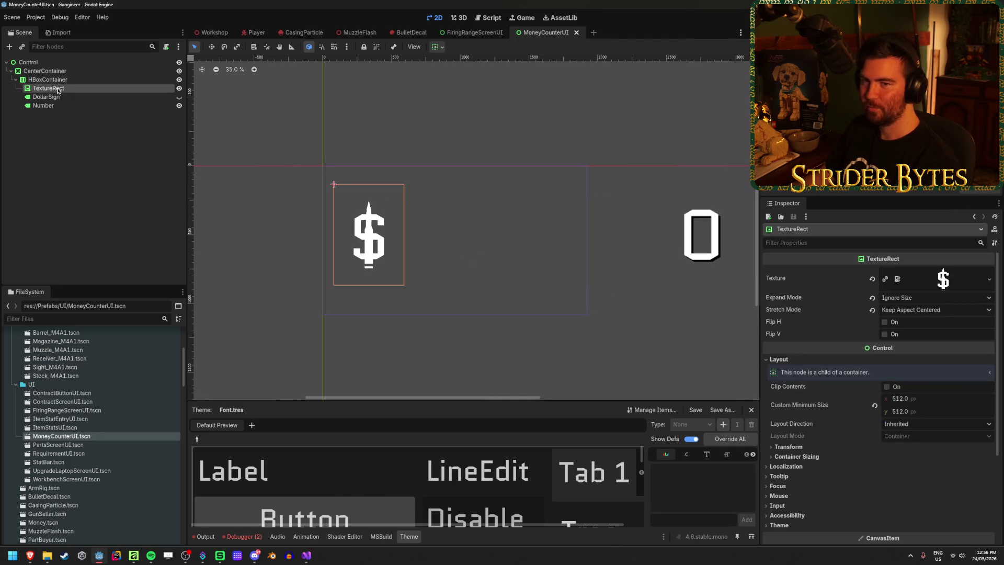
# Set the TextureRect's Custom Minimum Size to 750 × 750
pyautogui.moveTo(906, 399); pyautogui.dragTo(893, 403)
pyautogui.hotkey('ctrl', 'z')
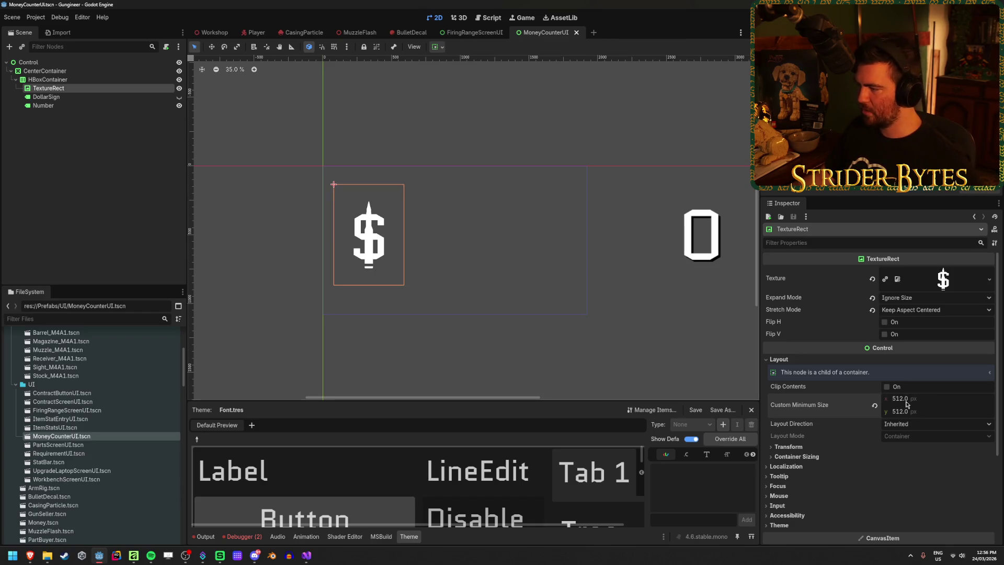
pyautogui.click(911, 398)
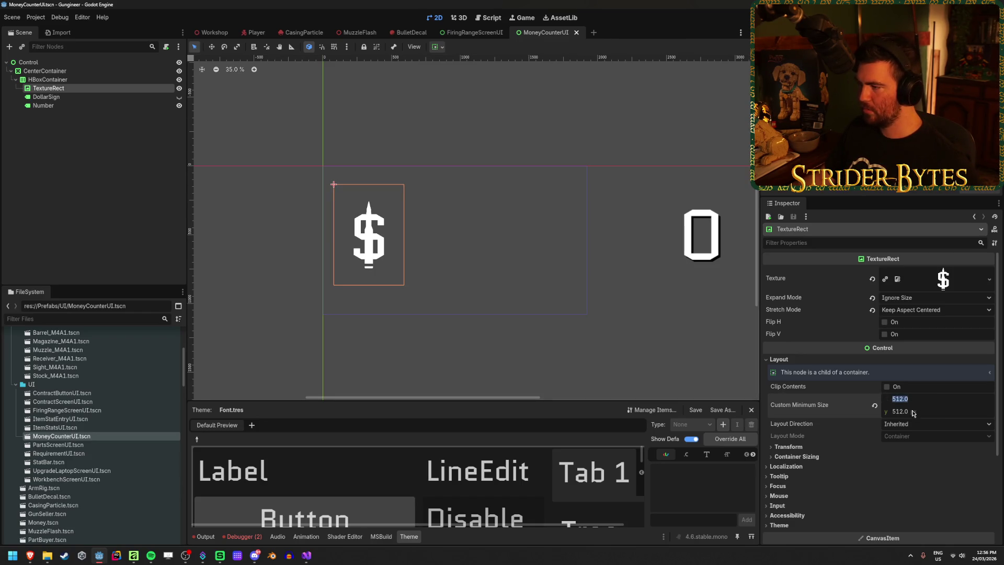
pyautogui.write('750')
pyautogui.press('Tab')
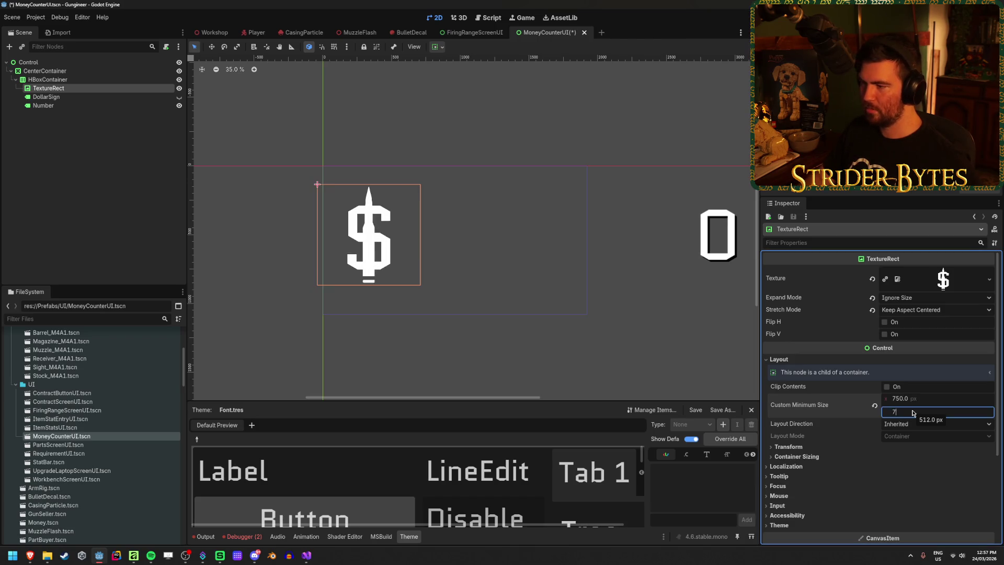
pyautogui.write('50')
pyautogui.press('Return')
# Change the Stretch Mode to Keep Centered
pyautogui.scroll(4, 391, 231)
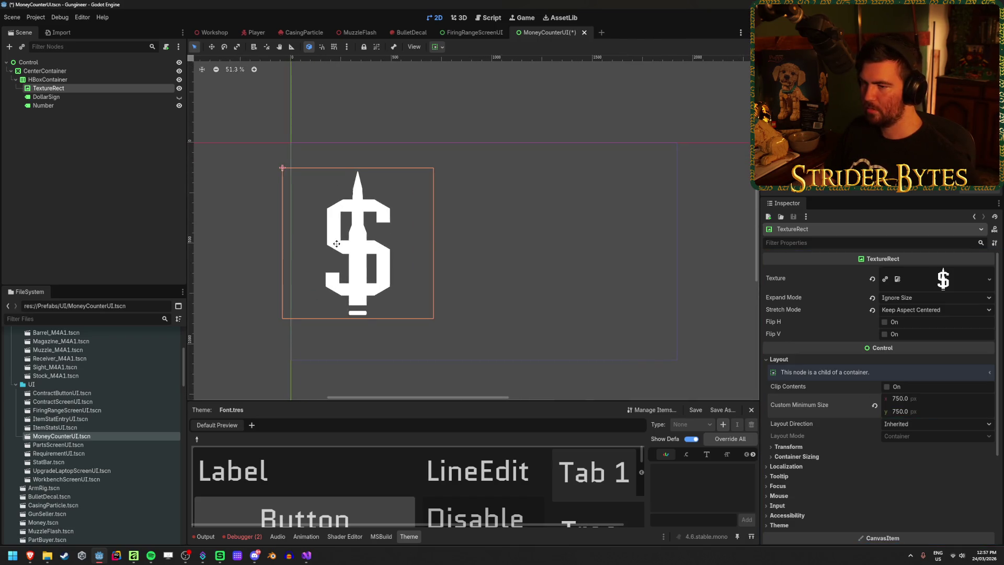
pyautogui.click(918, 310)
pyautogui.click(919, 310)
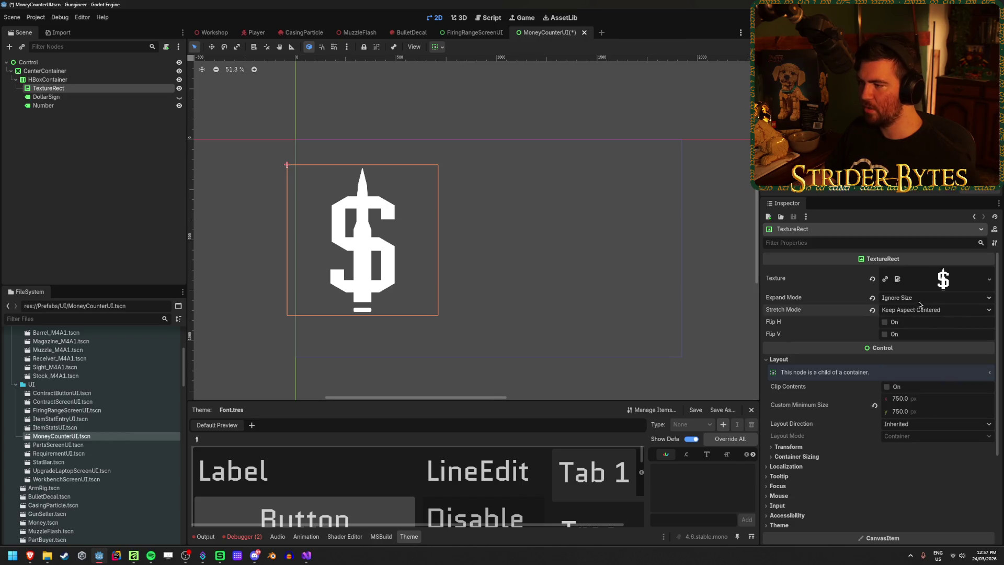
pyautogui.click(931, 310)
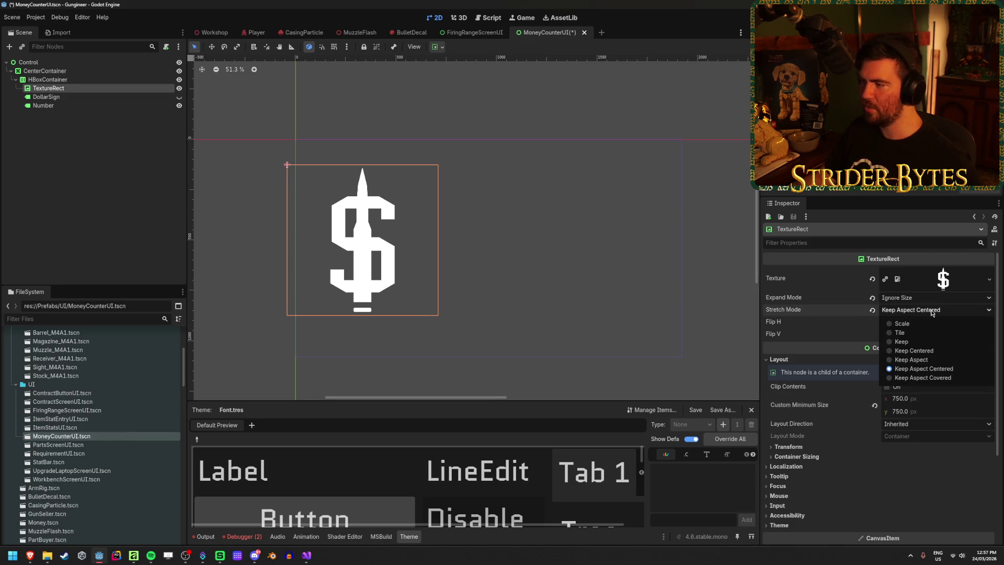
pyautogui.click(930, 351)
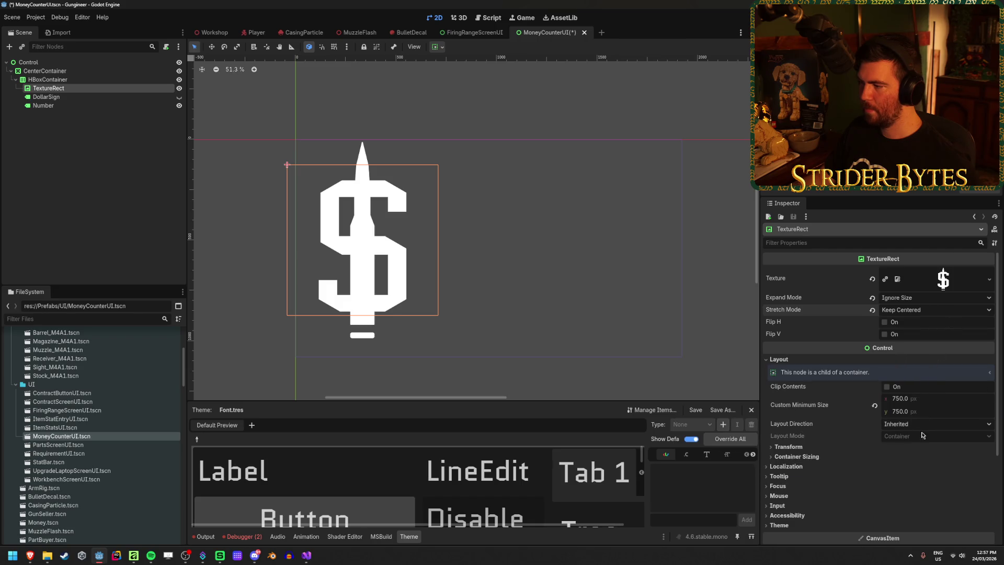
# Try a 512 × 512 minimum size and restore Keep Aspect Centered stretch
pyautogui.click(909, 398)
pyautogui.write('512')
pyautogui.press('Tab')
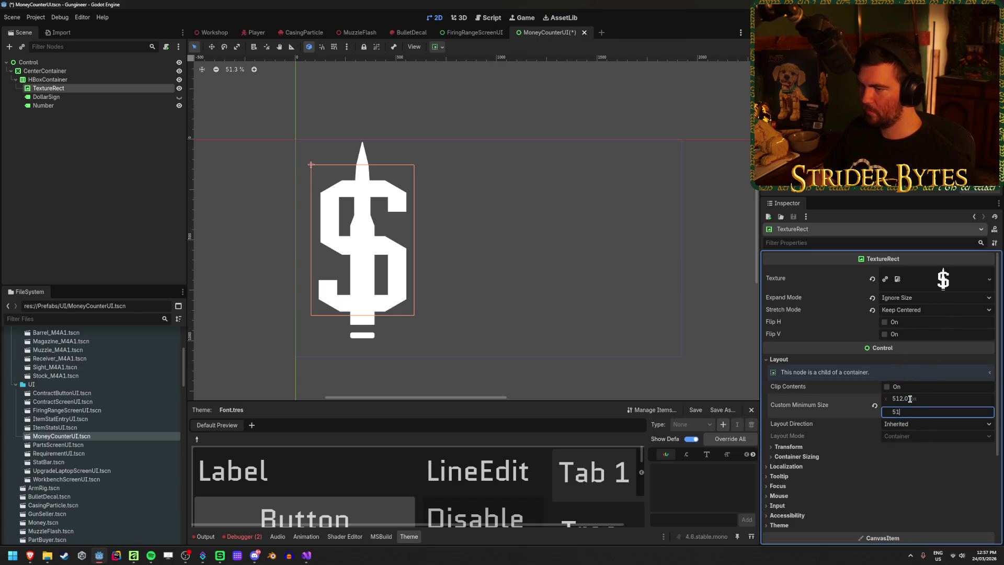
pyautogui.write('512')
pyautogui.press('Return')
pyautogui.scroll(-3, 403, 236)
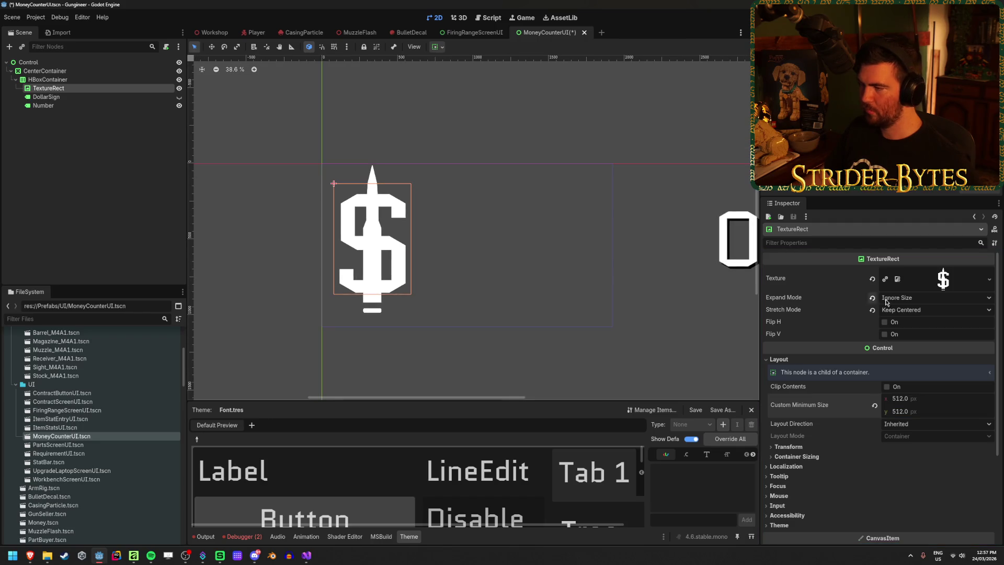
pyautogui.click(949, 309)
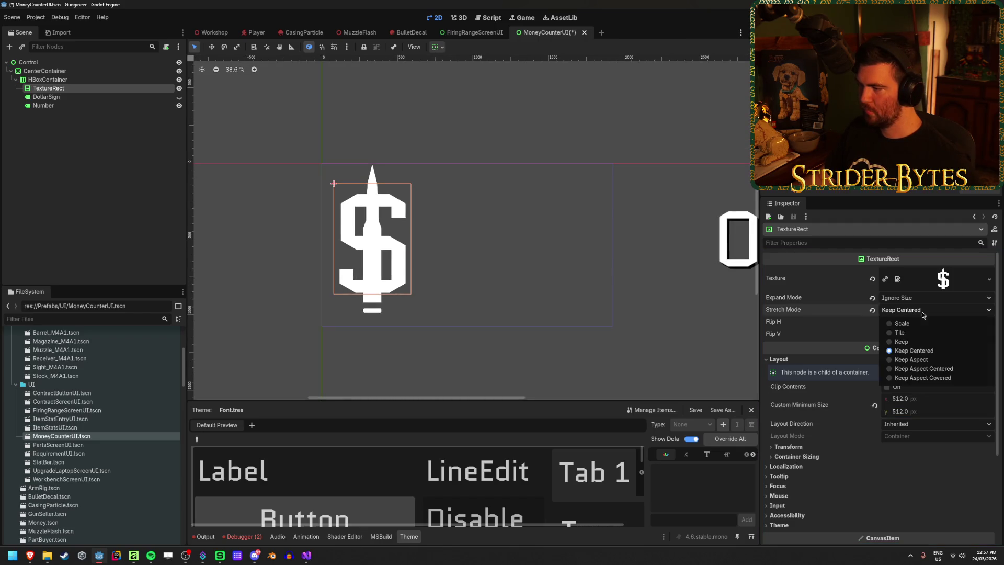
pyautogui.click(949, 375)
# Set the minimum size back to 750 × 750 and select the root Control node
pyautogui.click(921, 398)
pyautogui.write('750')
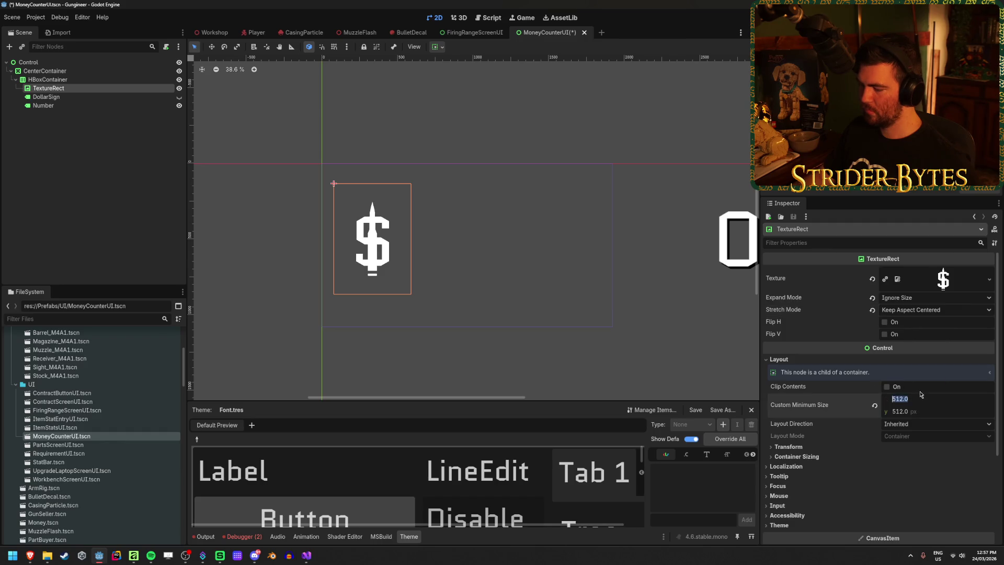
pyautogui.press('Tab')
pyautogui.write('750')
pyautogui.press('Return')
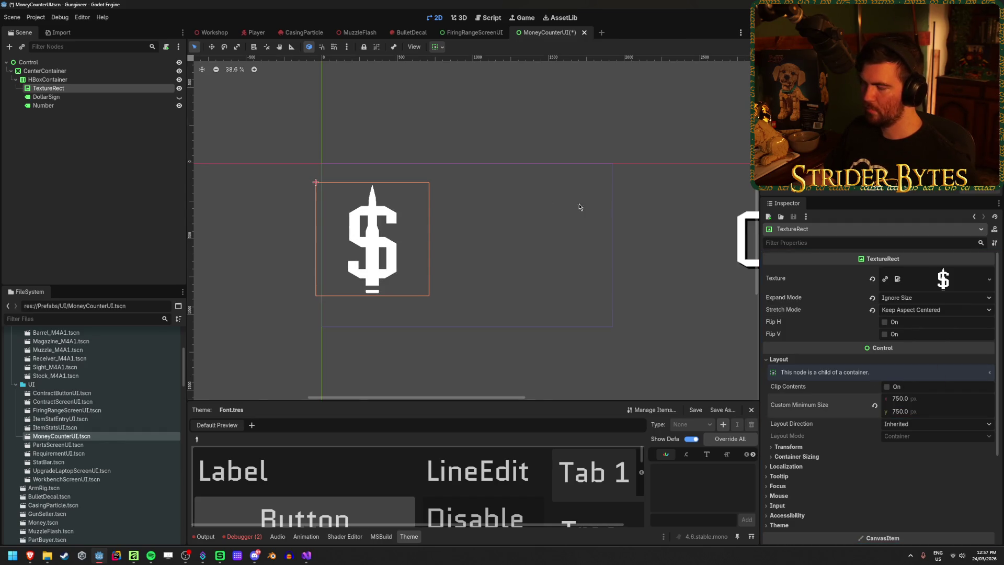
pyautogui.scroll(-3, 579, 203)
pyautogui.click(89, 64)
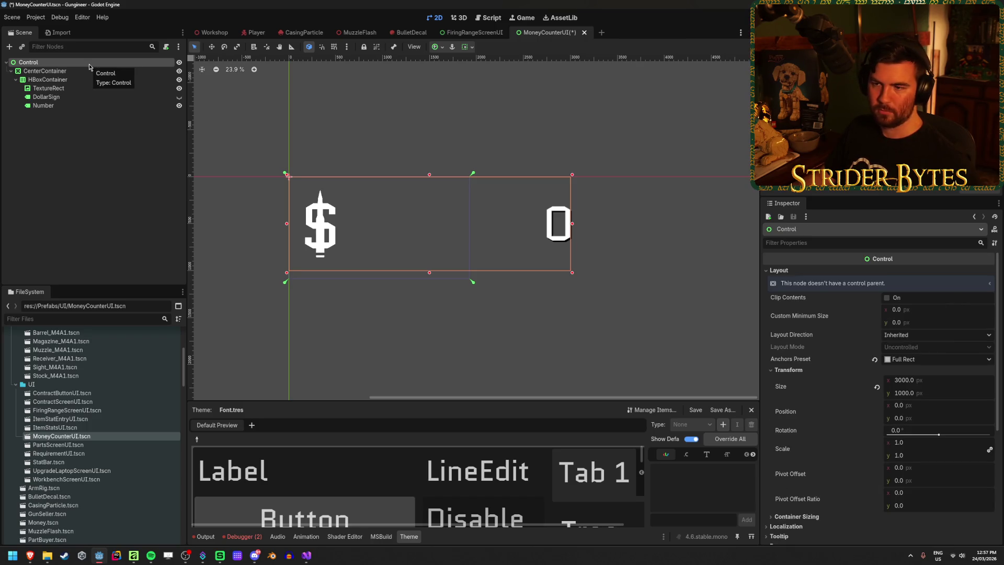
# Save the scene, frame the Control, and delete the DollarSign label
pyautogui.hotkey('ctrl', 's')
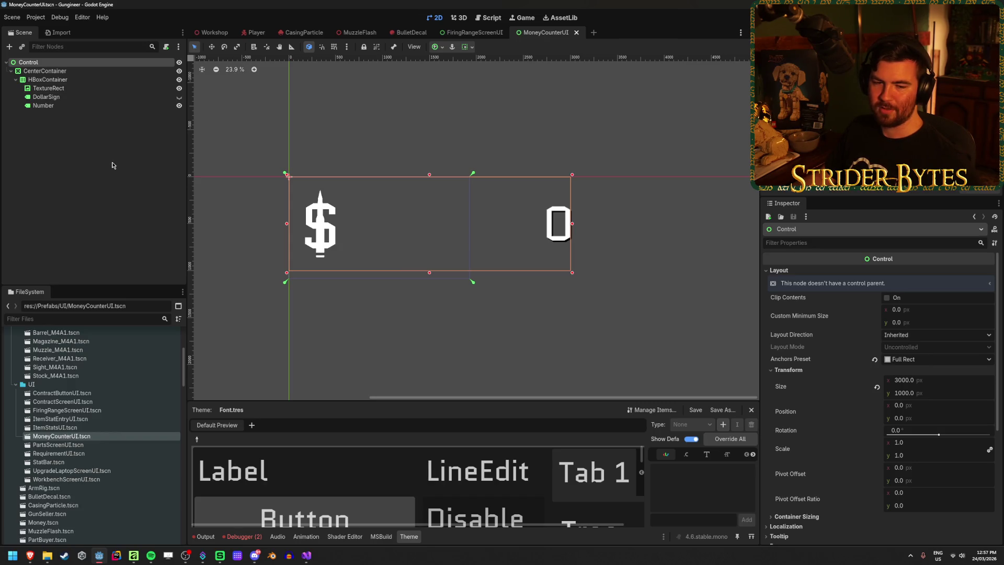
pyautogui.hotkey('shift', 'f')
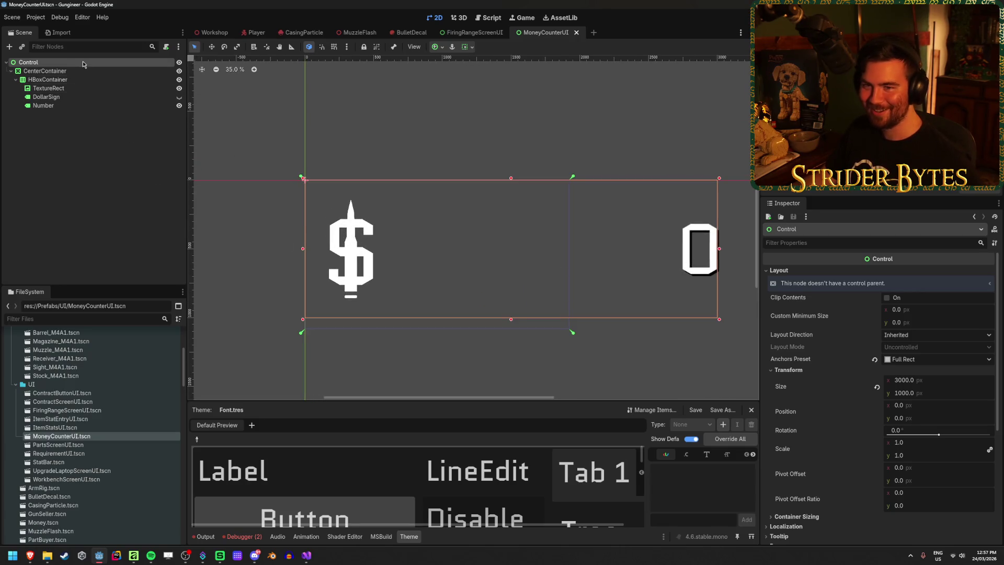
pyautogui.click(87, 80)
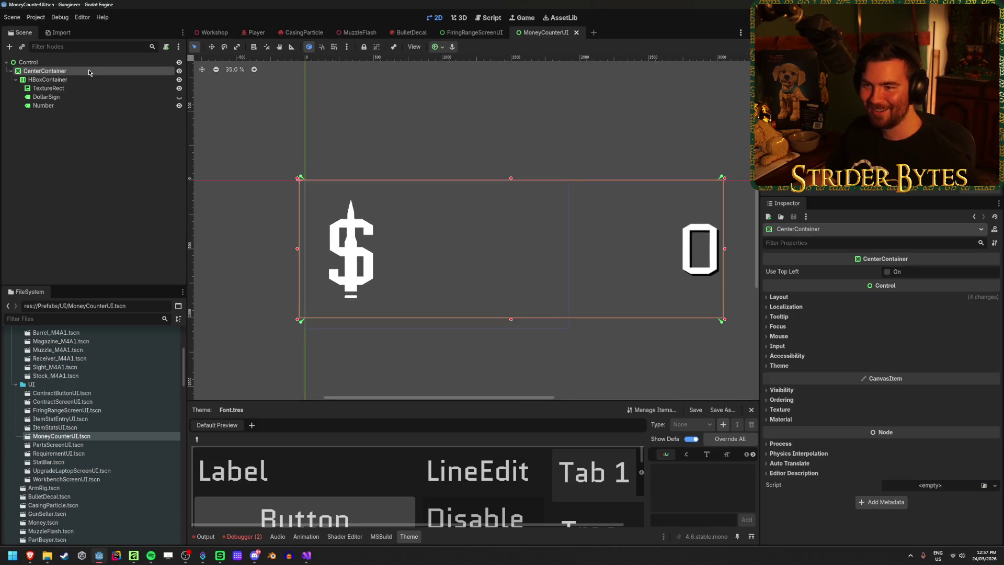
pyautogui.click(75, 98)
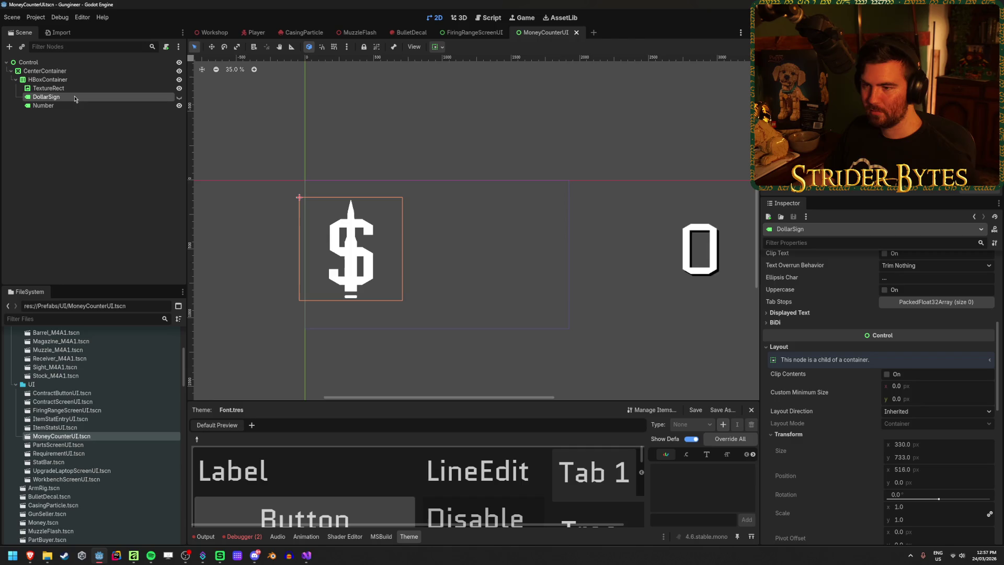
pyautogui.press('Delete')
pyautogui.press('Return')
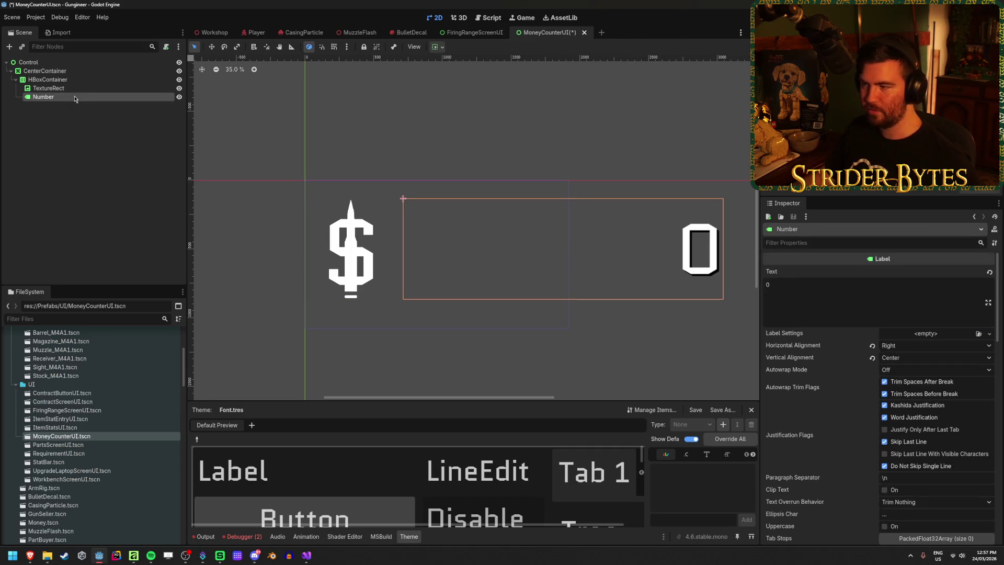
# Restore the deleted DollarSign label and unhide it
pyautogui.click(81, 87)
pyautogui.click(89, 97)
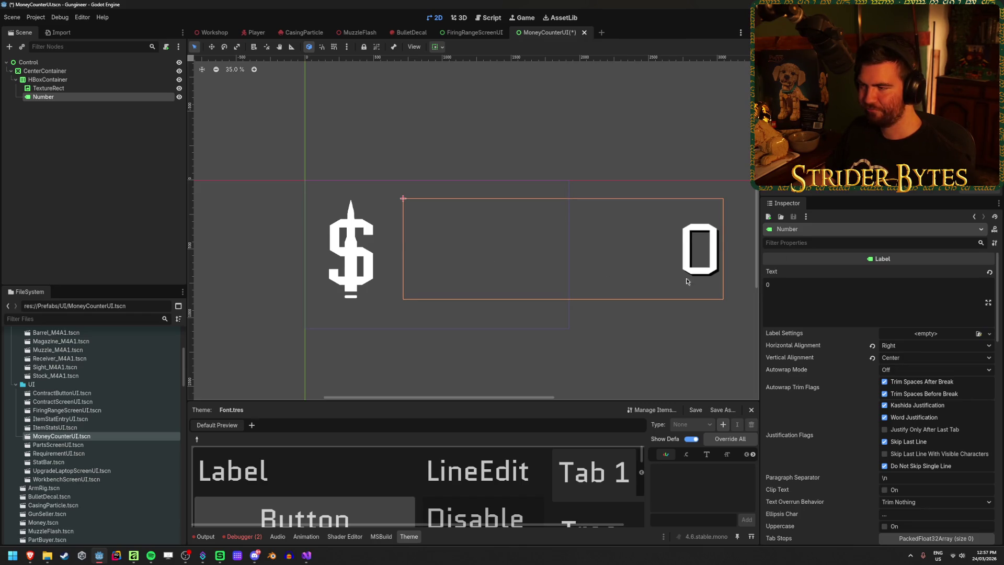
pyautogui.hotkey('ctrl', 'z')
pyautogui.click(179, 97)
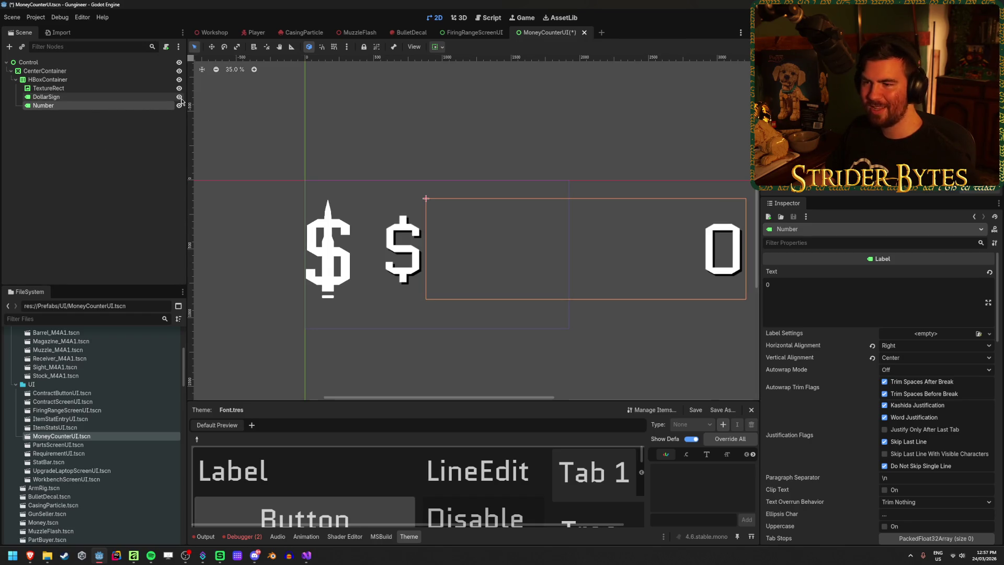
pyautogui.click(48, 87)
# Move TextureRect out of the HBoxContainer to sit directly under Control, shifted left
pyautogui.press('w')
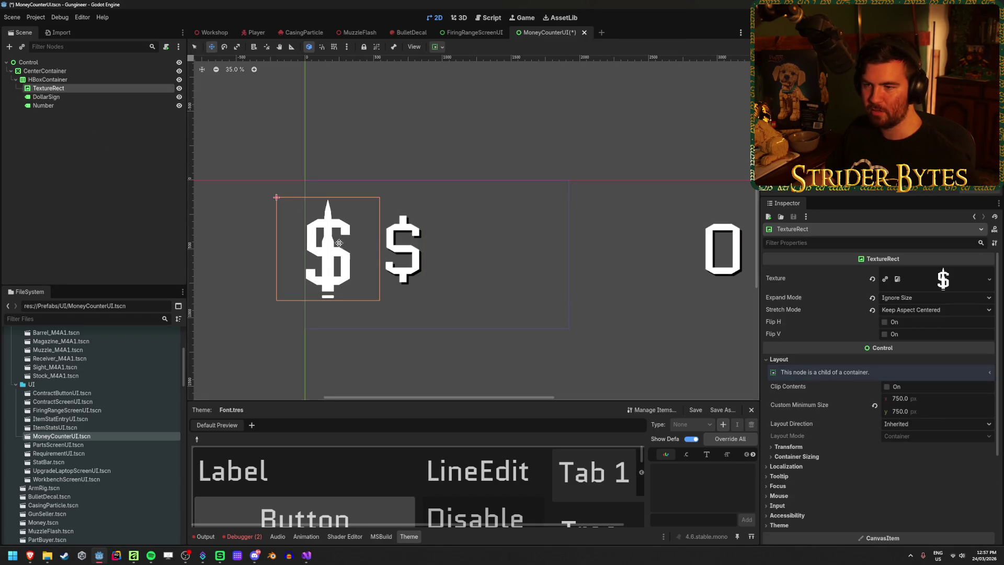
pyautogui.moveTo(48, 88); pyautogui.dragTo(65, 67)
pyautogui.moveTo(510, 245); pyautogui.dragTo(352, 244)
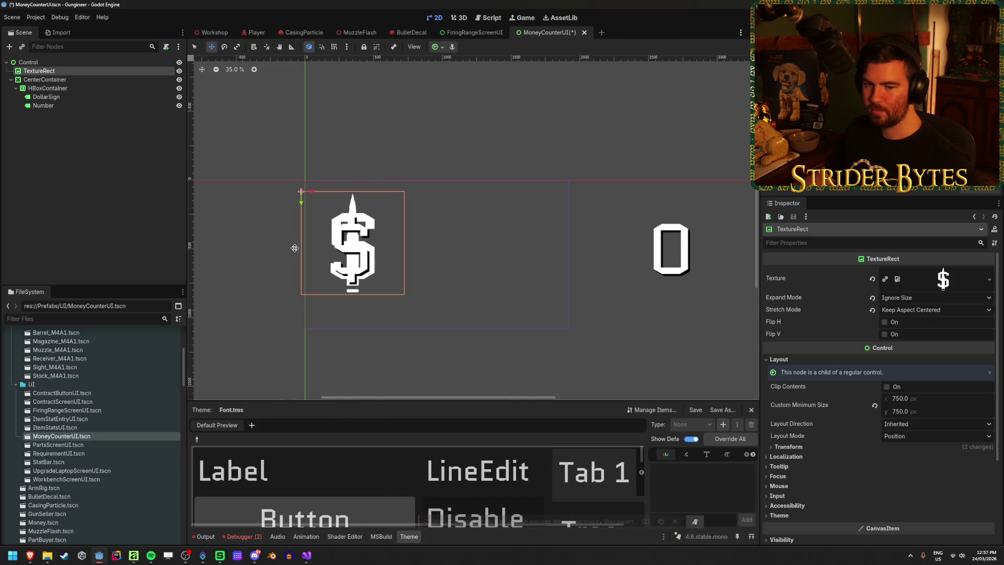
pyautogui.scroll(3, 287, 250)
pyautogui.scroll(2, 287, 251)
pyautogui.hscroll(-2, 324, 253)
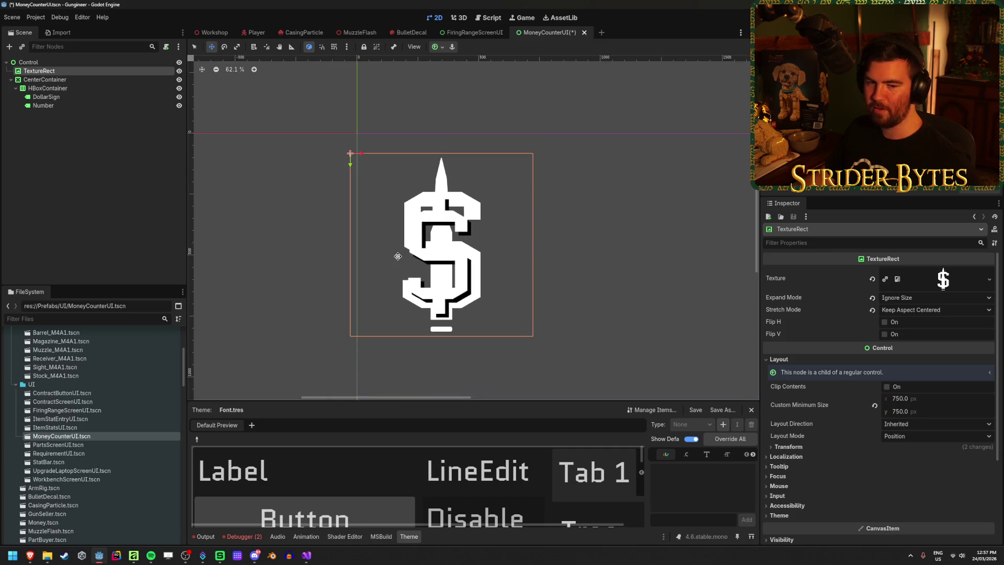
# Set the TextureRect's minimum size to 512 × 512 with Stretch Mode Scale
pyautogui.click(934, 399)
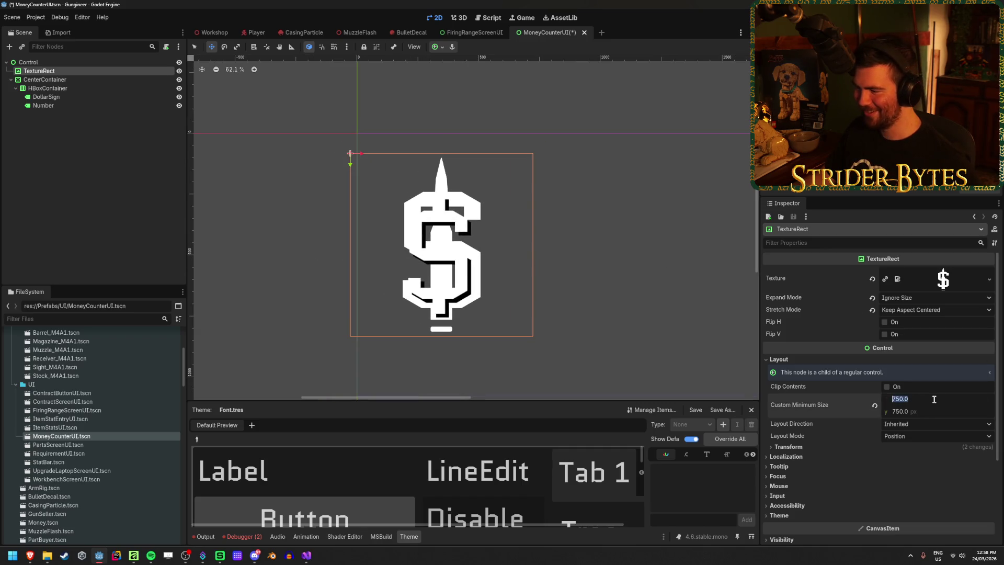
pyautogui.write('512')
pyautogui.press('Tab')
pyautogui.write('512')
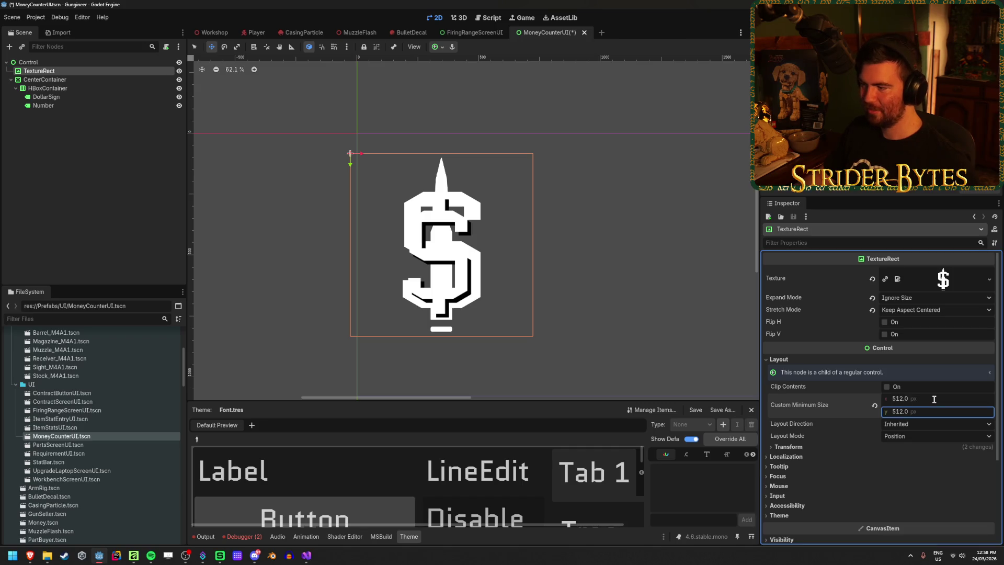
pyautogui.press('Return')
pyautogui.click(935, 311)
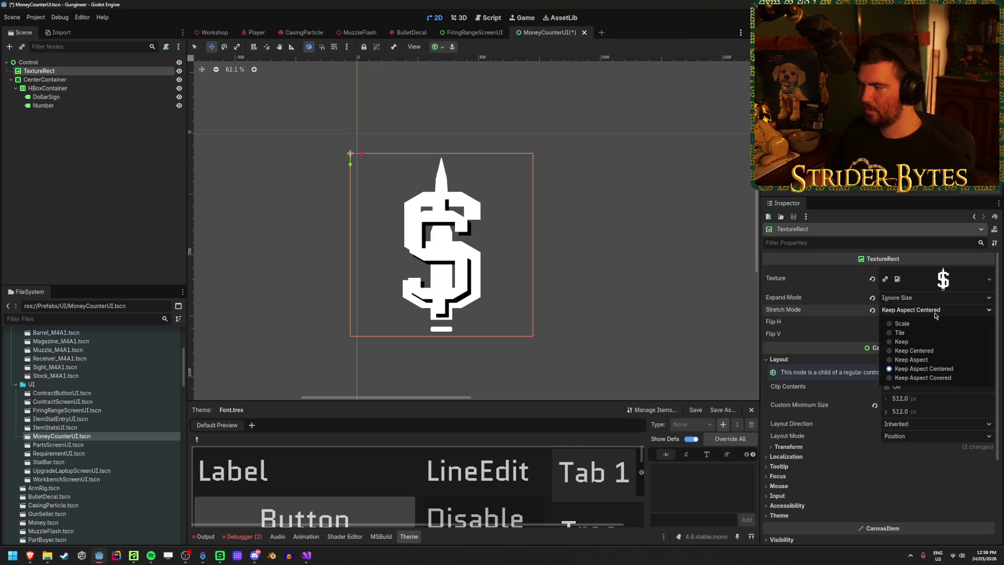
pyautogui.click(904, 324)
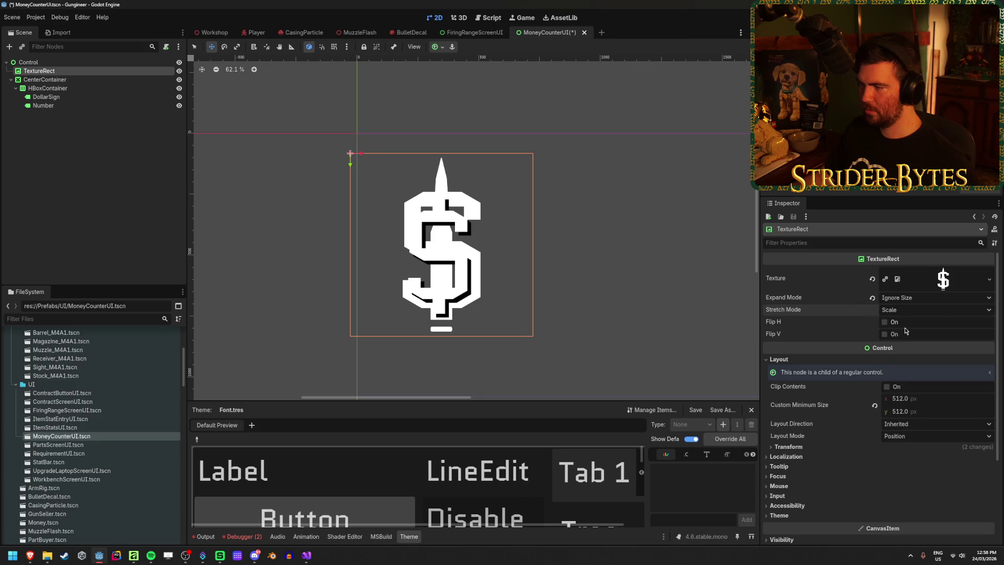
# Try different Expand Mode options, ending on Ignore Size
pyautogui.click(872, 298)
pyautogui.click(926, 298)
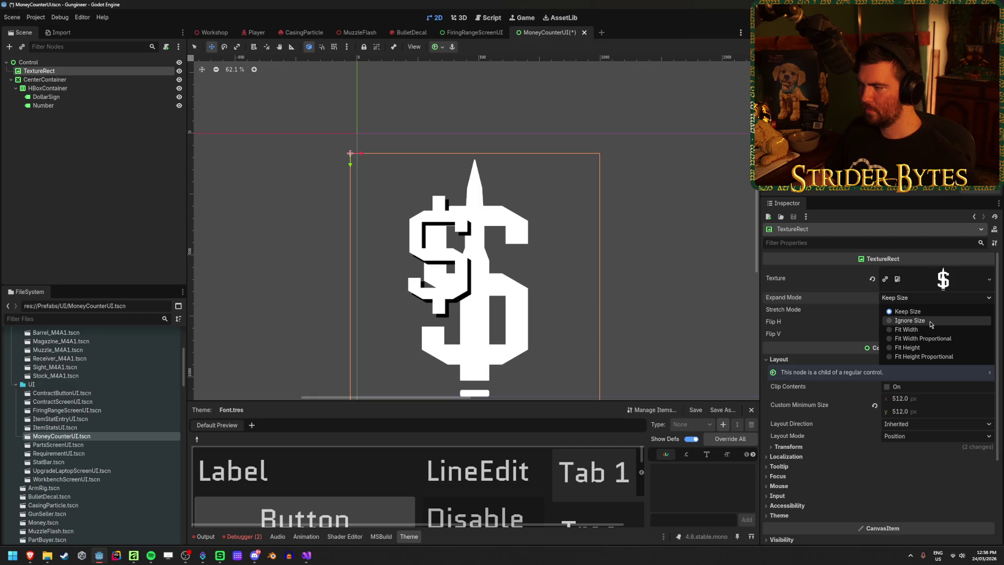
pyautogui.click(929, 339)
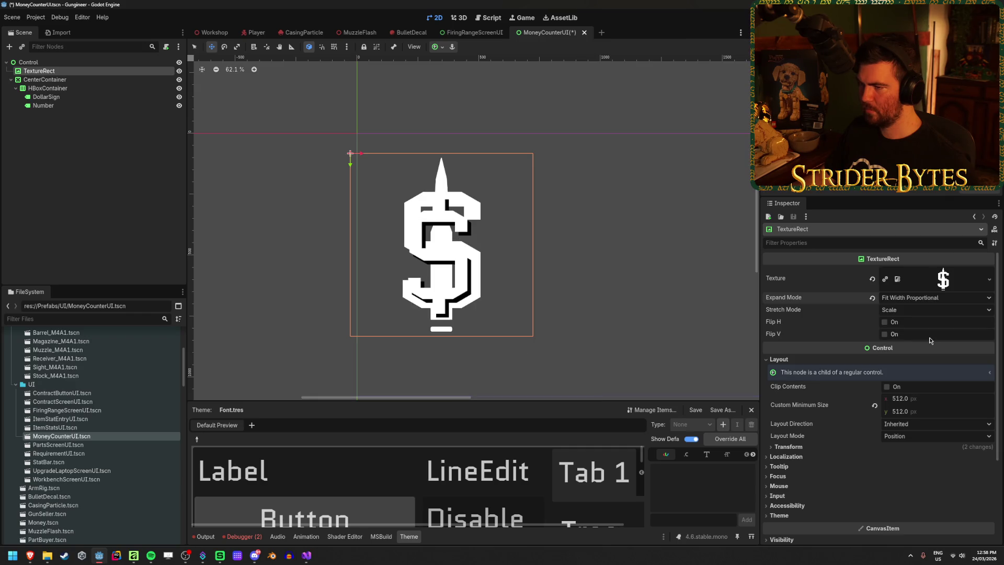
pyautogui.moveTo(899, 398); pyautogui.dragTo(894, 399)
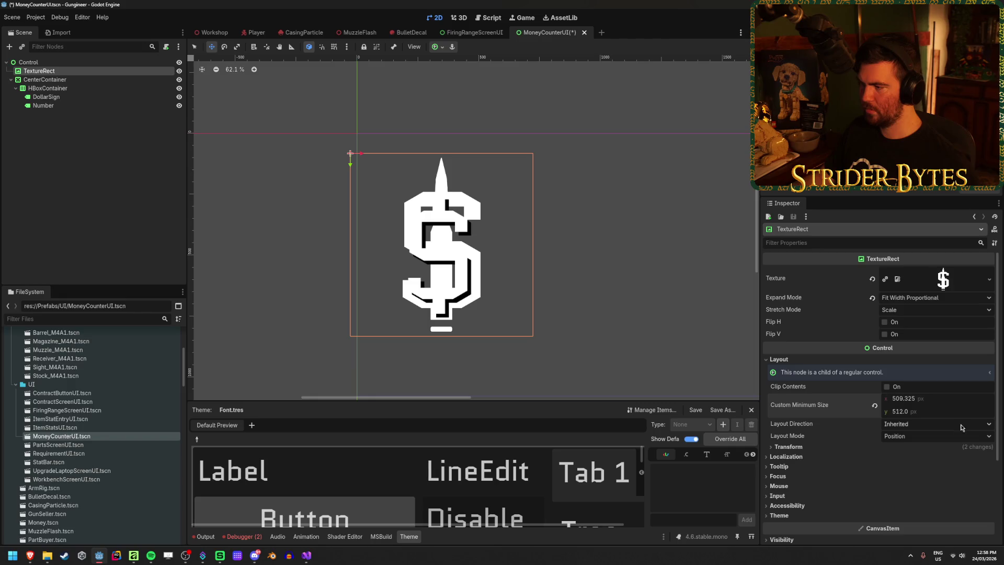
pyautogui.hotkey('ctrl', 'z')
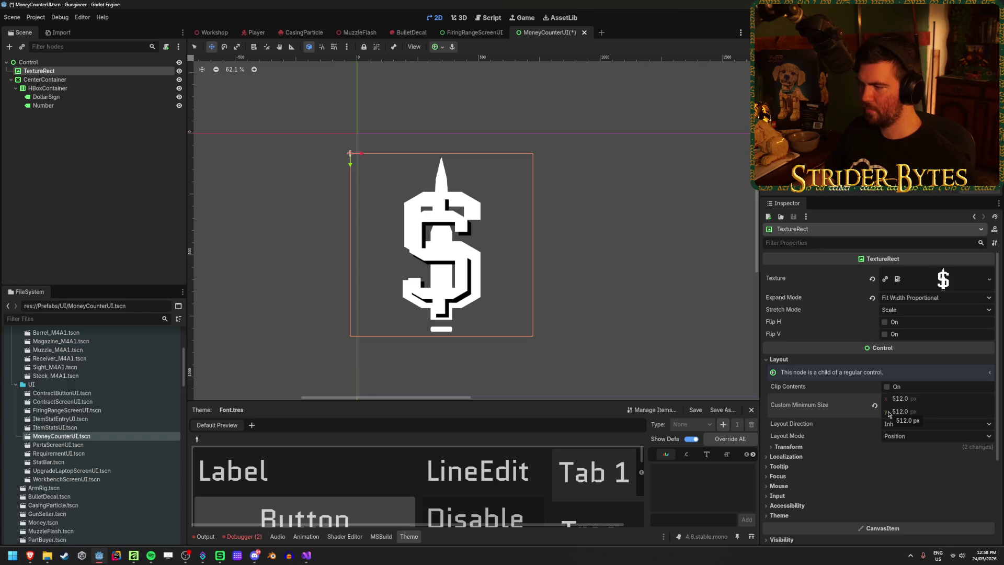
pyautogui.click(930, 297)
pyautogui.click(929, 307)
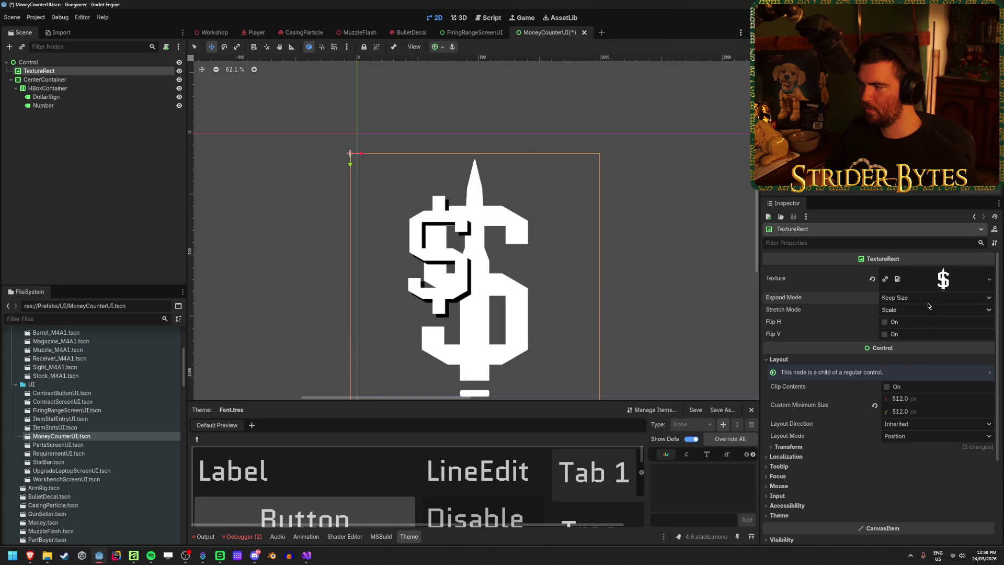
pyautogui.click(929, 298)
pyautogui.click(923, 320)
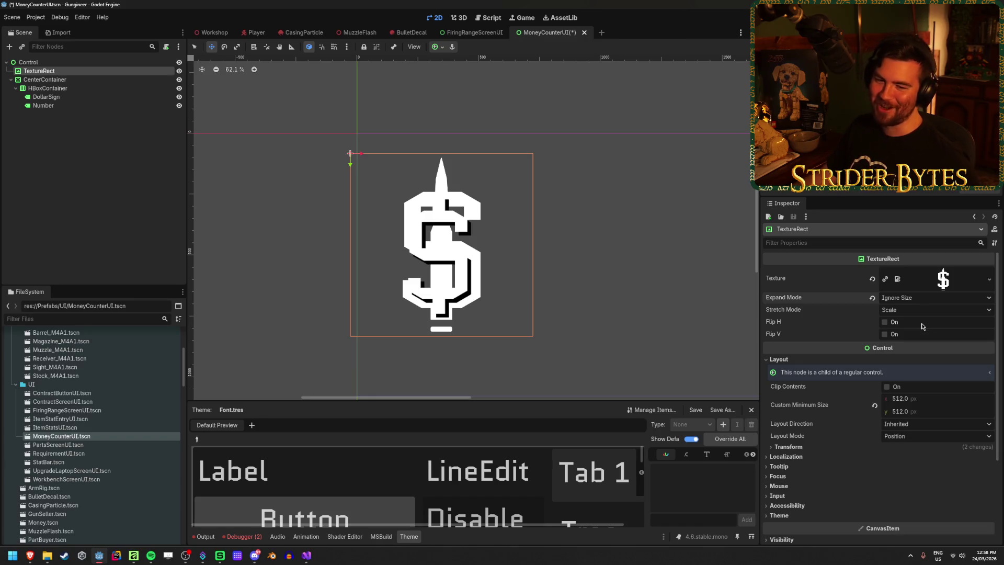
# Set the dollar-sign TextureRect's Custom Minimum Size to 100 × 100
pyautogui.click(912, 398)
pyautogui.write('100')
pyautogui.press('Tab')
pyautogui.write('100')
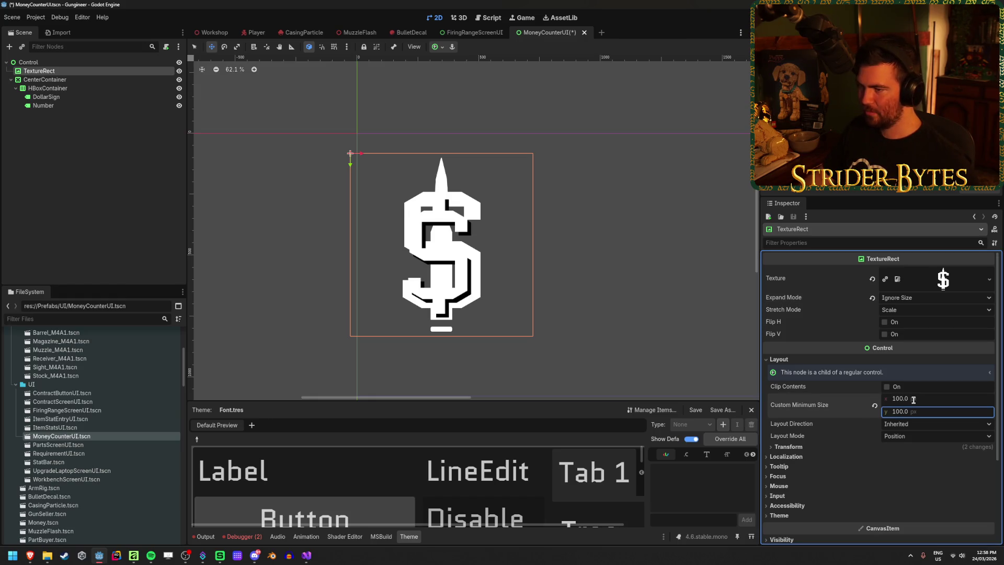
pyautogui.press('Return')
pyautogui.scroll(-2, 870, 353)
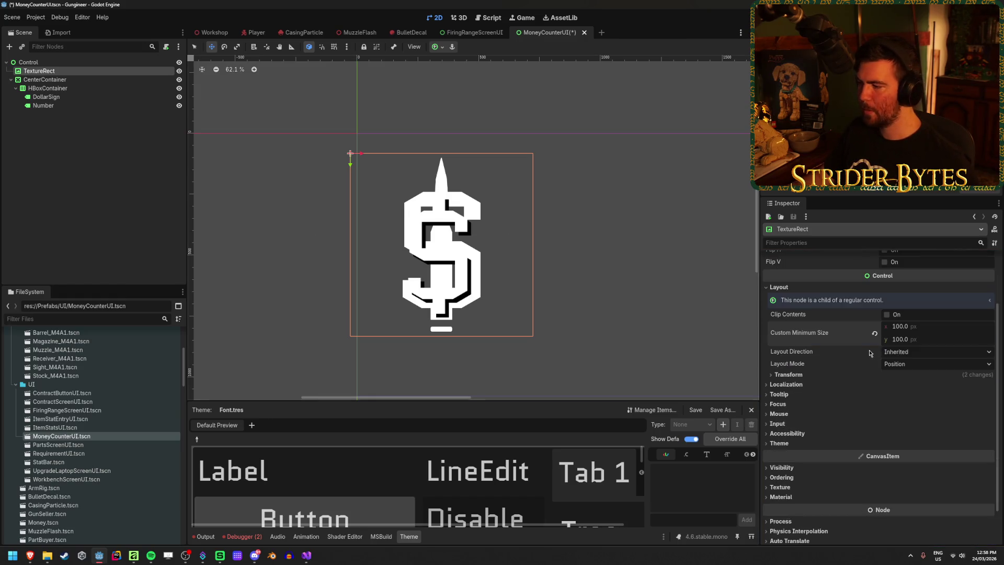
pyautogui.scroll(2, 870, 353)
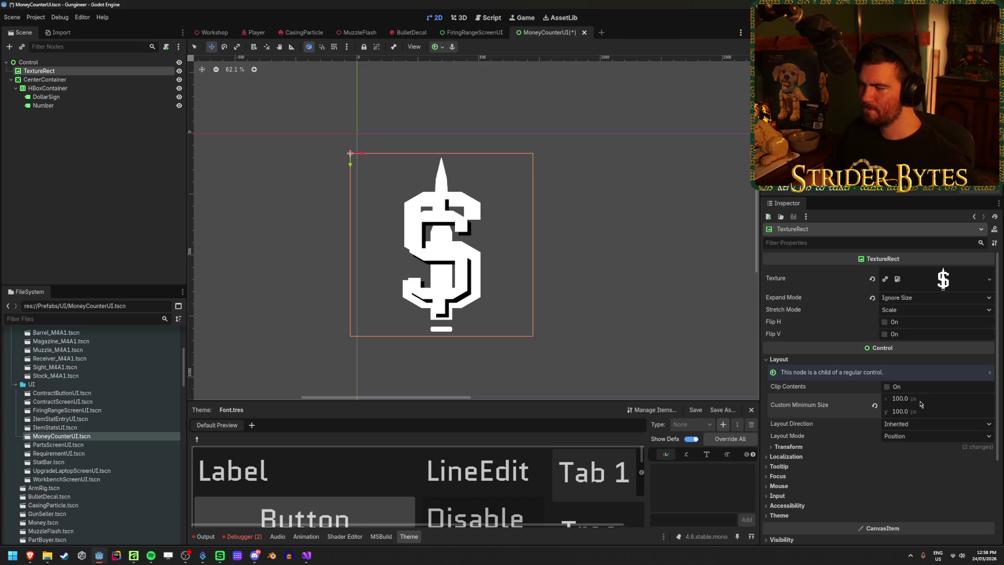
# Try Keep Aspect and Tile stretch modes, settling on Keep Aspect Centered
pyautogui.click(903, 309)
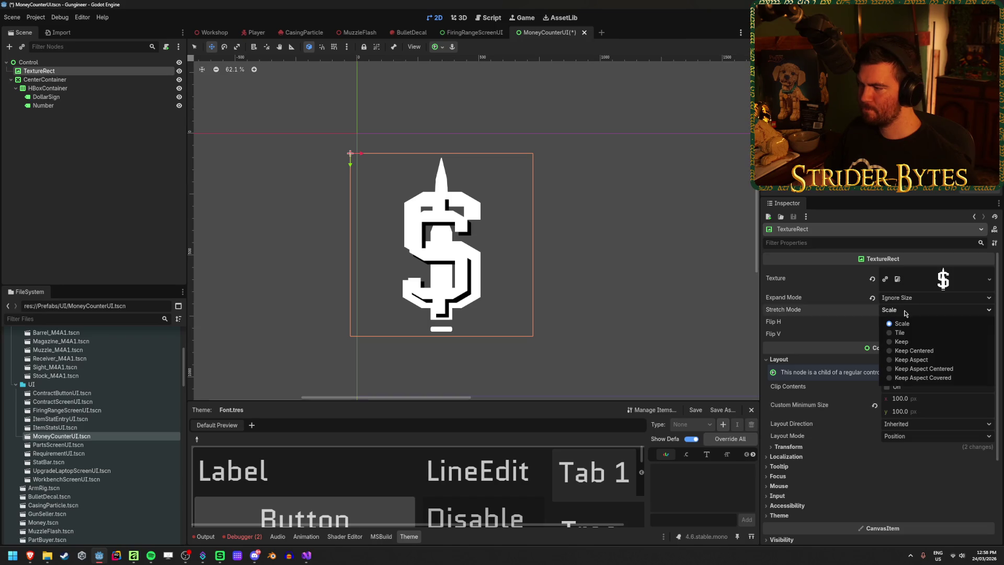
pyautogui.click(918, 309)
pyautogui.click(919, 309)
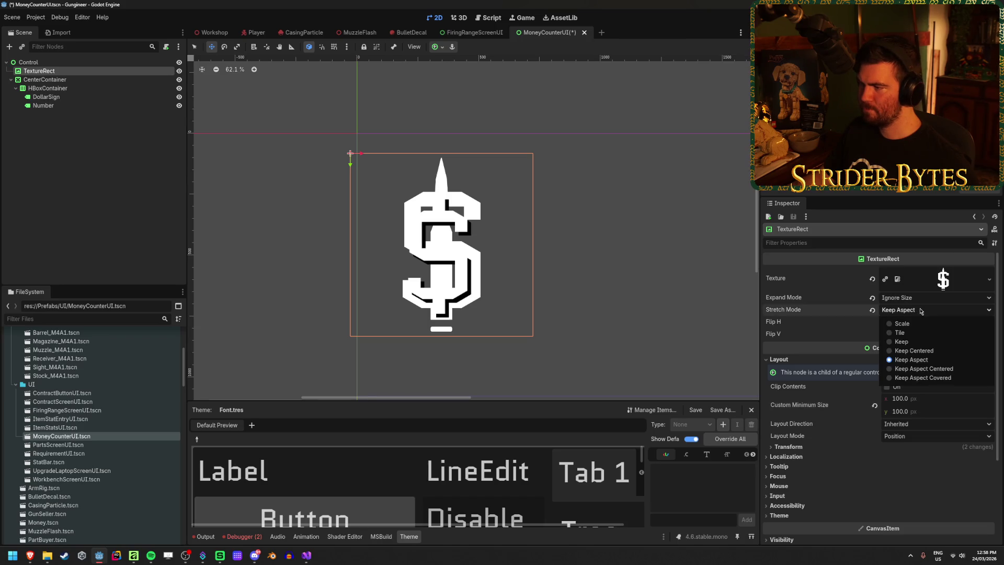
pyautogui.click(899, 332)
pyautogui.click(918, 310)
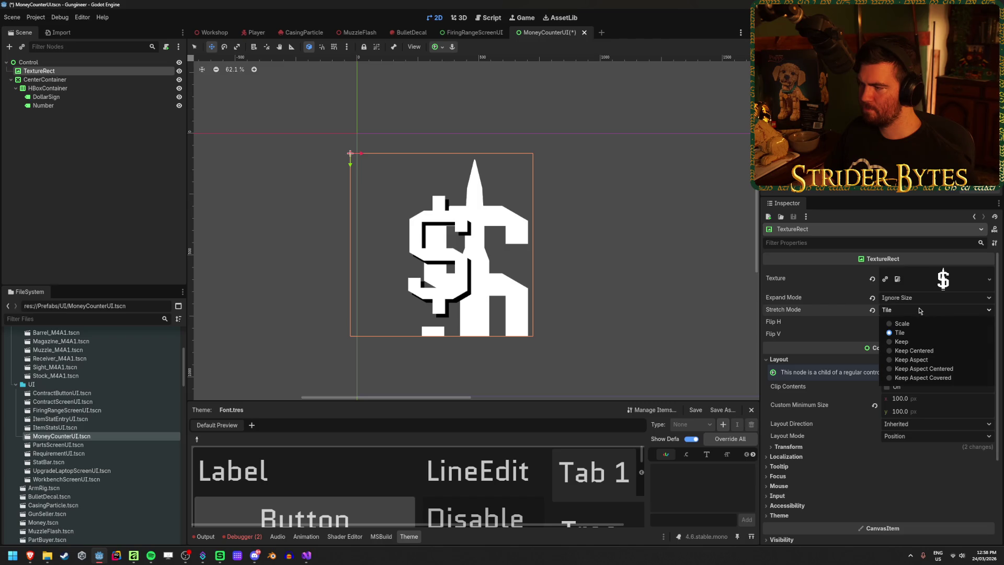
pyautogui.click(922, 357)
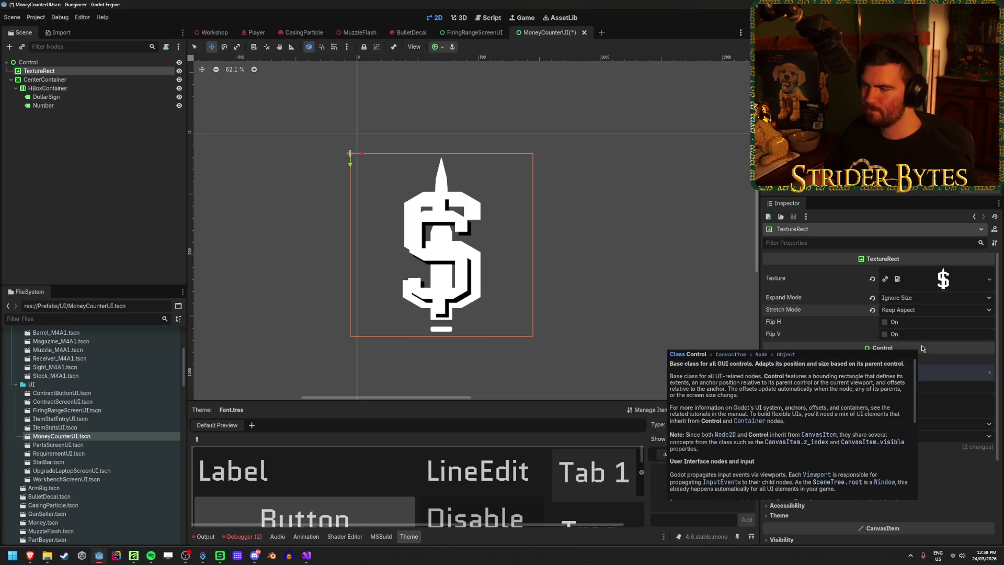
pyautogui.click(918, 310)
pyautogui.click(923, 369)
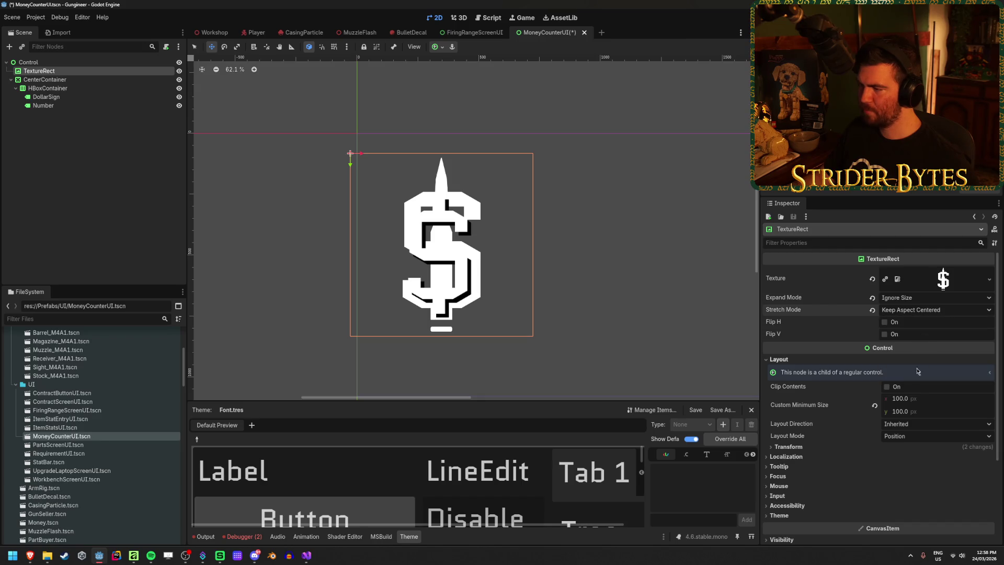
pyautogui.moveTo(909, 398); pyautogui.dragTo(915, 401)
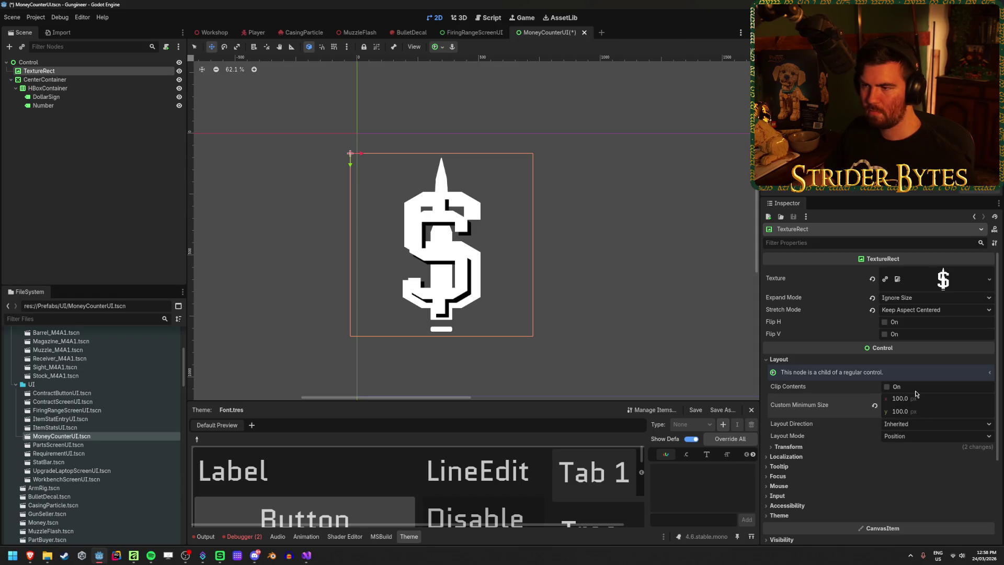
# Move the dollar-sign rect up and left on the canvas and reset its minimum size to zero
pyautogui.moveTo(423, 242)
pyautogui.mouseDown()
pyautogui.moveTo(518, 246)
pyautogui.moveTo(461, 206)
pyautogui.moveTo(406, 237)
pyautogui.moveTo(487, 239)
pyautogui.mouseUp()
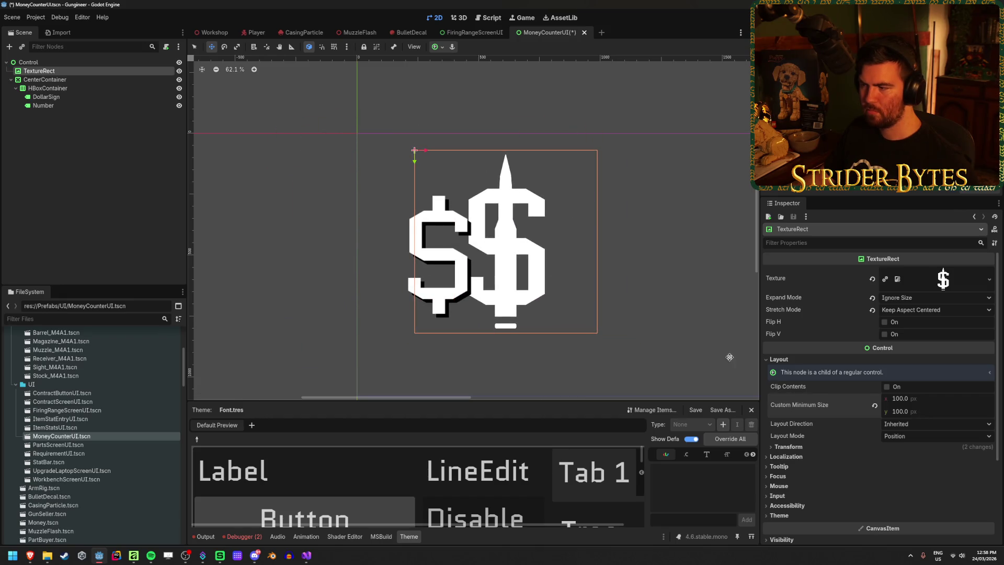
pyautogui.click(873, 406)
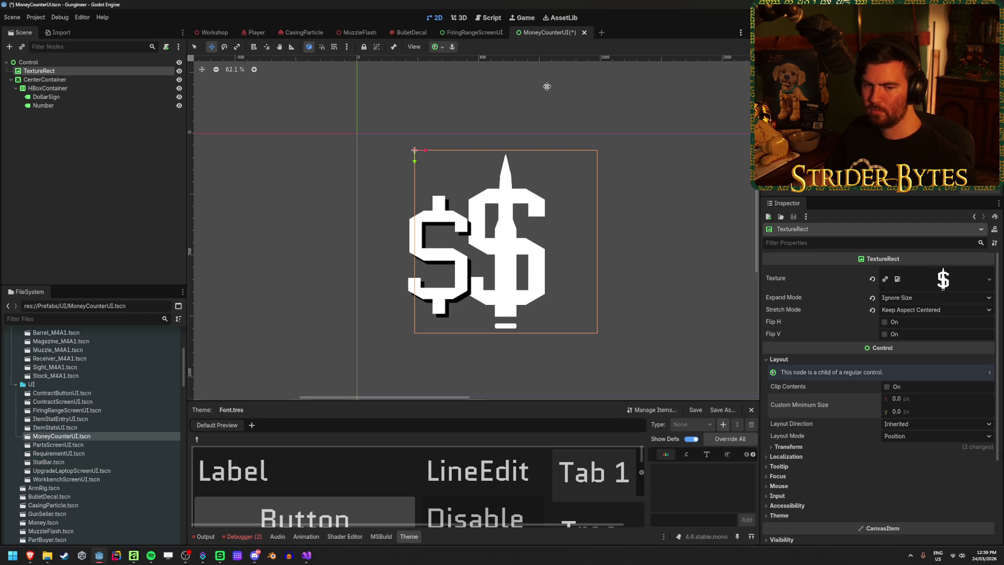
pyautogui.click(437, 49)
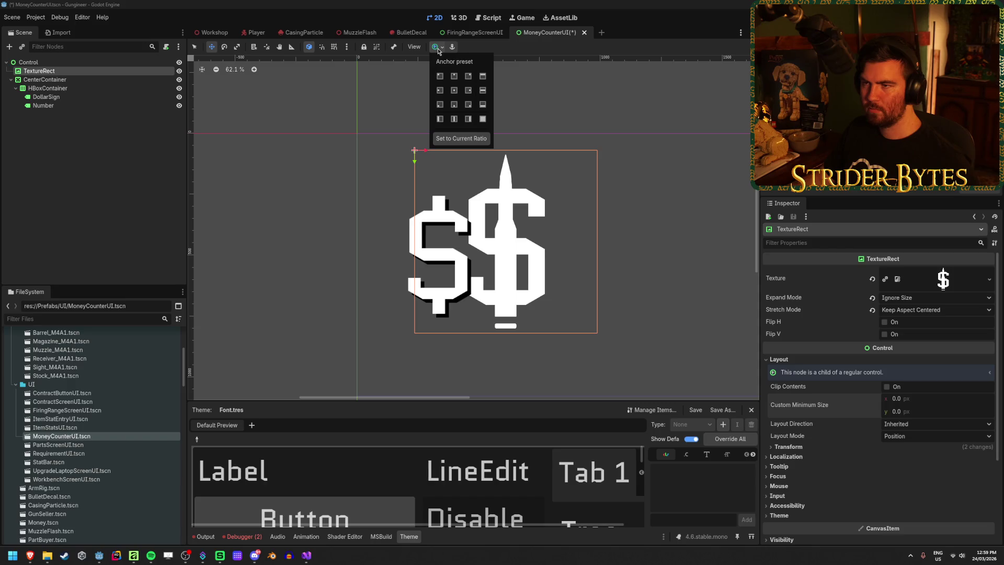
pyautogui.press('Escape')
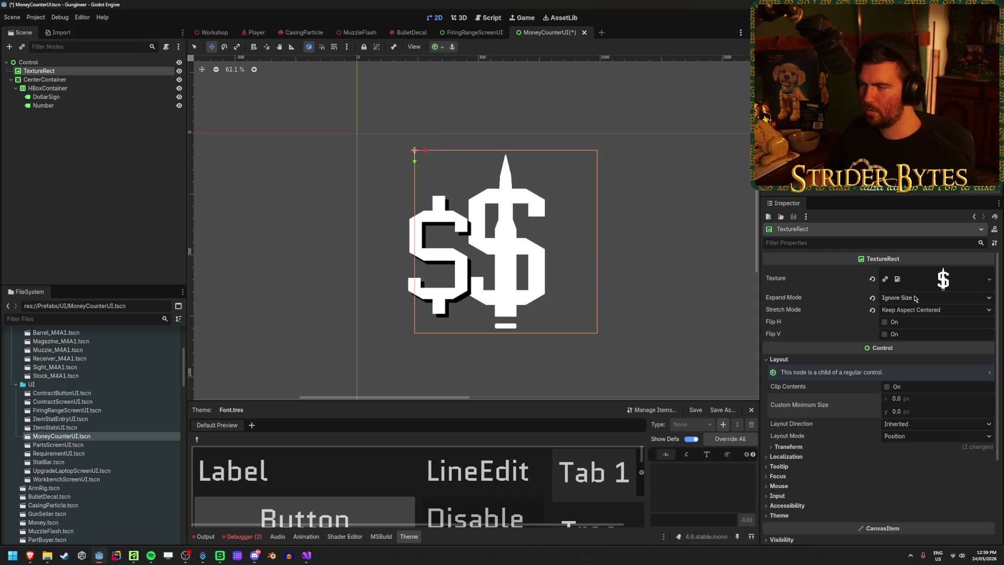
# Set Stretch Mode to Scale and re-enter a 100 minimum width
pyautogui.click(910, 311)
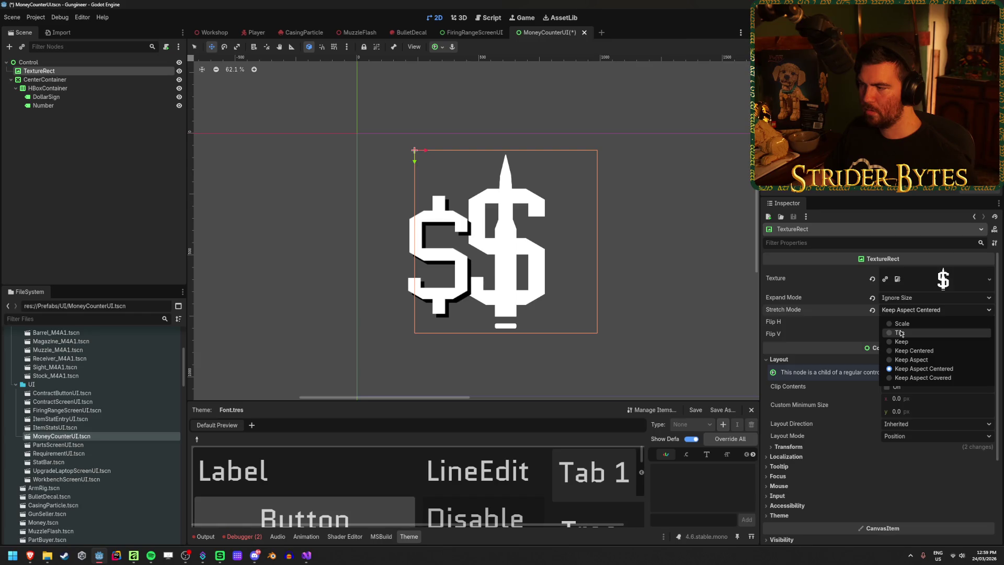
pyautogui.click(901, 323)
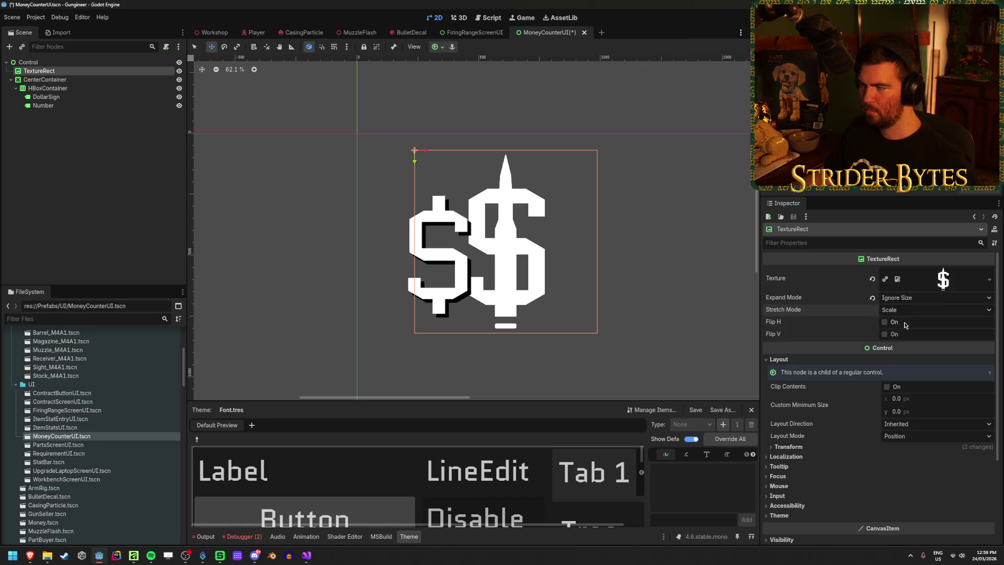
pyautogui.click(906, 398)
pyautogui.write('100')
pyautogui.press('Tab')
pyautogui.write('10')
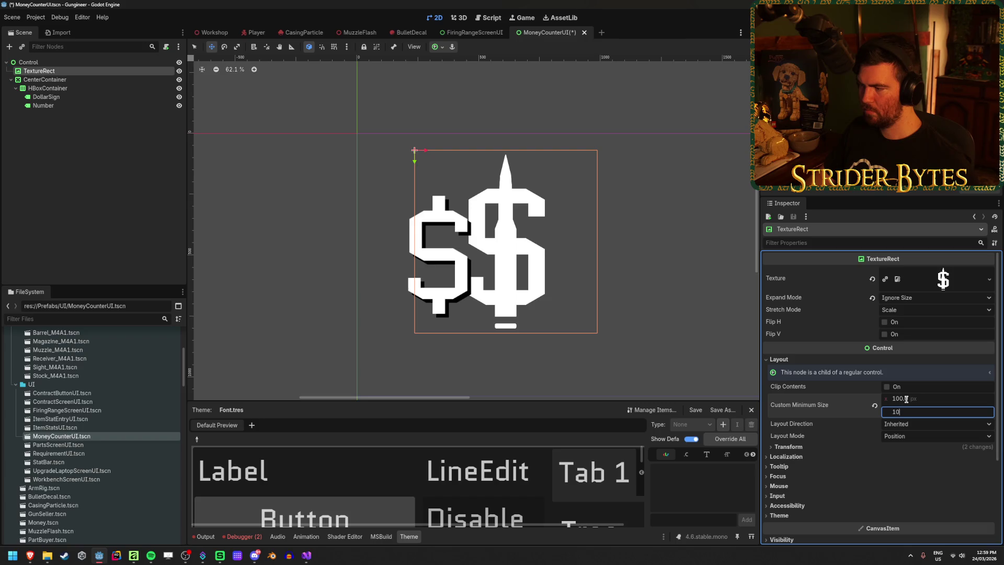
# Cycle through Tile, Keep, Keep Centered and Keep Aspect stretch modes, ending back on Scale
pyautogui.click(917, 310)
pyautogui.click(899, 333)
pyautogui.click(917, 310)
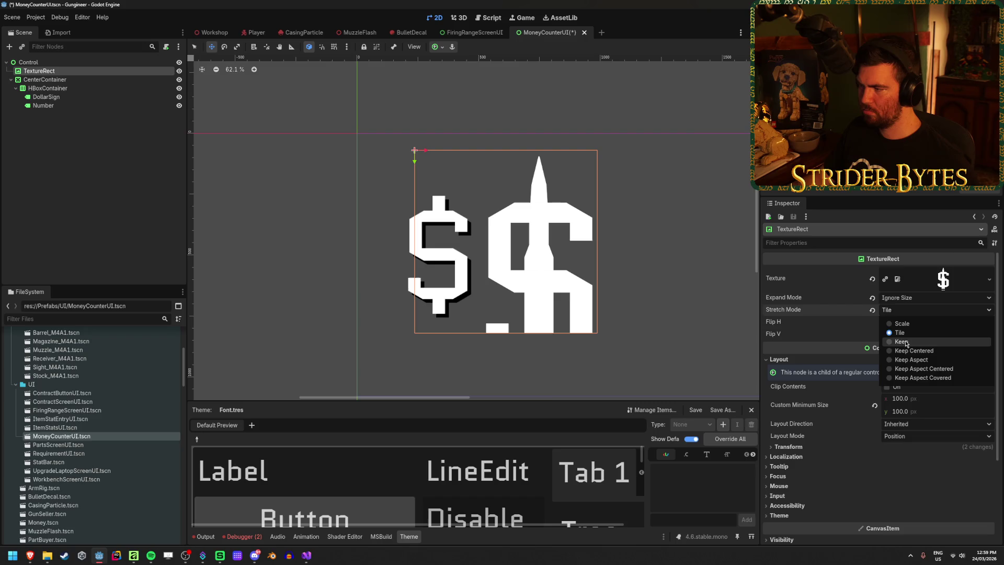
pyautogui.click(902, 341)
pyautogui.click(909, 309)
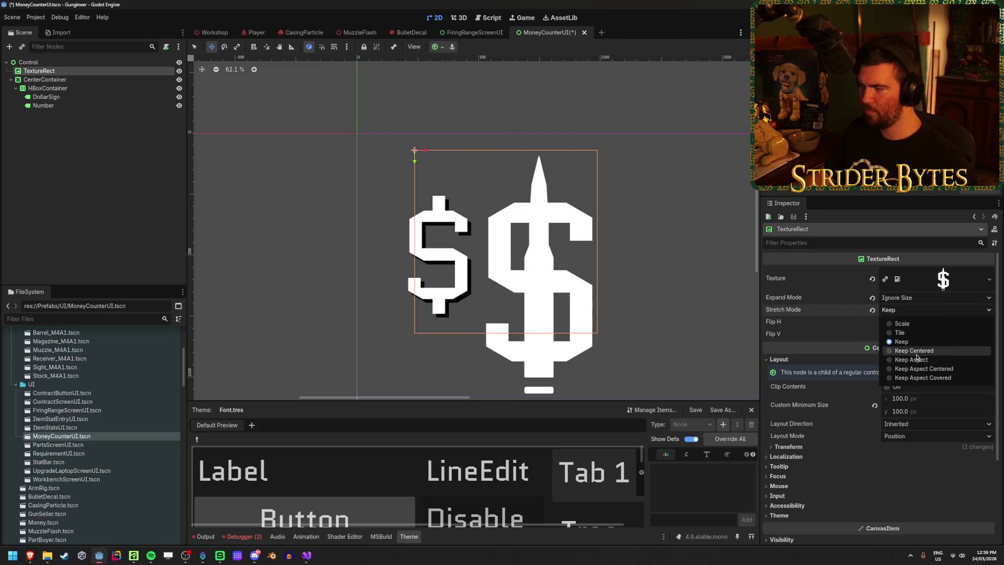
pyautogui.click(915, 351)
pyautogui.click(915, 309)
pyautogui.click(913, 359)
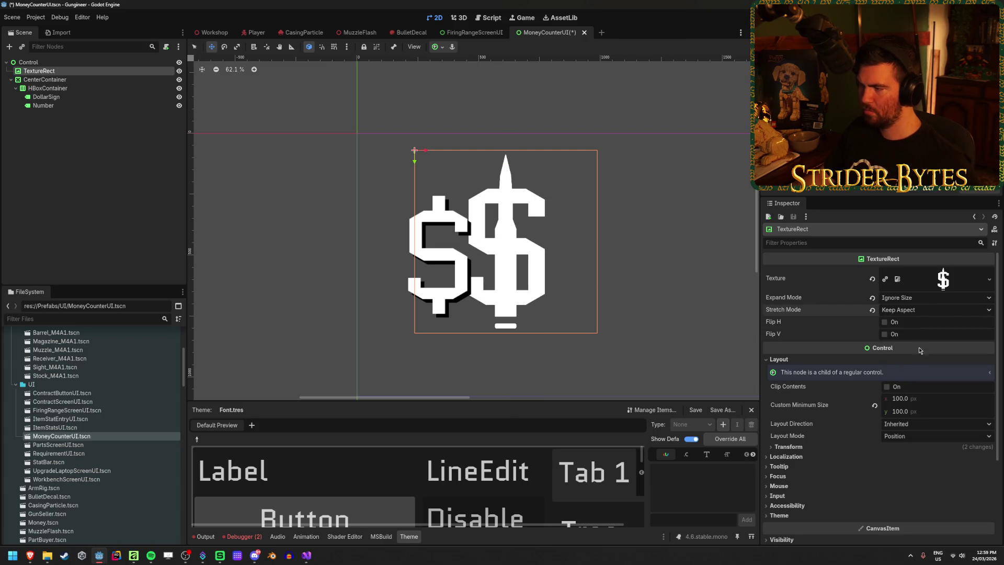
pyautogui.click(915, 310)
pyautogui.click(921, 369)
pyautogui.click(916, 310)
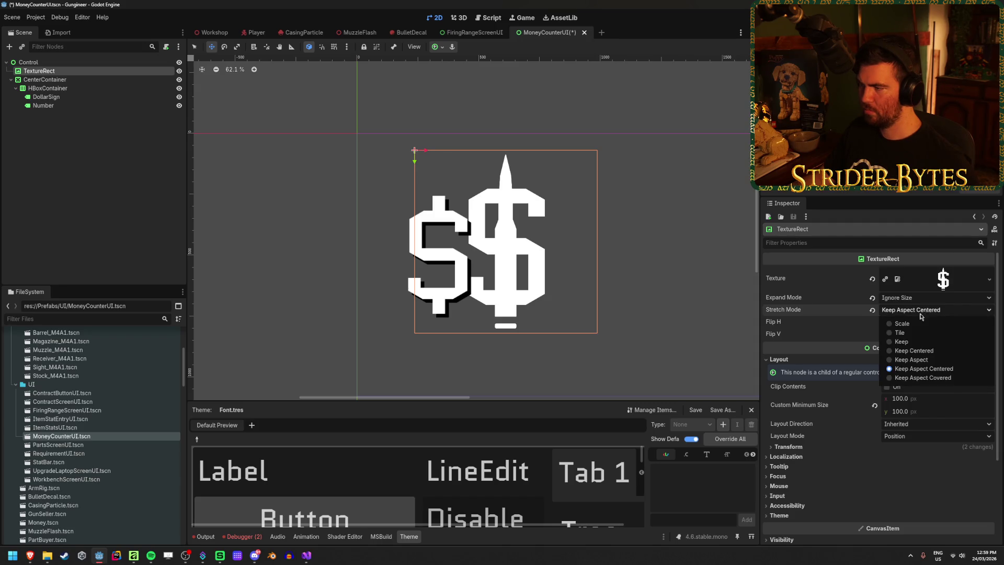
pyautogui.click(910, 324)
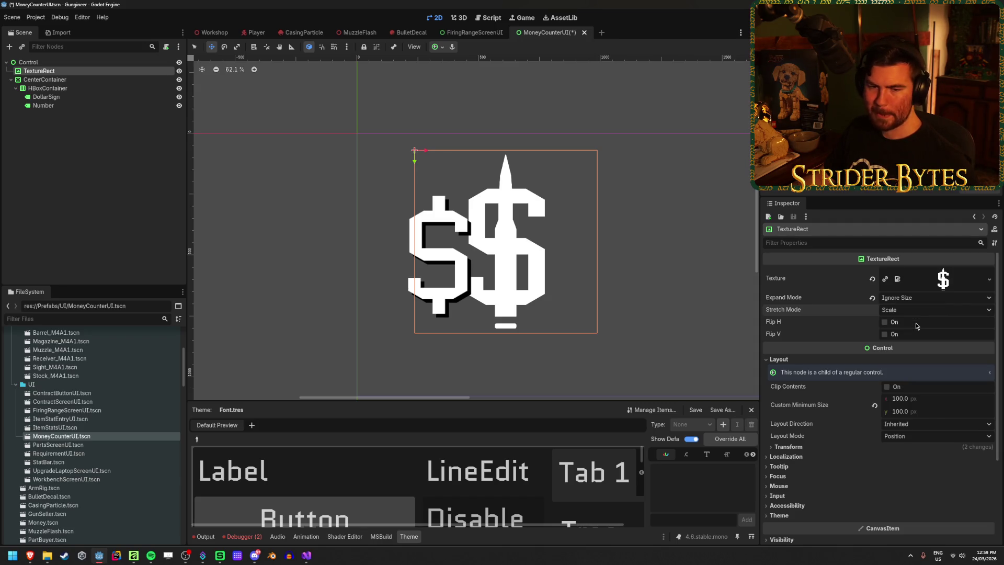
# Nudge the dollar image right, check Expand Mode, and reset Transform Size to 100×100
pyautogui.moveTo(526, 252)
pyautogui.mouseDown()
pyautogui.moveTo(498, 252)
pyautogui.moveTo(550, 253)
pyautogui.moveTo(526, 264)
pyautogui.mouseUp()
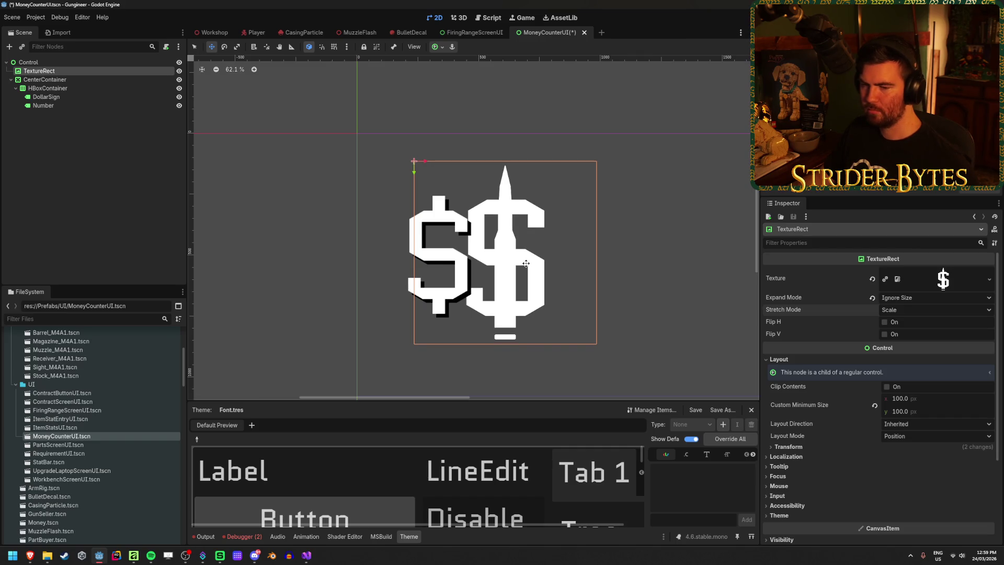
pyautogui.click(929, 298)
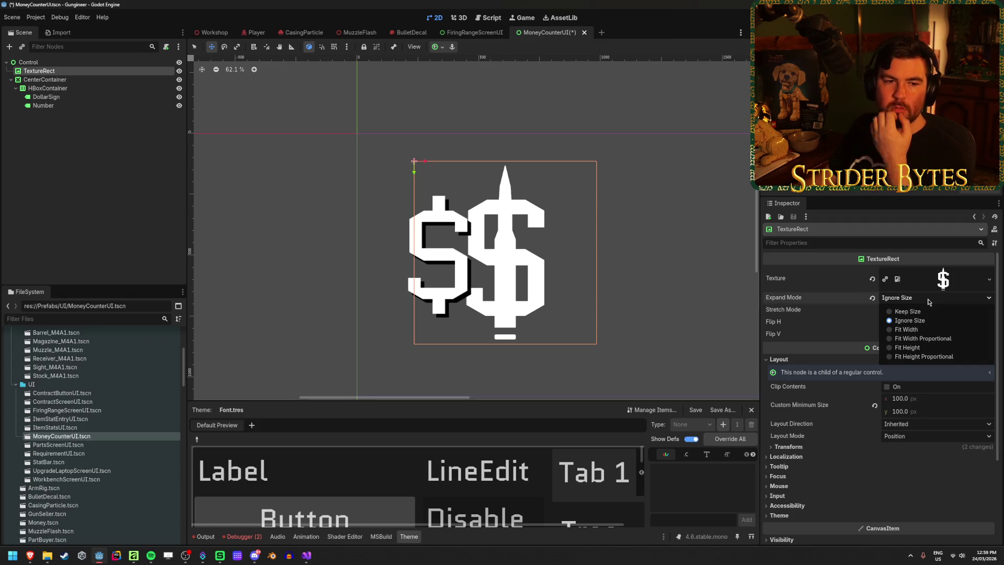
pyautogui.click(910, 320)
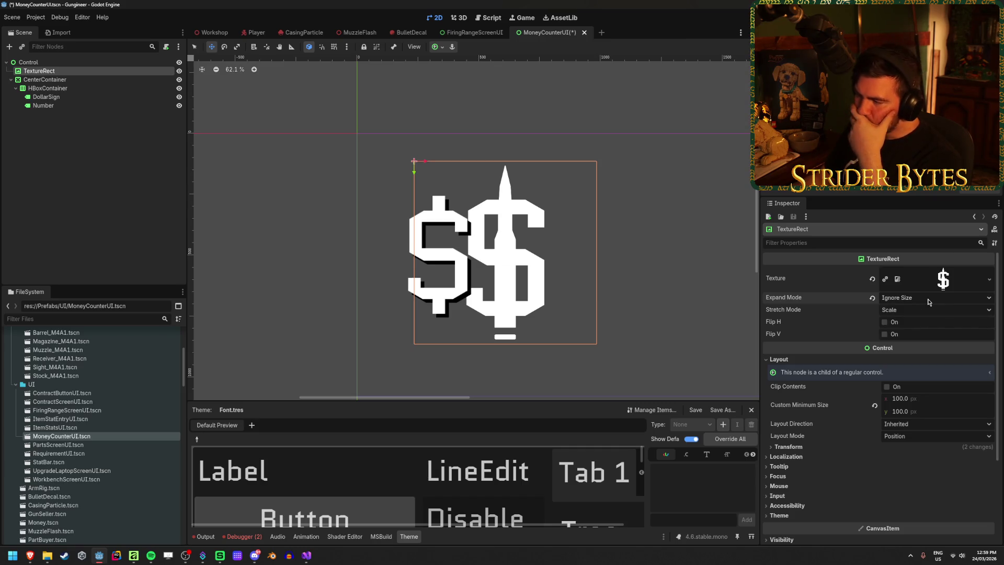
pyautogui.click(790, 447)
pyautogui.click(877, 464)
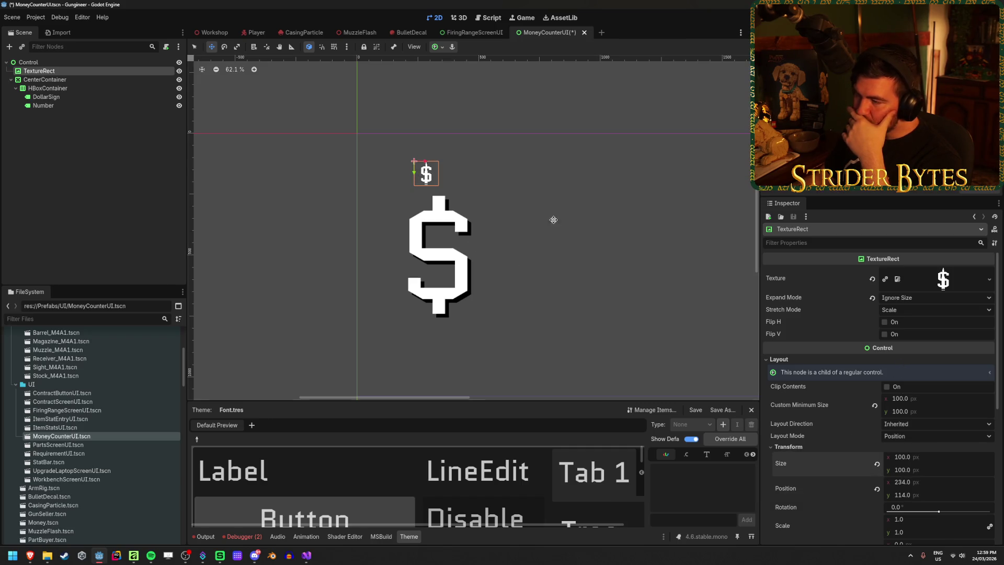
# Try minimum sizes of 512×512 and then 100×100 for the dollar TextureRect
pyautogui.click(937, 400)
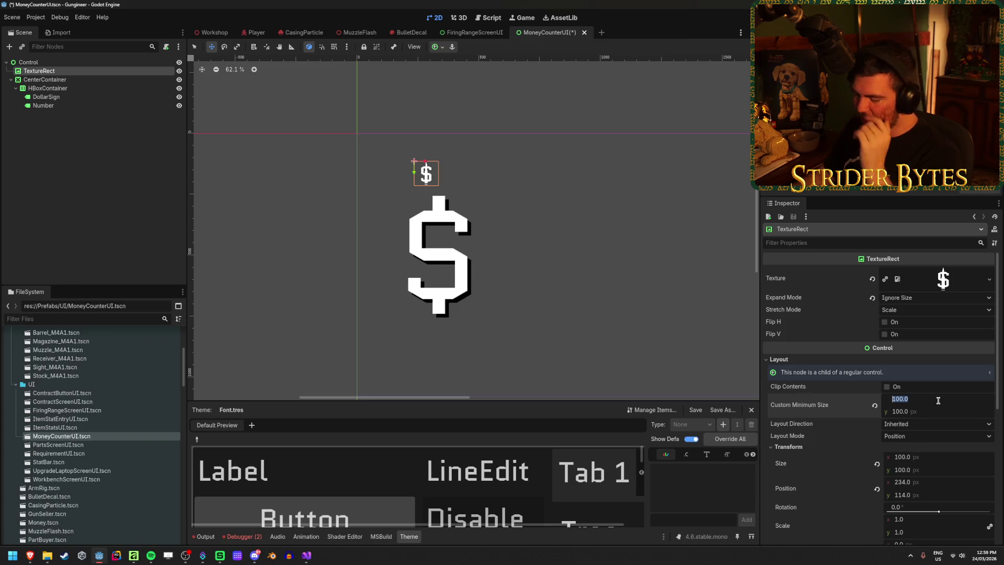
pyautogui.write('512')
pyautogui.press('Tab')
pyautogui.write('512')
pyautogui.press('Return')
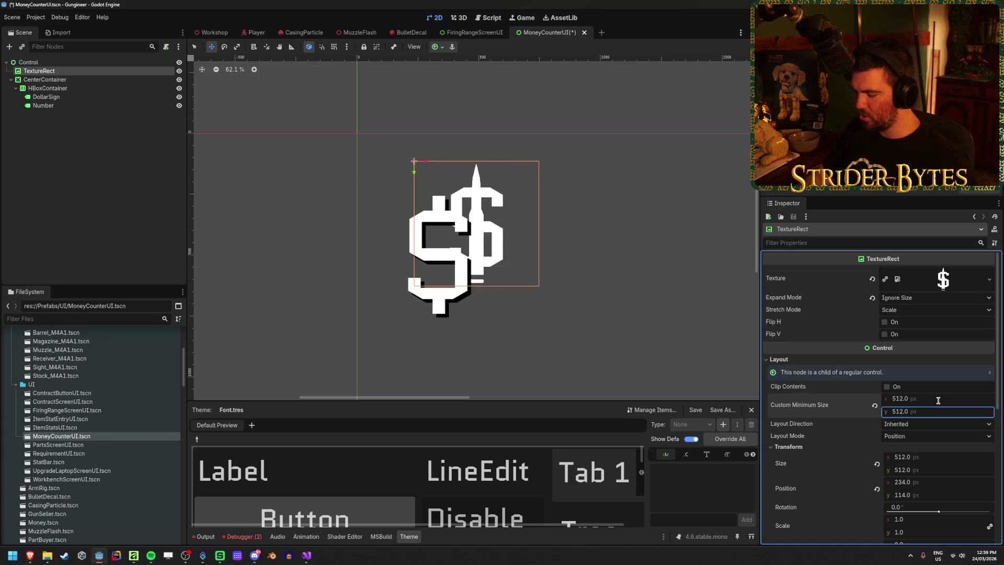
pyautogui.click(938, 400)
pyautogui.write('00')
pyautogui.press('Tab')
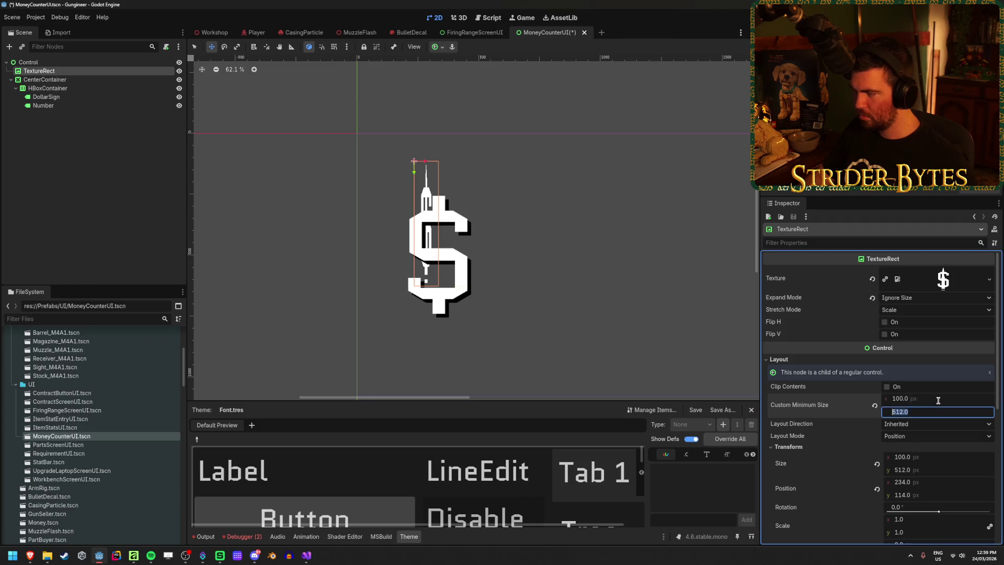
pyautogui.write('100')
pyautogui.press('Return')
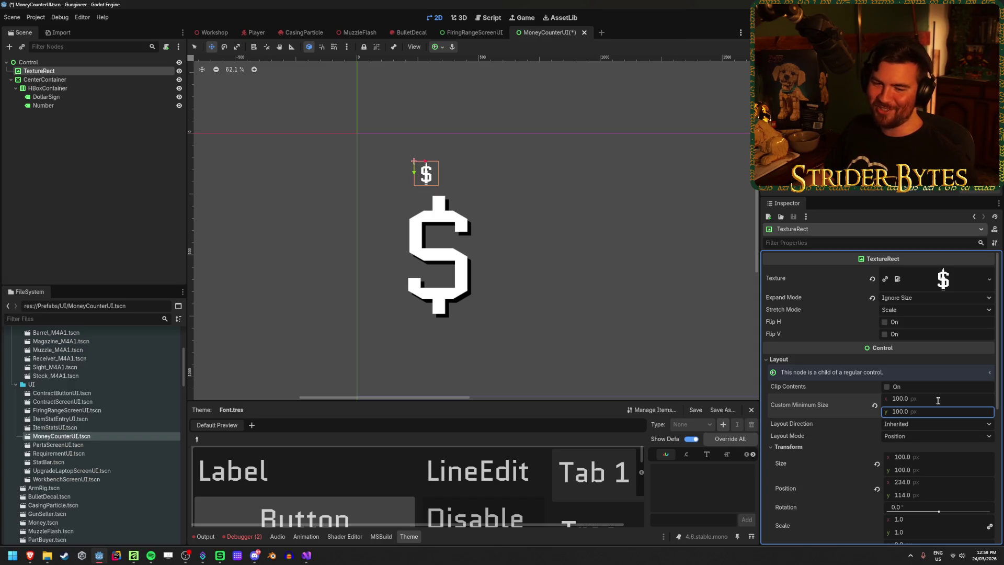
# Enlarge the minimum size to 512×512, then 550×550, repositioning the image on the canvas
pyautogui.click(938, 401)
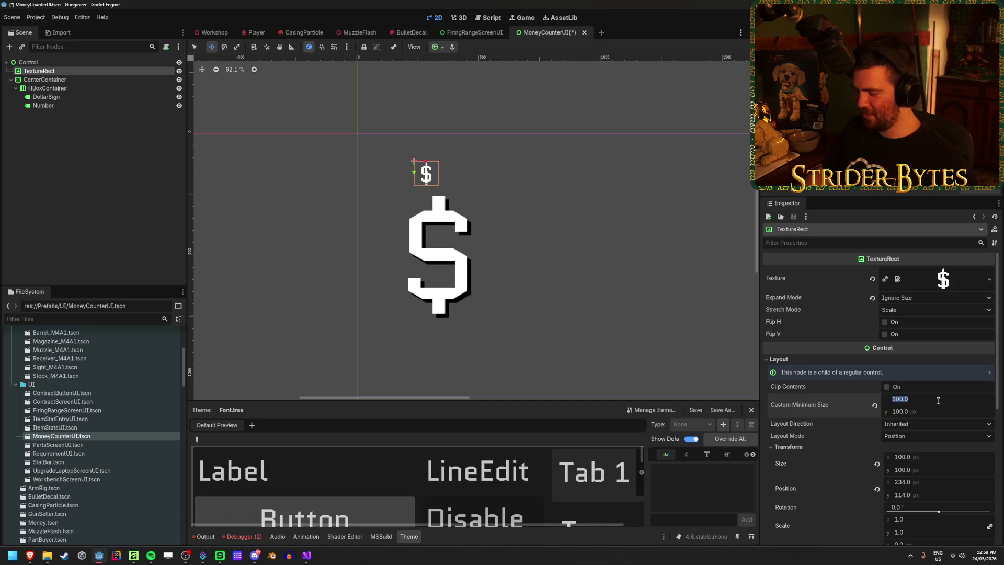
pyautogui.write('512')
pyautogui.press('Tab')
pyautogui.write('512')
pyautogui.press('Return')
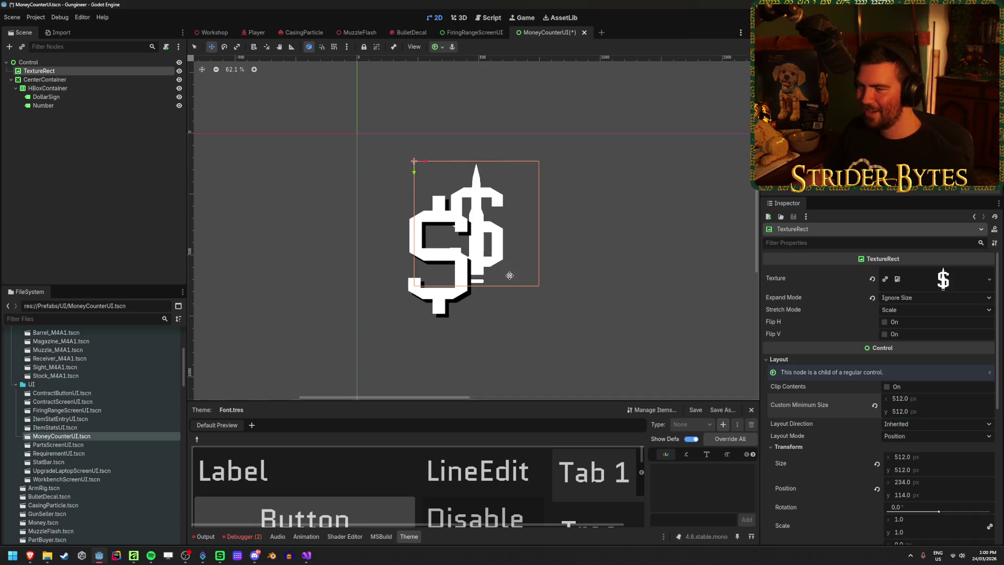
pyautogui.moveTo(498, 243)
pyautogui.mouseDown()
pyautogui.moveTo(483, 271)
pyautogui.moveTo(463, 271)
pyautogui.mouseUp()
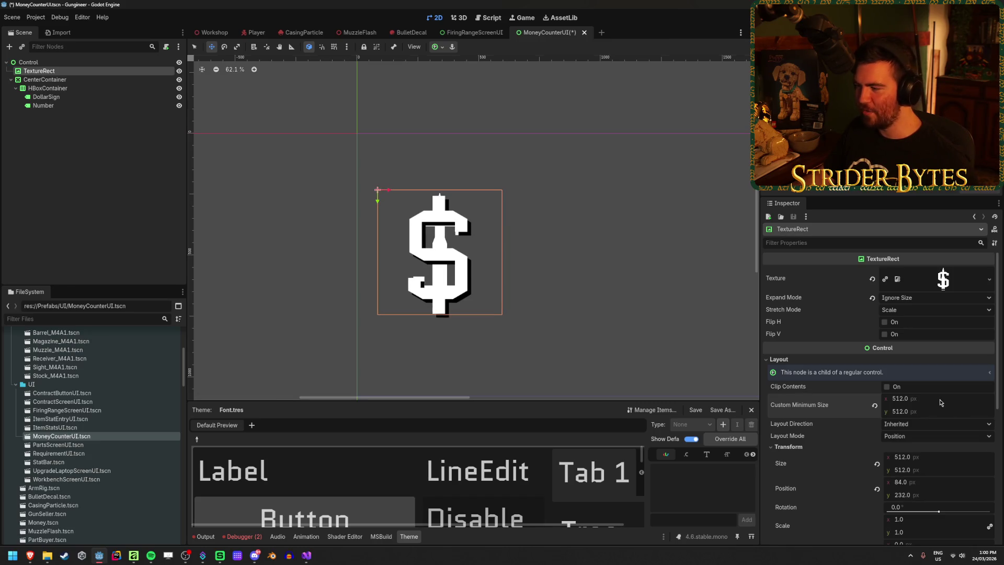
pyautogui.write('550')
pyautogui.press('Tab')
pyautogui.write('5')
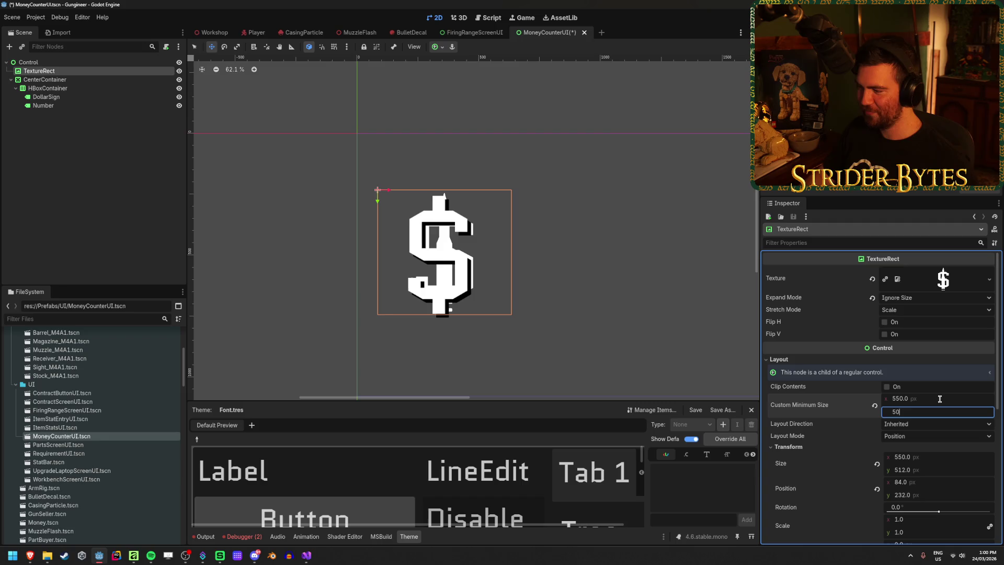
pyautogui.write('50')
pyautogui.press('Return')
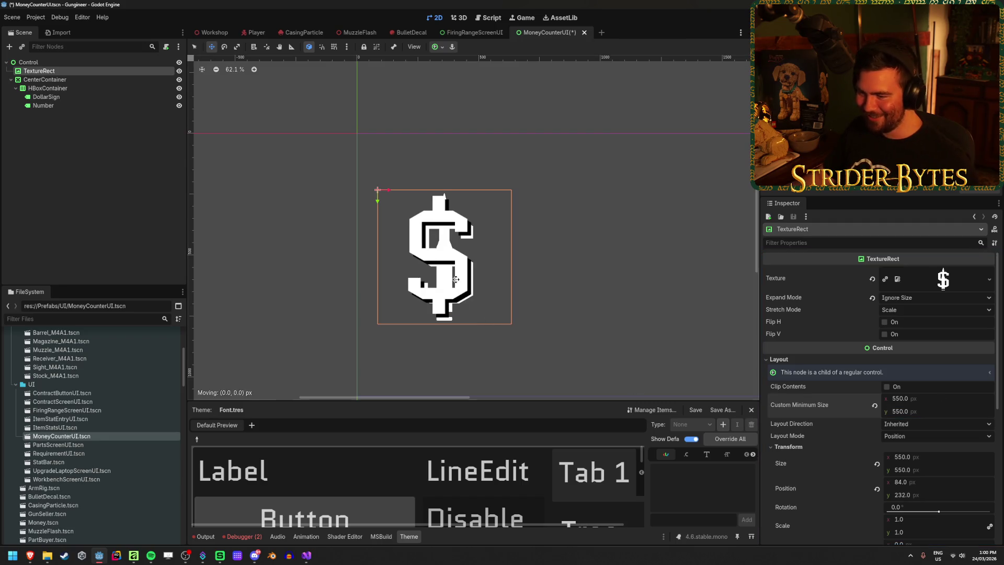
pyautogui.moveTo(456, 282)
pyautogui.mouseDown()
pyautogui.moveTo(449, 252)
pyautogui.moveTo(450, 275)
pyautogui.mouseUp()
pyautogui.moveTo(450, 274); pyautogui.dragTo(449, 277)
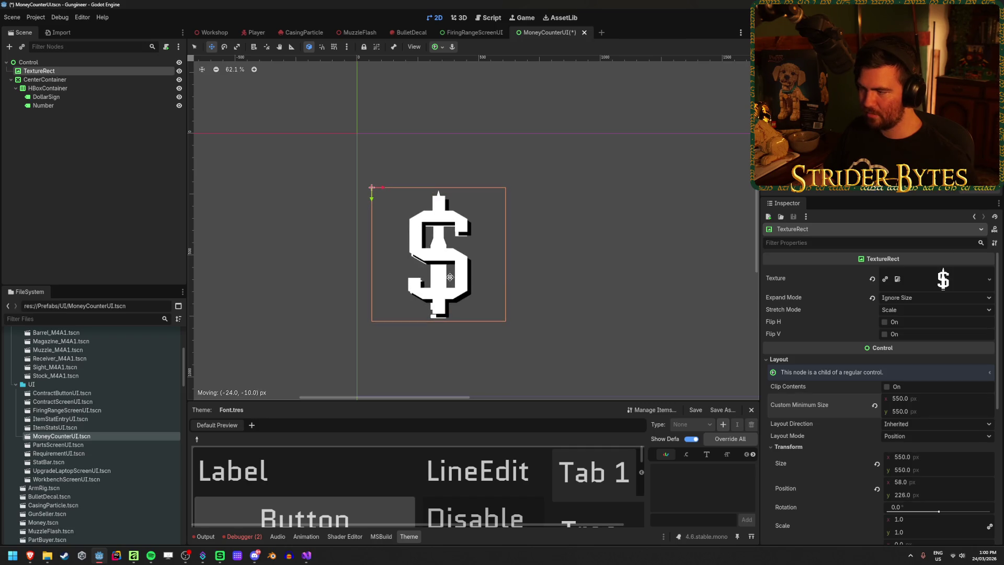
# Set the minimum size to 600×600 and align the white dollar over the black shadow
pyautogui.click(914, 398)
pyautogui.write('600')
pyautogui.press('Tab')
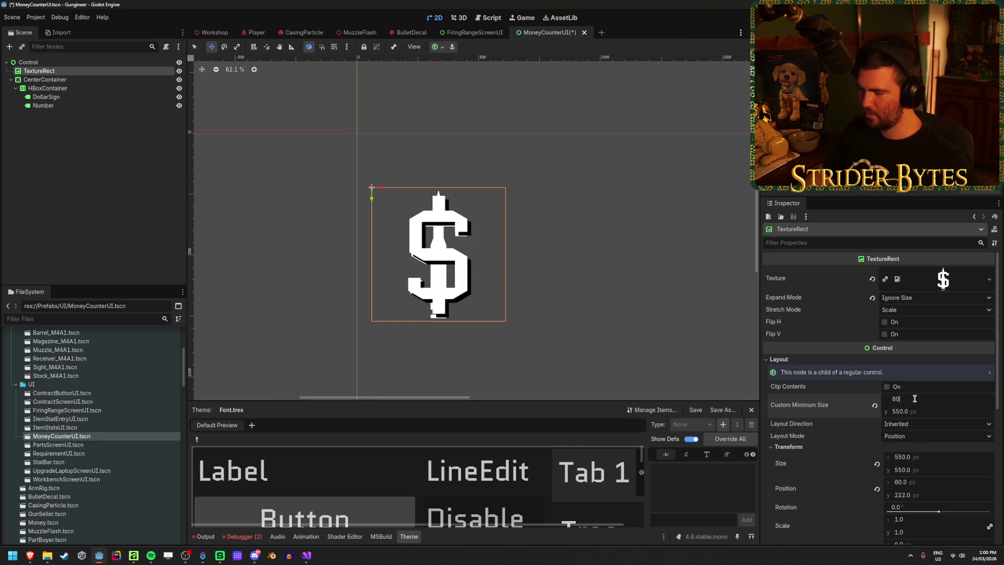
pyautogui.write('600')
pyautogui.press('Return')
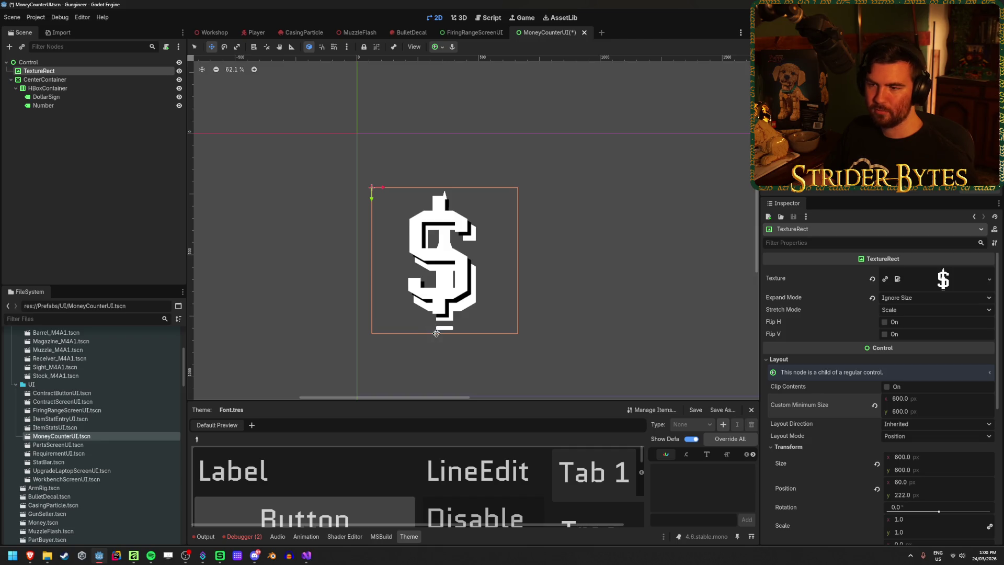
pyautogui.moveTo(433, 325); pyautogui.dragTo(445, 306)
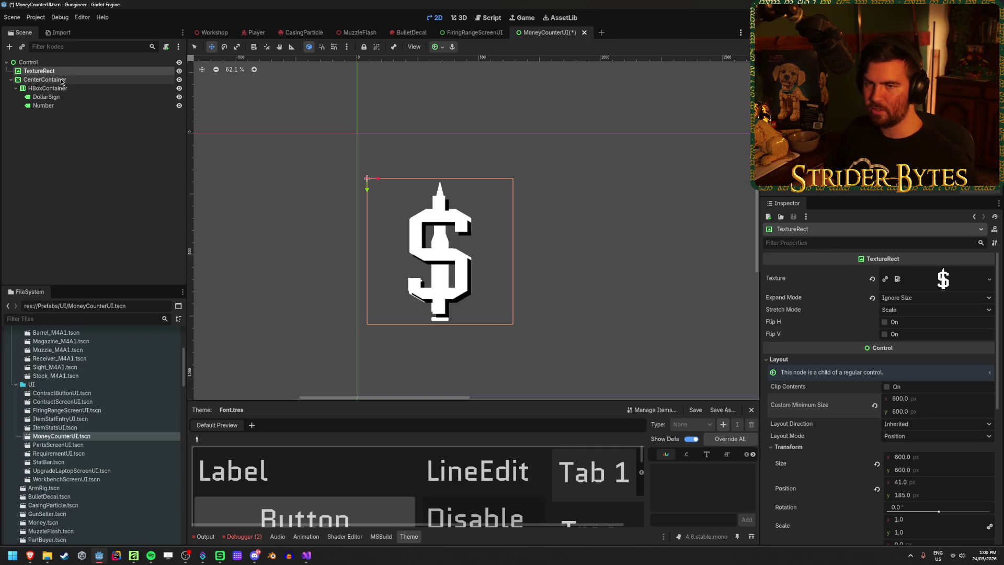
# Move the TextureRect into the HBoxContainer and delete the DollarSign label
pyautogui.moveTo(40, 71)
pyautogui.mouseDown()
pyautogui.moveTo(68, 97)
pyautogui.moveTo(66, 87)
pyautogui.mouseUp()
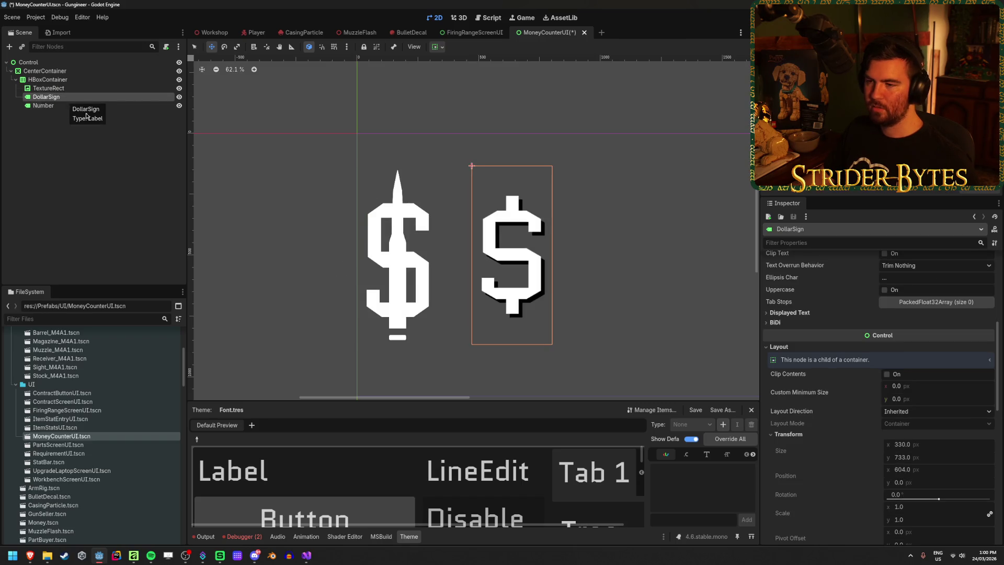
pyautogui.press('Delete')
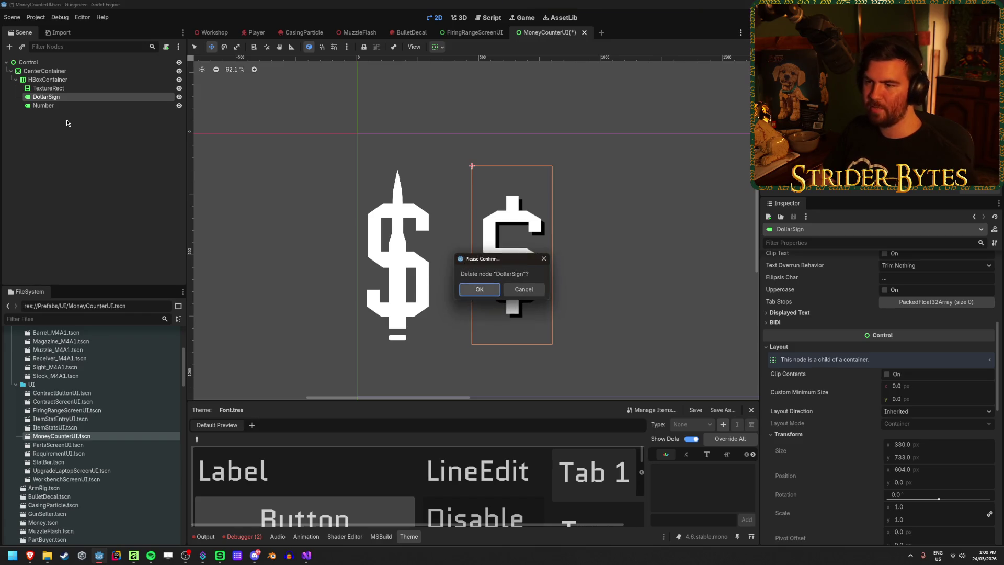
pyautogui.press('Return')
pyautogui.click(48, 88)
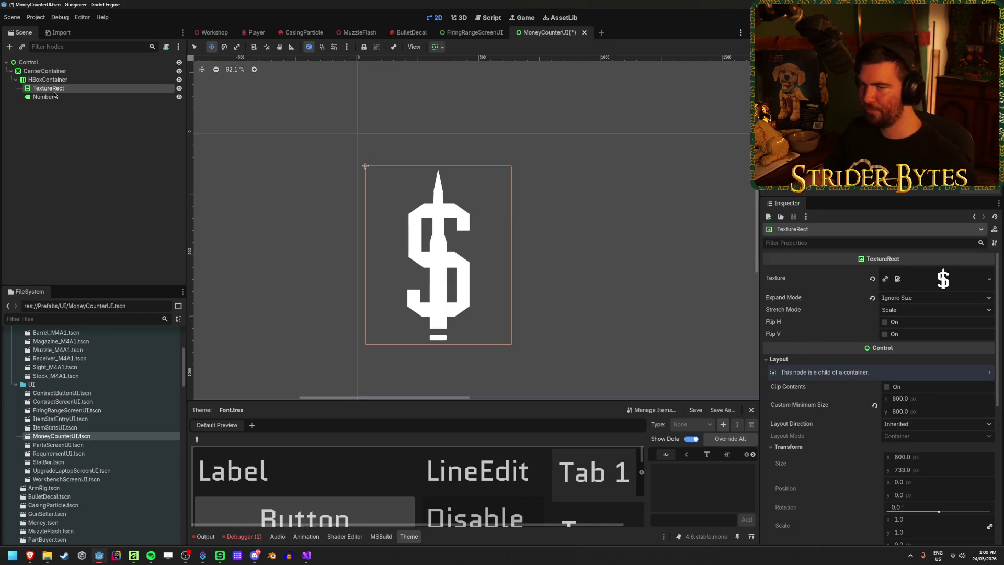
# Select HBoxContainer and expand Theme Overrides > Constants to show its Separation setting
pyautogui.click(63, 79)
pyautogui.scroll(-2, 478, 277)
pyautogui.scroll(1, 546, 265)
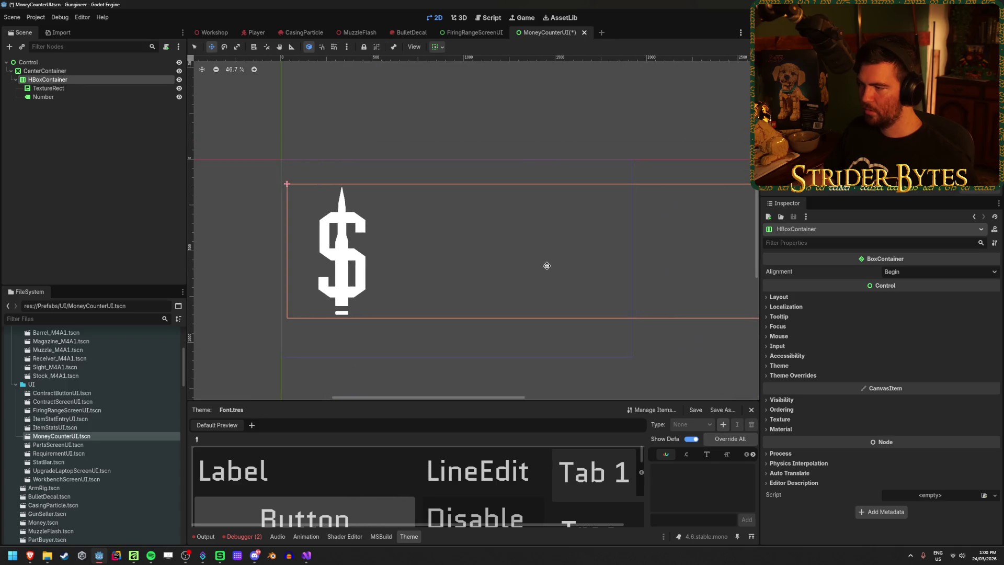
pyautogui.click(792, 375)
pyautogui.click(787, 385)
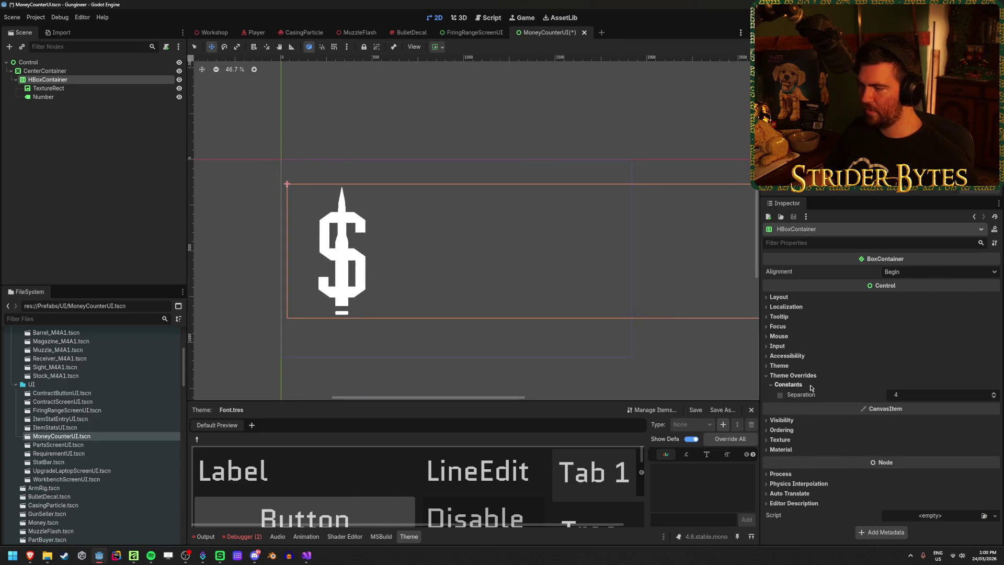
pyautogui.scroll(-2, 504, 300)
pyautogui.scroll(2, 361, 266)
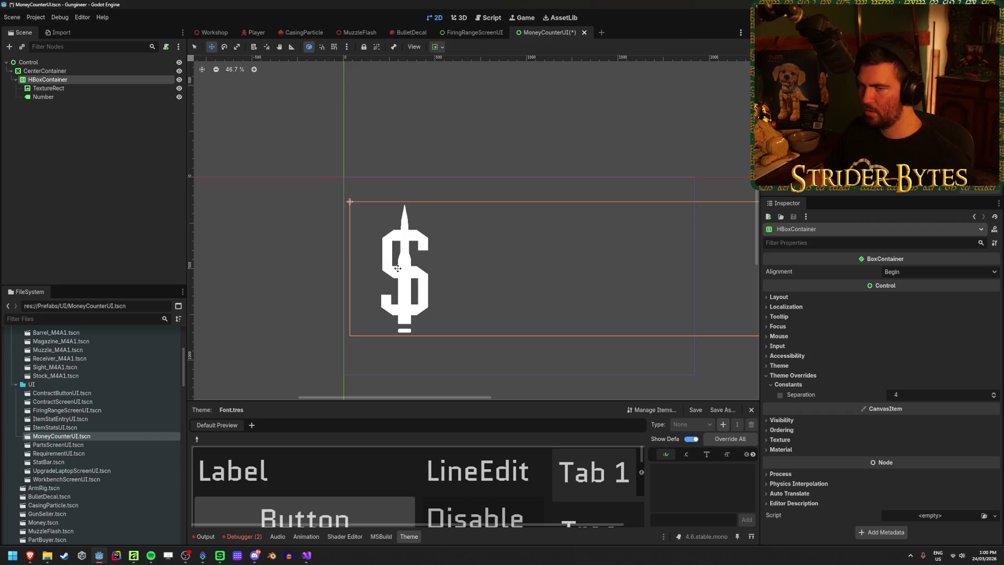
pyautogui.hscroll(3, 386, 263)
pyautogui.hscroll(-4, 375, 257)
pyautogui.scroll(3, 441, 296)
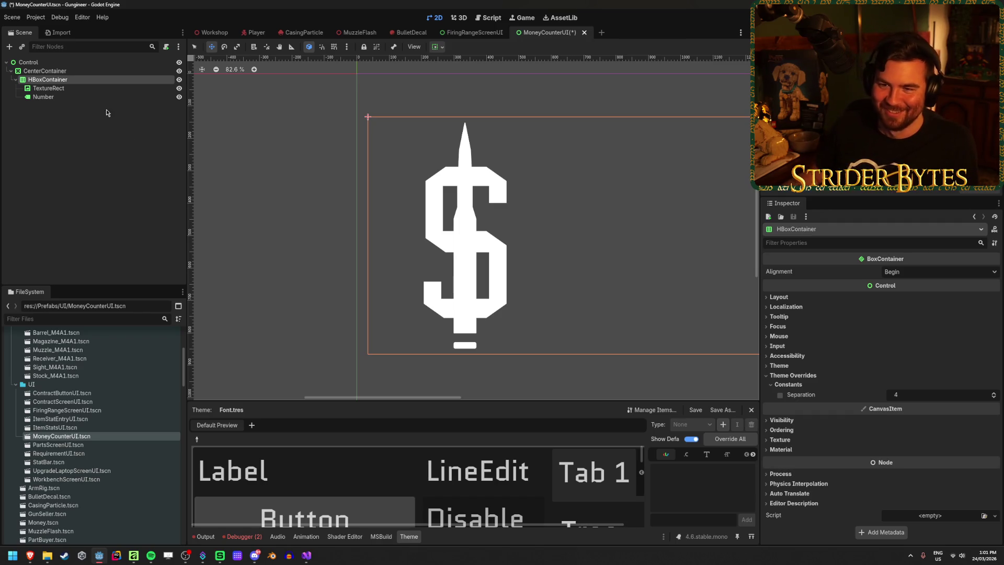
# Take the dollar image out of the HBoxContainer, set its height to 600, and return it before Number
pyautogui.moveTo(48, 88); pyautogui.dragTo(56, 66)
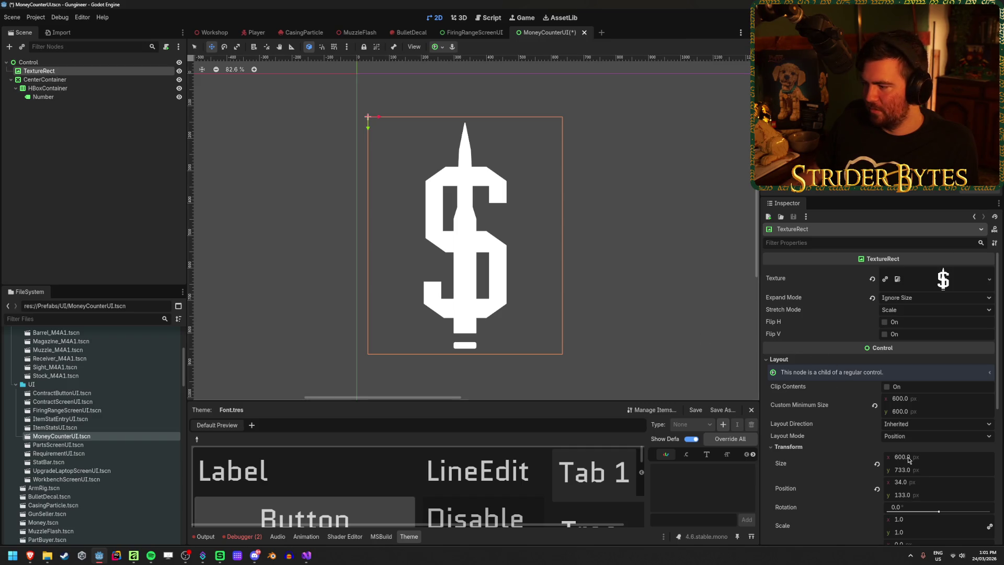
pyautogui.click(926, 469)
pyautogui.write('600')
pyautogui.press('Return')
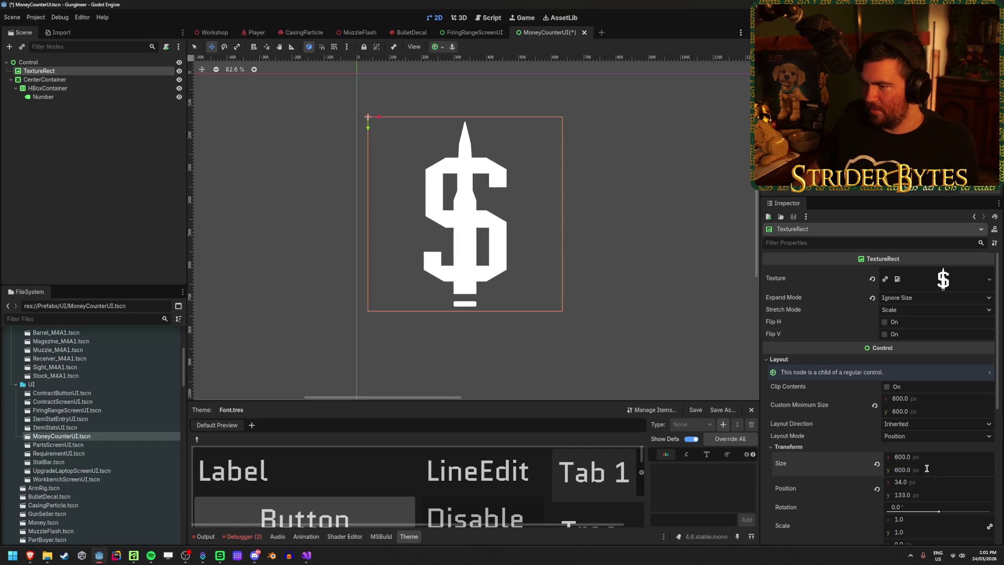
pyautogui.moveTo(450, 223)
pyautogui.mouseDown()
pyautogui.moveTo(350, 238)
pyautogui.moveTo(489, 232)
pyautogui.mouseUp()
pyautogui.moveTo(39, 71); pyautogui.dragTo(47, 93)
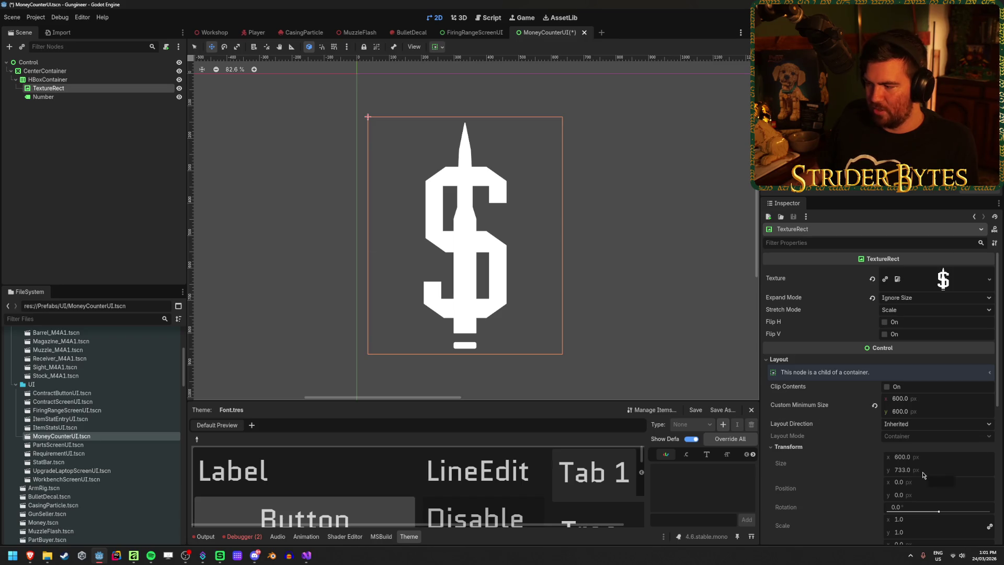
pyautogui.moveTo(577, 243); pyautogui.dragTo(488, 218)
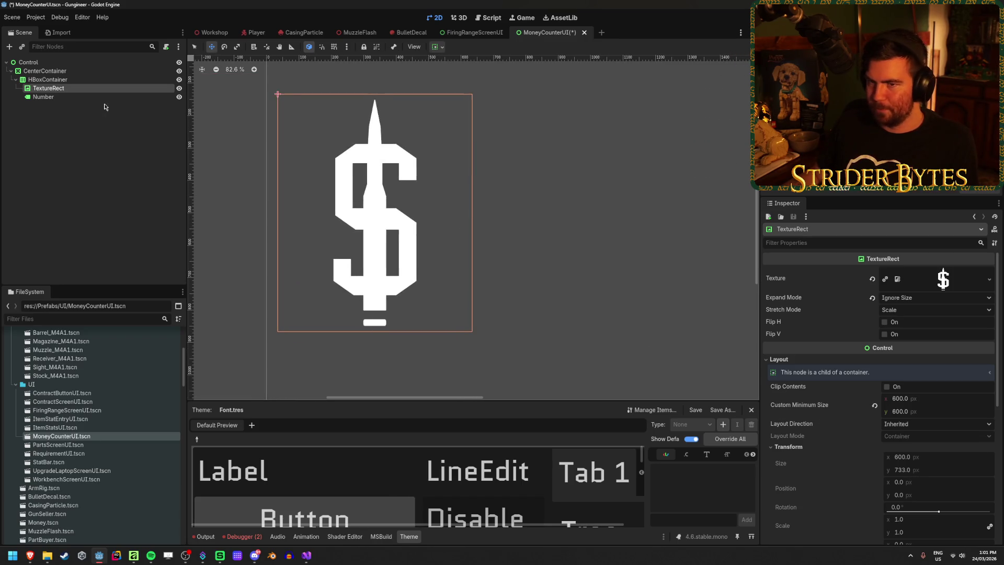
# Set the dollar TextureRect's Expand Mode to Fit Width Proportional
pyautogui.click(49, 79)
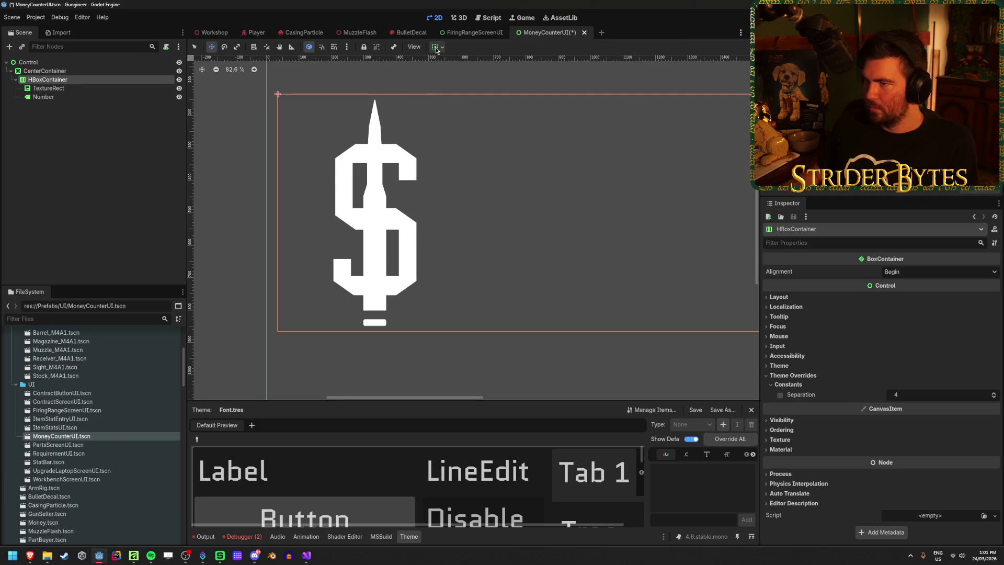
pyautogui.click(49, 88)
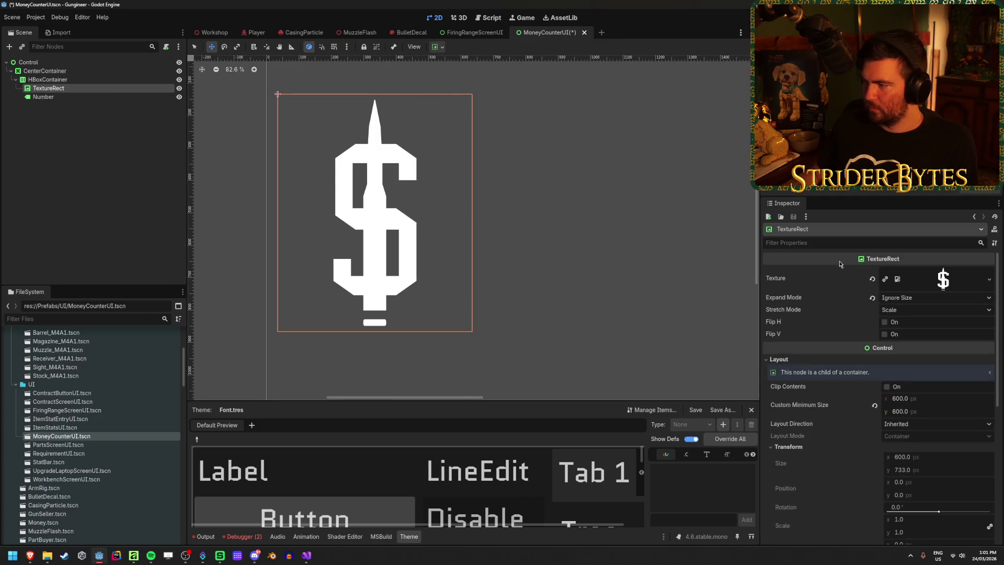
pyautogui.click(929, 310)
pyautogui.click(924, 299)
pyautogui.click(924, 299)
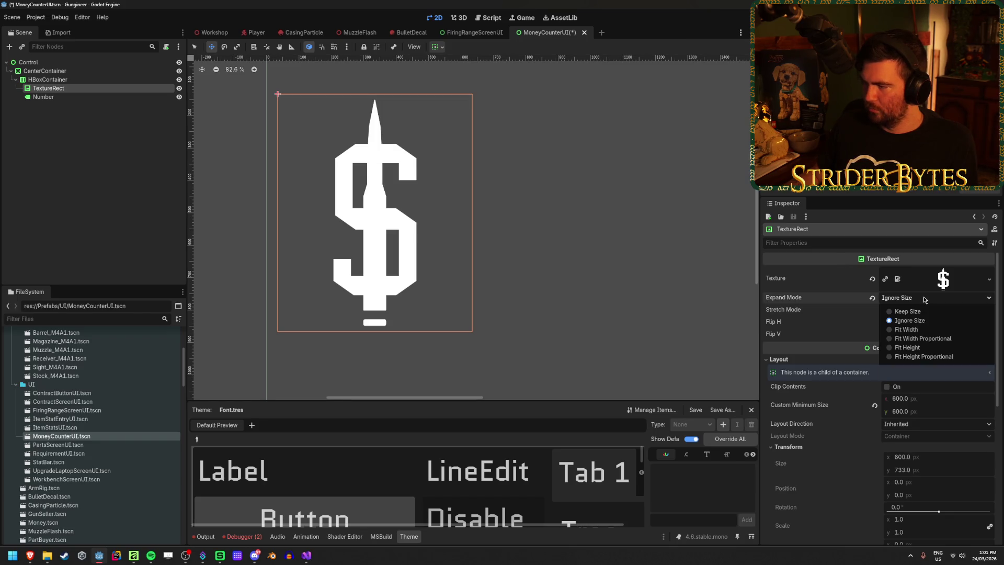
pyautogui.click(930, 338)
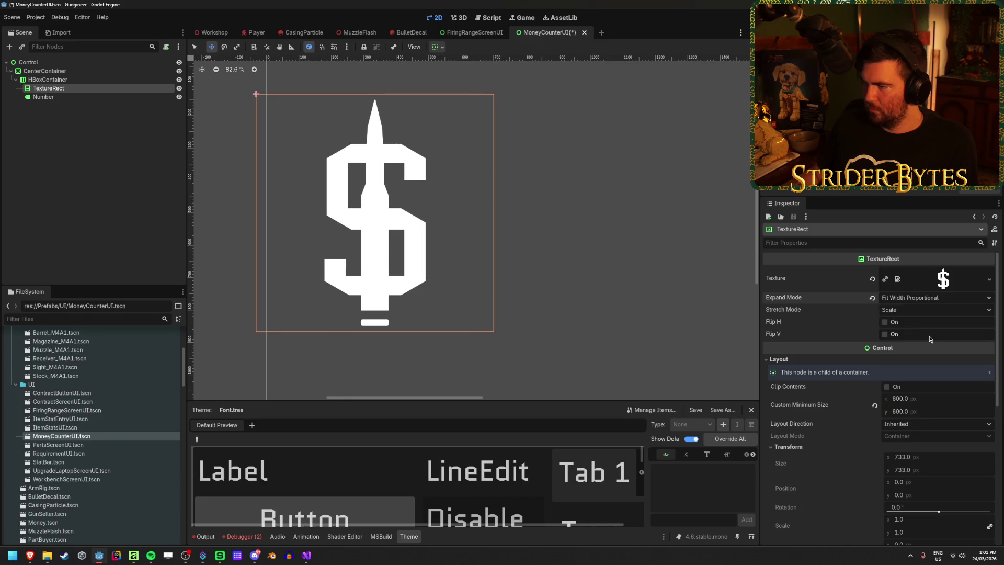
pyautogui.click(52, 97)
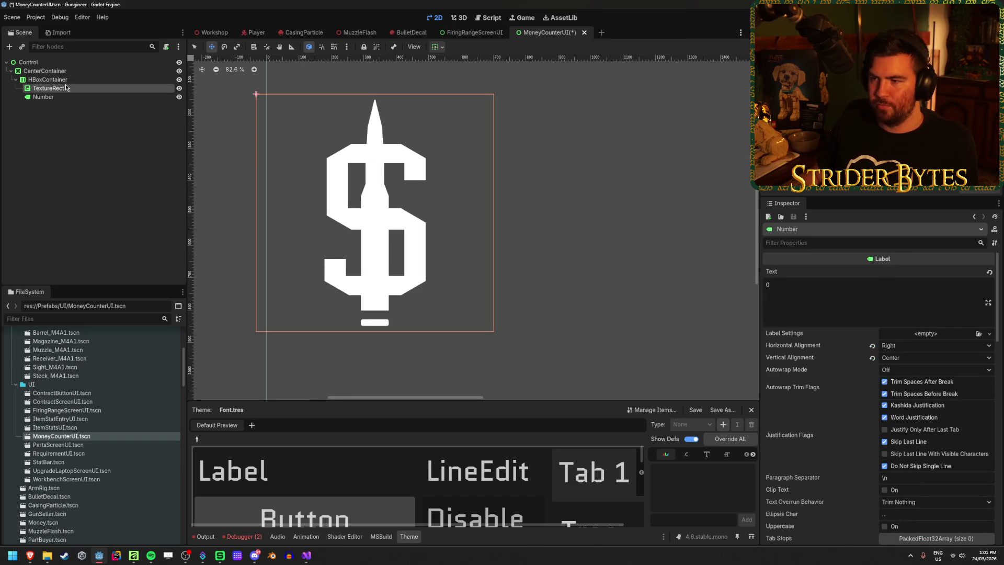
pyautogui.click(52, 88)
pyautogui.scroll(-4, 541, 294)
pyautogui.hscroll(2, 393, 266)
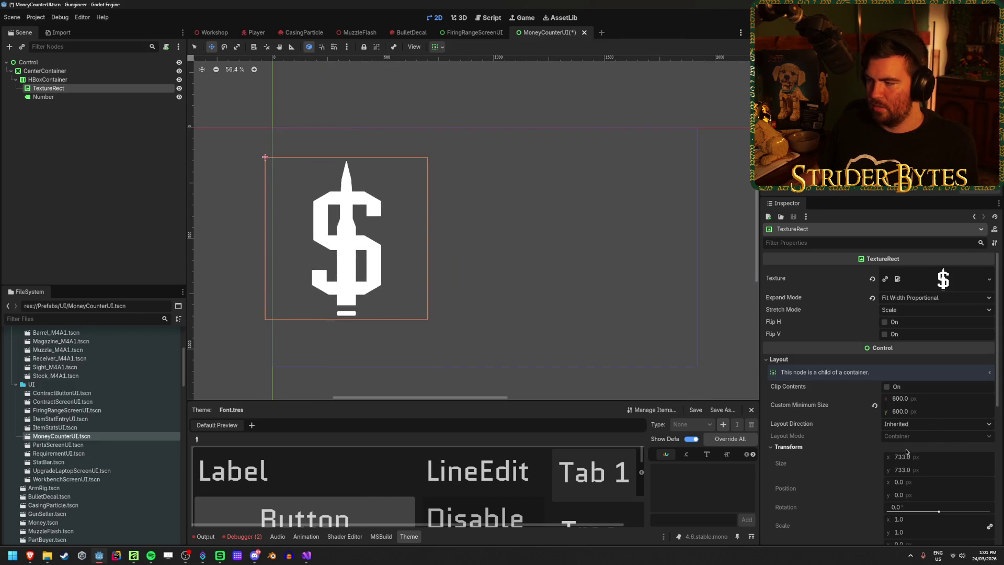
# Try Fit Height Proportional, keep Scale stretch, and switch back to Fit Width Proportional
pyautogui.click(930, 297)
pyautogui.click(927, 357)
pyautogui.click(923, 310)
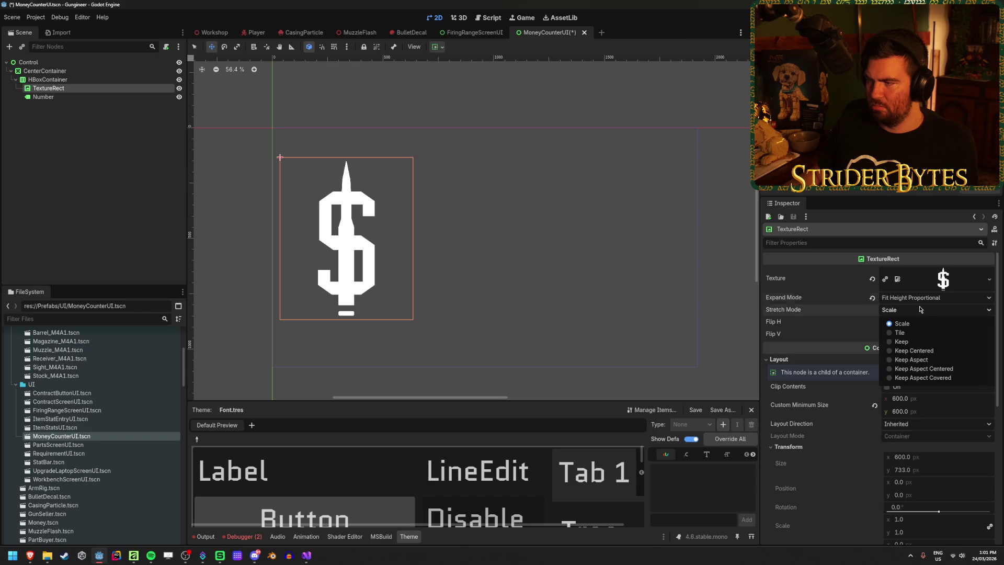
pyautogui.click(929, 323)
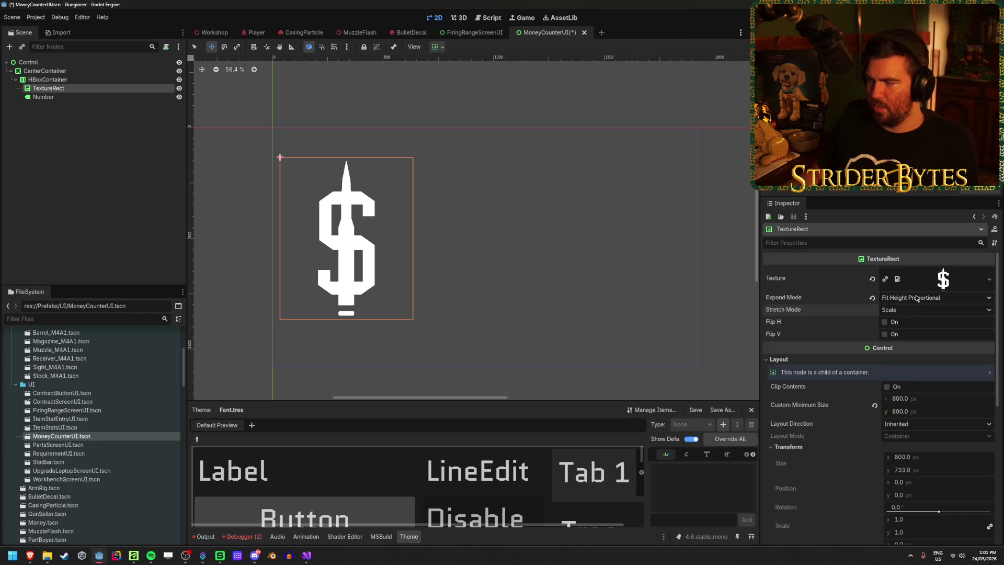
pyautogui.click(931, 297)
pyautogui.click(923, 338)
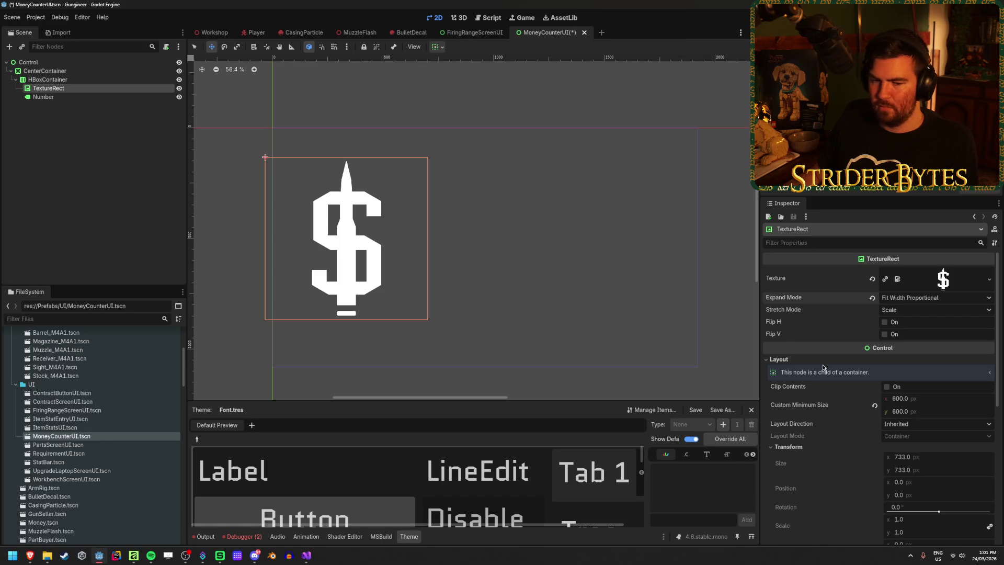
pyautogui.scroll(-2, 471, 191)
pyautogui.click(47, 79)
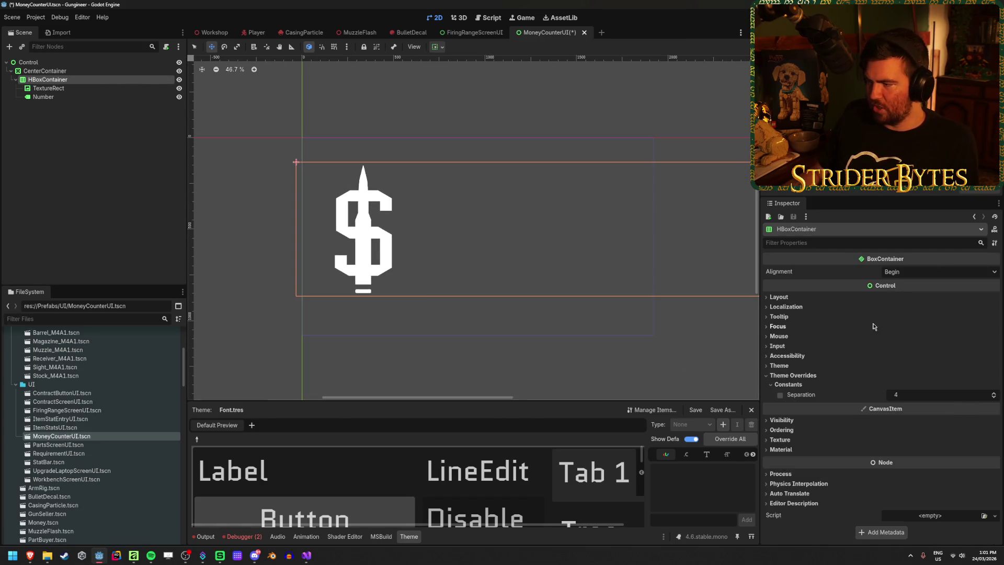
pyautogui.click(779, 297)
pyautogui.click(87, 71)
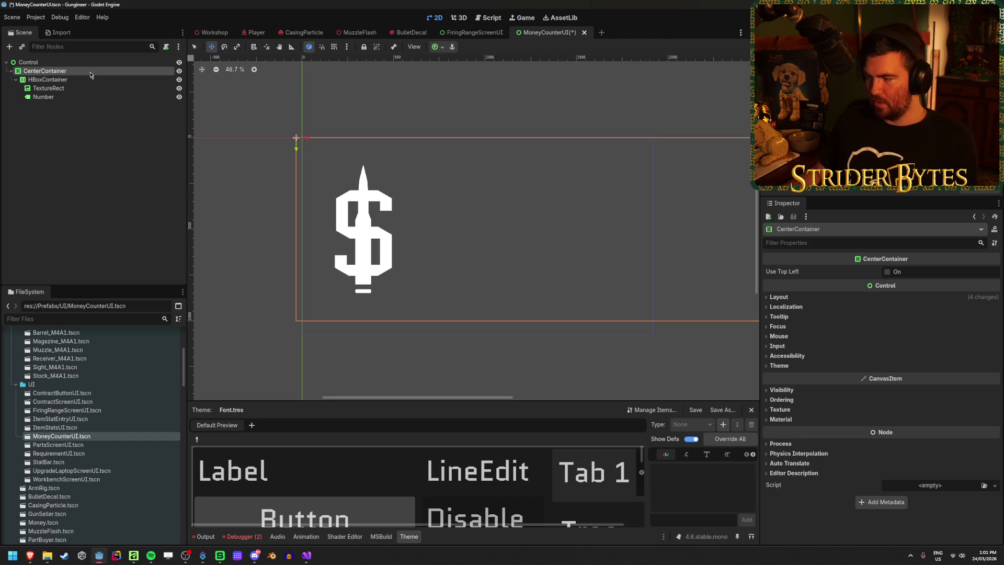
pyautogui.click(779, 296)
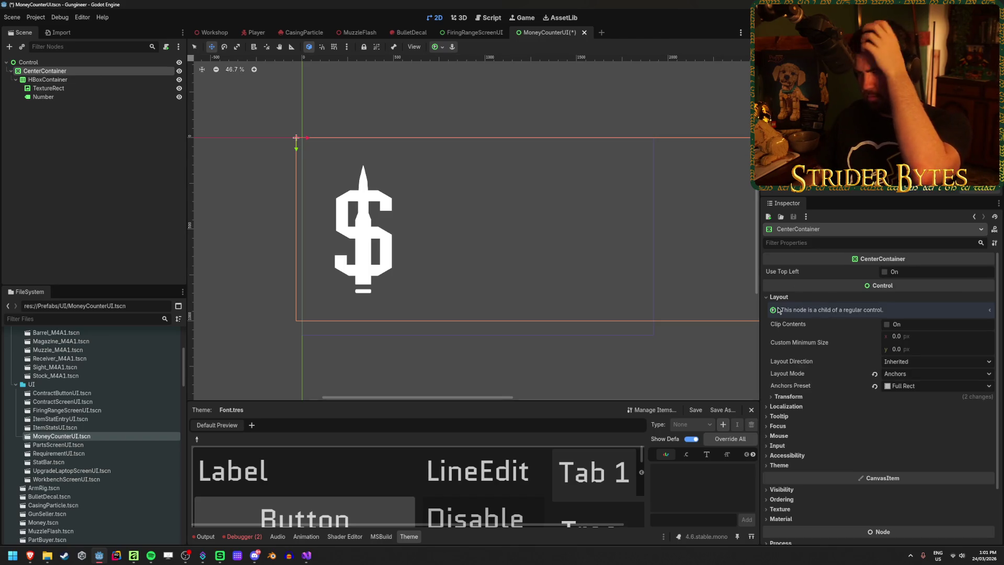
pyautogui.click(118, 80)
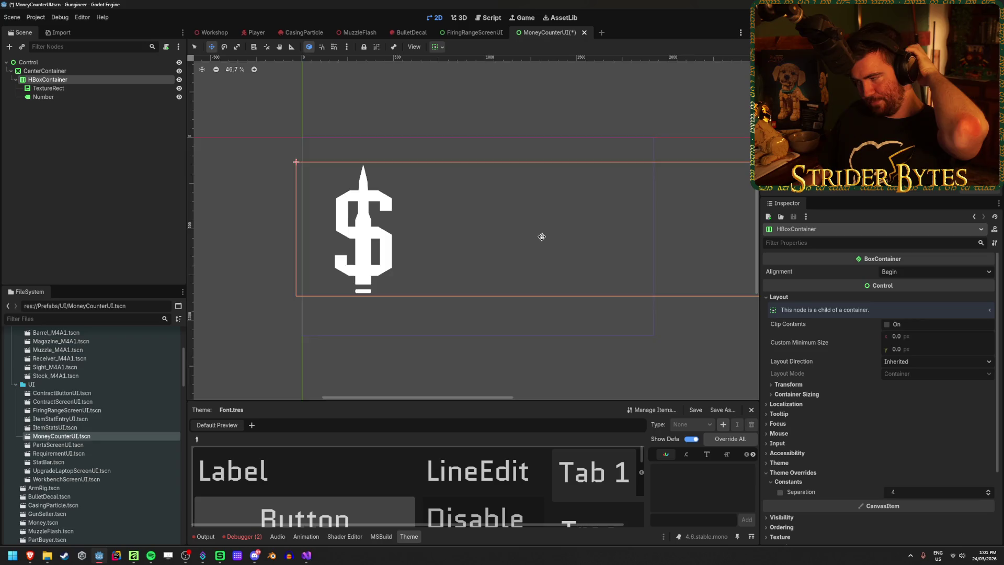
pyautogui.scroll(-2, 541, 236)
pyautogui.click(633, 279)
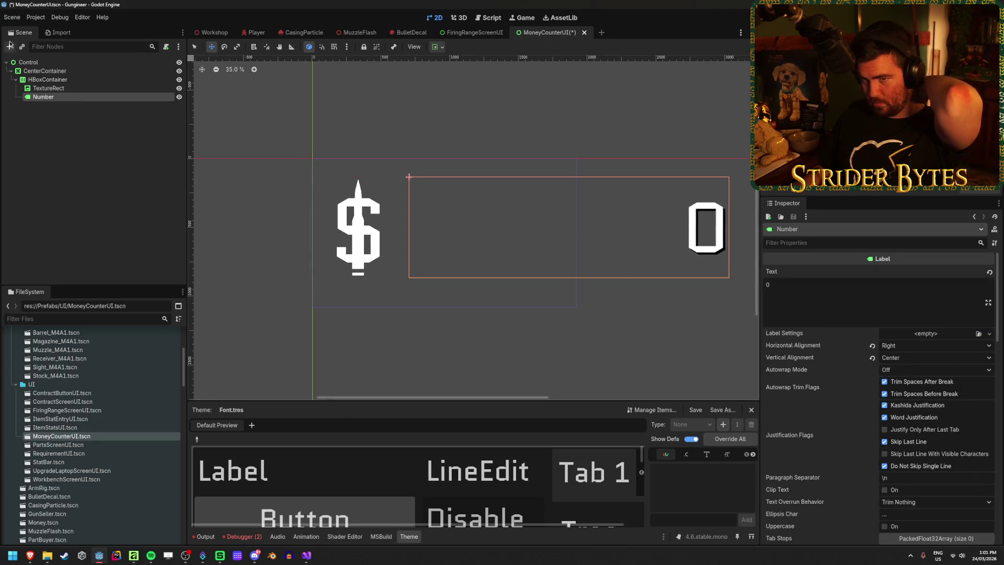
pyautogui.click(27, 62)
pyautogui.click(41, 98)
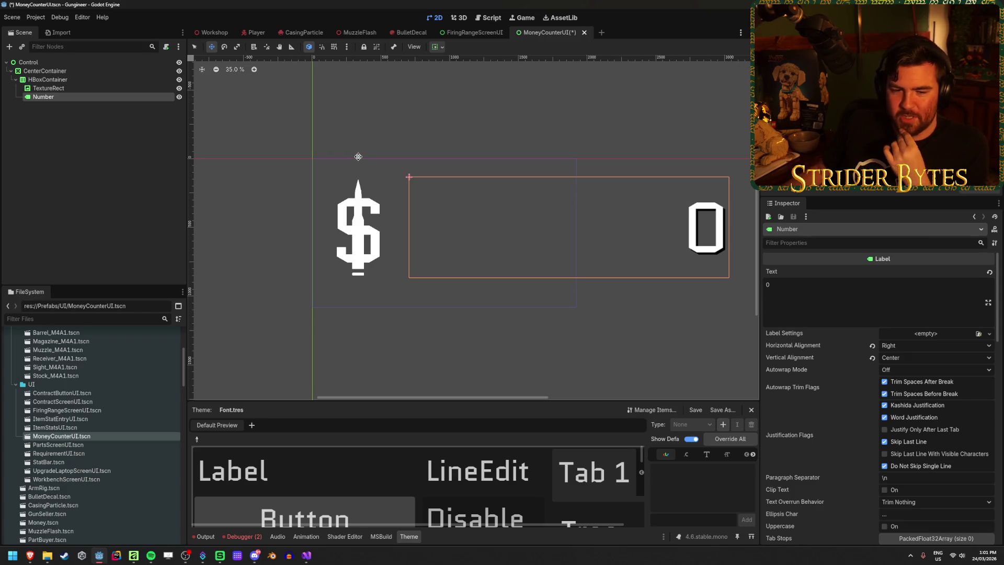
pyautogui.hscroll(4, 413, 199)
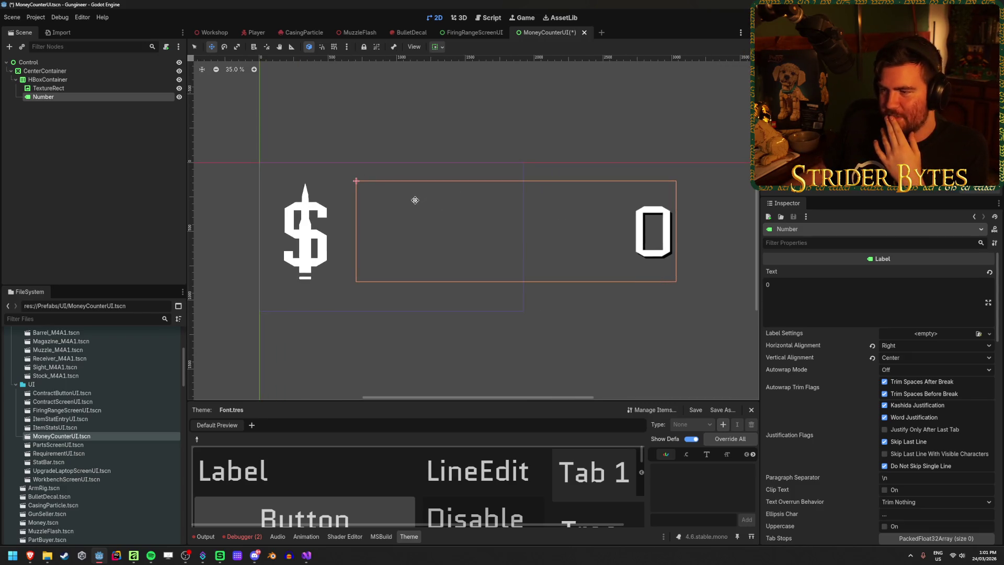
pyautogui.click(110, 88)
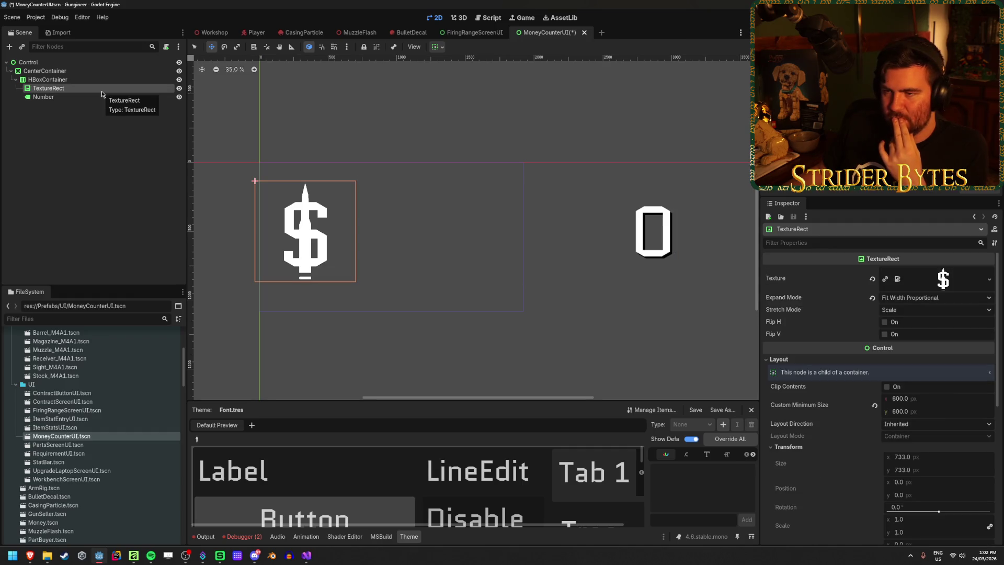
# Save the MoneyCounterUI scene, duplicate the TextureRect, and nest TextureRect2 under the original
pyautogui.hotkey('ctrl', 's')
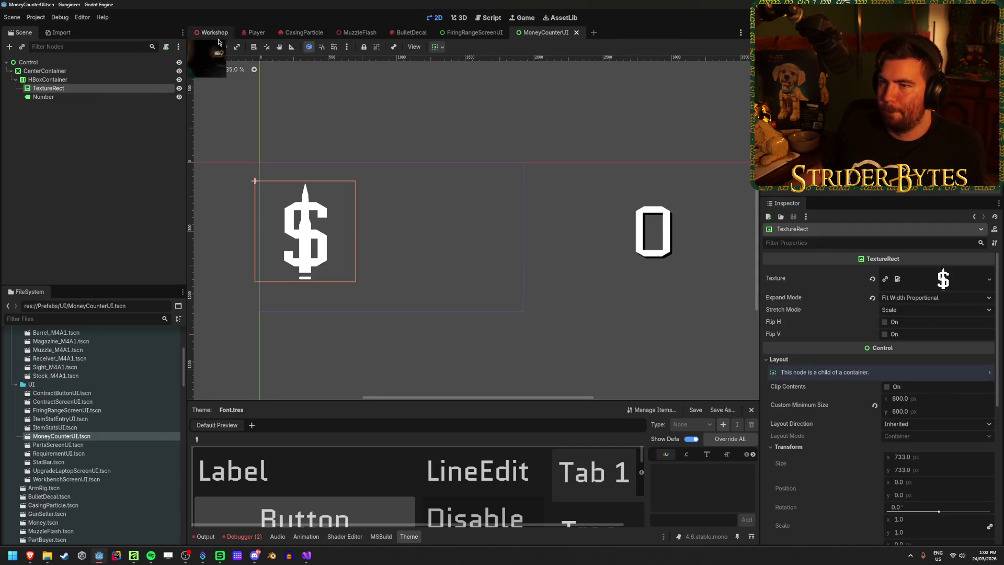
pyautogui.hotkey('ctrl', 'd')
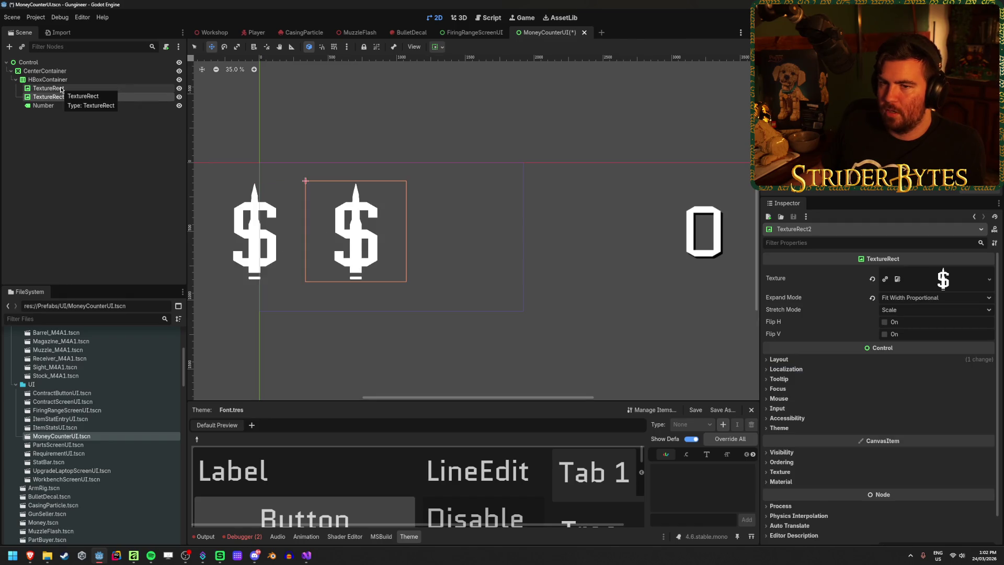
pyautogui.moveTo(62, 97); pyautogui.dragTo(63, 90)
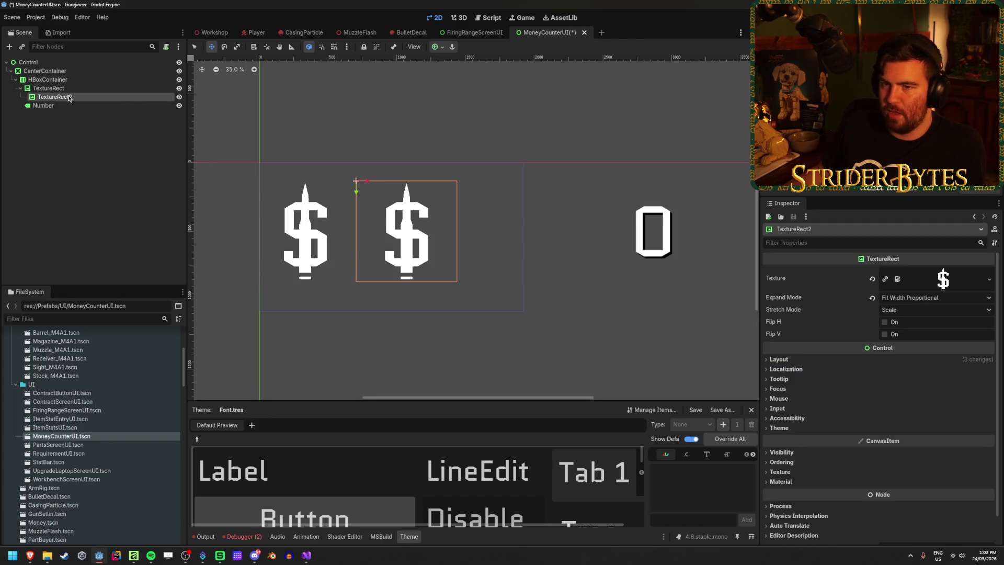
# Select TextureRect2 and apply the centred anchor preset
pyautogui.click(69, 89)
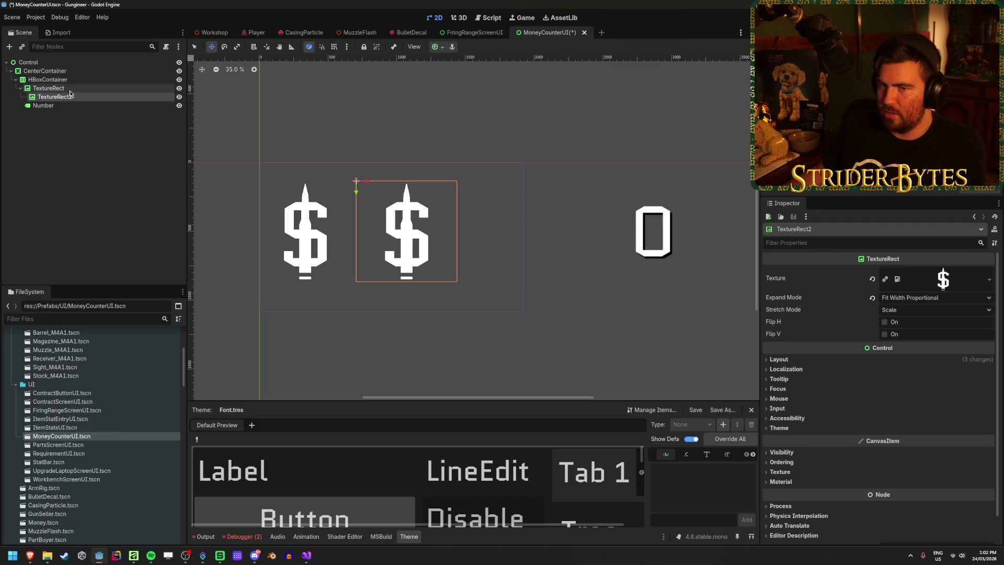
pyautogui.click(67, 80)
pyautogui.click(67, 88)
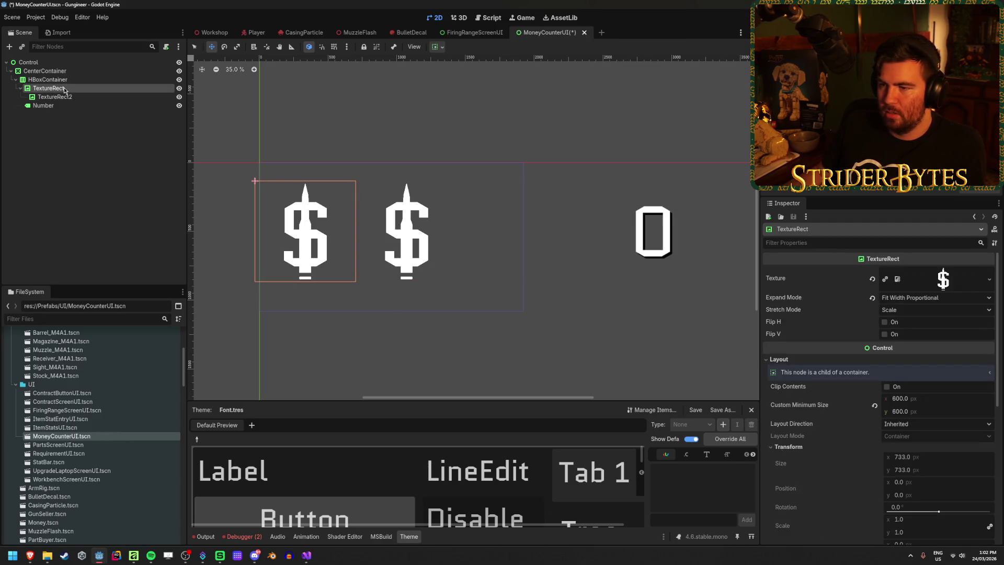
pyautogui.click(67, 98)
pyautogui.click(438, 47)
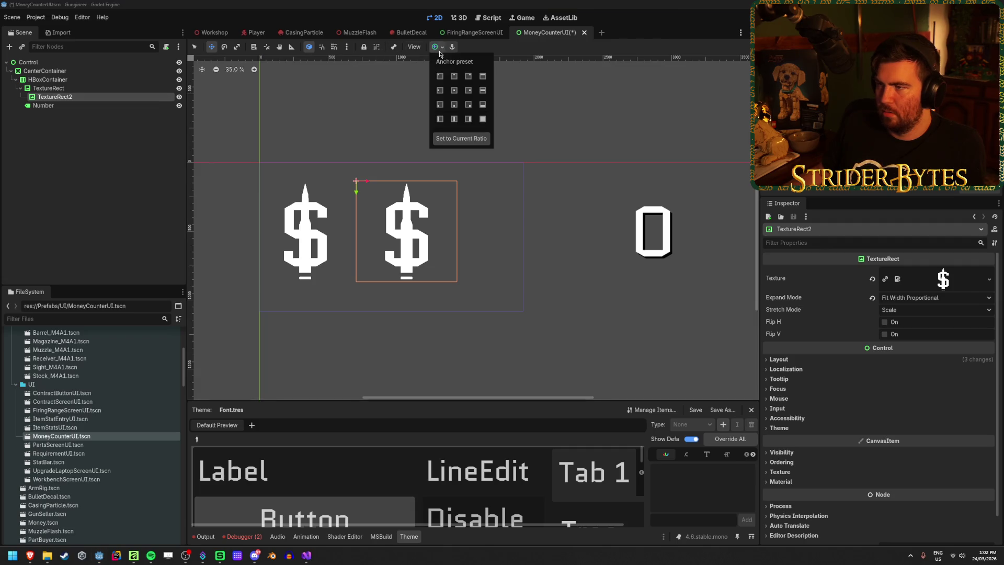
pyautogui.click(453, 93)
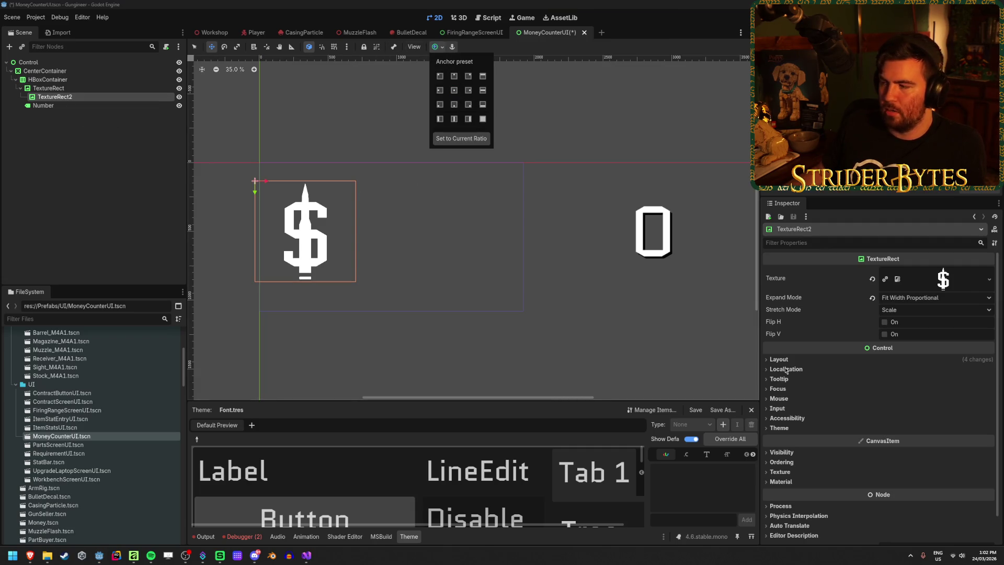
pyautogui.click(812, 360)
pyautogui.click(812, 359)
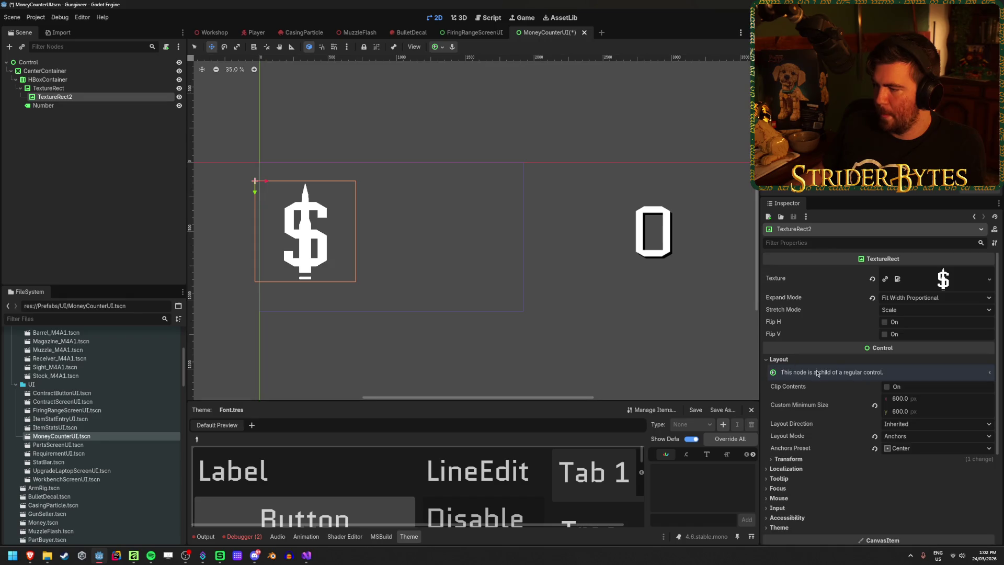
# Set TextureRect2's Transform Position to 5, 5
pyautogui.click(921, 401)
pyautogui.scroll(-2, 800, 413)
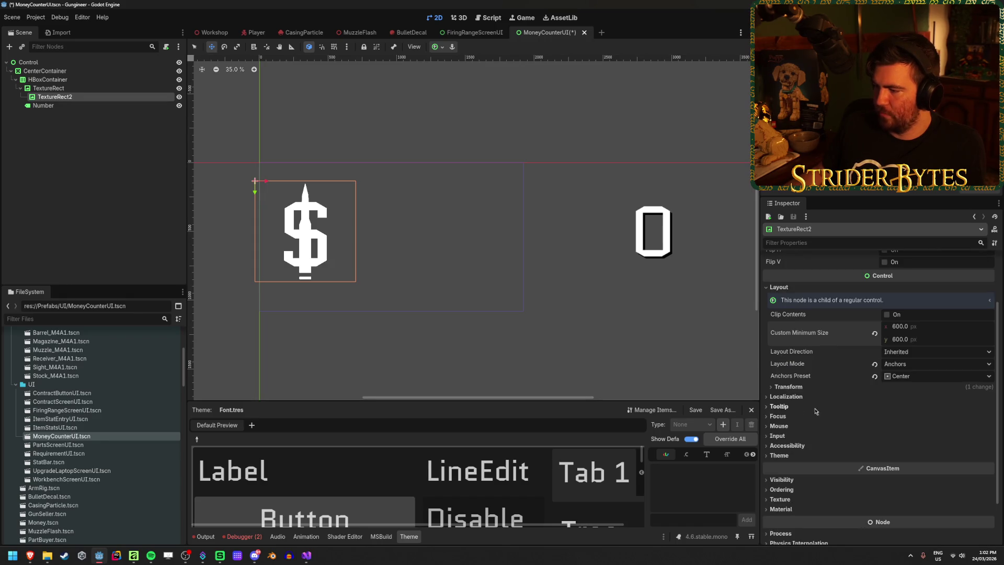
pyautogui.click(793, 387)
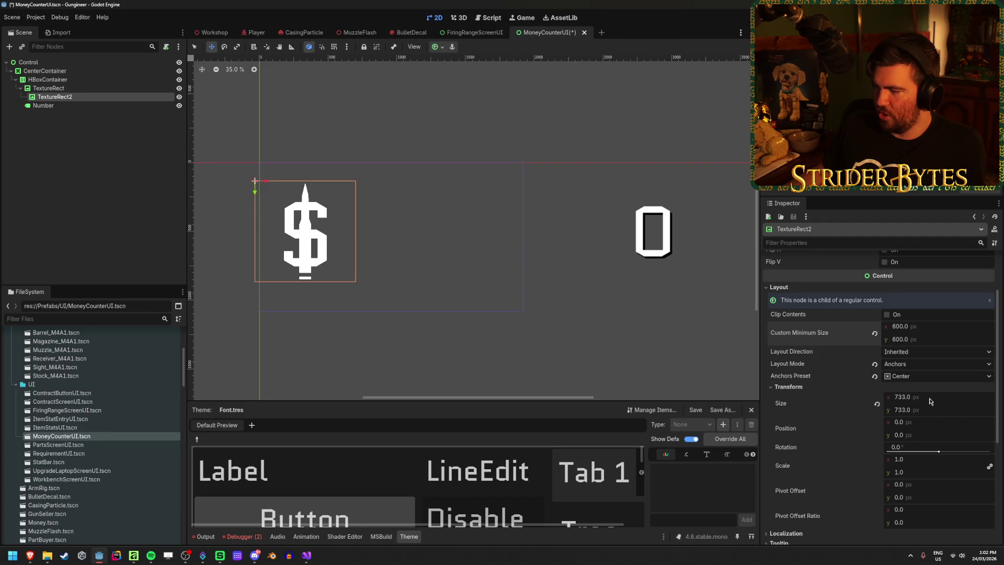
pyautogui.scroll(-1, 814, 431)
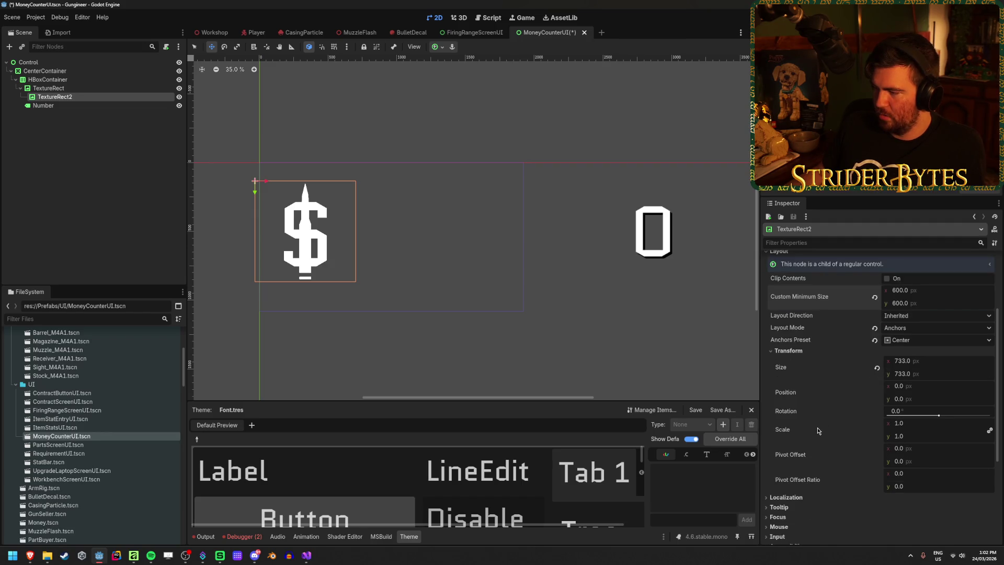
pyautogui.click(913, 388)
pyautogui.press('Tab')
pyautogui.write('5')
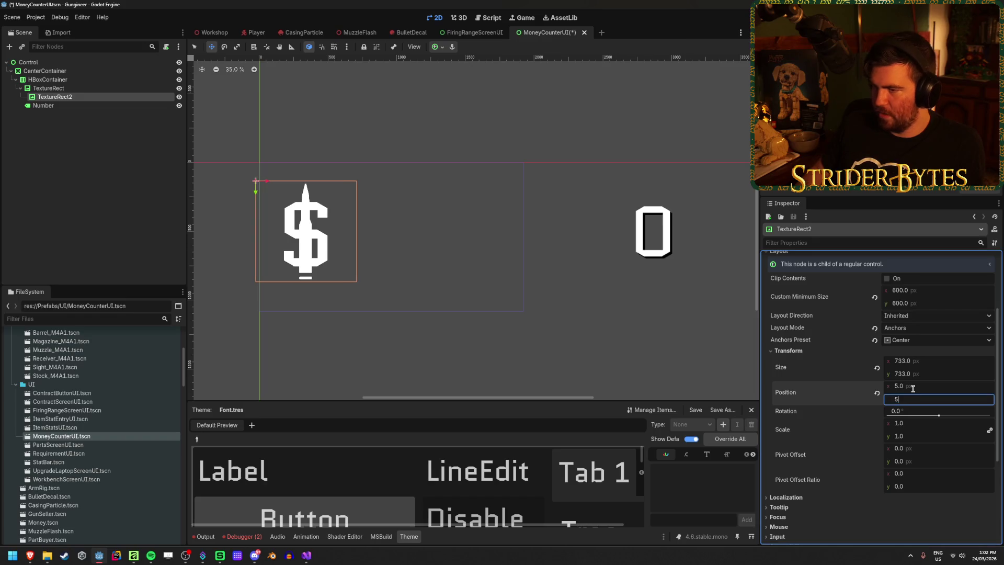
pyautogui.press('Return')
pyautogui.scroll(-4, 920, 429)
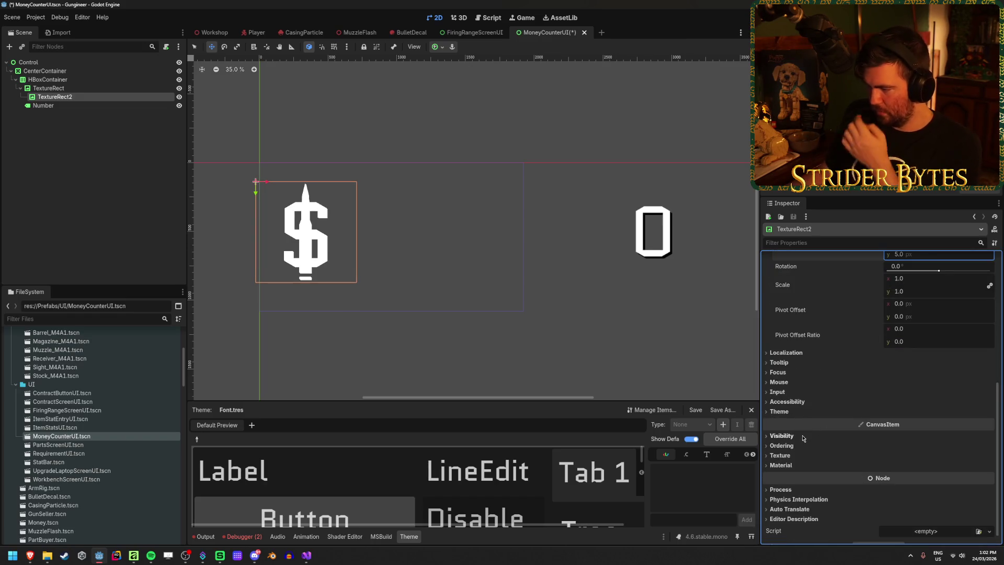
# Tint the copied dollar sign black, enable Show Behind Parent, and save the scene
pyautogui.click(931, 472)
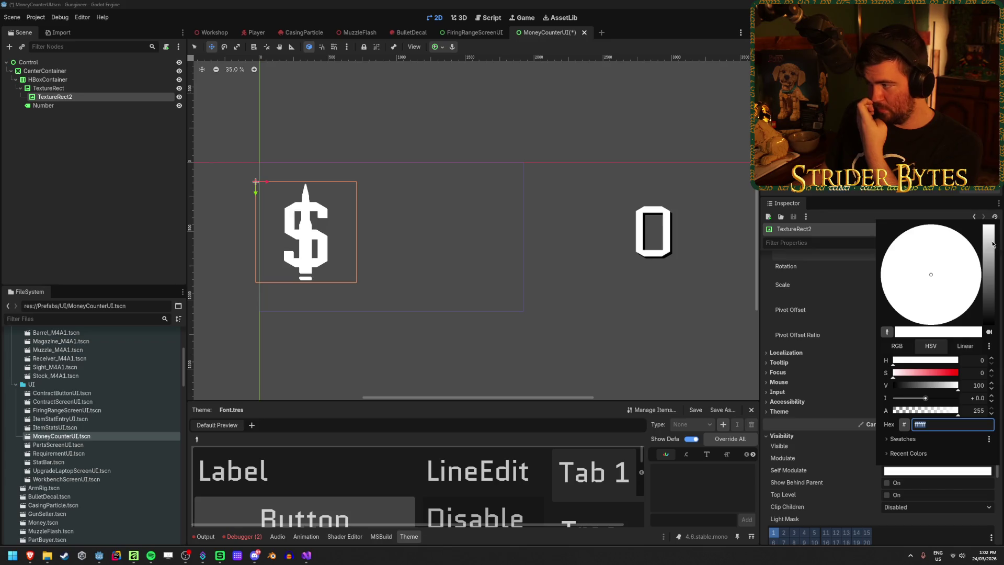
pyautogui.moveTo(993, 245); pyautogui.dragTo(993, 326)
pyautogui.click(84, 79)
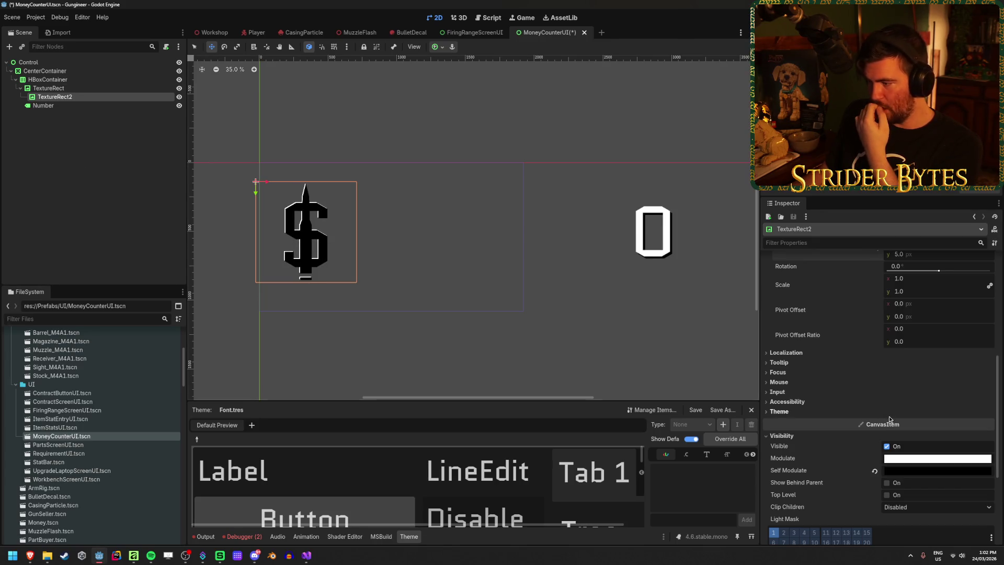
pyautogui.scroll(-1, 844, 446)
pyautogui.click(886, 449)
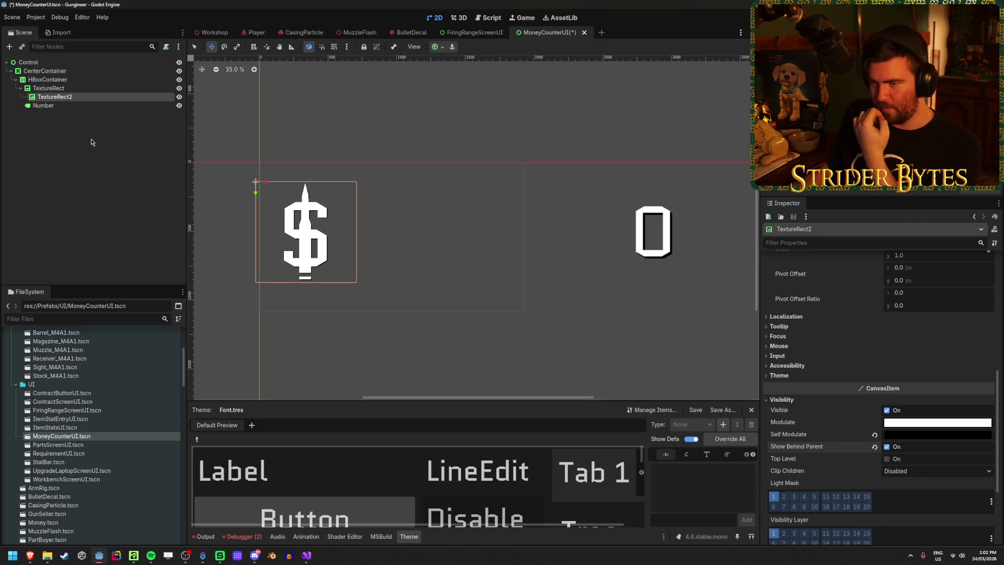
pyautogui.click(87, 180)
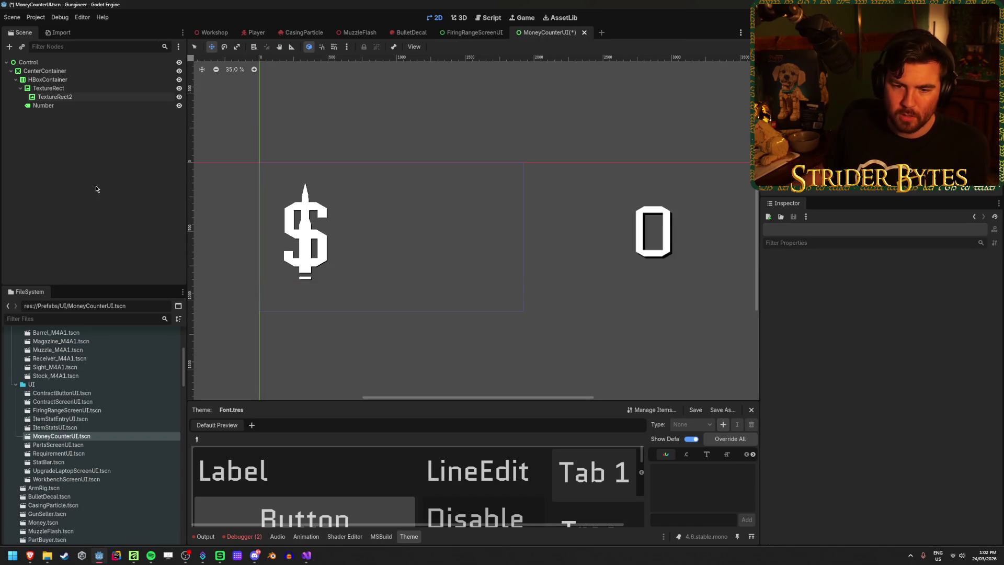
pyautogui.hotkey('ctrl', 's')
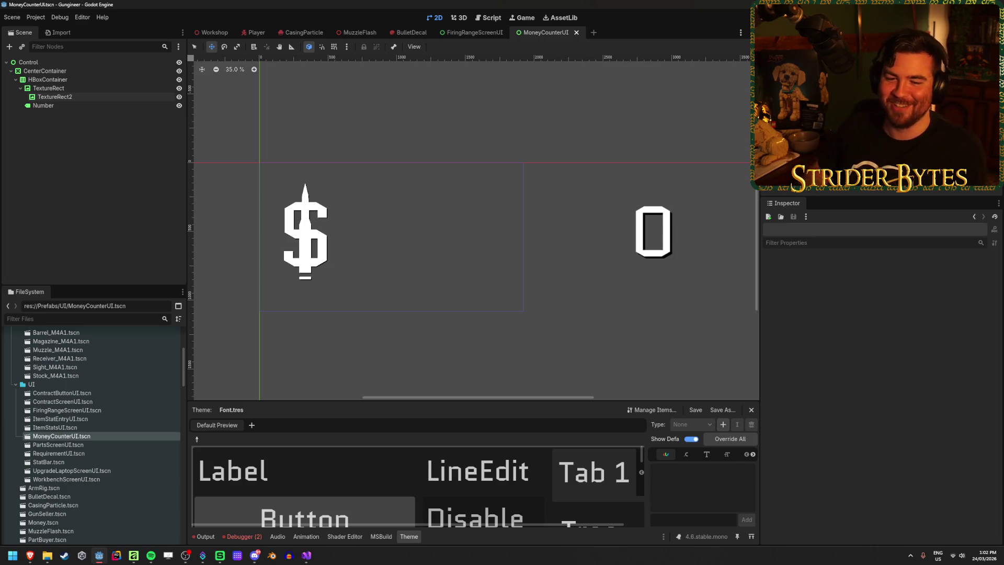
# Offset the shadow copy TextureRect2 to position 10, 10 and save
pyautogui.click(102, 96)
pyautogui.scroll(5, 340, 219)
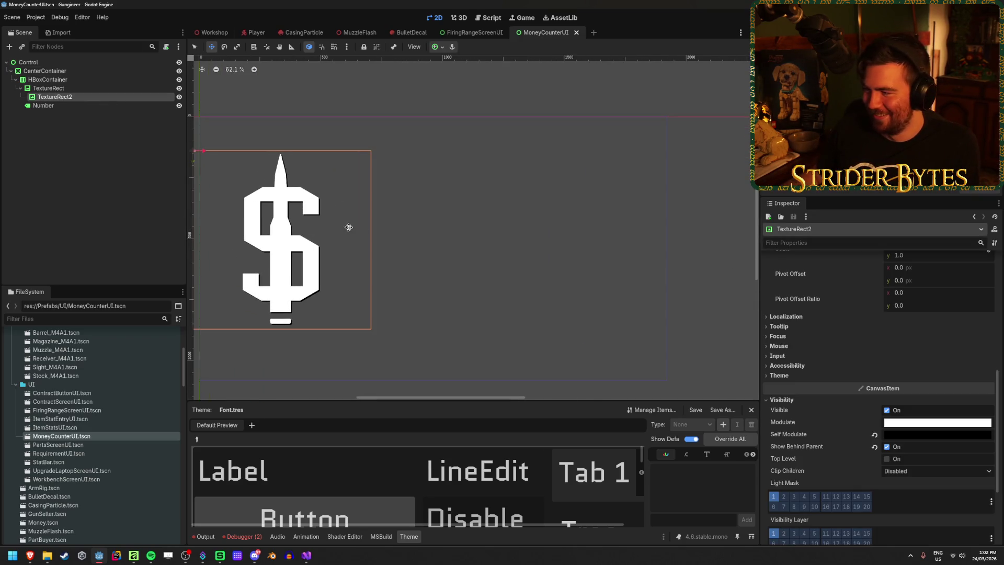
pyautogui.moveTo(349, 226); pyautogui.dragTo(457, 217)
pyautogui.scroll(3, 927, 315)
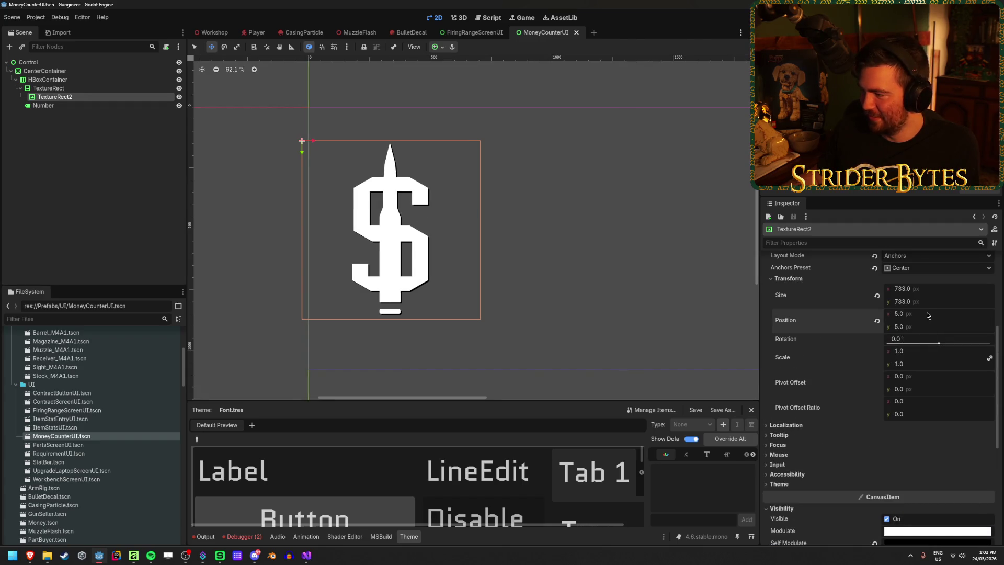
pyautogui.write('10')
pyautogui.press('Tab')
pyautogui.write('10')
pyautogui.press('Return')
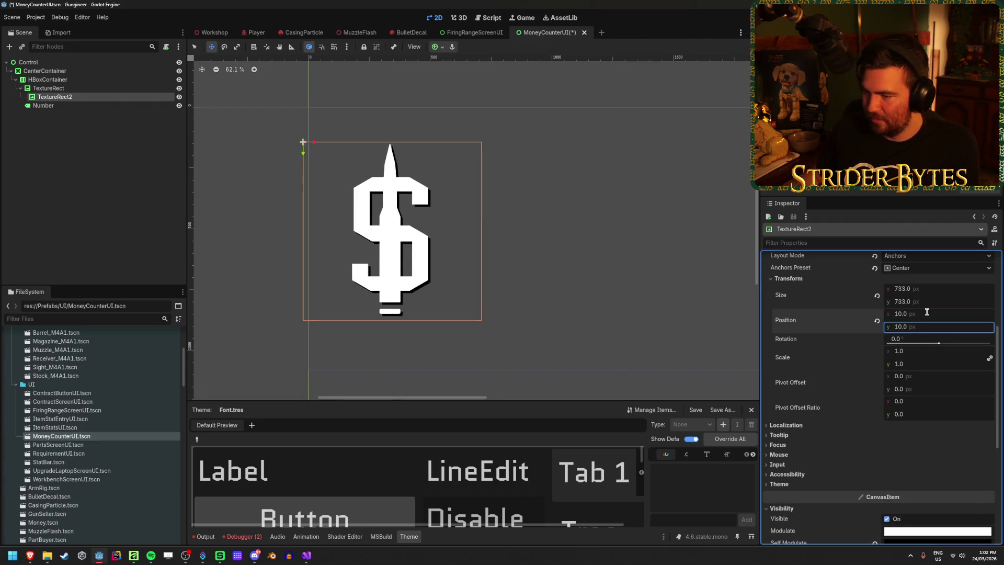
pyautogui.hotkey('ctrl', 's')
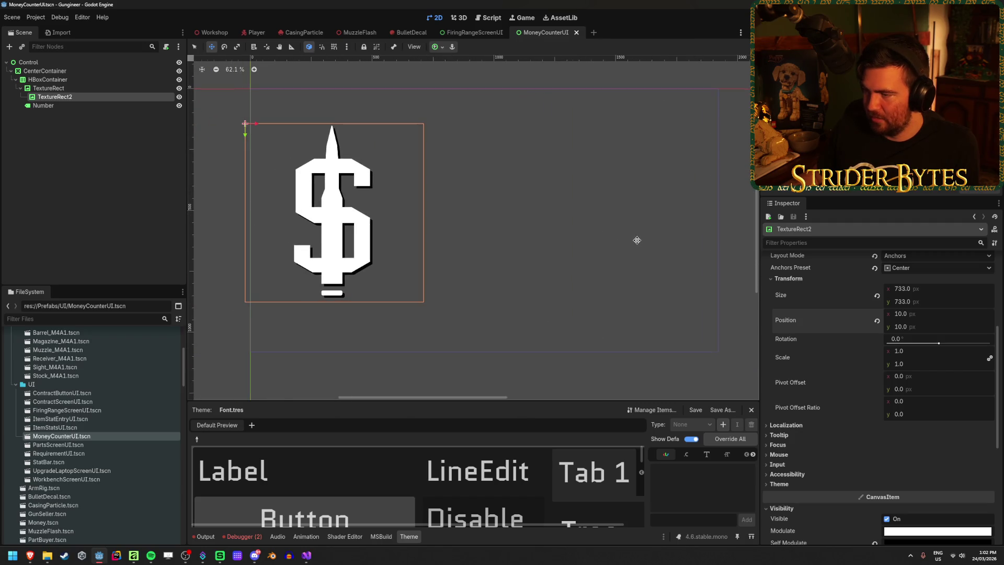
# Push the shadow offset out to 20, 20 and save
pyautogui.click(934, 311)
pyautogui.write('20')
pyautogui.press('Tab')
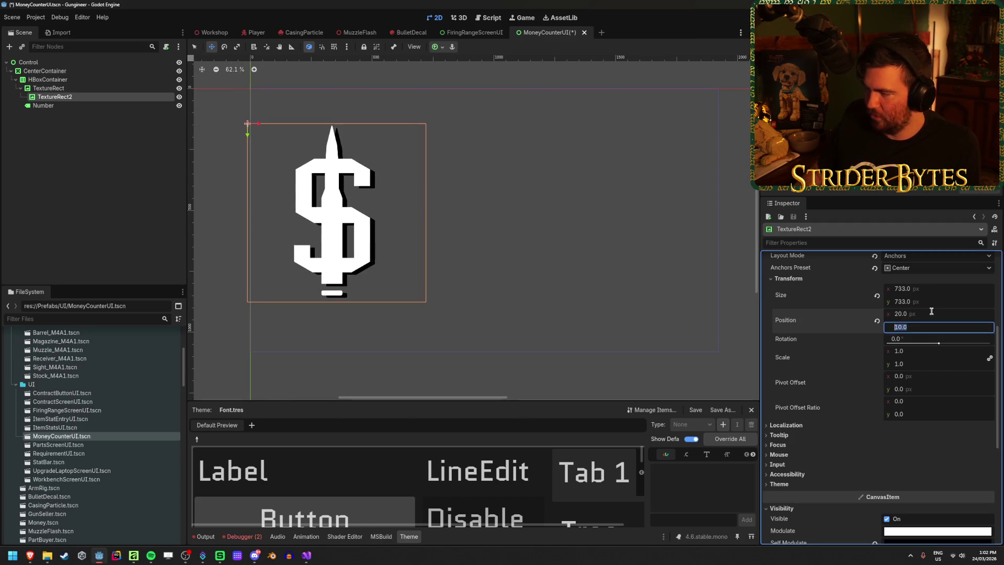
pyautogui.write('20')
pyautogui.press('Return')
pyautogui.hotkey('ctrl', 's')
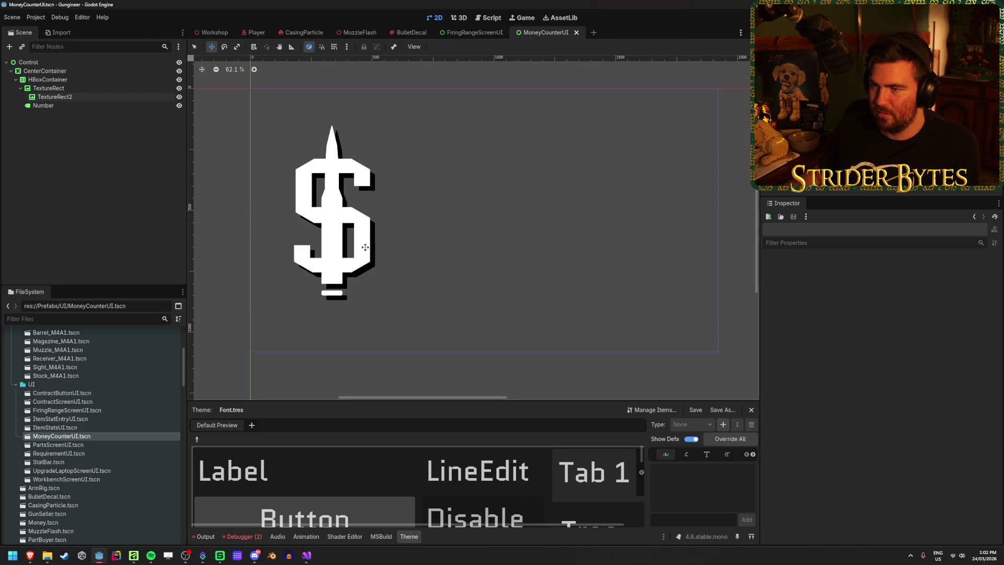
# Set the shadow copy's position to 15, 15 and save the scene
pyautogui.click(73, 98)
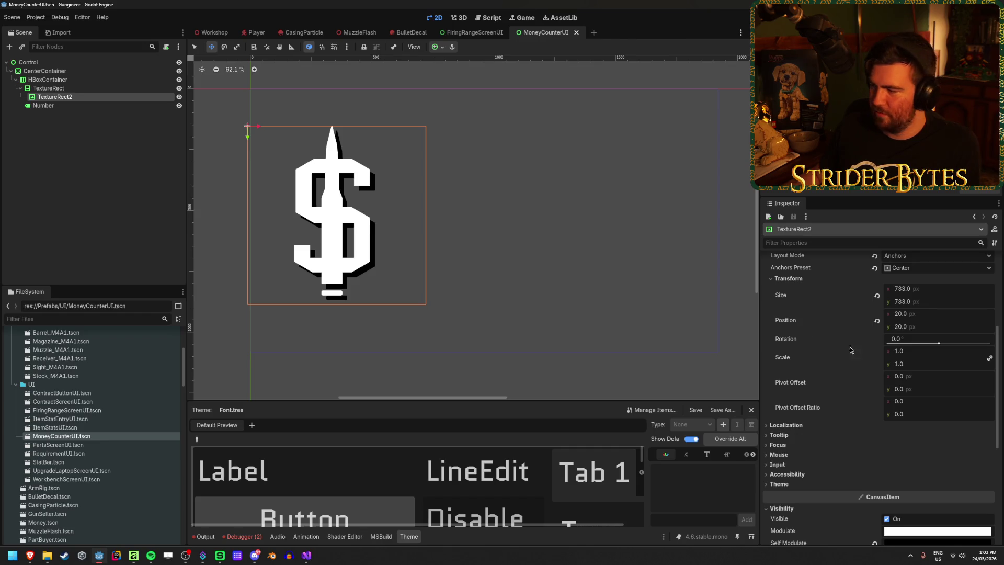
pyautogui.click(908, 316)
pyautogui.press('Tab')
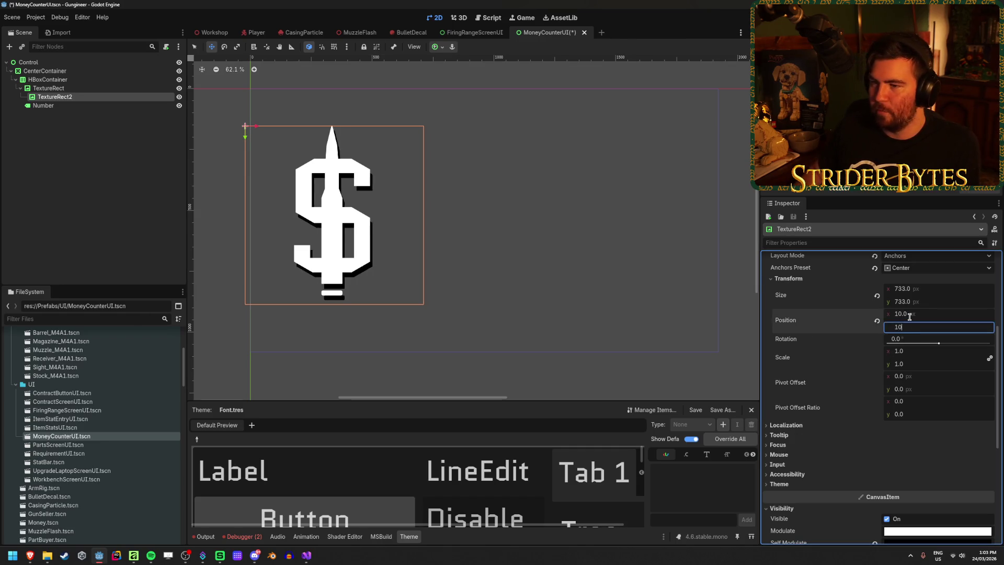
pyautogui.write('10')
pyautogui.click(909, 316)
pyautogui.write('0')
pyautogui.press('Return')
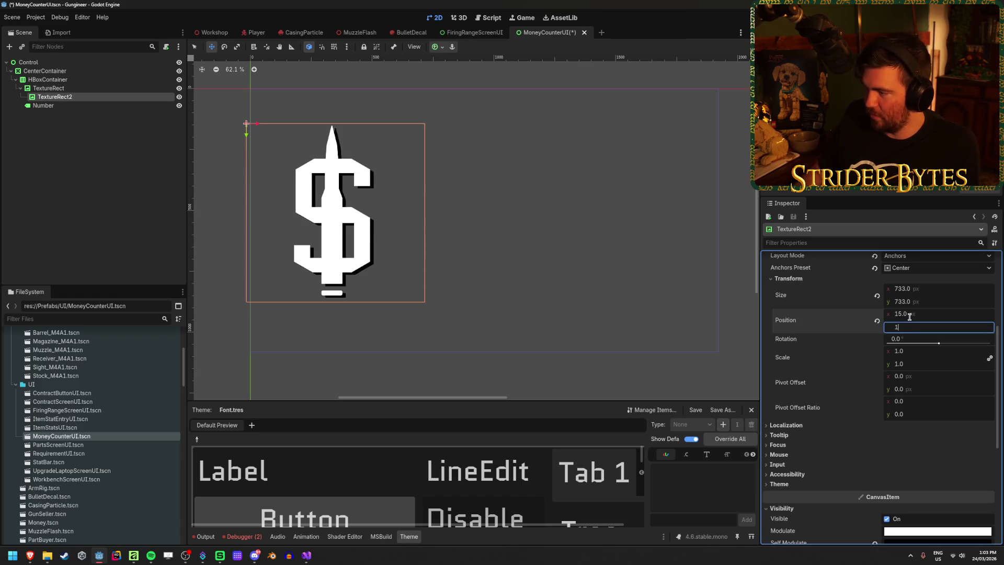
pyautogui.hotkey('ctrl', 's')
# Pan the canvas to the 0 and select the original white dollar sign TextureRect
pyautogui.click(95, 201)
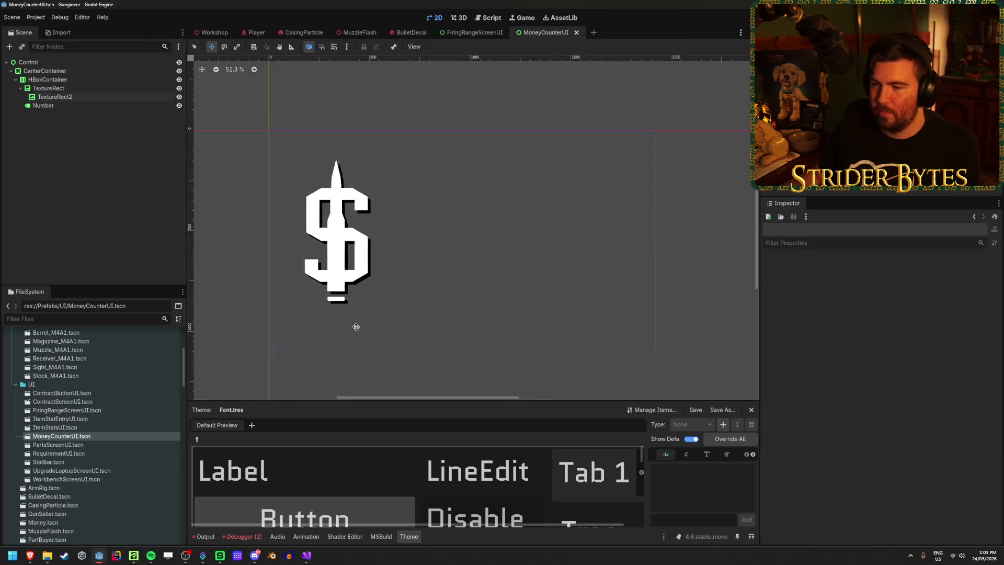
pyautogui.scroll(-2, 397, 314)
pyautogui.moveTo(438, 308)
pyautogui.mouseDown()
pyautogui.moveTo(519, 307)
pyautogui.moveTo(493, 276)
pyautogui.mouseUp()
pyautogui.scroll(-1, 517, 308)
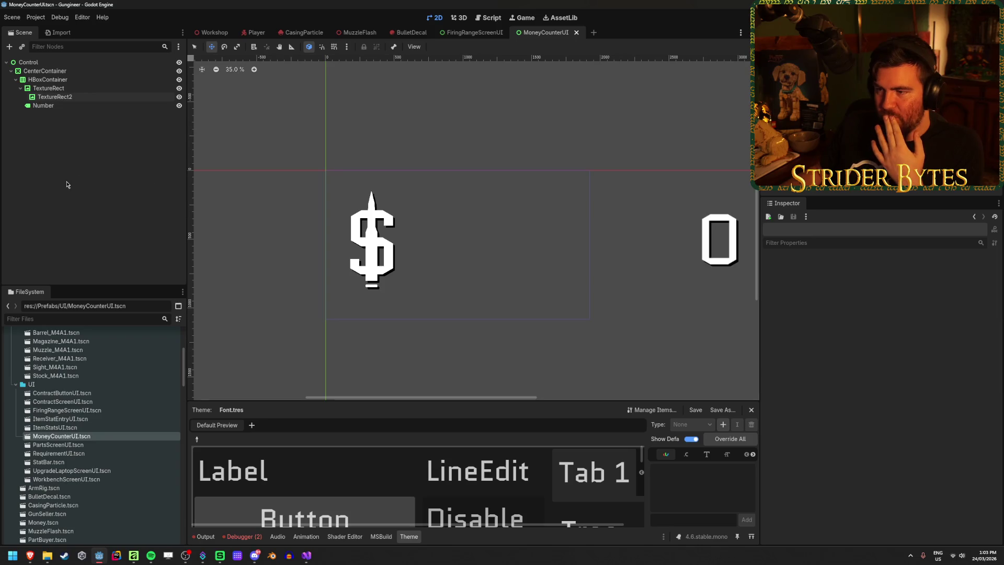
pyautogui.click(64, 89)
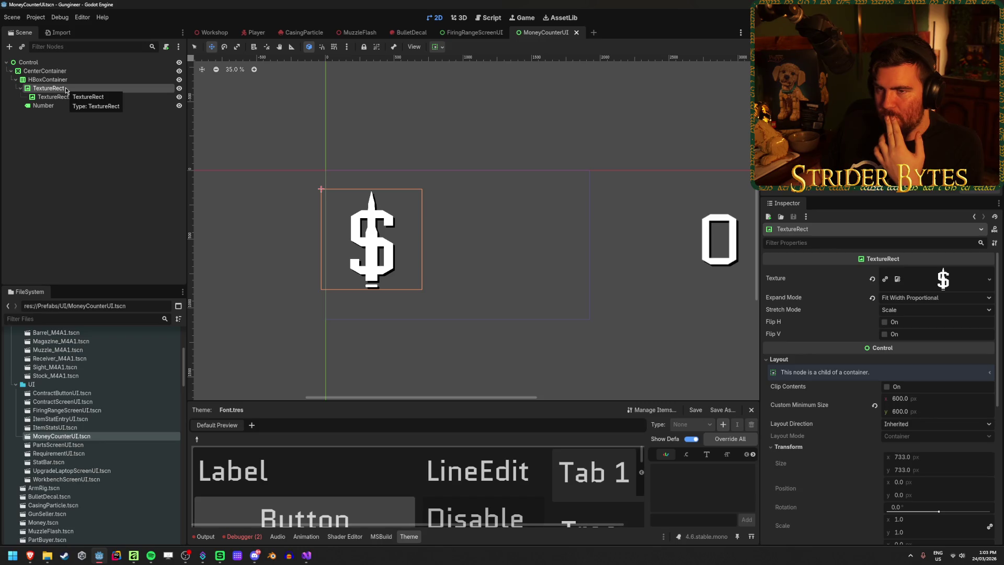
# In the Workshop scene, orbit and zoom to inspect the glowing 3D sign
pyautogui.click(213, 33)
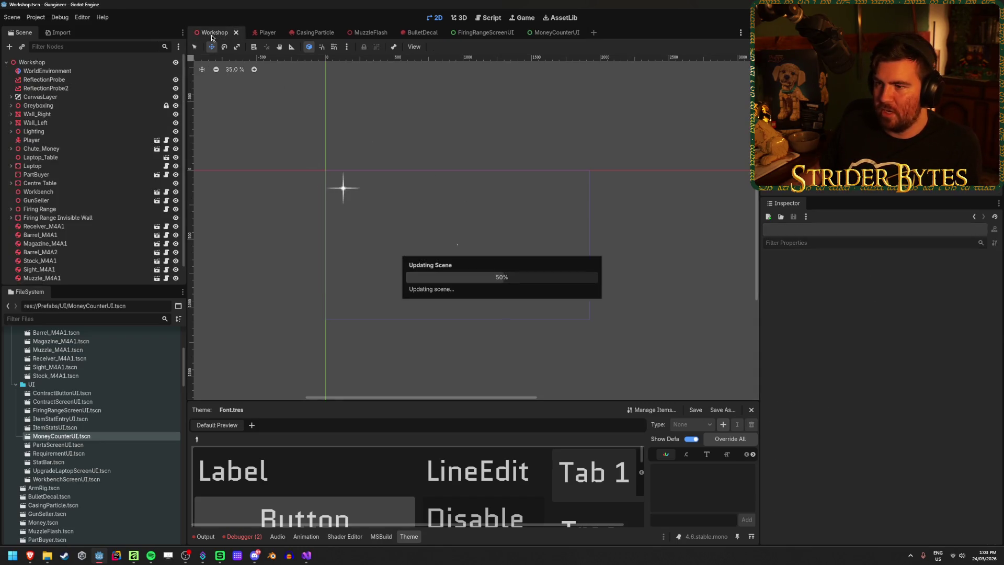
pyautogui.moveTo(555, 324); pyautogui.dragTo(578, 332)
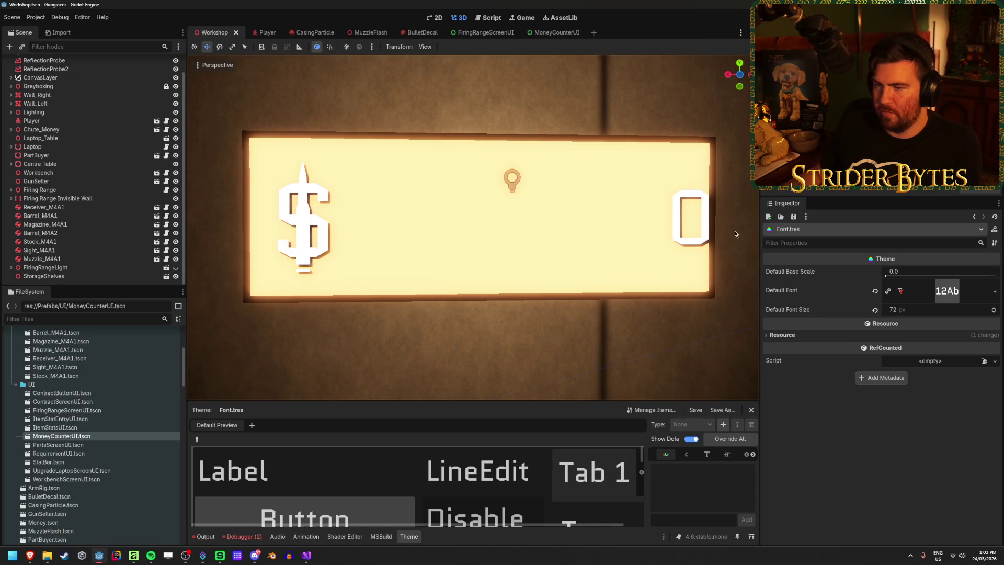
pyautogui.scroll(3, 453, 246)
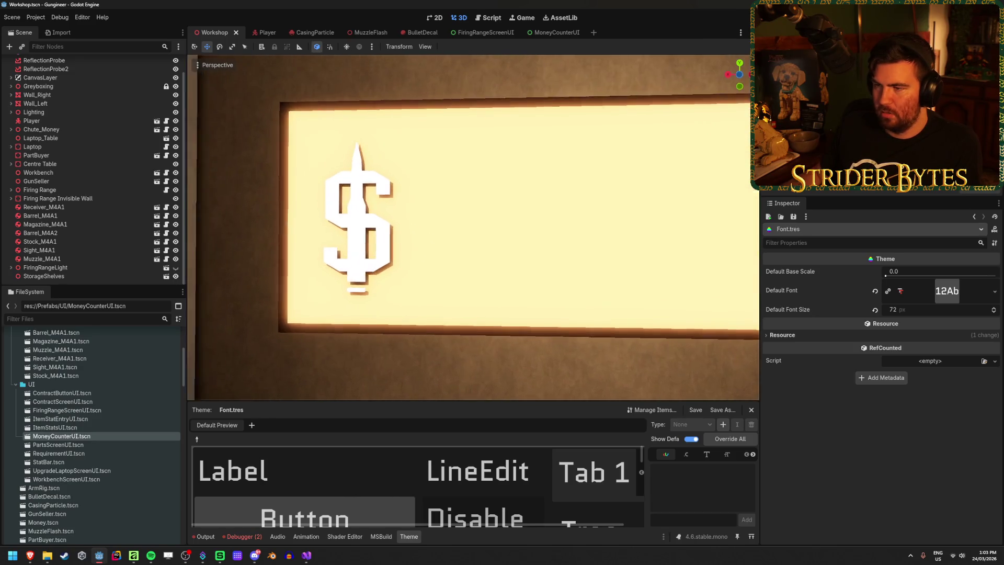
pyautogui.scroll(-2, 453, 246)
pyautogui.scroll(-1, 340, 263)
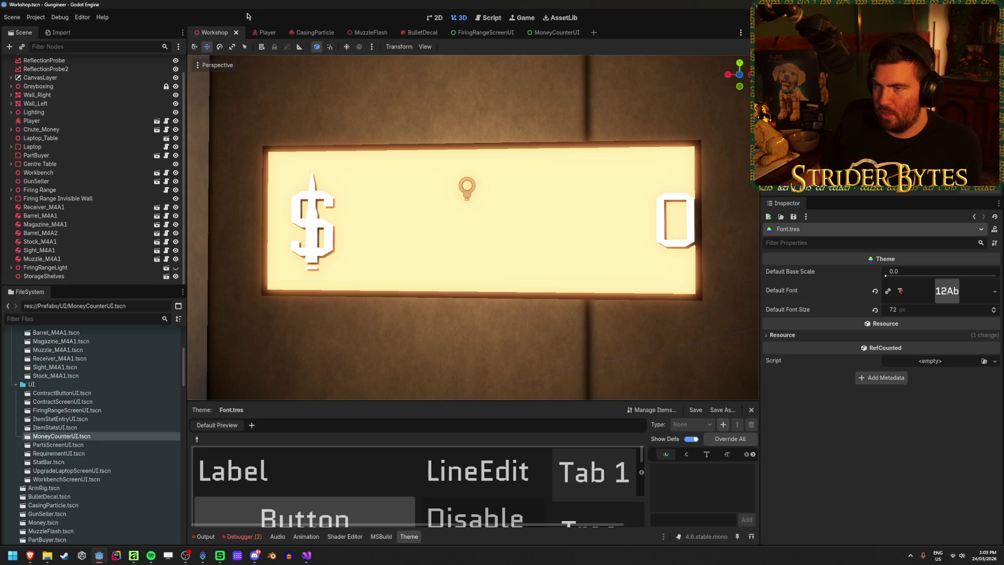
# Return to MoneyCounterUI and reselect the TextureRect nodes, leaving the shadow copy unmoved
pyautogui.click(266, 32)
pyautogui.click(549, 32)
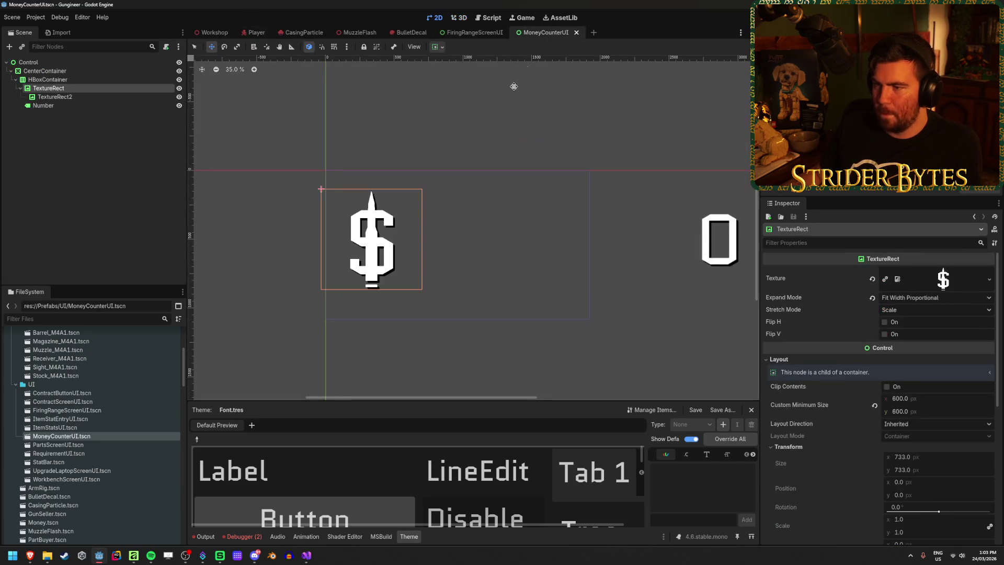
pyautogui.click(89, 105)
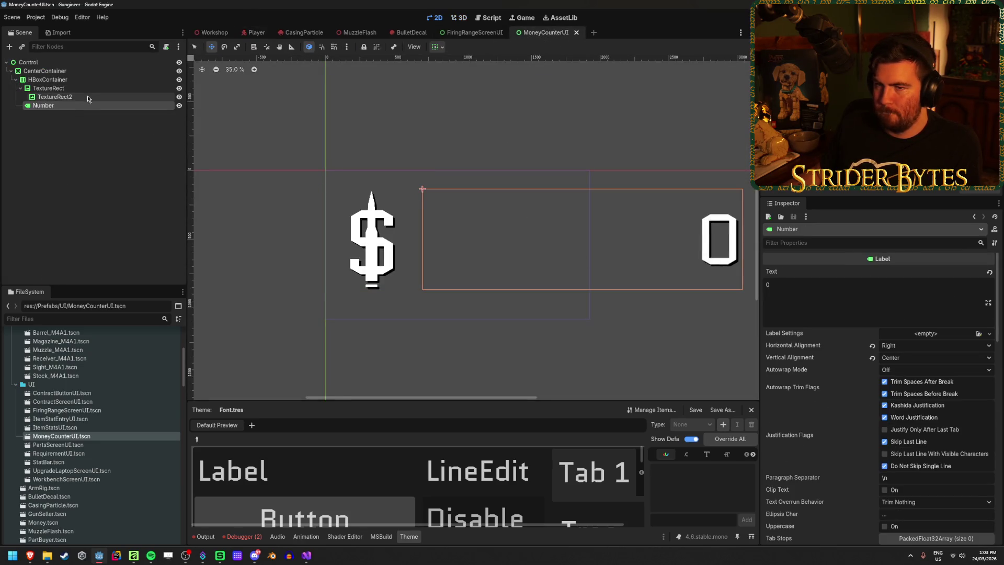
pyautogui.click(88, 97)
pyautogui.moveTo(339, 196); pyautogui.dragTo(682, 199)
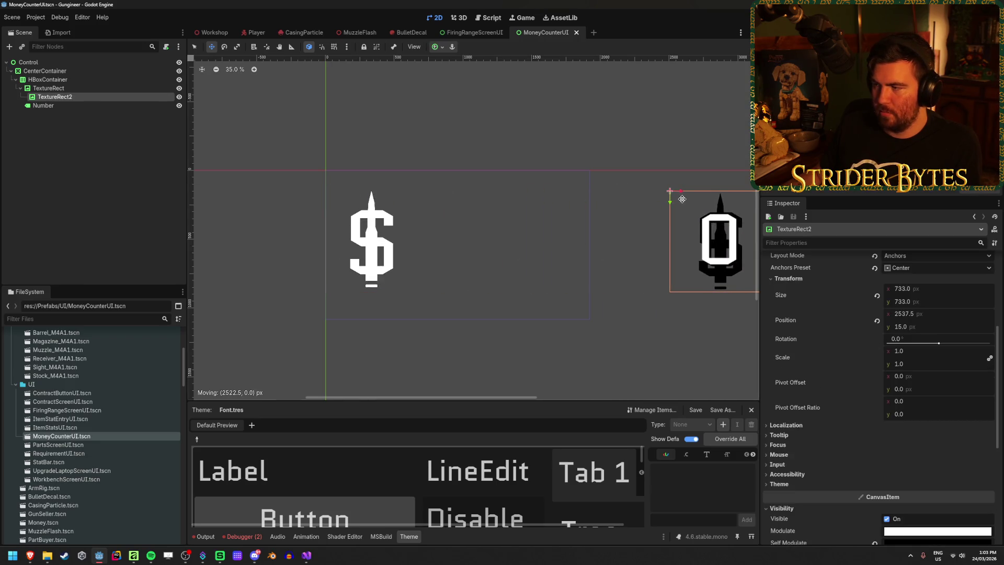
pyautogui.press('Escape')
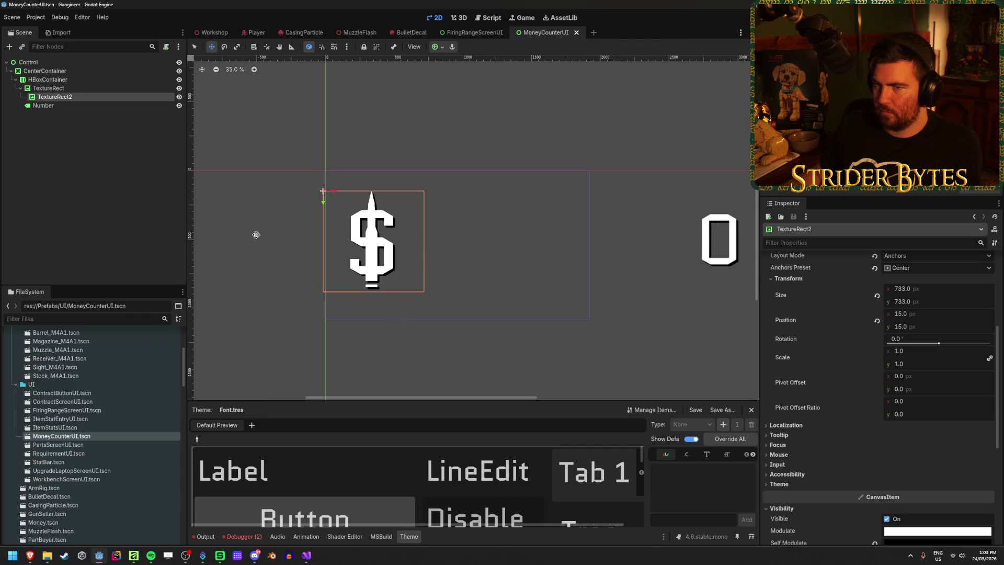
pyautogui.click(84, 90)
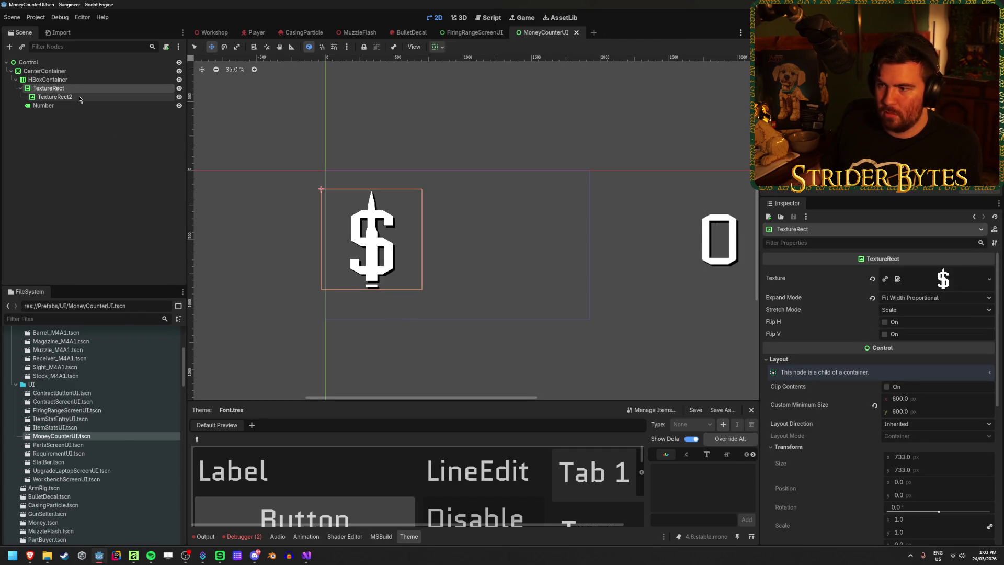
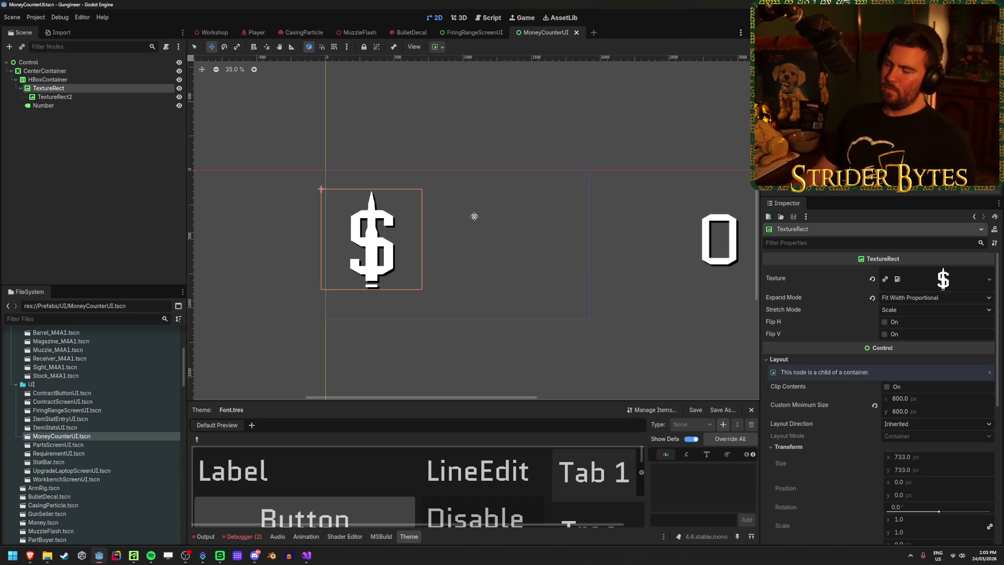
# Change the Number label's text to 1000000 in the Inspector
pyautogui.click(87, 107)
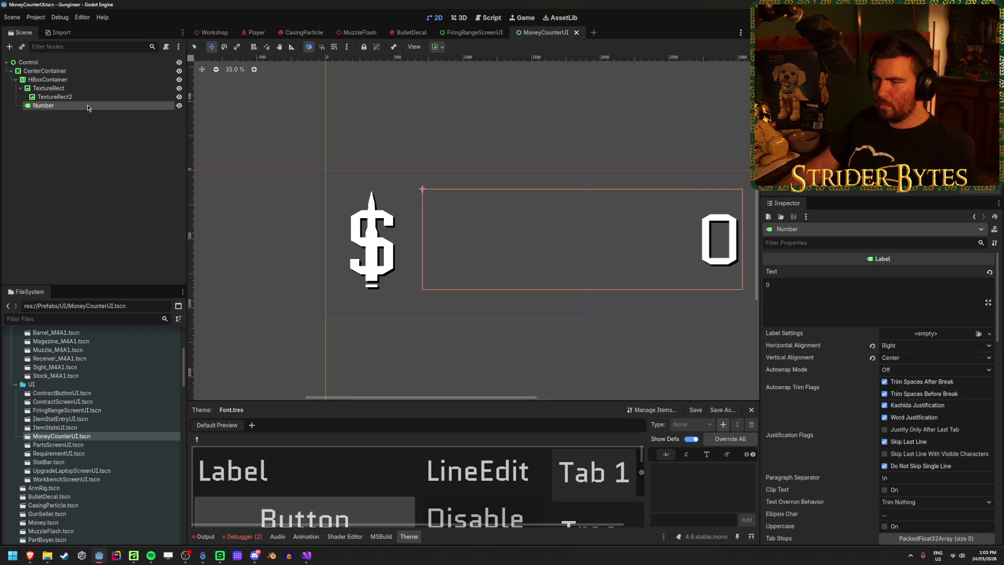
pyautogui.scroll(-5, 908, 325)
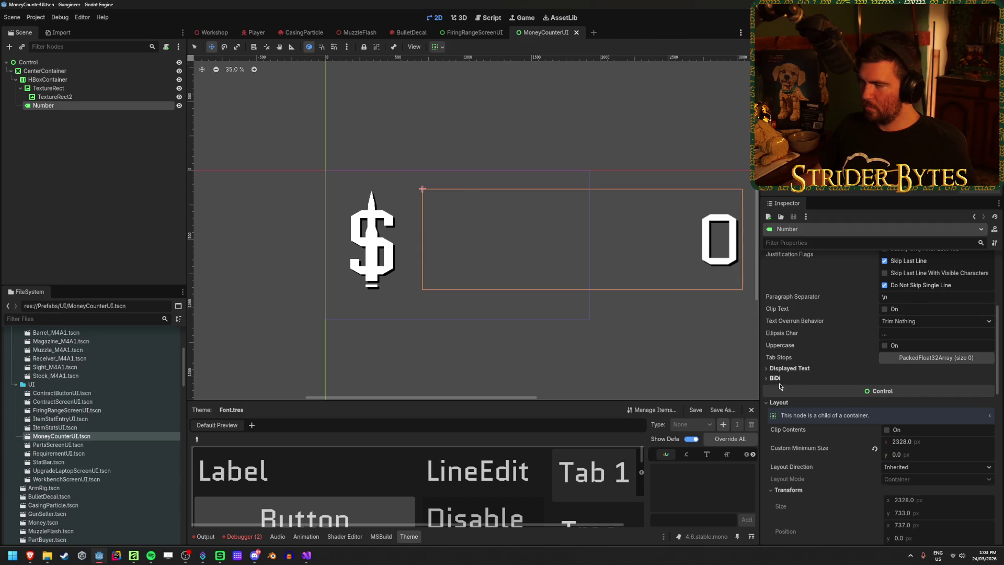
pyautogui.scroll(5, 779, 386)
pyautogui.click(817, 310)
pyautogui.press('BackSpace')
pyautogui.write('1')
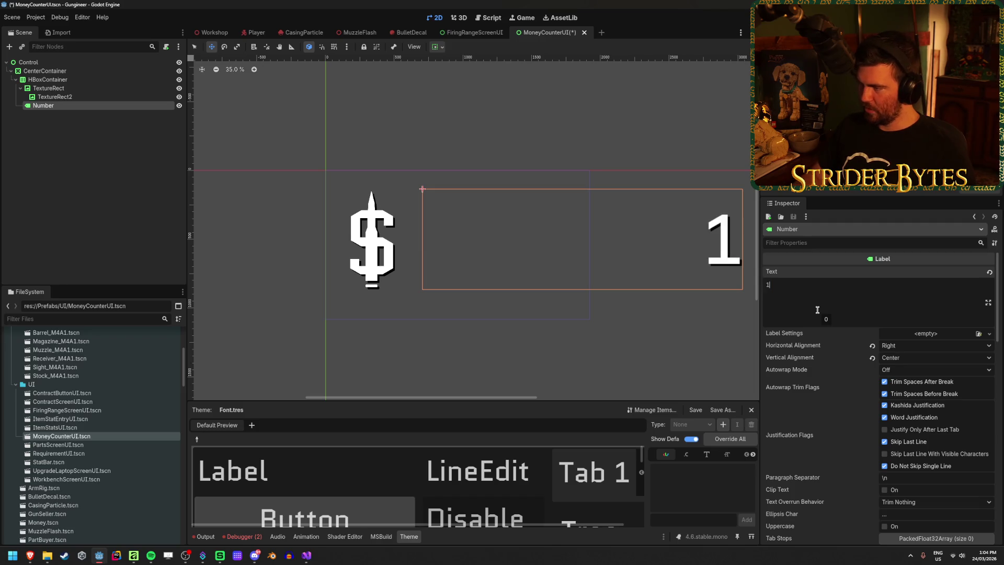
pyautogui.write('000000')
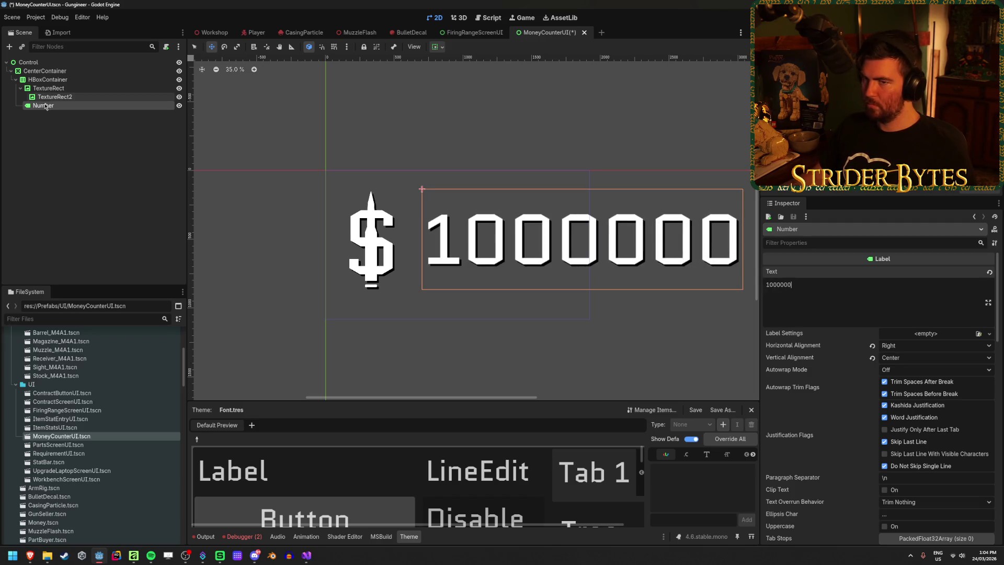
# Save the MoneyCounterUI scene and switch to the Workshop 3D view
pyautogui.click(71, 158)
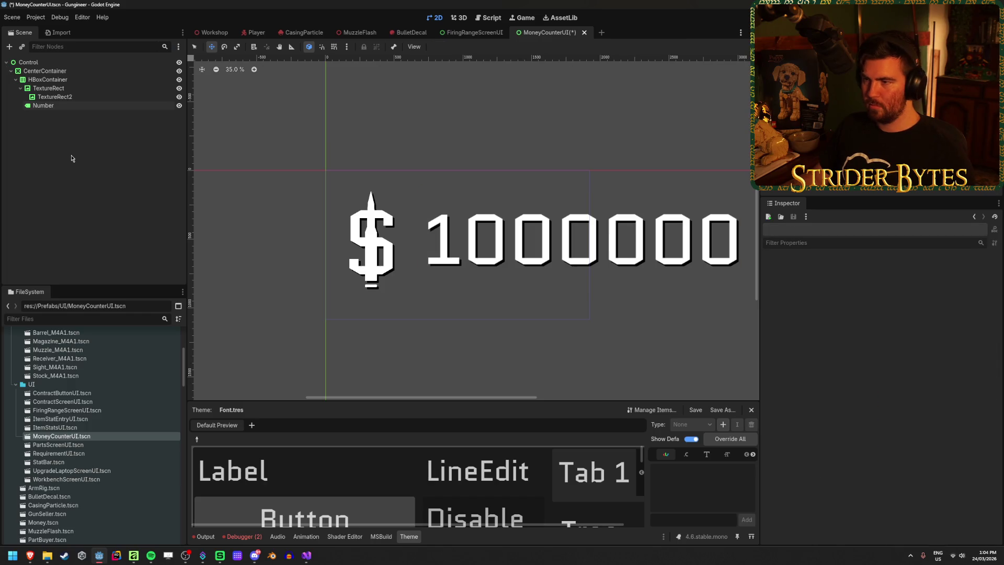
pyautogui.hotkey('ctrl', 's')
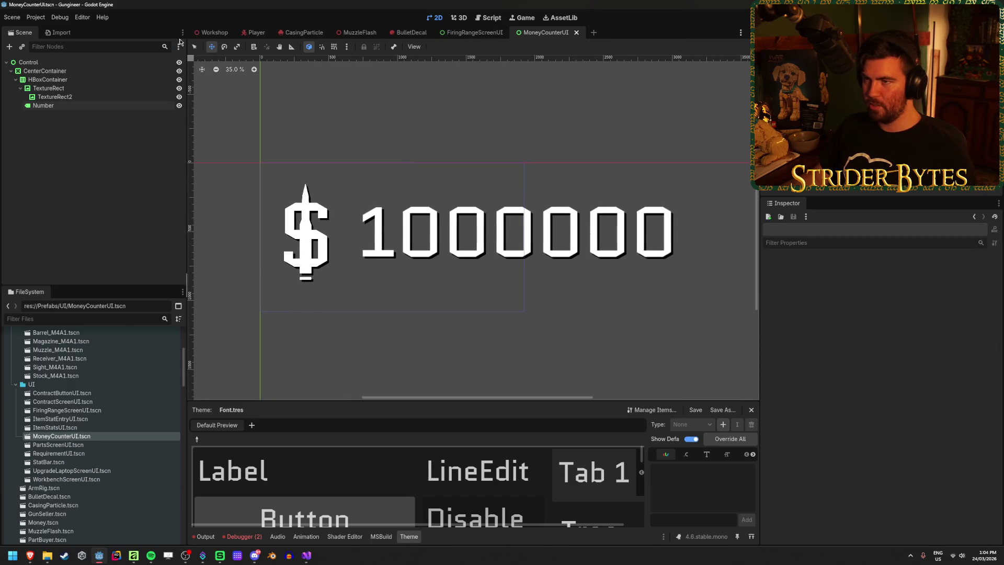
pyautogui.hotkey('ctrl', 'Tab')
# Check the "$ 1000000" sign in the Workshop view, then return to the MoneyCounterUI scene
pyautogui.scroll(-3, 444, 192)
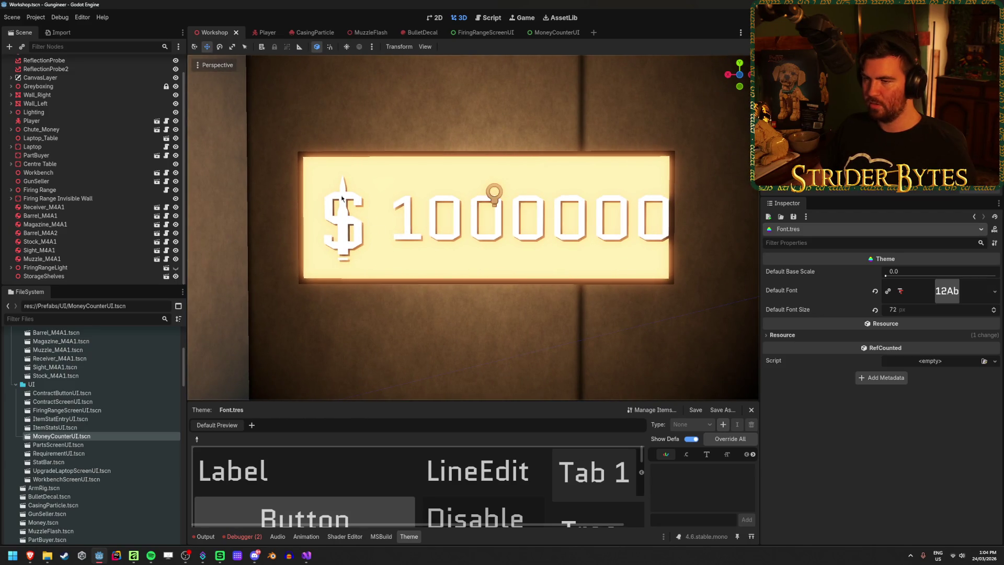
pyautogui.click(554, 33)
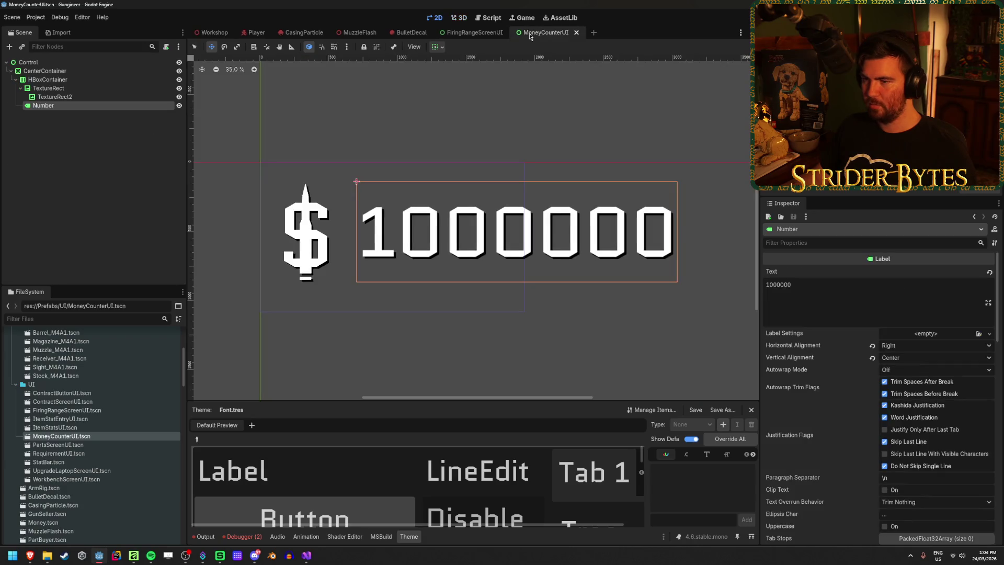
pyautogui.click(80, 96)
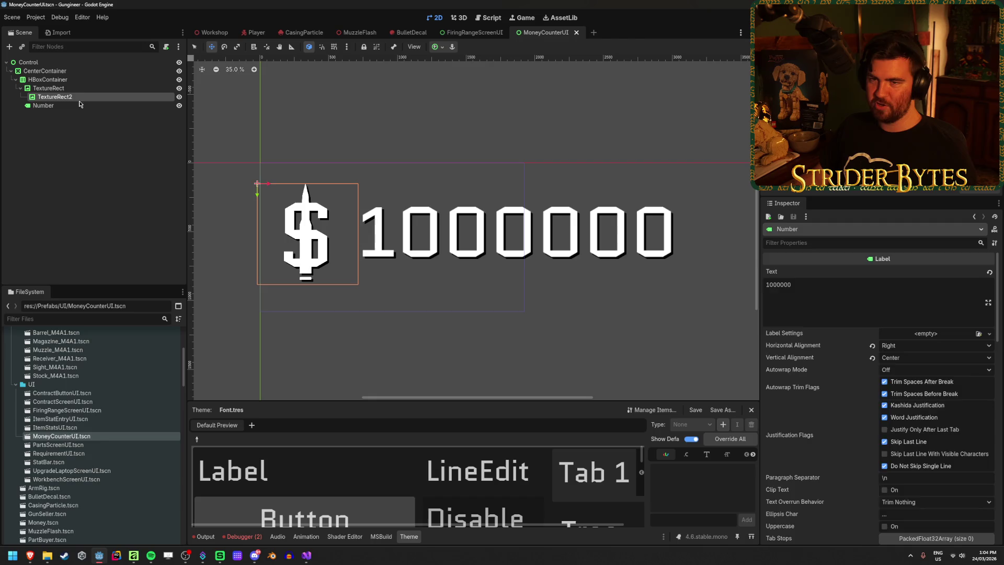
pyautogui.click(115, 107)
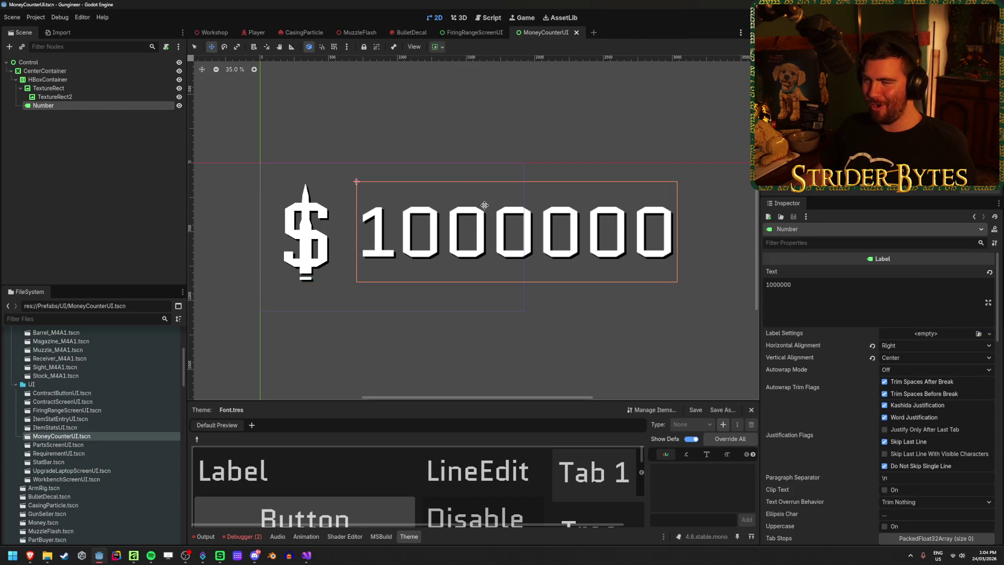
pyautogui.scroll(-5, 816, 372)
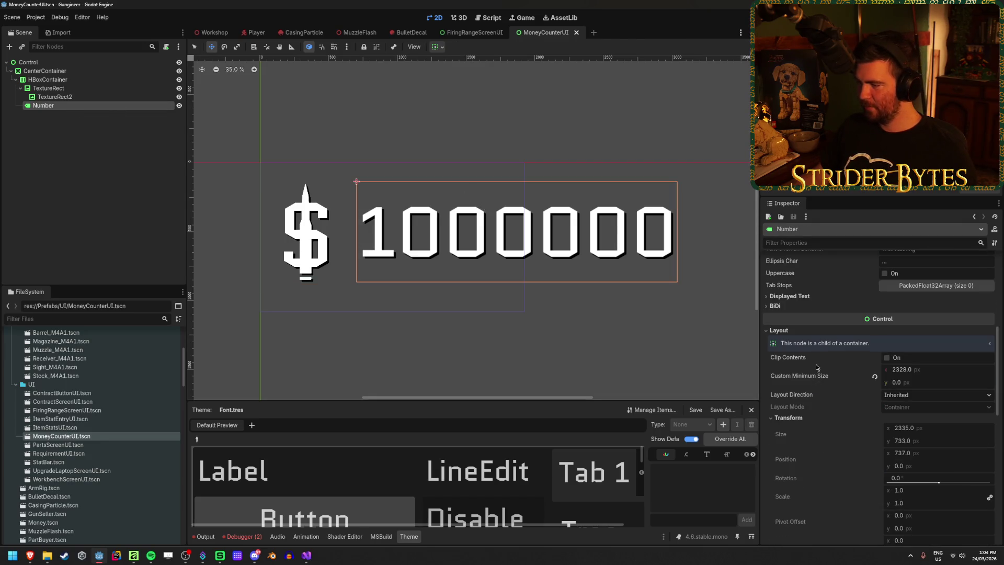
pyautogui.scroll(5, 817, 372)
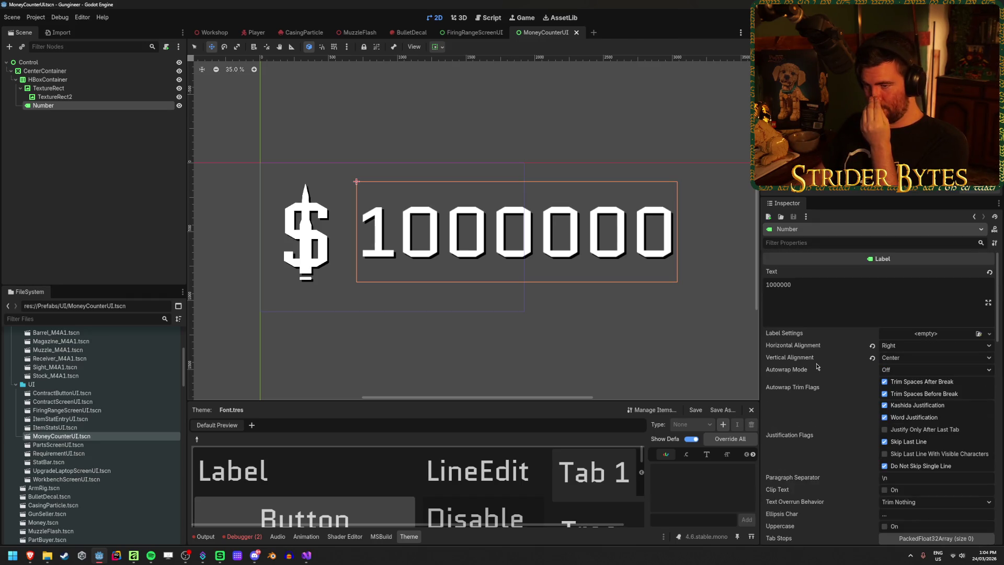
pyautogui.click(112, 80)
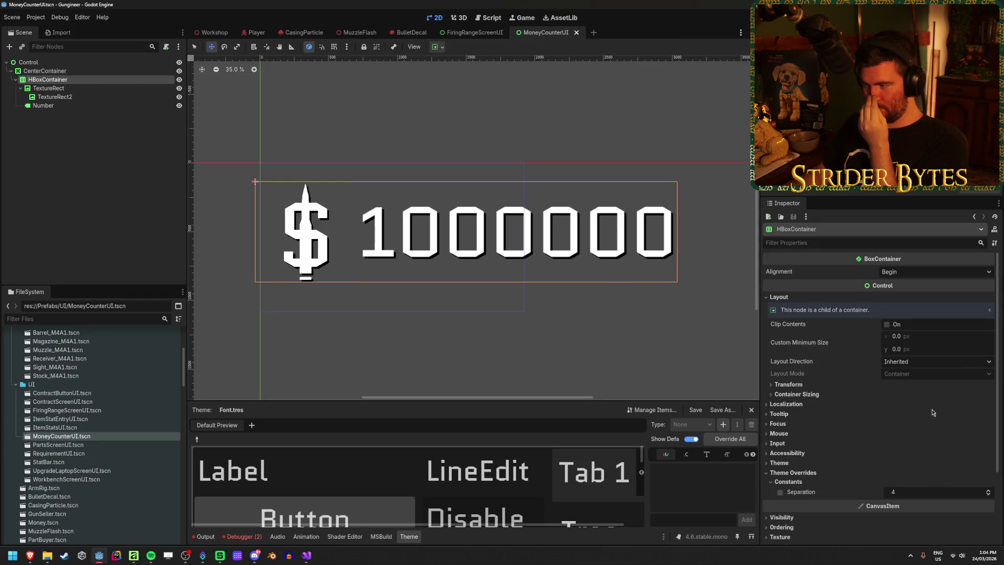
pyautogui.scroll(-3, 919, 408)
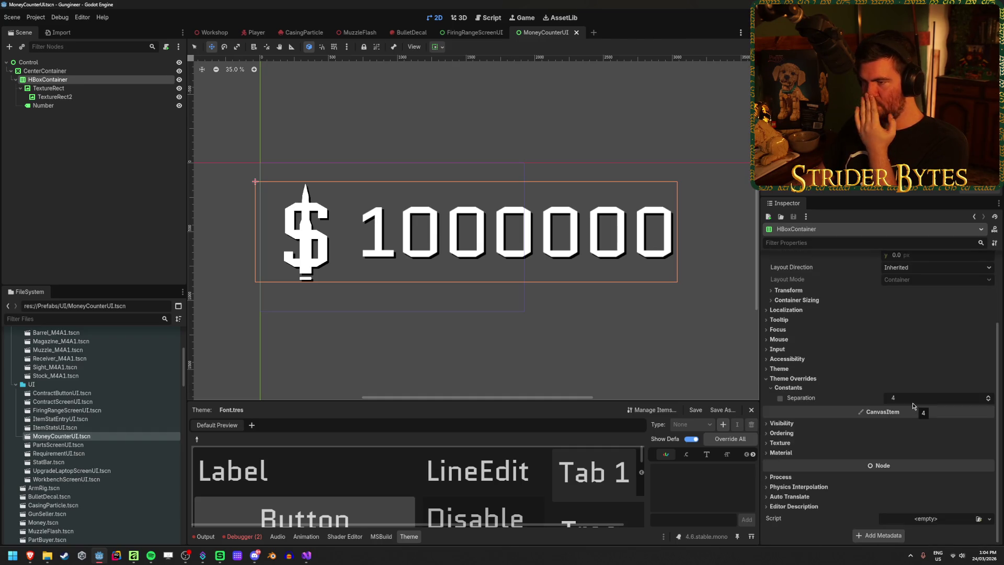
pyautogui.click(78, 88)
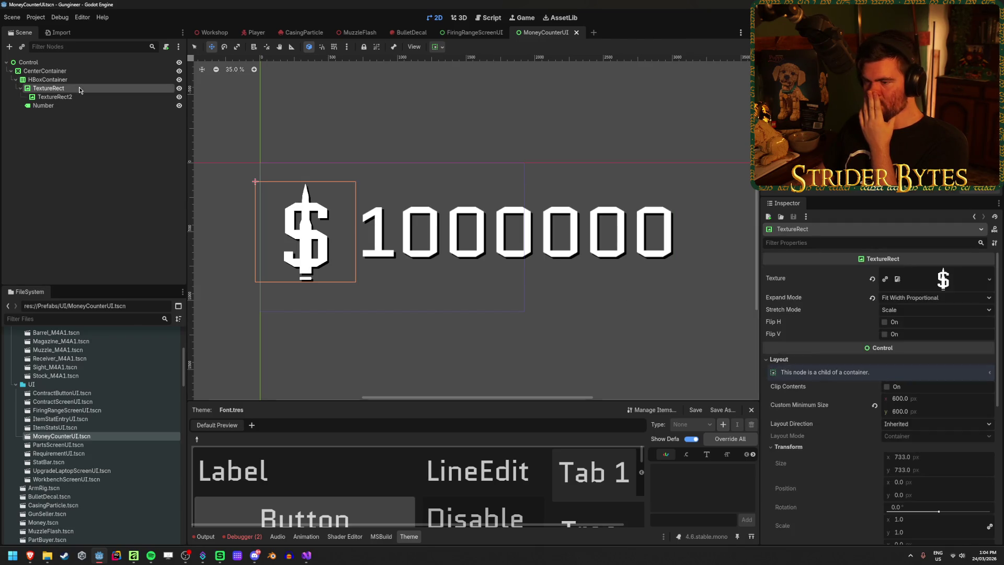
pyautogui.click(73, 105)
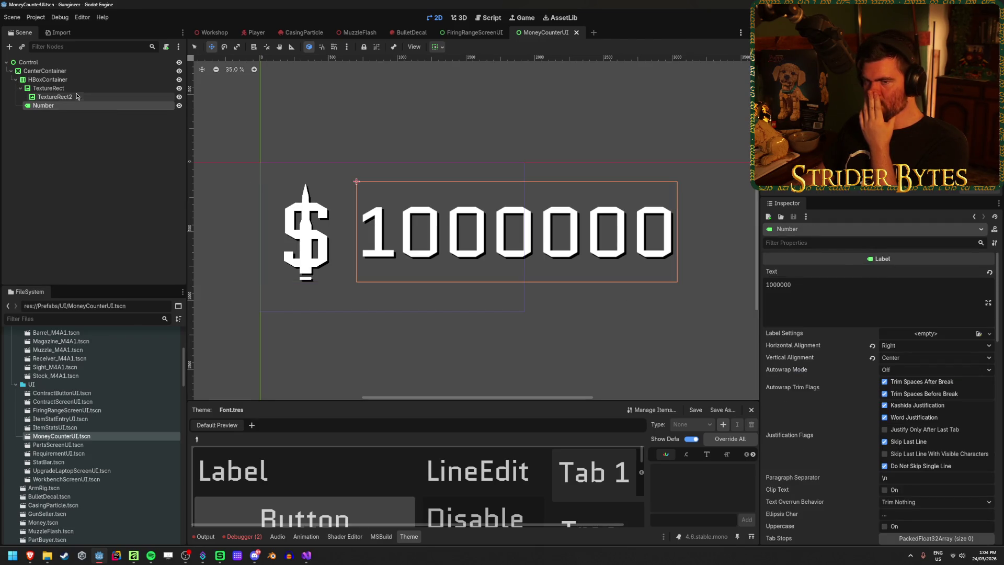
pyautogui.scroll(-5, 930, 458)
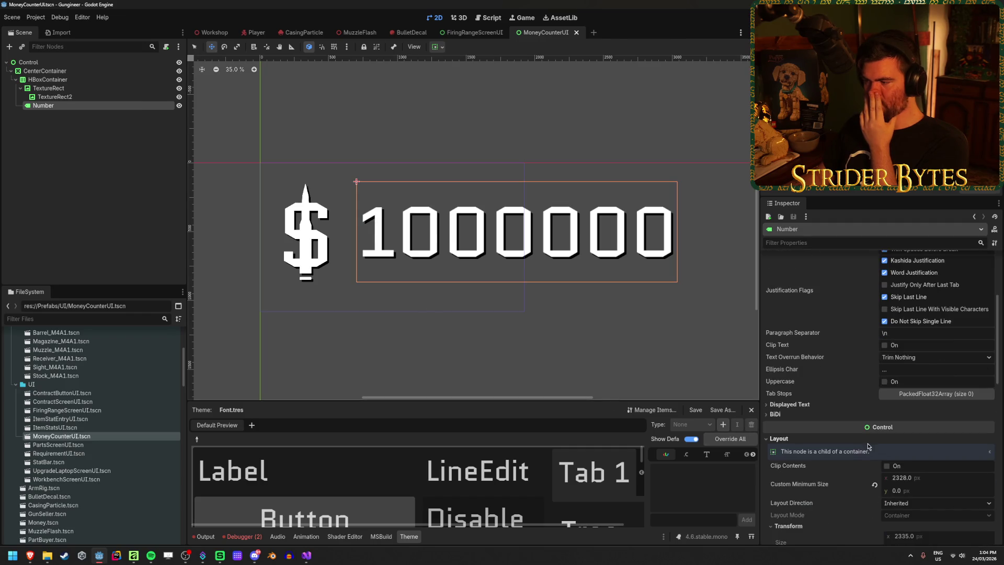
pyautogui.click(48, 79)
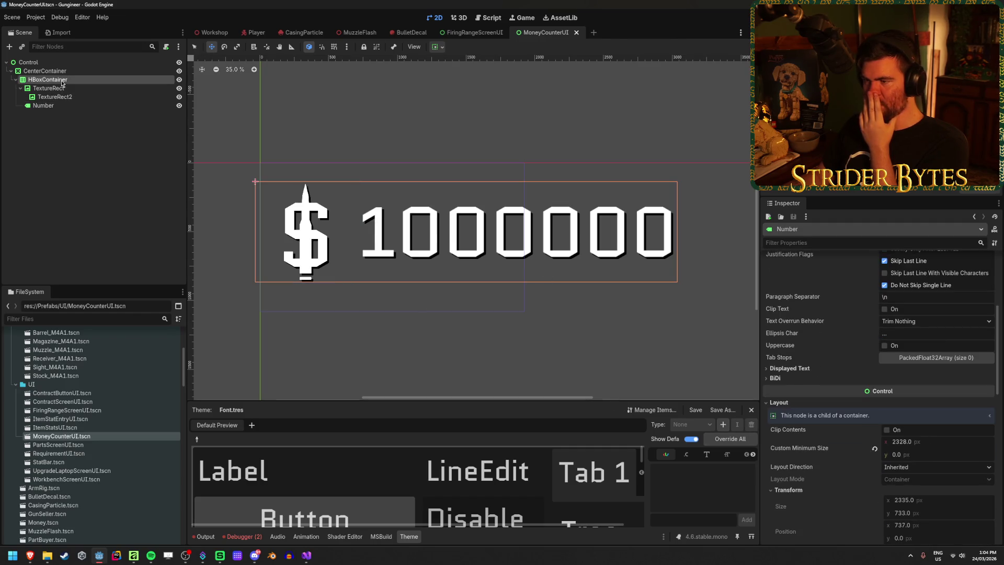
pyautogui.click(32, 62)
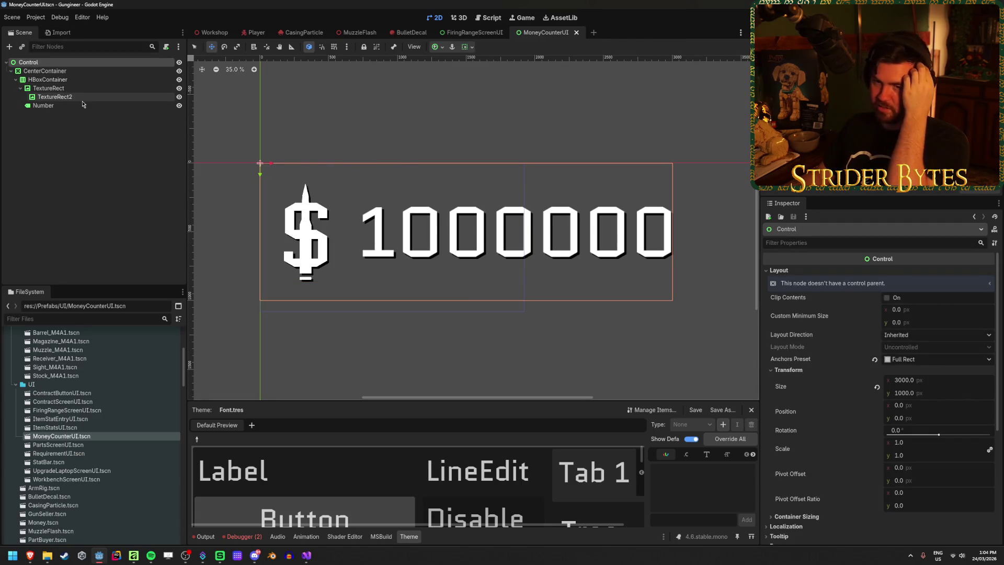
pyautogui.click(72, 74)
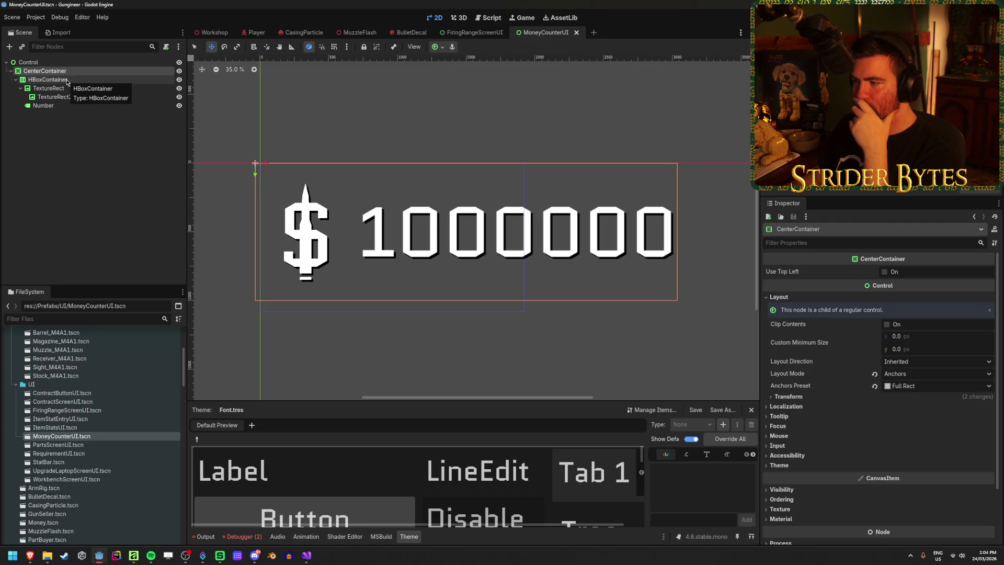
pyautogui.click(67, 80)
# Give the Number label a 2500 px custom minimum width and save
pyautogui.click(57, 106)
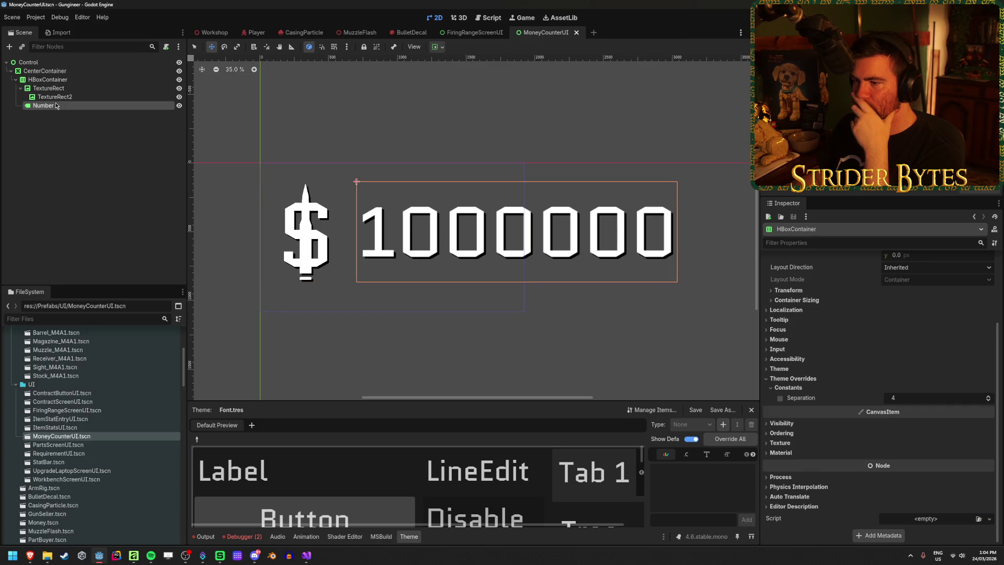
pyautogui.click(920, 442)
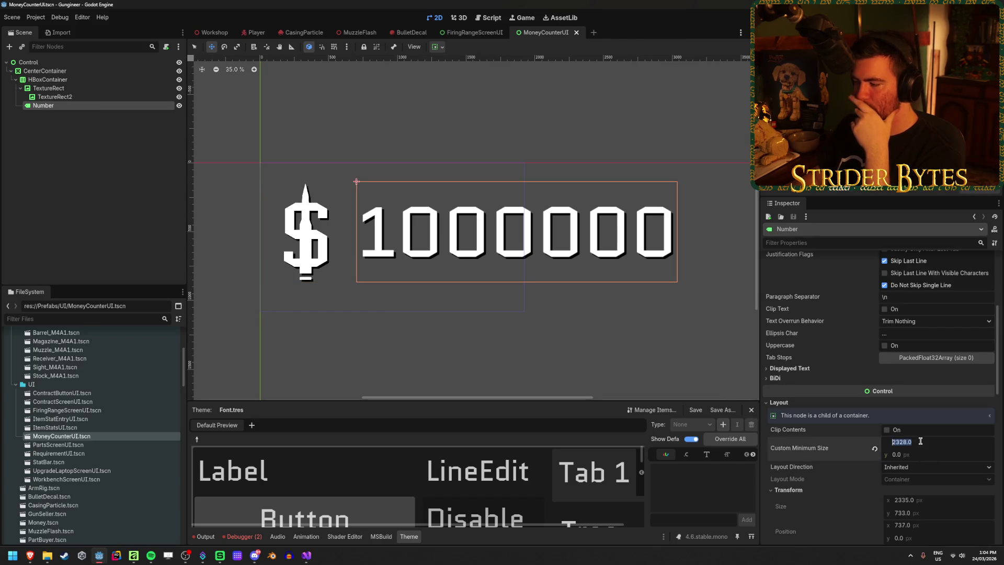
pyautogui.press('Return')
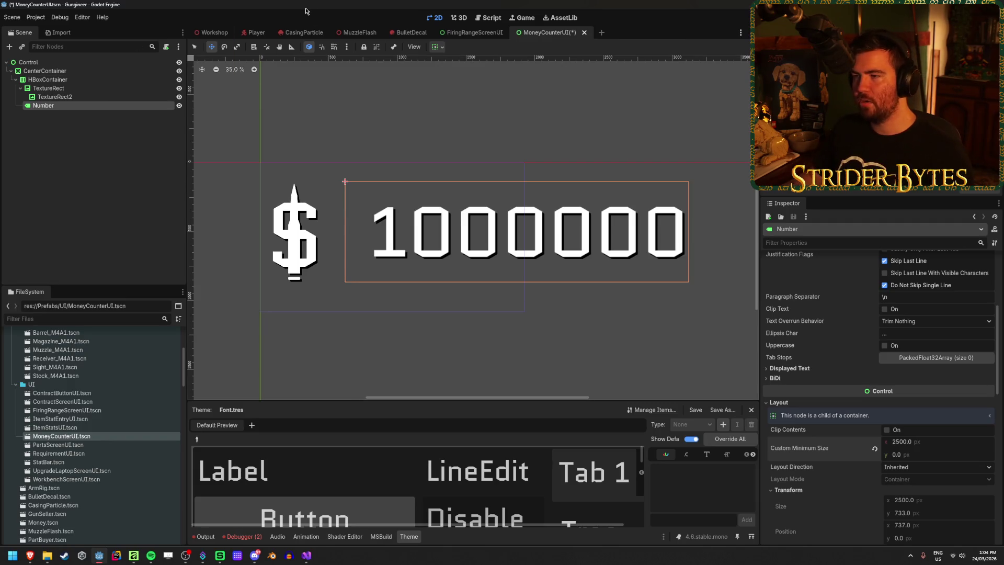
pyautogui.hotkey('ctrl', 's')
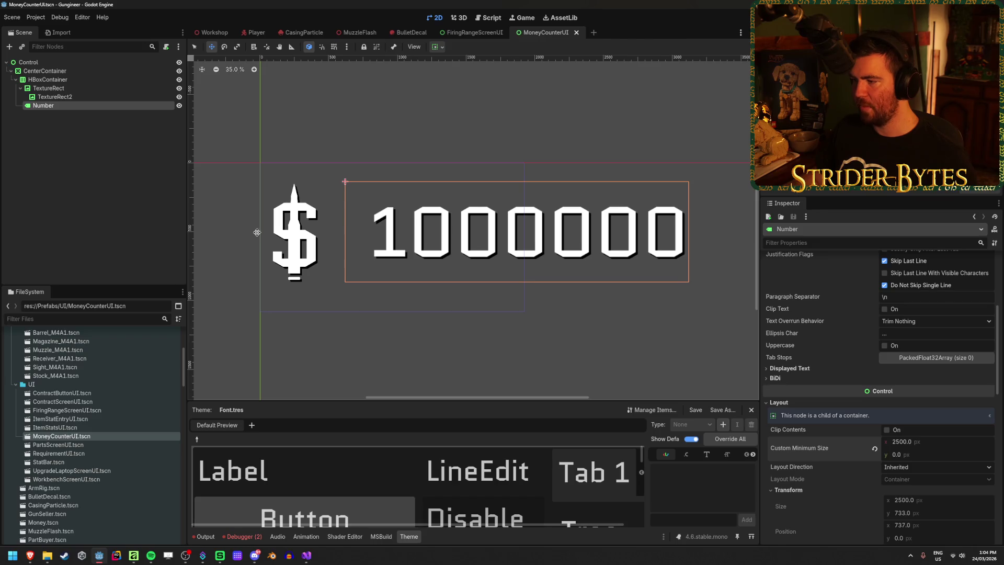
# Reduce the Number label's minimum width to 2000 px and save again
pyautogui.scroll(4, 859, 356)
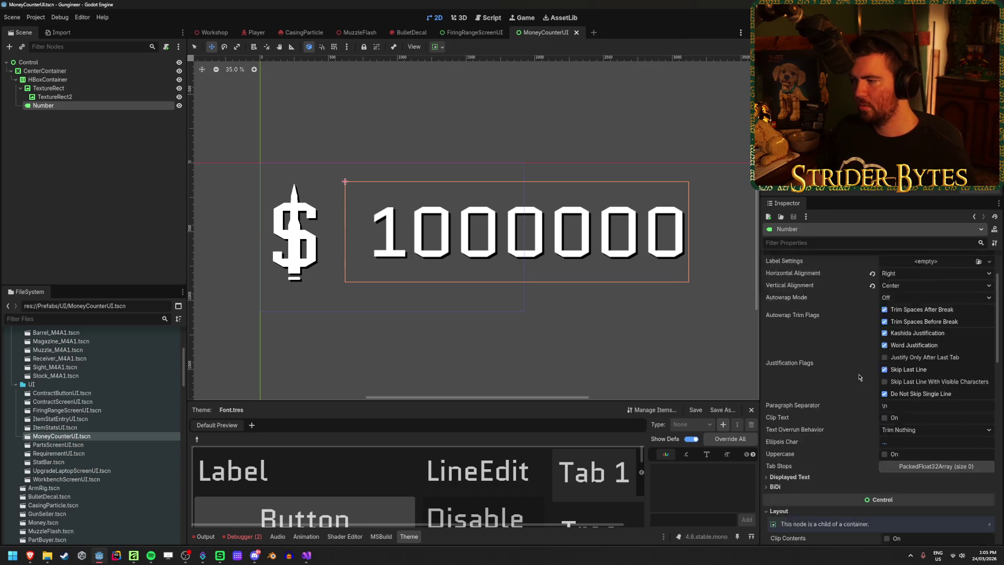
pyautogui.scroll(-3, 859, 377)
pyautogui.click(911, 443)
pyautogui.write('2000')
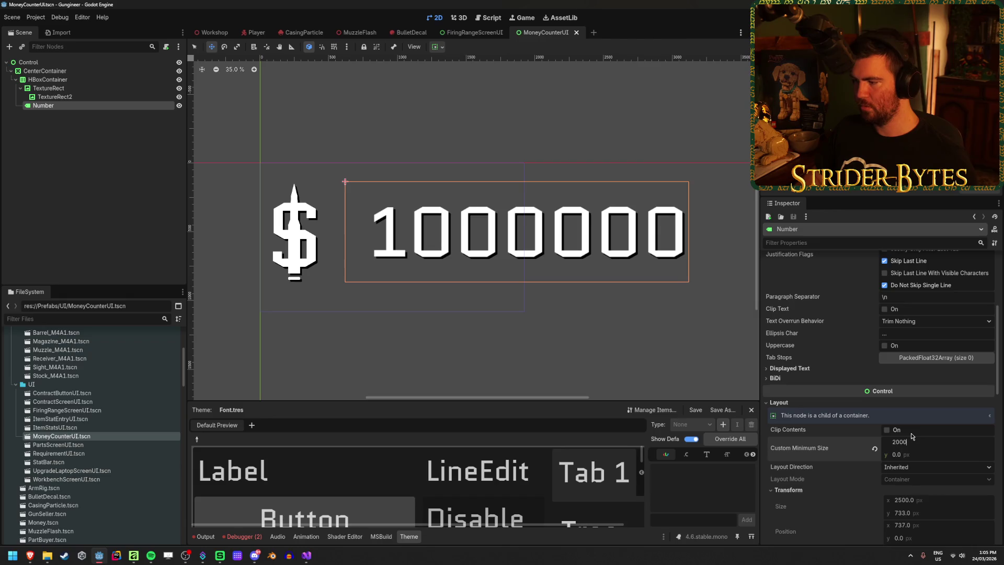
pyautogui.press('Return')
pyautogui.hotkey('ctrl', 's')
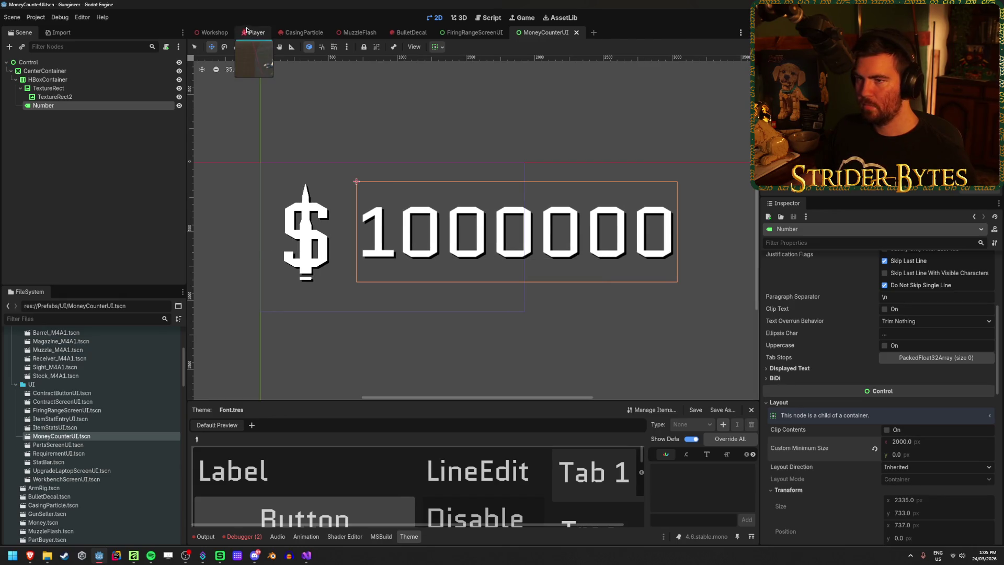
# Close the FiringRangeScreenUI, BulletDecal, MuzzleFlash, CasingParticle and Player tabs, then save MoneyCounterUI
pyautogui.click(208, 34)
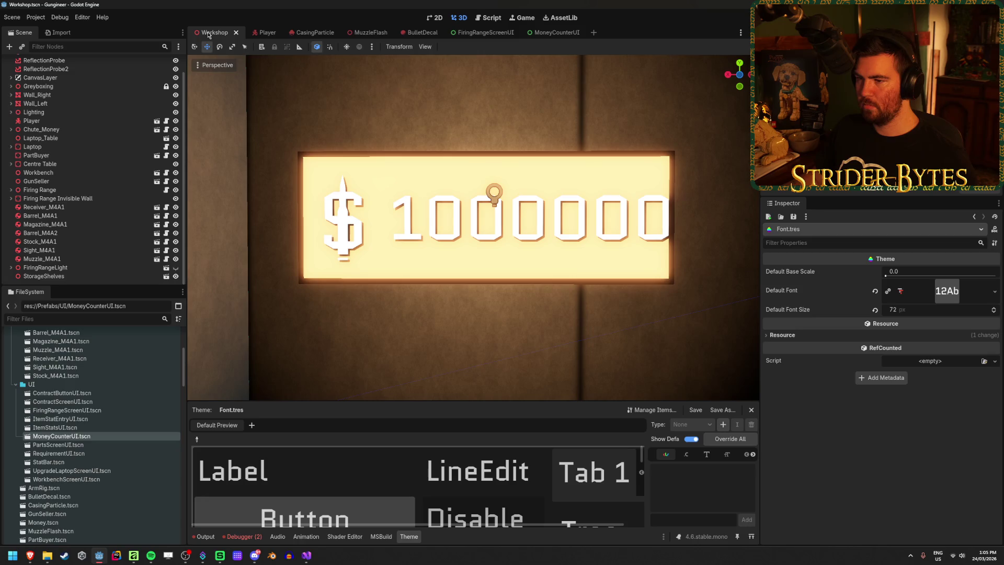
pyautogui.click(551, 33)
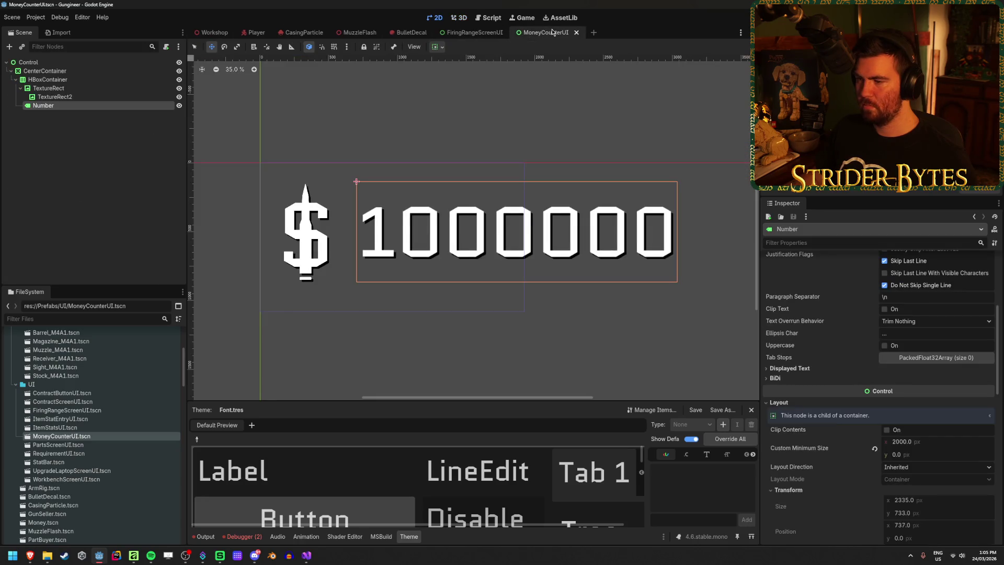
pyautogui.middleClick(467, 32)
pyautogui.middleClick(411, 32)
pyautogui.middleClick(359, 32)
pyautogui.middleClick(303, 32)
pyautogui.middleClick(256, 32)
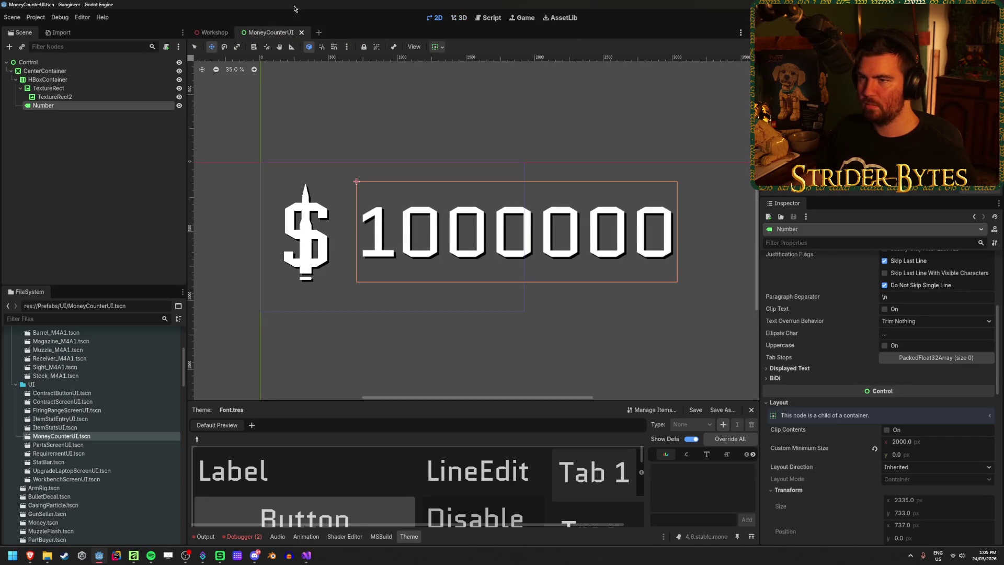
pyautogui.hotkey('ctrl', 's')
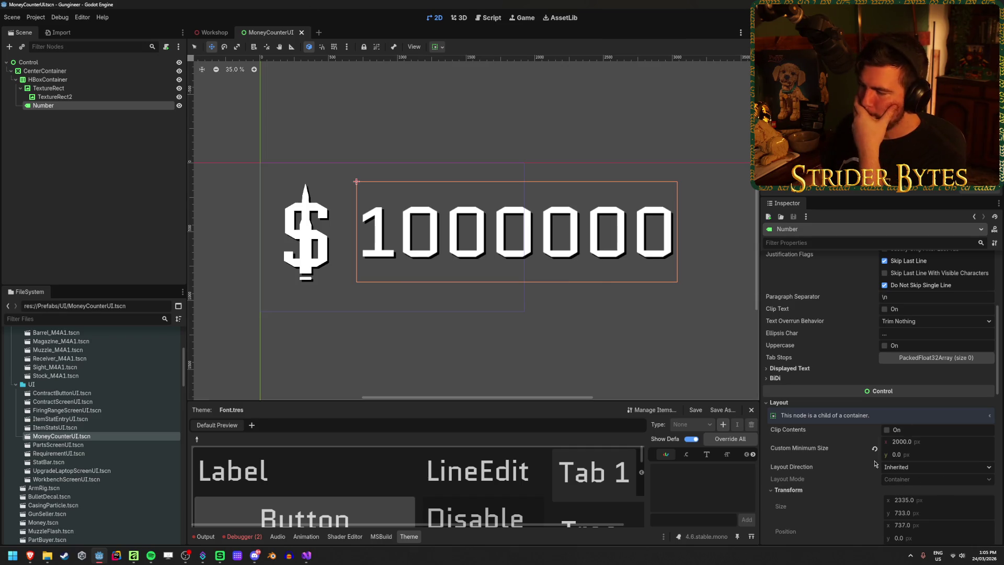
# Compare the layout settings of the CenterContainer and the root Control
pyautogui.scroll(-2, 868, 460)
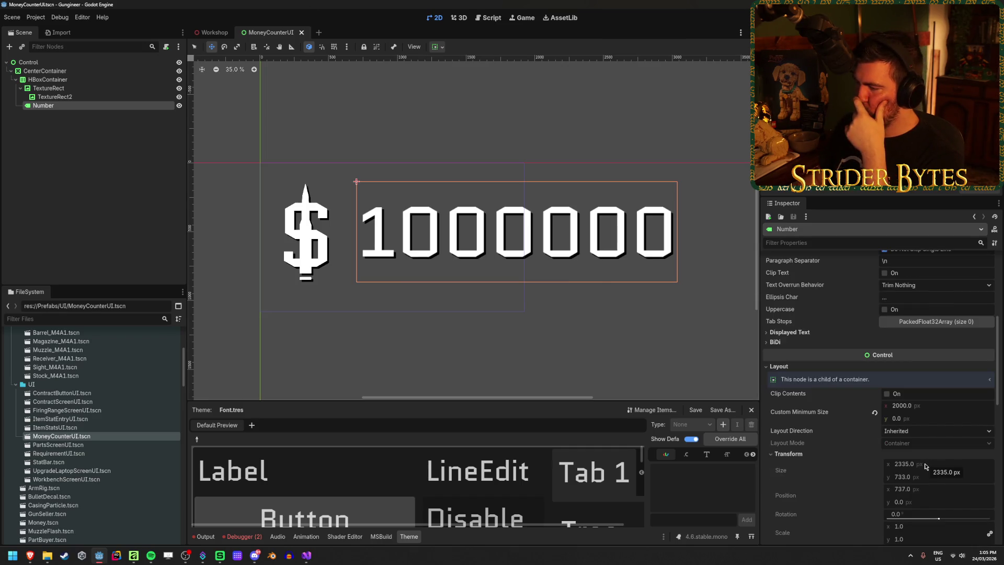
pyautogui.scroll(5, 925, 465)
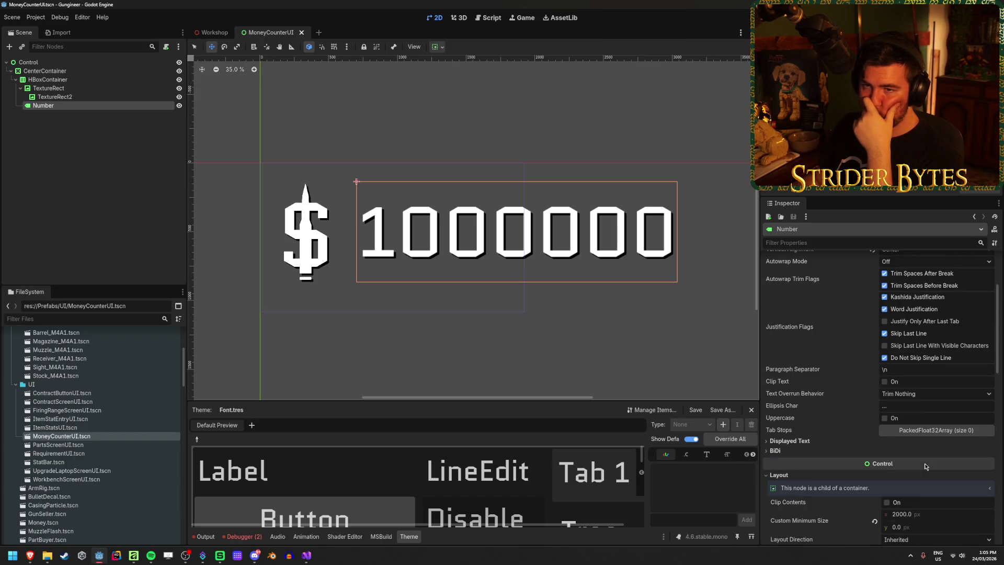
pyautogui.scroll(5, 925, 465)
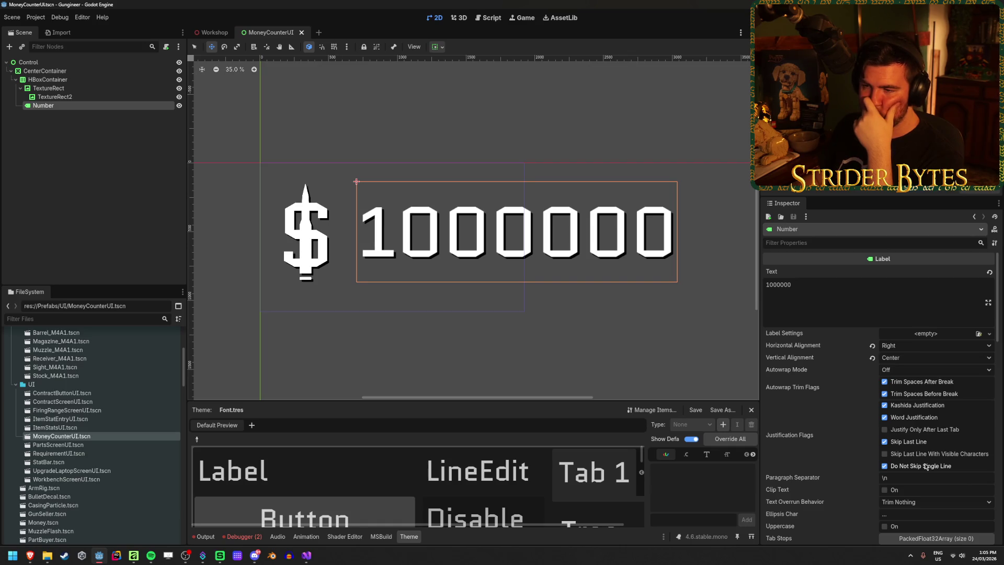
pyautogui.click(52, 72)
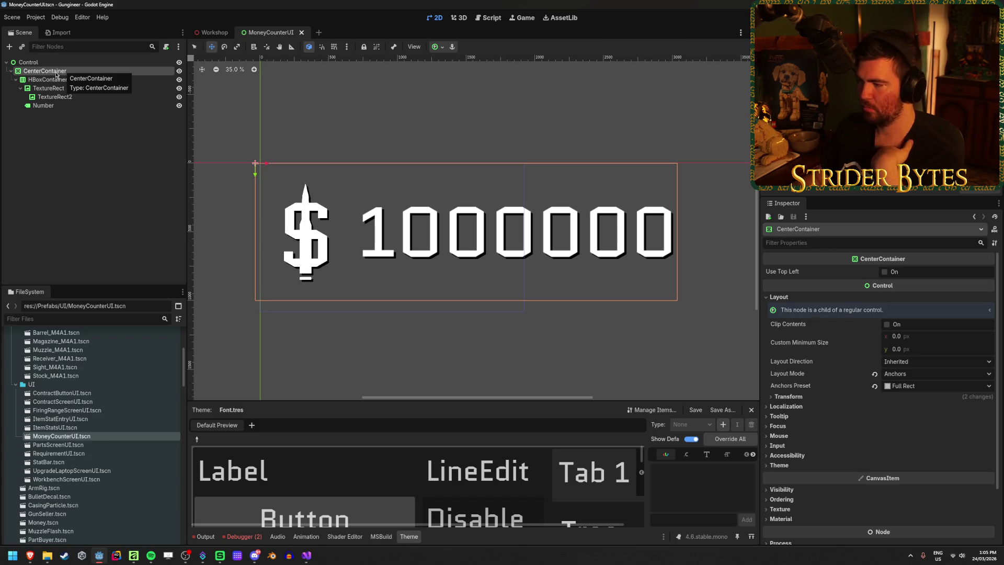
pyautogui.click(59, 62)
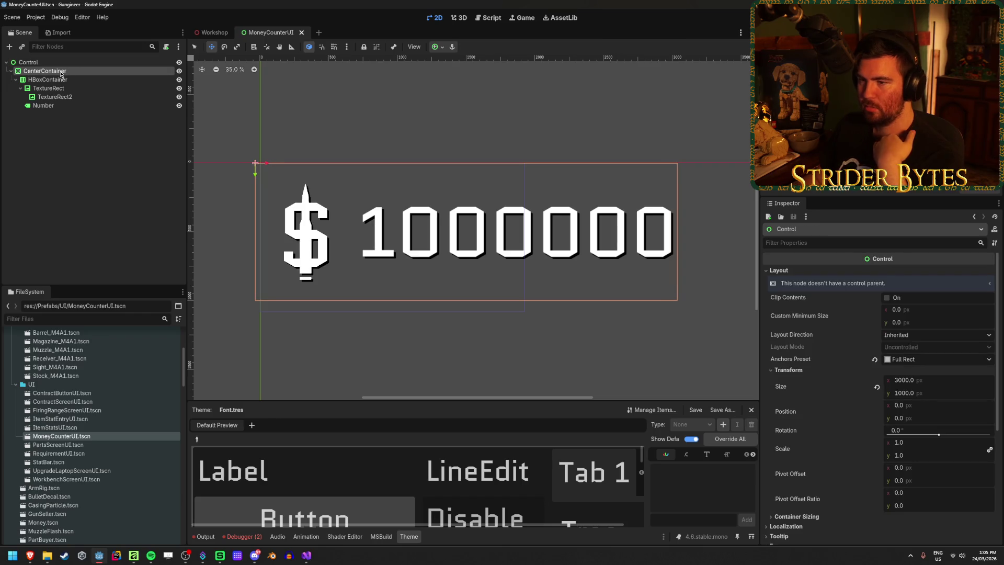
pyautogui.click(62, 72)
pyautogui.click(65, 62)
pyautogui.click(59, 72)
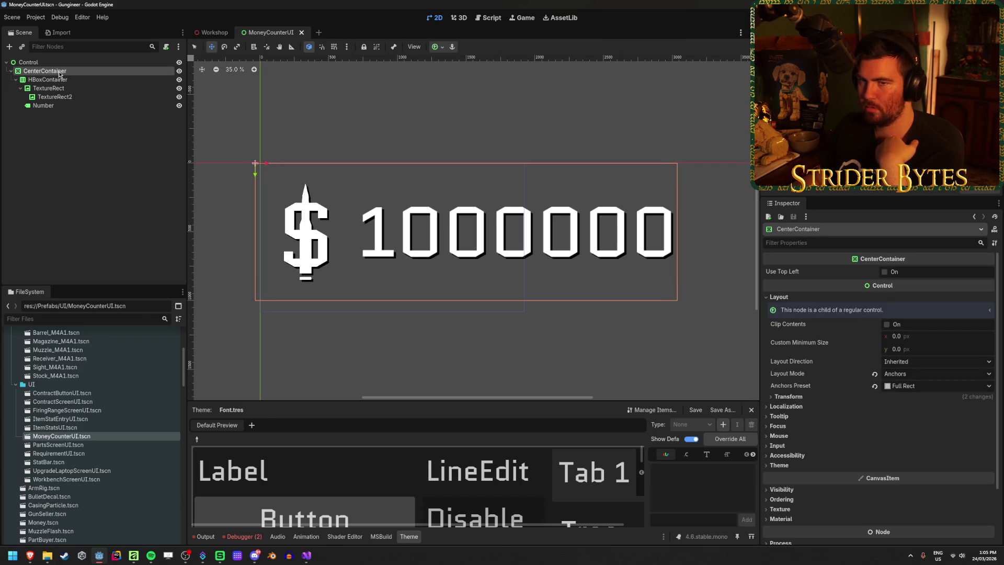
# Add a MarginContainer child node under the root Control
pyautogui.rightClick(62, 64)
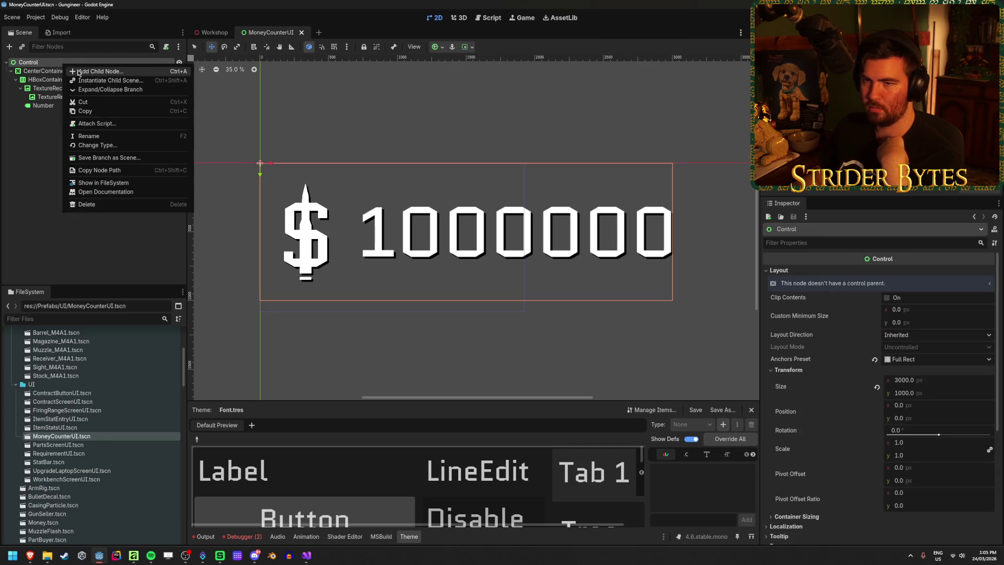
pyautogui.click(84, 70)
pyautogui.write('margin')
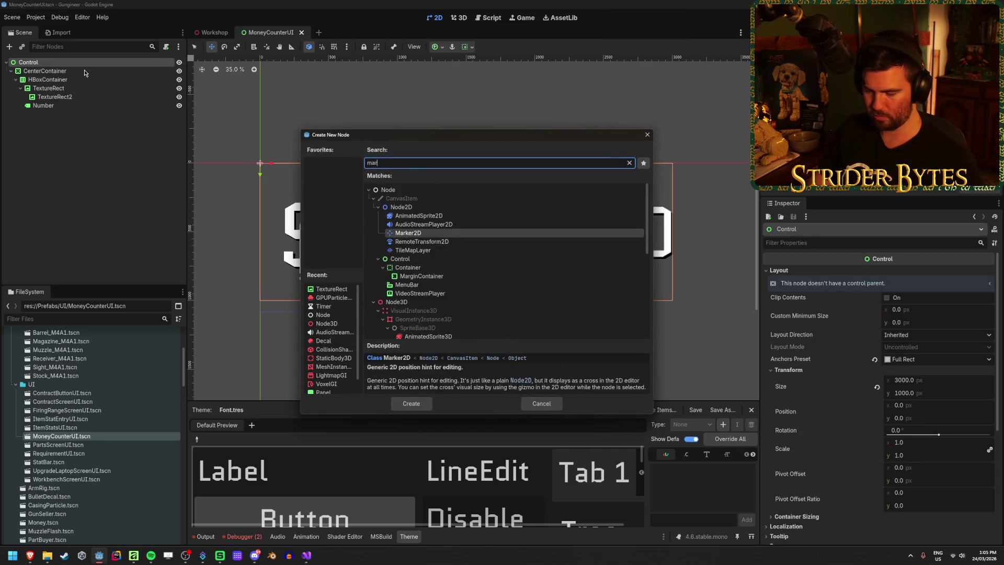
pyautogui.press('Return')
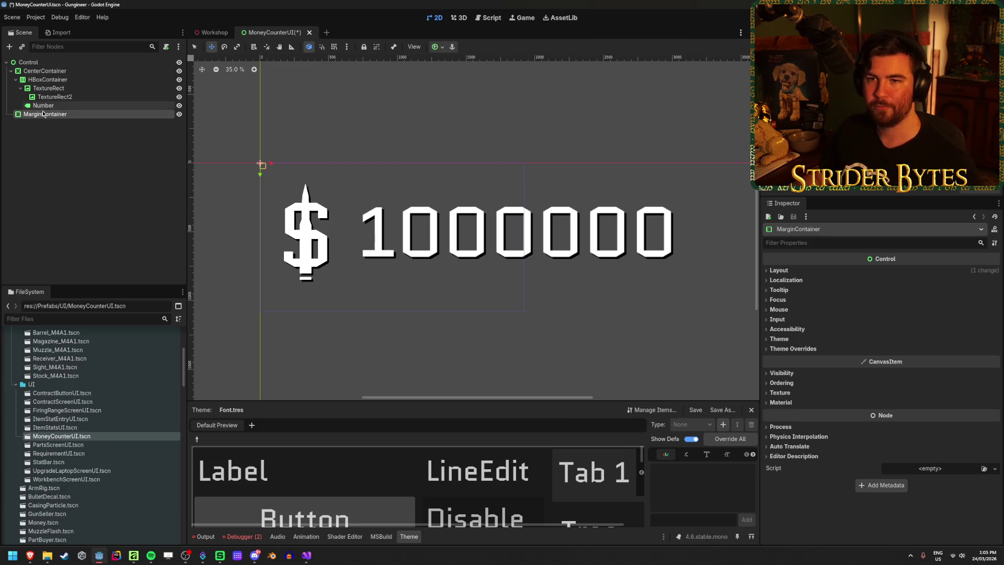
# Nest the HBoxContainer in the MarginContainer, lift it out, and delete the CenterContainer
pyautogui.moveTo(45, 114); pyautogui.dragTo(44, 75)
pyautogui.click(44, 72)
pyautogui.press('Delete')
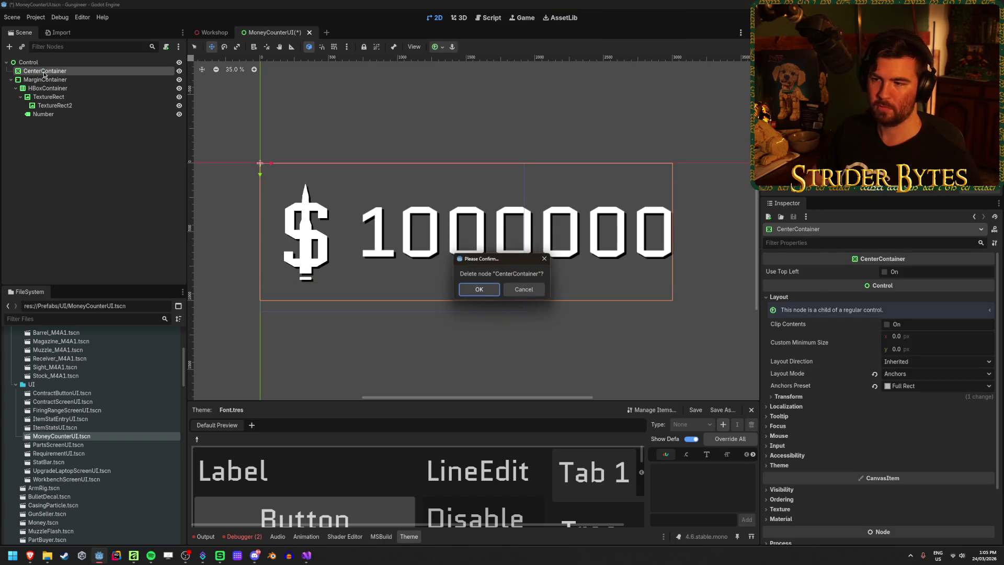
pyautogui.press('Return')
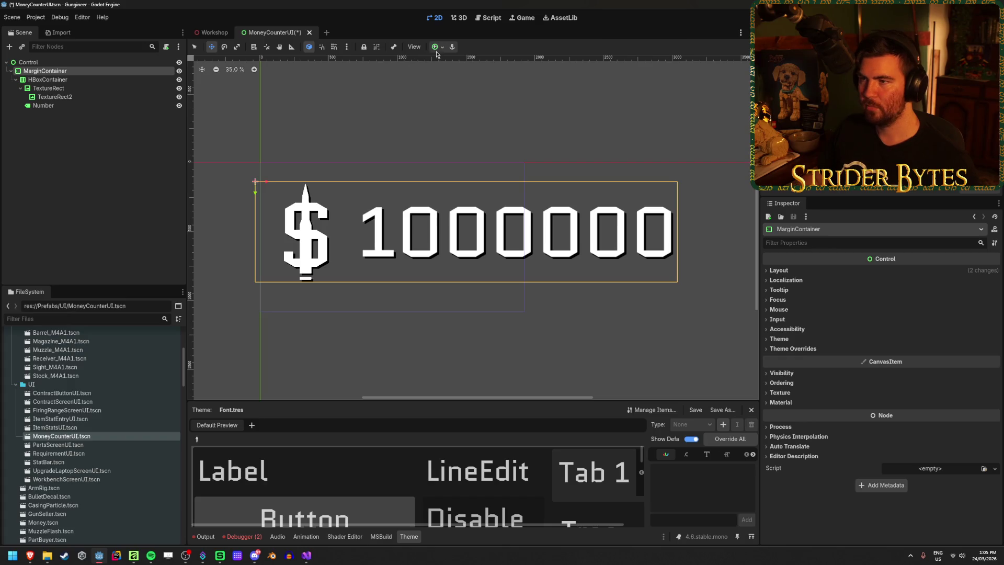
pyautogui.click(437, 47)
# Apply the Full Rect anchor preset to the MarginContainer and reveal its margin constants
pyautogui.click(484, 120)
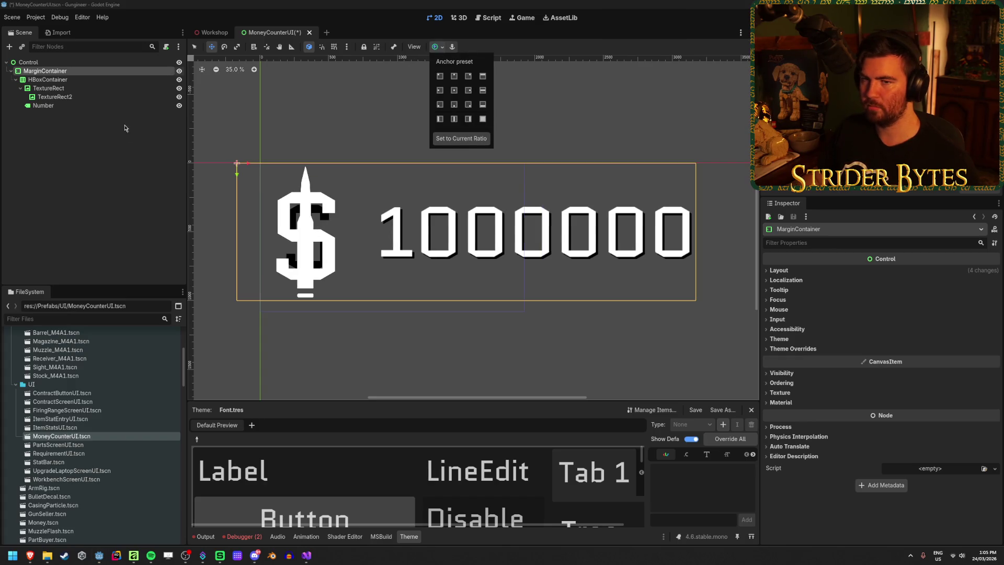
pyautogui.click(793, 348)
pyautogui.click(788, 358)
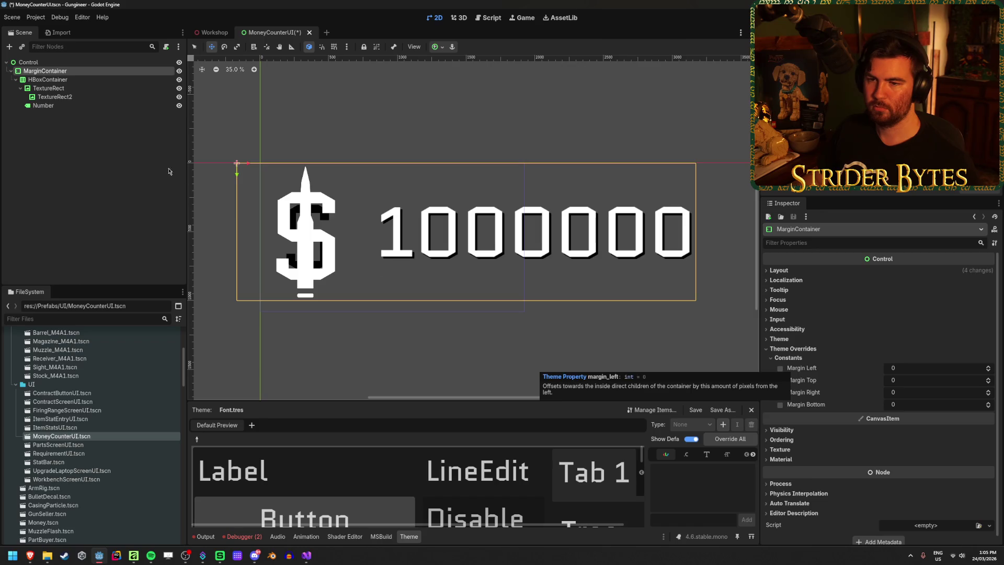
# Compare the TextureRect and TextureRect2 dollar icons' textures and size settings
pyautogui.click(124, 164)
pyautogui.click(105, 96)
pyautogui.click(107, 88)
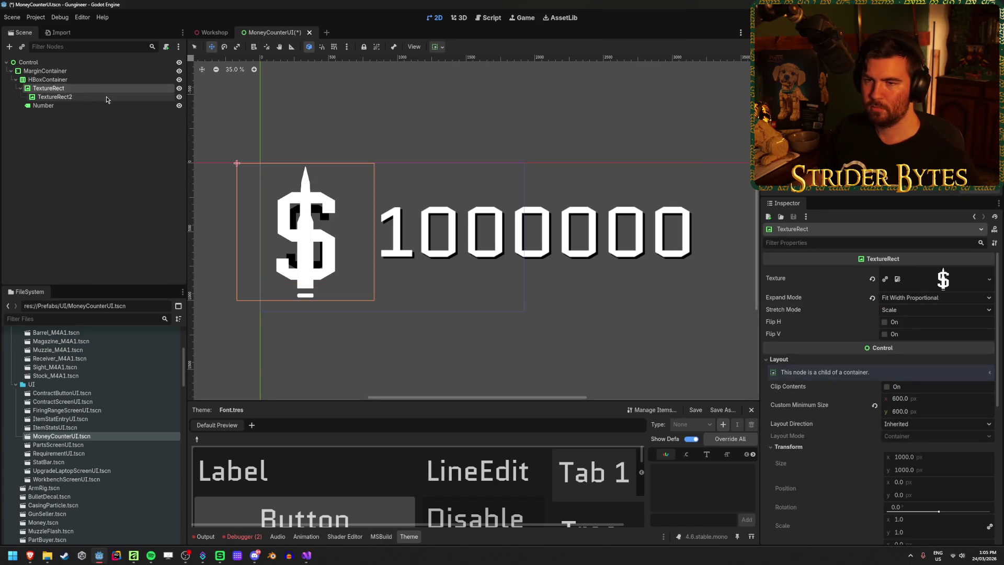
pyautogui.click(107, 97)
pyautogui.click(111, 90)
pyautogui.click(110, 97)
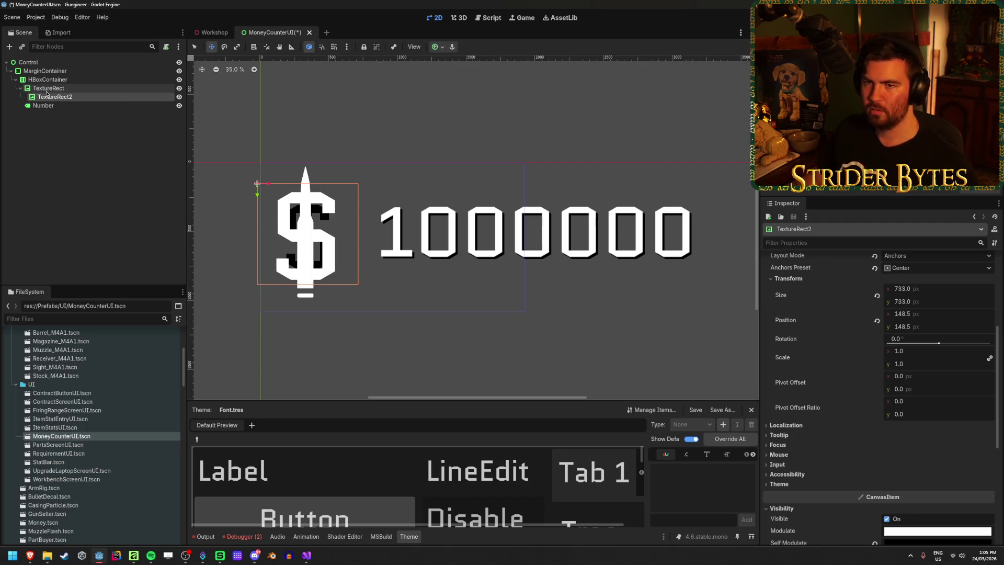
pyautogui.click(245, 167)
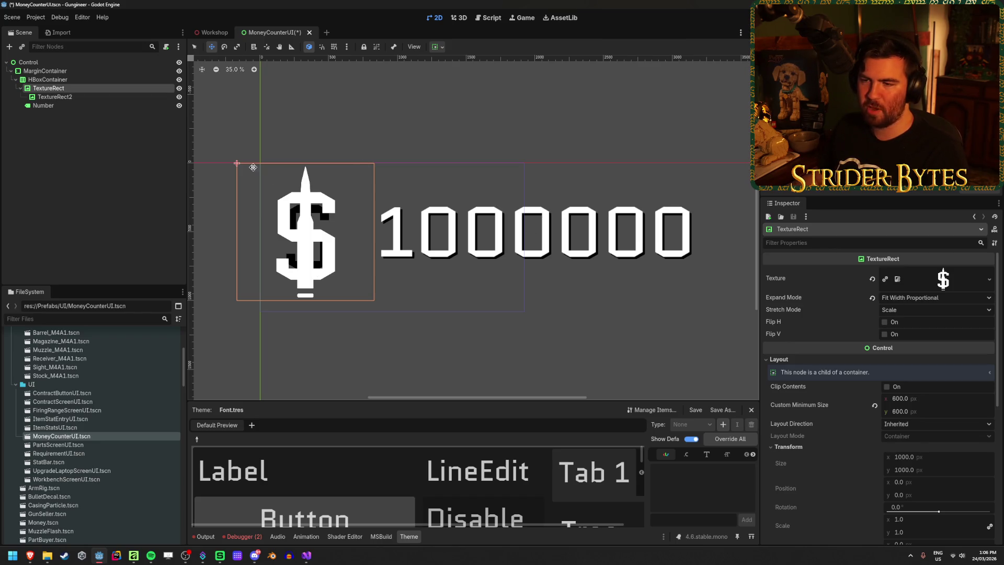
pyautogui.click(105, 147)
pyautogui.click(63, 88)
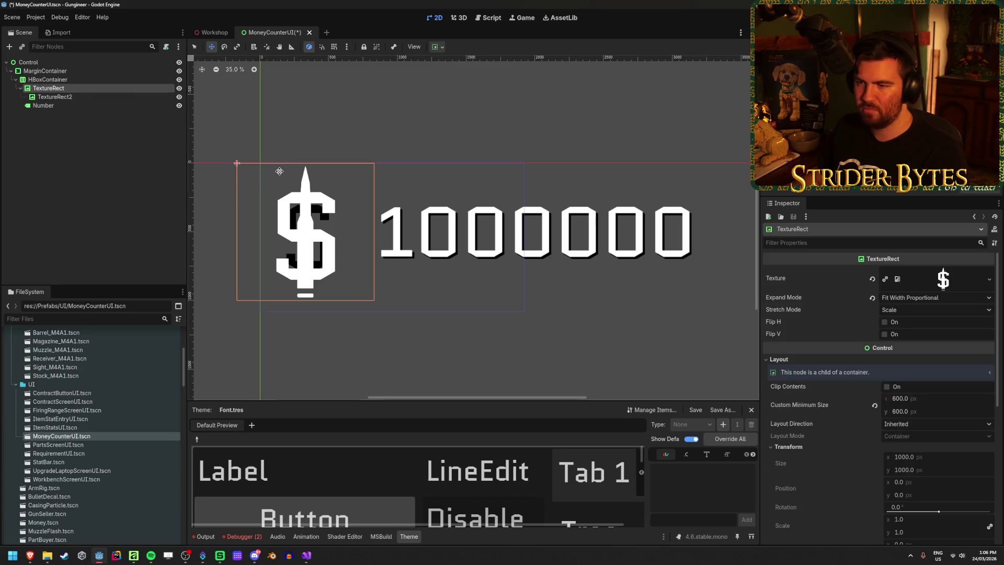
pyautogui.click(57, 97)
pyautogui.click(88, 88)
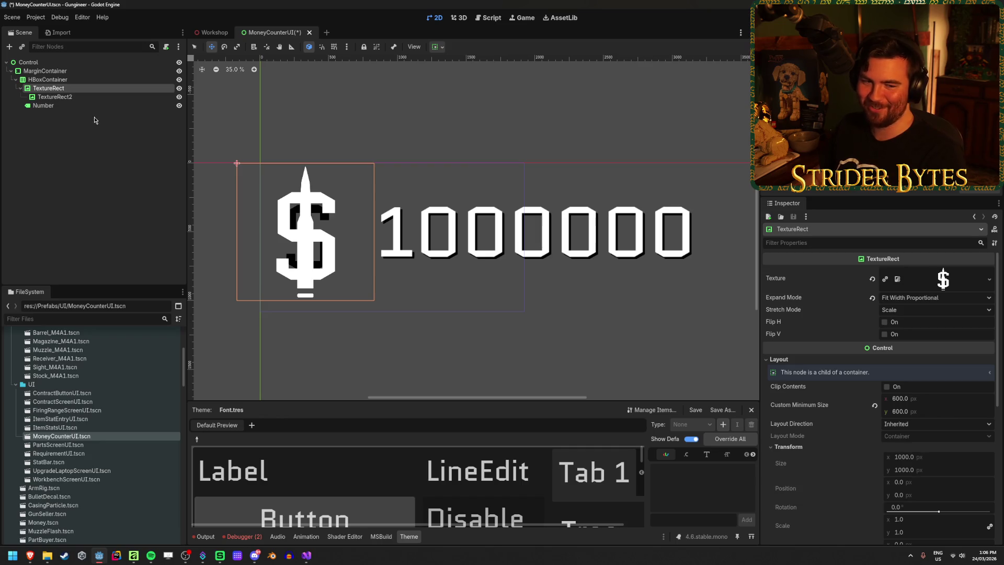
pyautogui.click(127, 124)
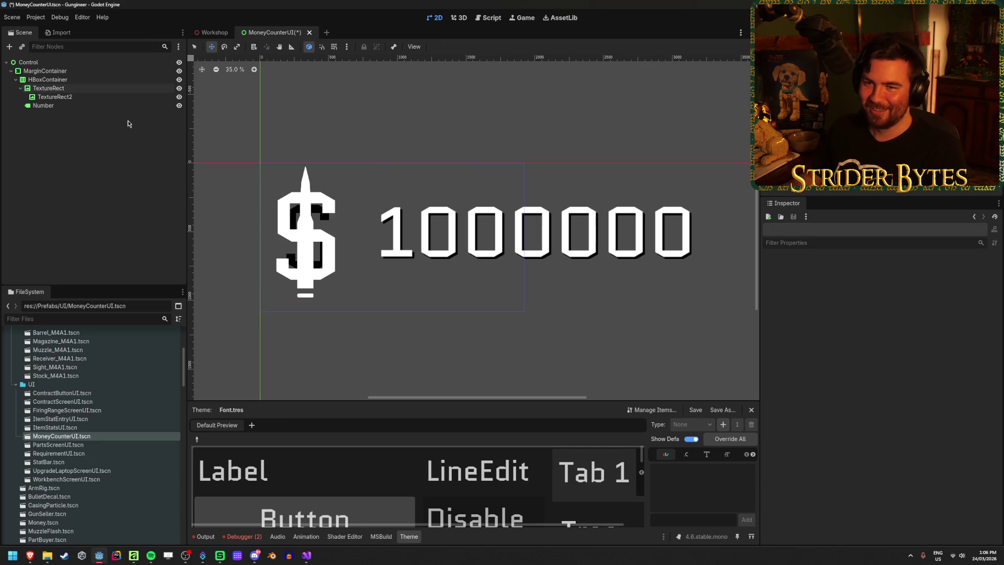
pyautogui.click(123, 99)
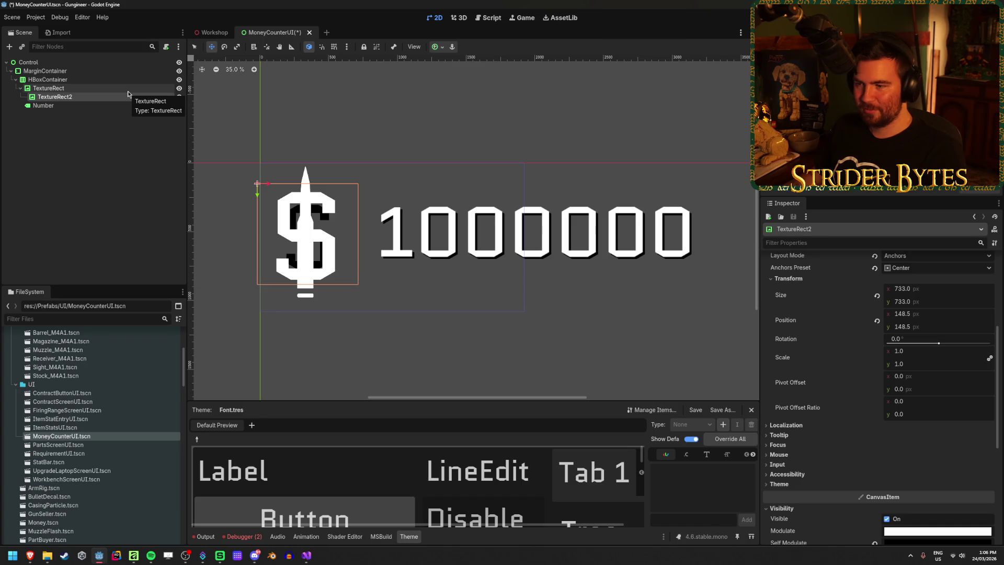
pyautogui.click(128, 90)
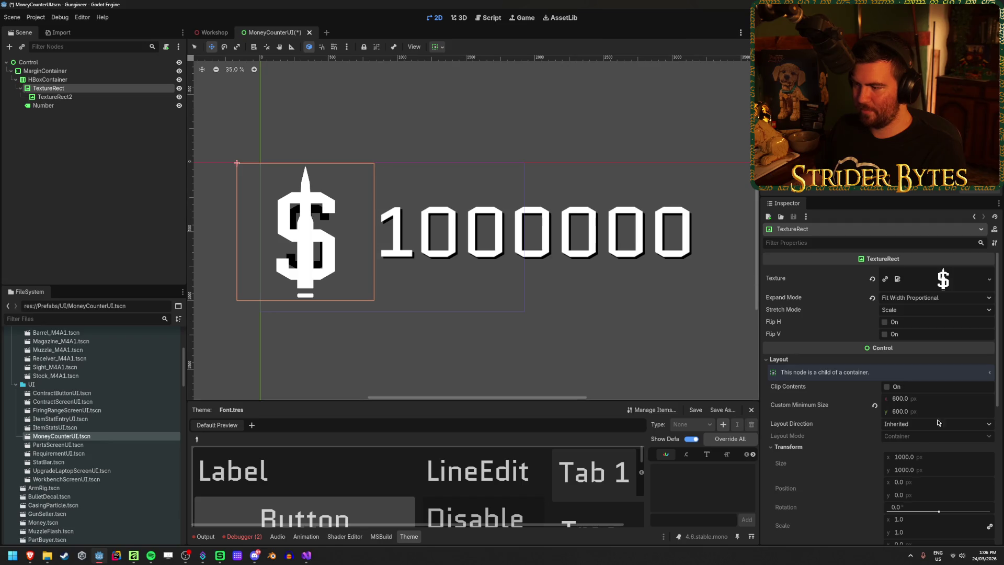
# Inspect the Number label and HBoxContainer separation, then select the MarginContainer
pyautogui.click(96, 106)
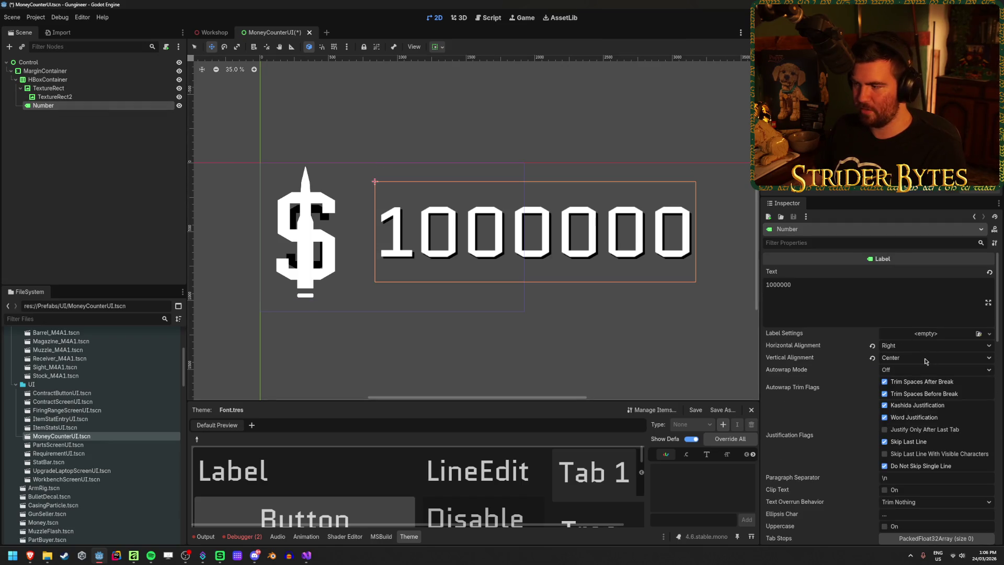
pyautogui.scroll(-5, 925, 360)
pyautogui.click(48, 80)
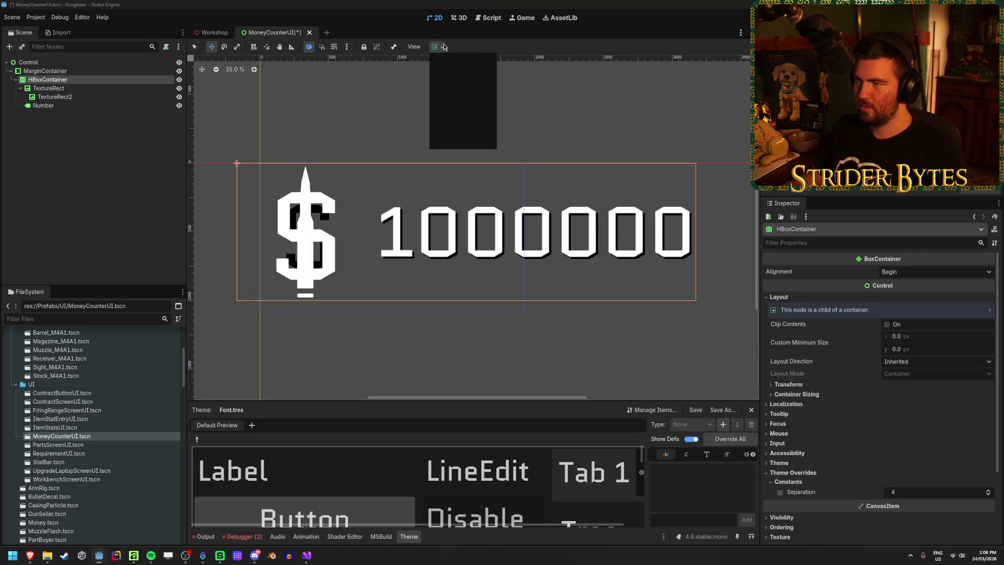
pyautogui.press('Up')
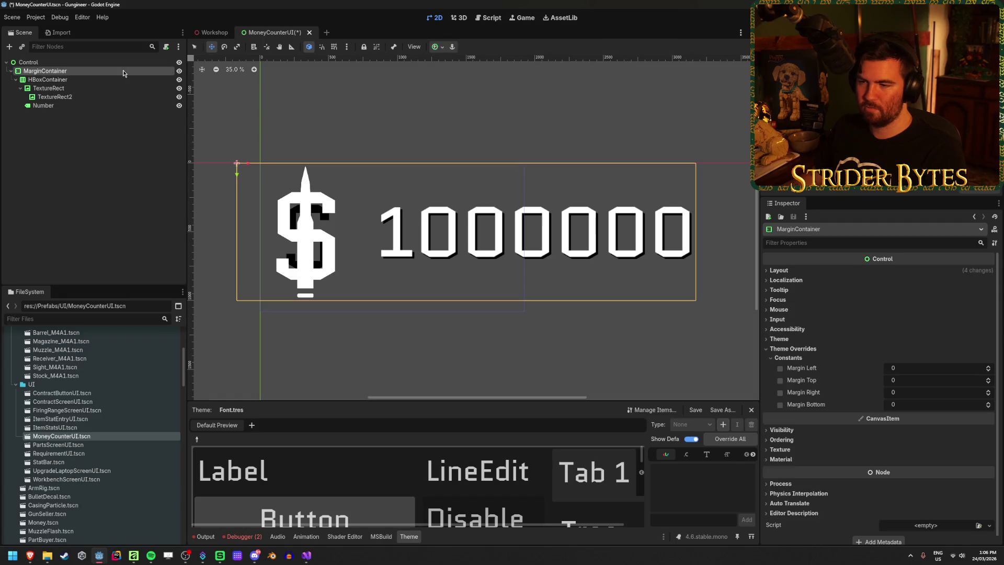
pyautogui.click(780, 393)
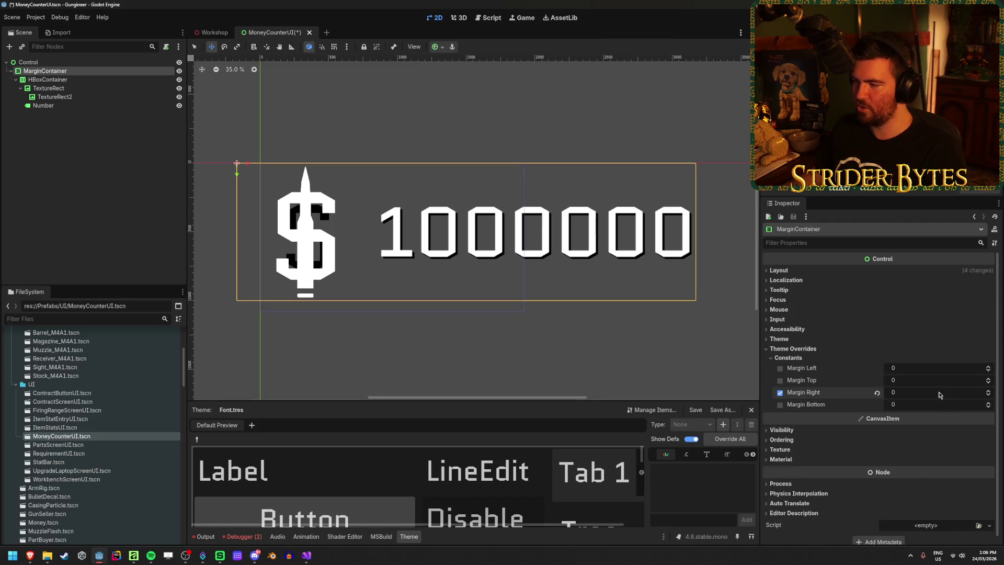
pyautogui.write('100')
pyautogui.press('Return')
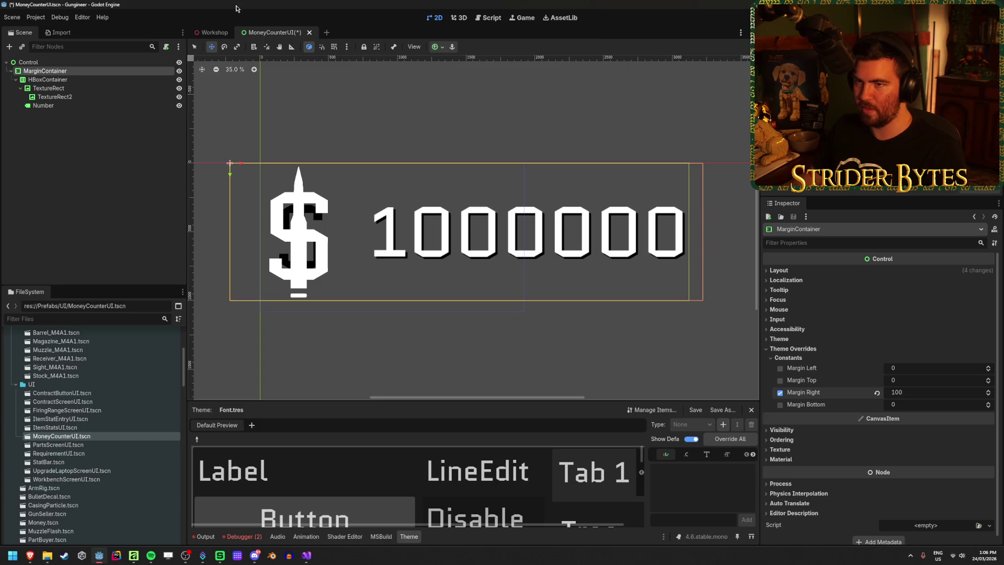
pyautogui.click(212, 33)
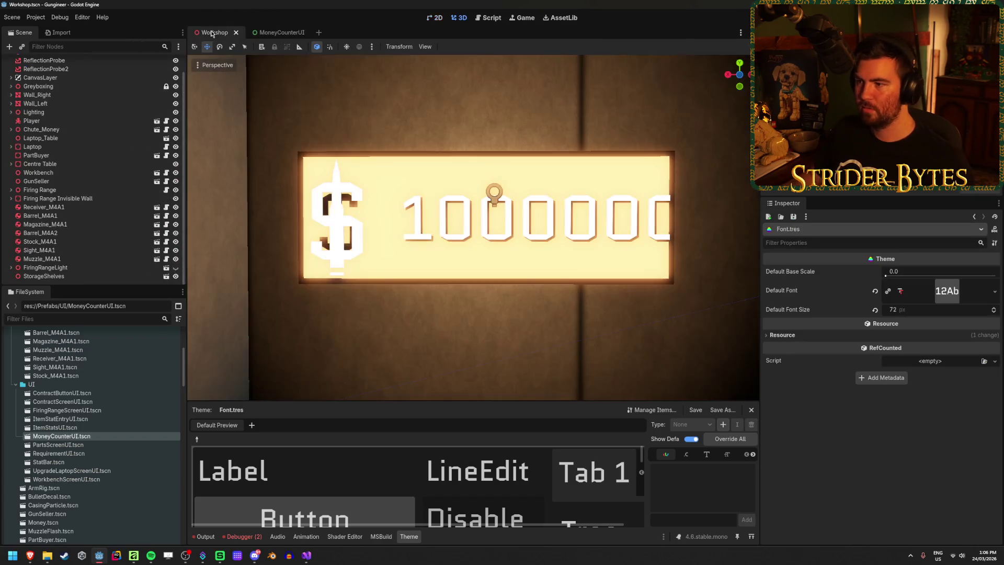
pyautogui.click(277, 32)
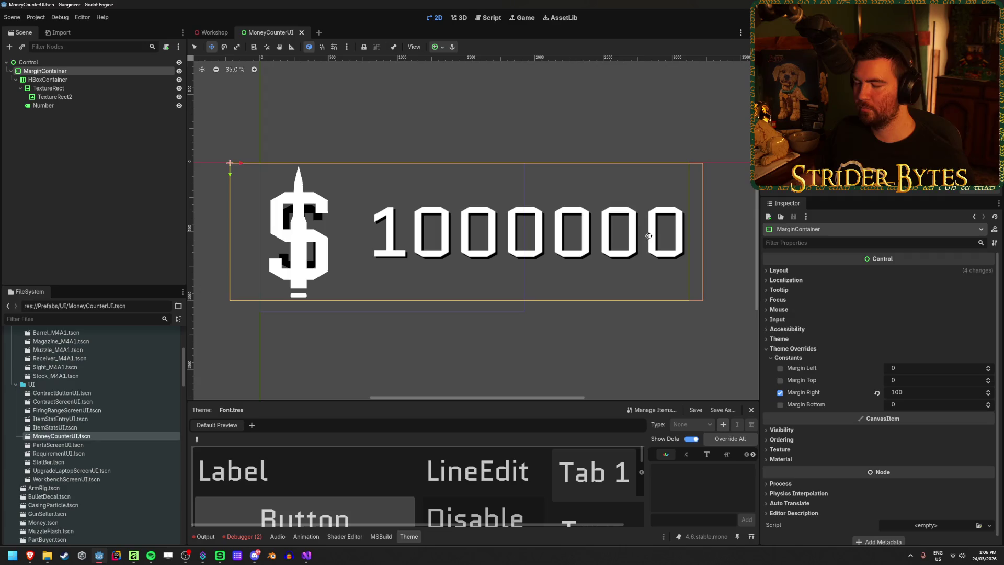
pyautogui.scroll(-2, 645, 213)
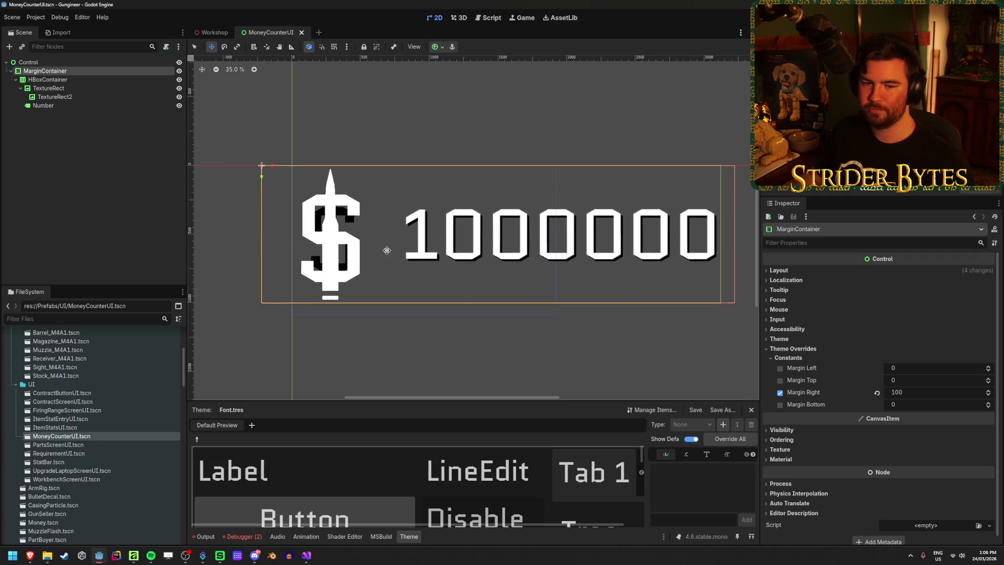
pyautogui.click(66, 89)
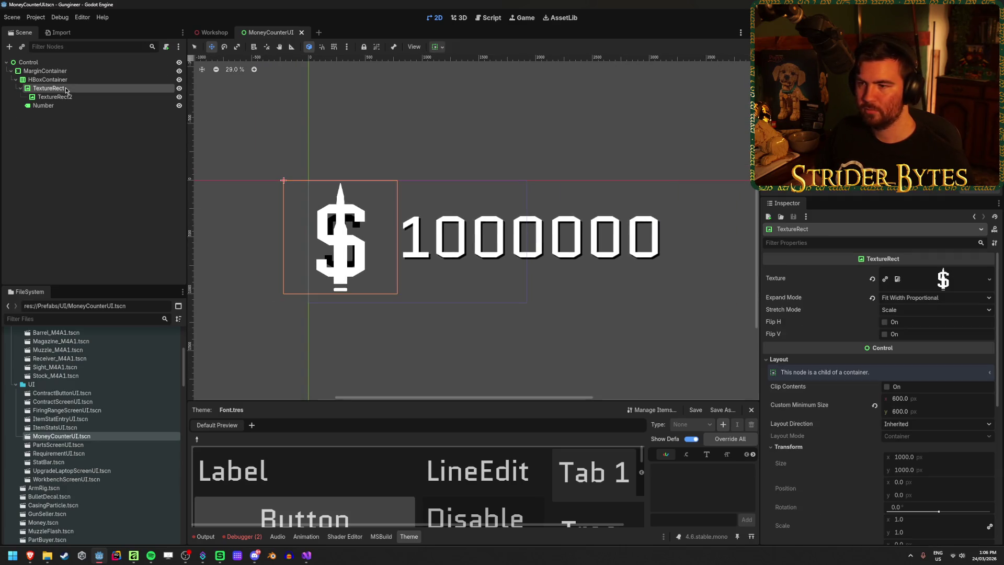
pyautogui.click(874, 405)
pyautogui.write('6')
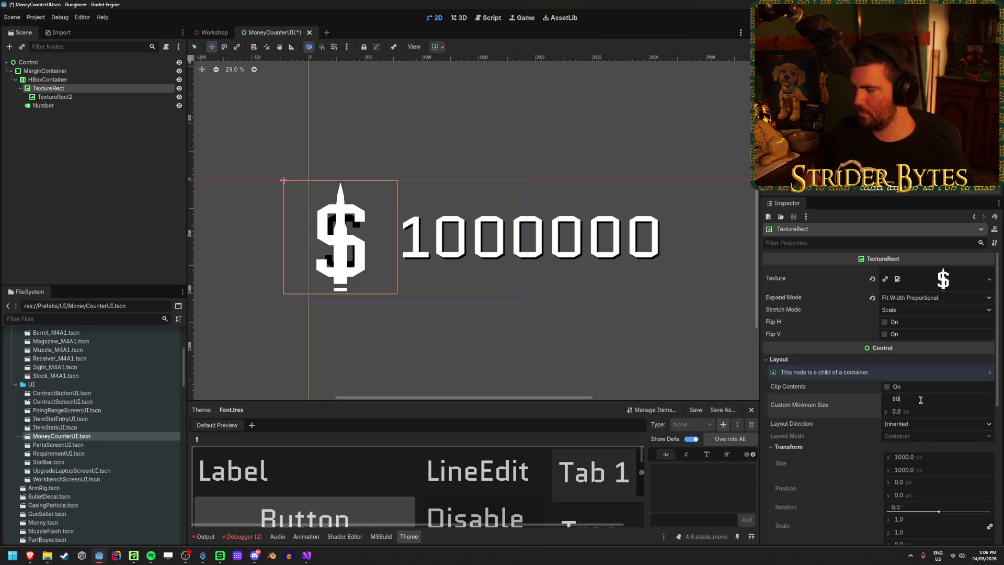
pyautogui.write('0')
pyautogui.press('Tab')
pyautogui.write('600')
pyautogui.press('Return')
pyautogui.hotkey('ctrl', 's')
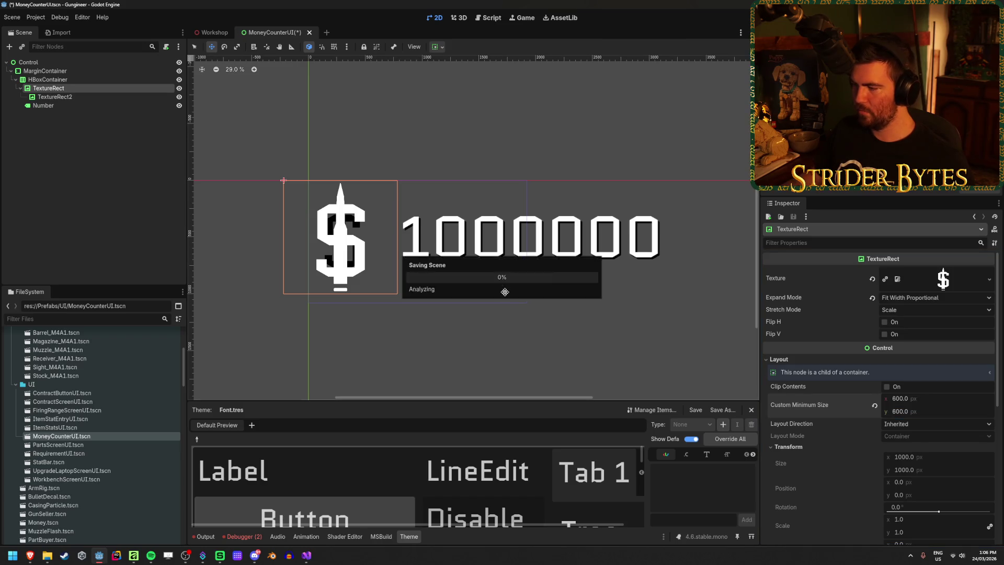
pyautogui.click(53, 81)
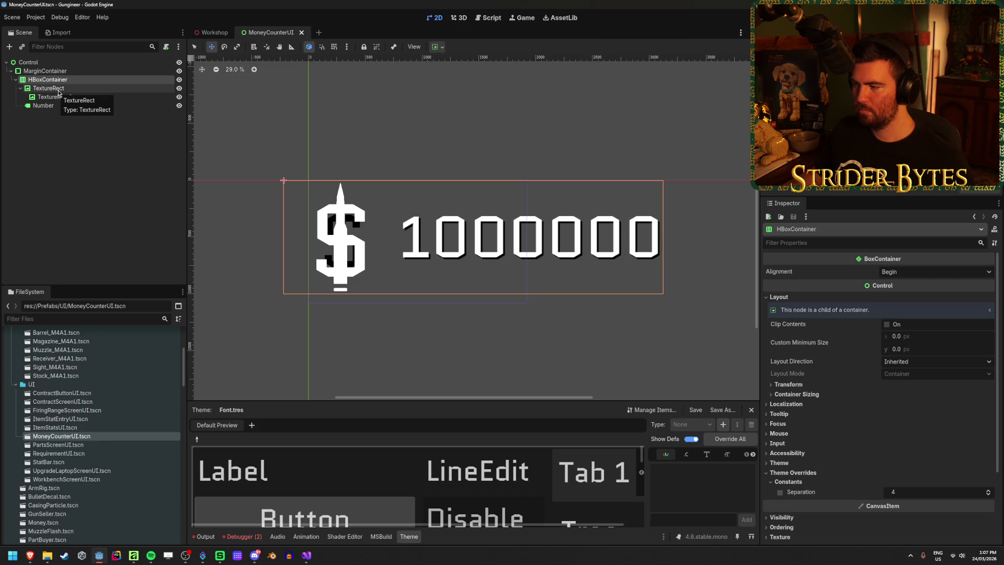
pyautogui.click(59, 92)
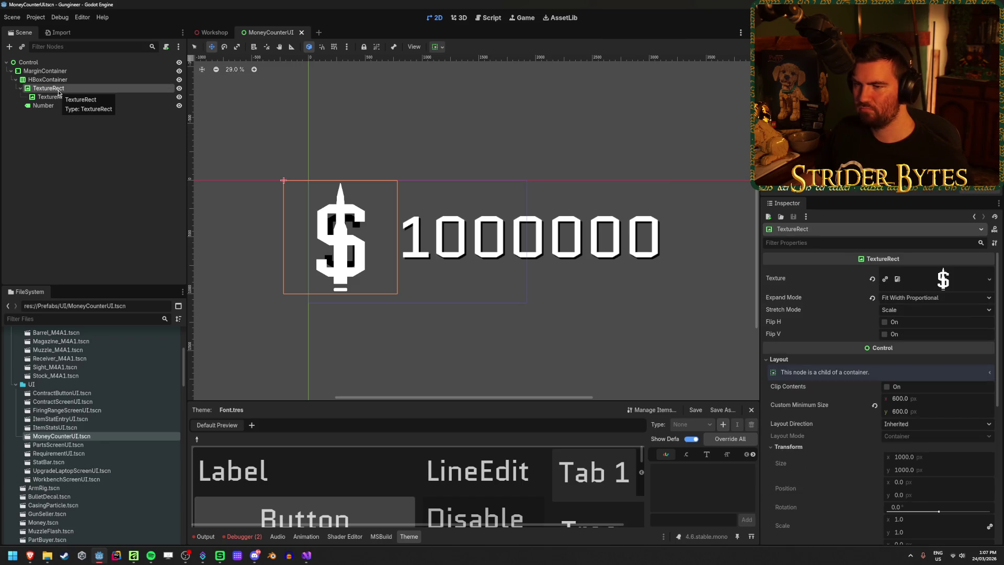
pyautogui.click(56, 107)
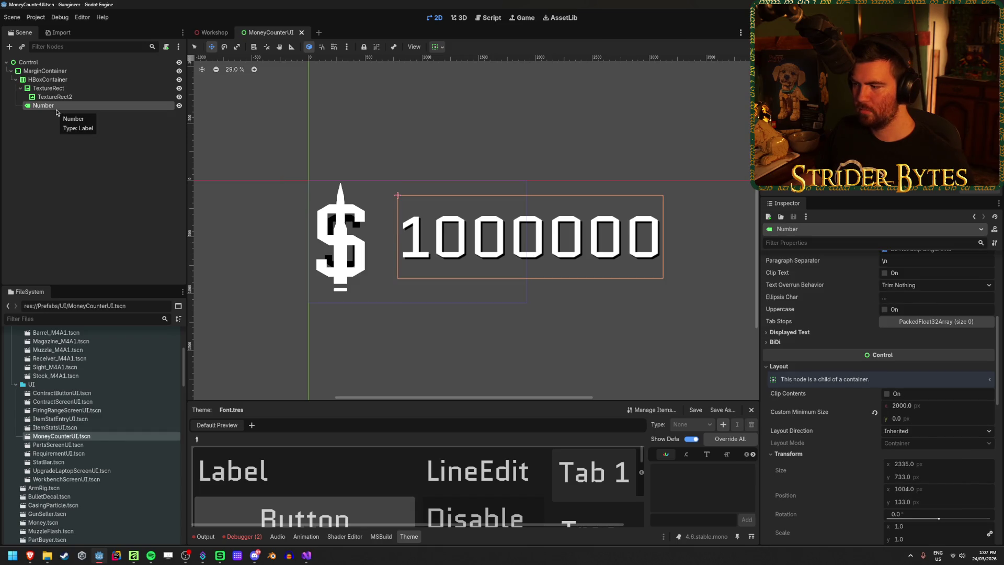
pyautogui.click(874, 413)
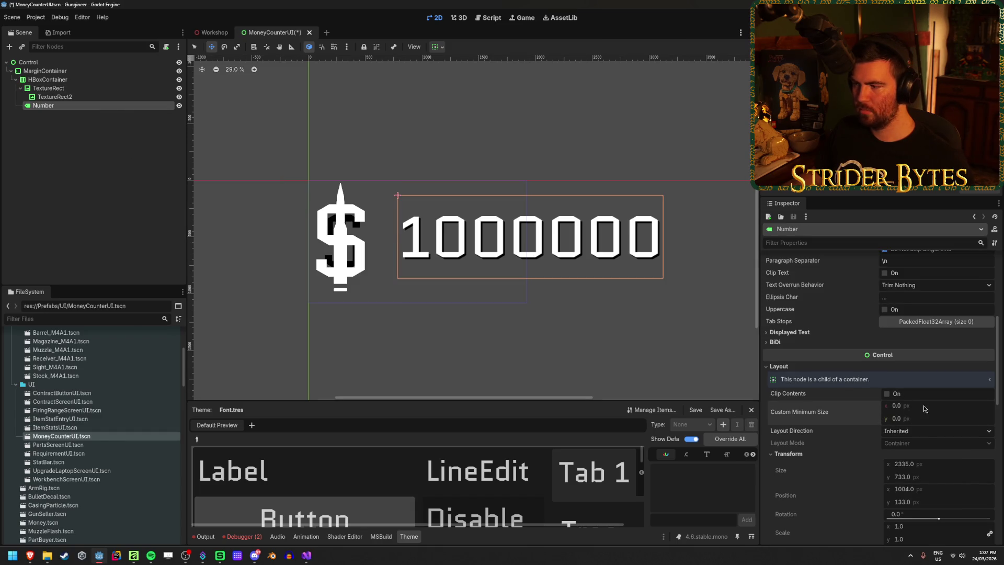
pyautogui.hotkey('ctrl', 'z')
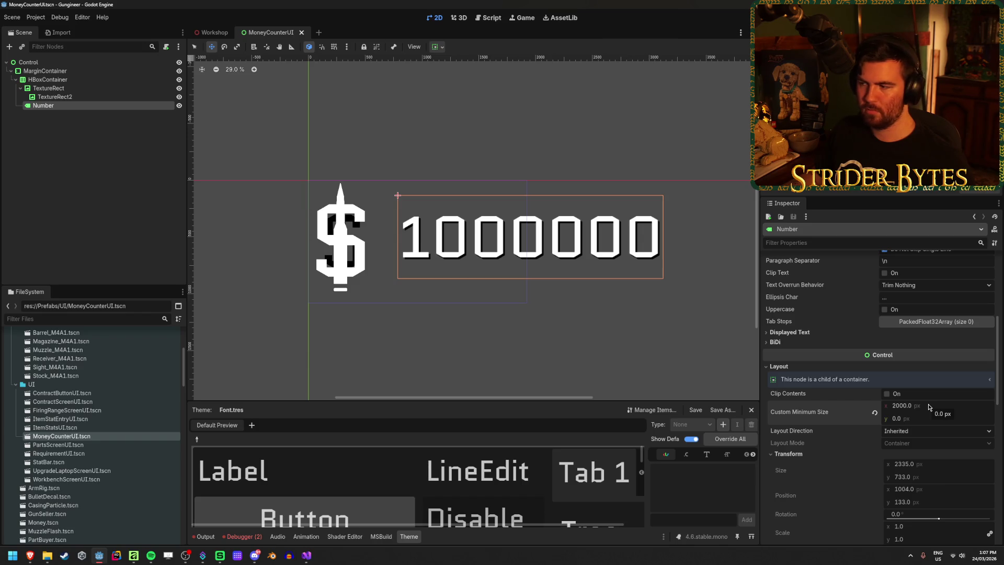
pyautogui.click(119, 191)
pyautogui.click(83, 105)
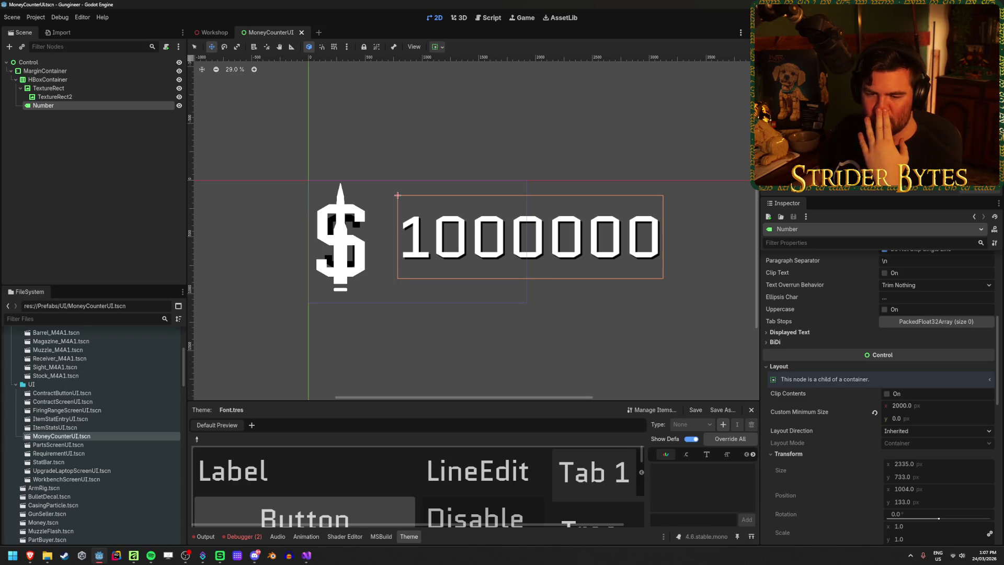
# In the Workshop scene, expand Chute_Money and select the MoneyUI and Money_Screen nodes
pyautogui.keyDown('ctrl'); pyautogui.click(75, 105); pyautogui.keyUp('ctrl')
pyautogui.click(211, 32)
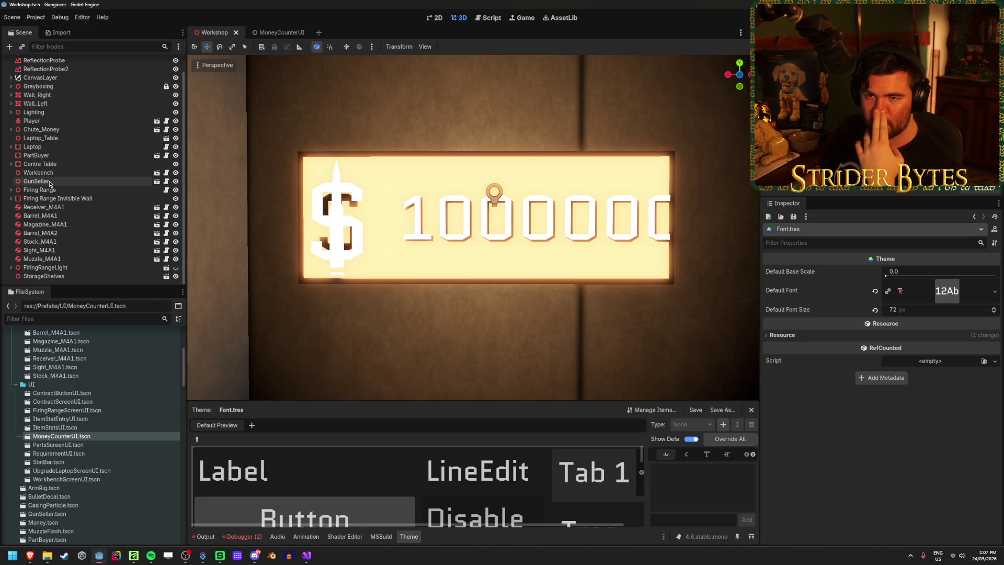
pyautogui.scroll(2, 50, 183)
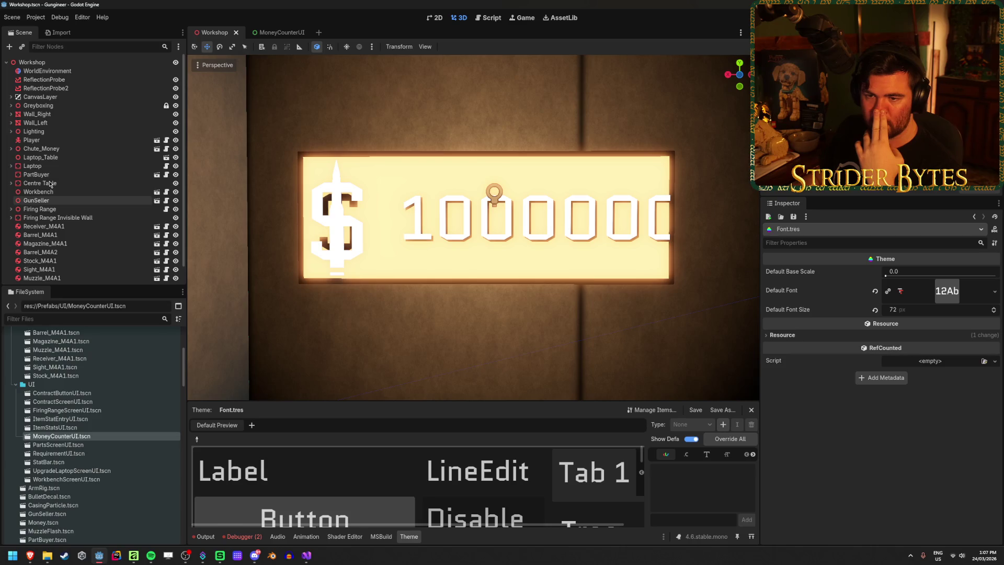
pyautogui.click(11, 149)
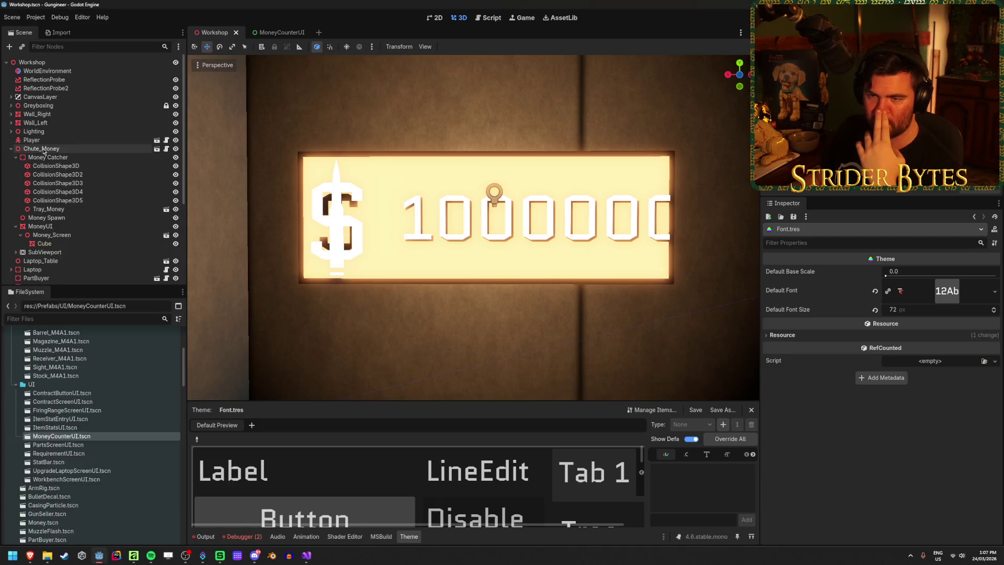
pyautogui.click(52, 227)
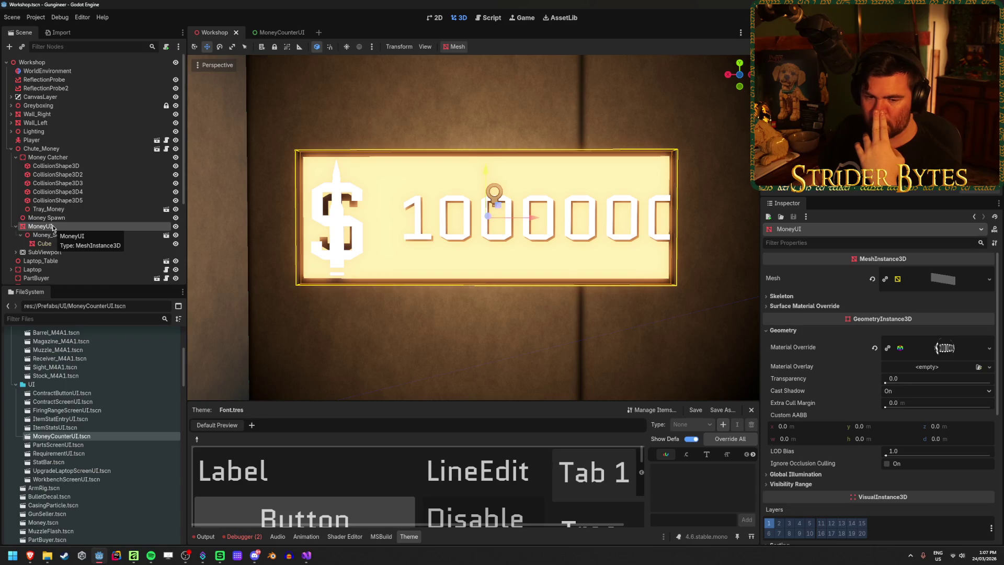
pyautogui.click(71, 235)
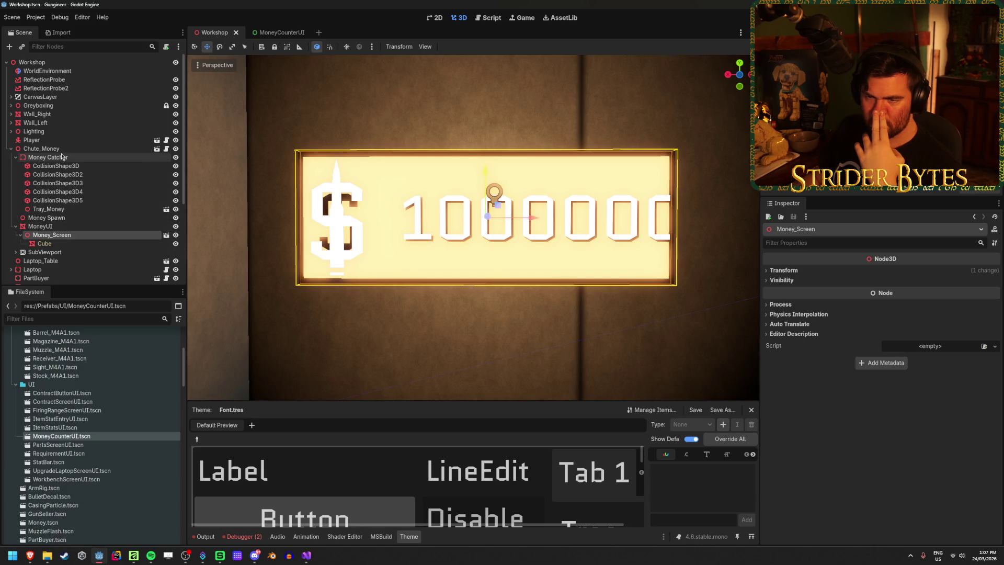
# Turn off Editable Children on the SubViewport's Control and confirm
pyautogui.click(16, 255)
pyautogui.scroll(-2, 42, 235)
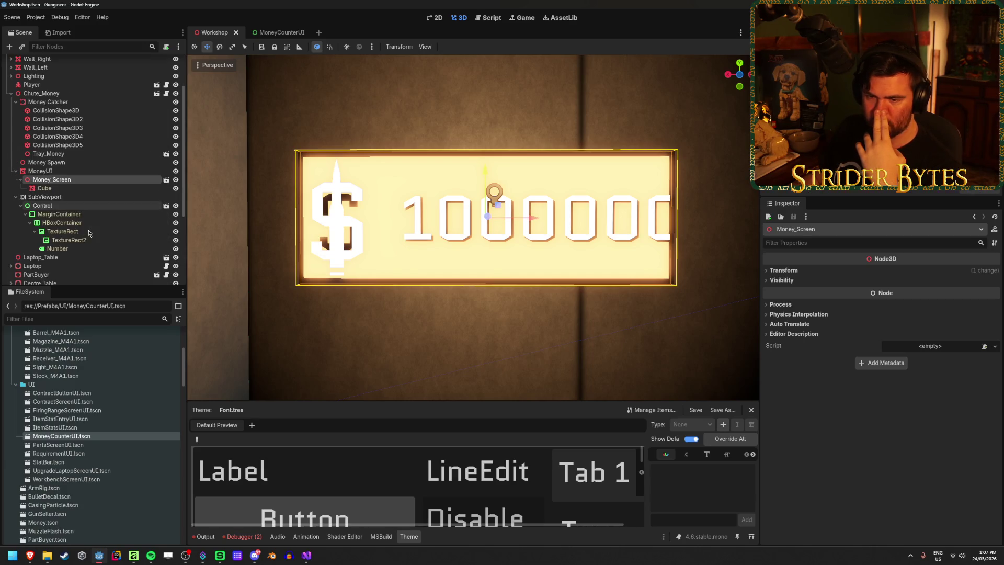
pyautogui.click(75, 207)
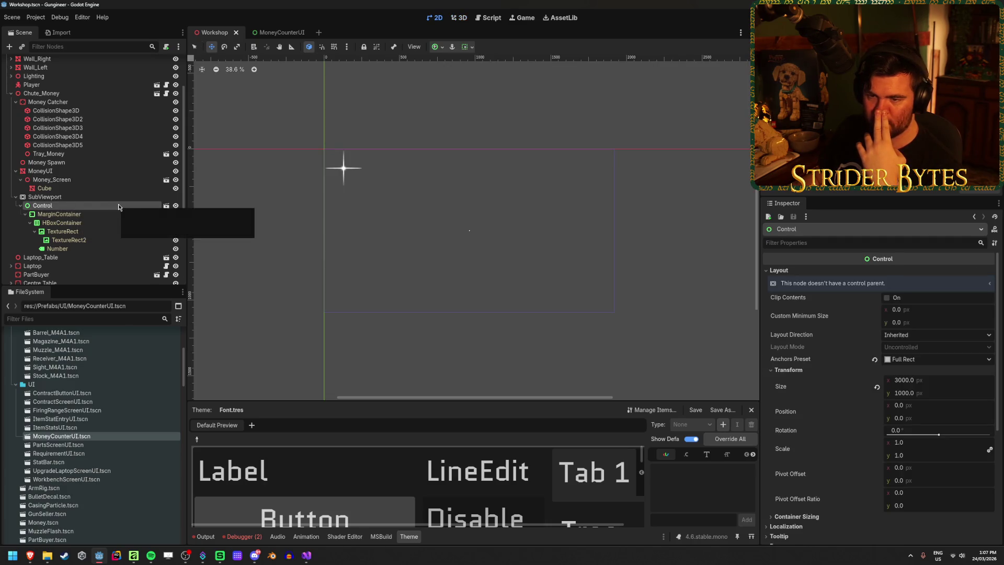
pyautogui.rightClick(119, 206)
pyautogui.click(152, 370)
pyautogui.click(447, 291)
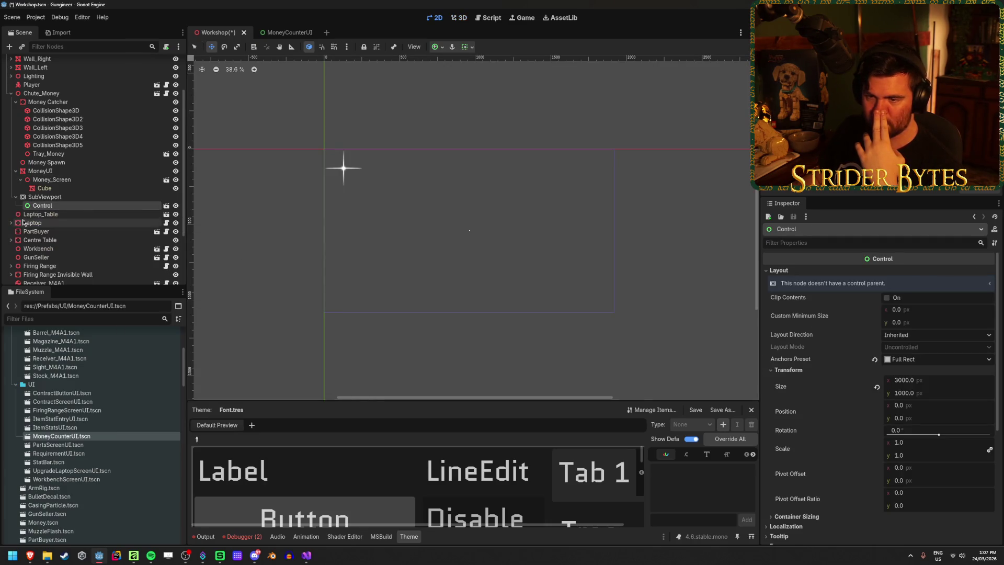
pyautogui.click(43, 94)
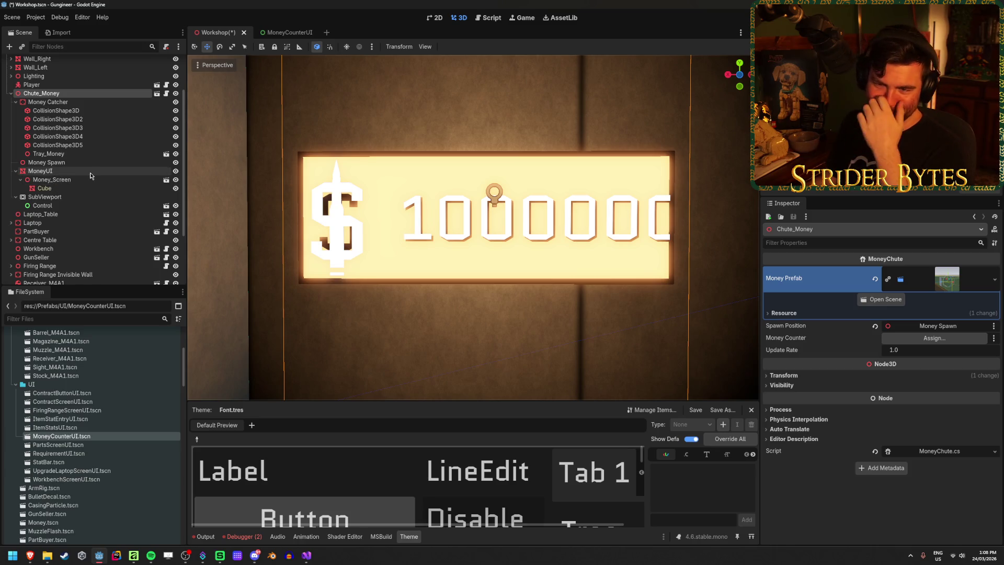
# Save the Workshop scene and inspect the Money_Screen, Money Spawn and Tray_Money nodes
pyautogui.click(20, 180)
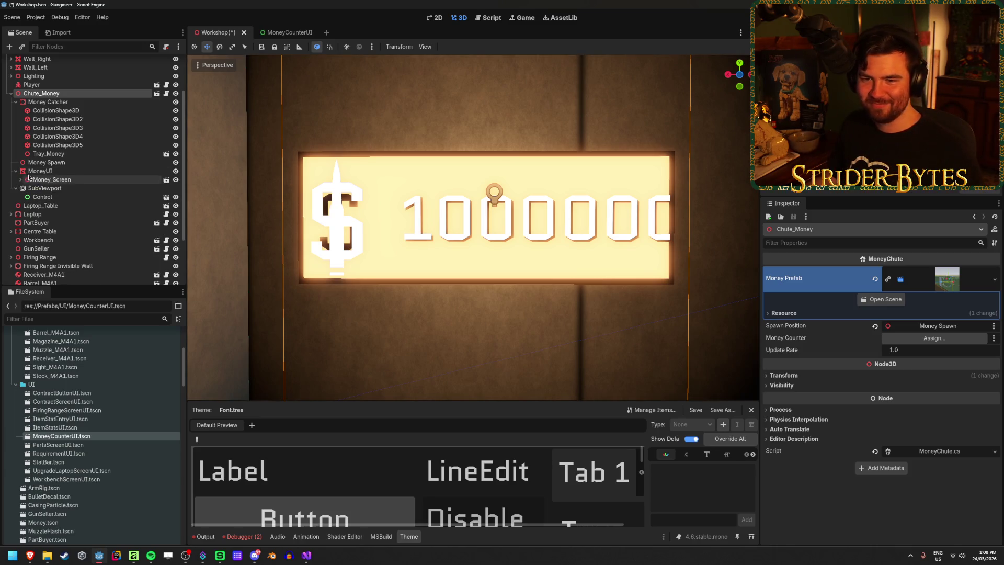
pyautogui.hotkey('ctrl', 's')
pyautogui.click(42, 197)
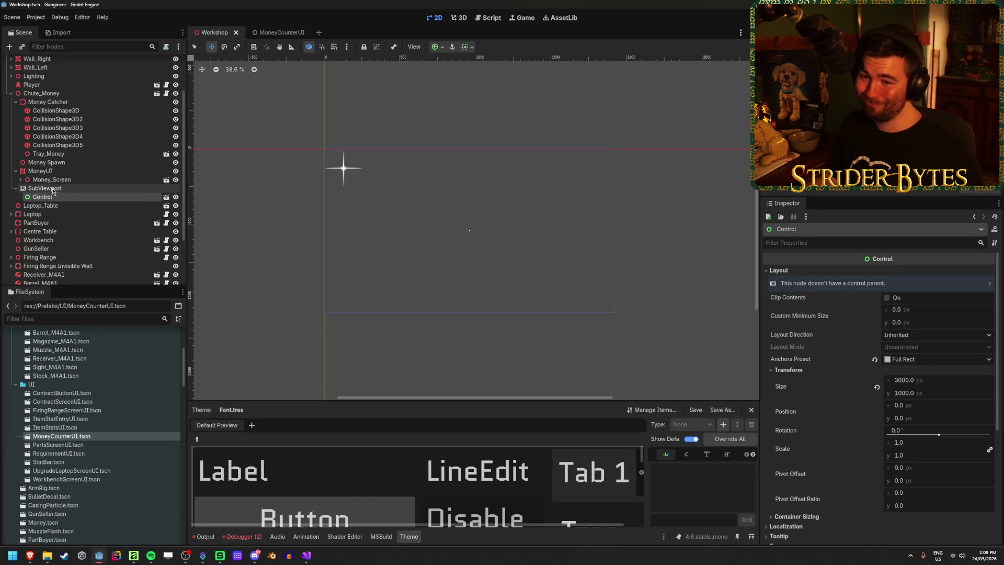
pyautogui.click(62, 180)
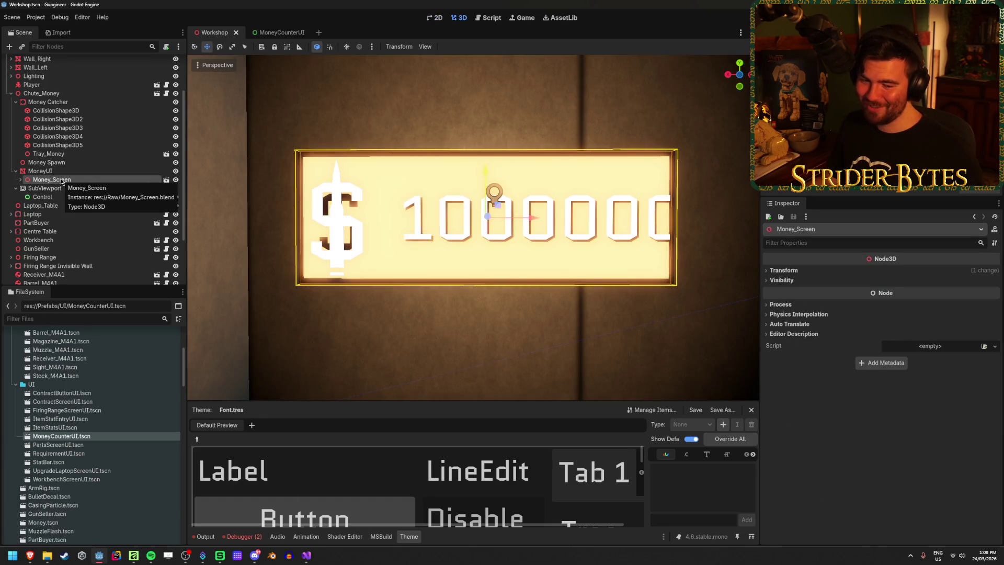
pyautogui.click(58, 163)
pyautogui.click(79, 155)
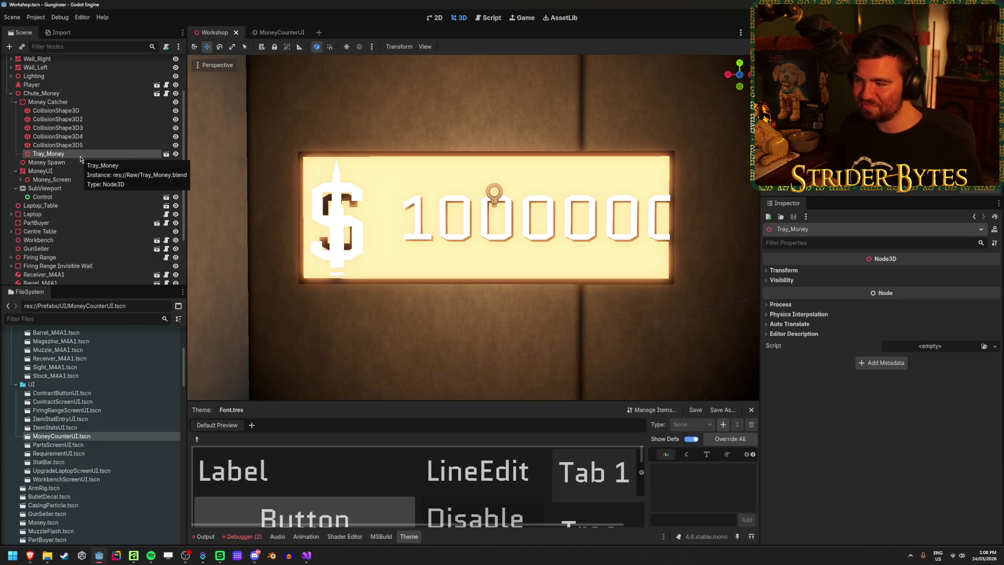
# Inspect the Money Catcher collision shapes, Money Spawn position, and the MoneyUI screen nodes
pyautogui.click(76, 112)
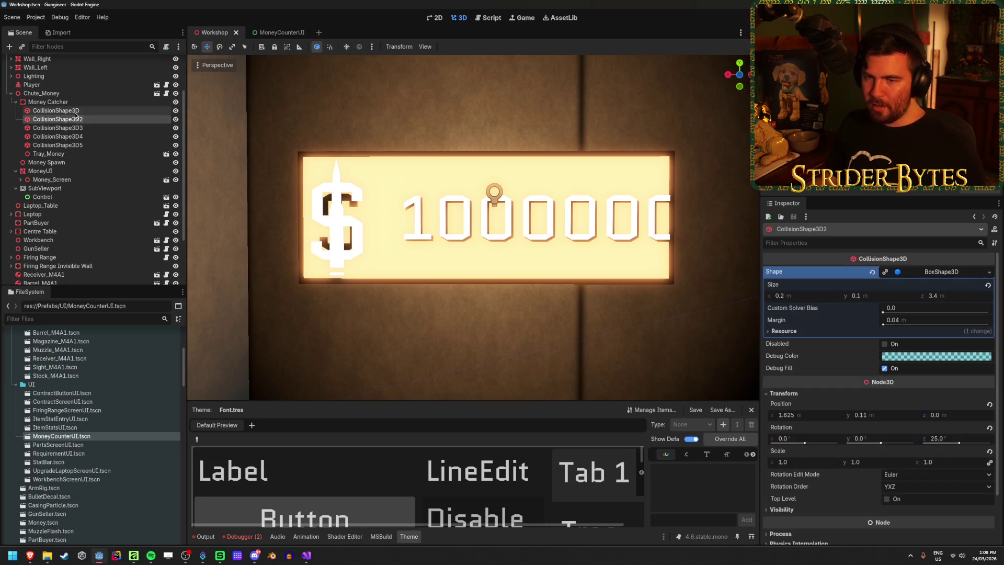
pyautogui.click(57, 137)
pyautogui.click(48, 163)
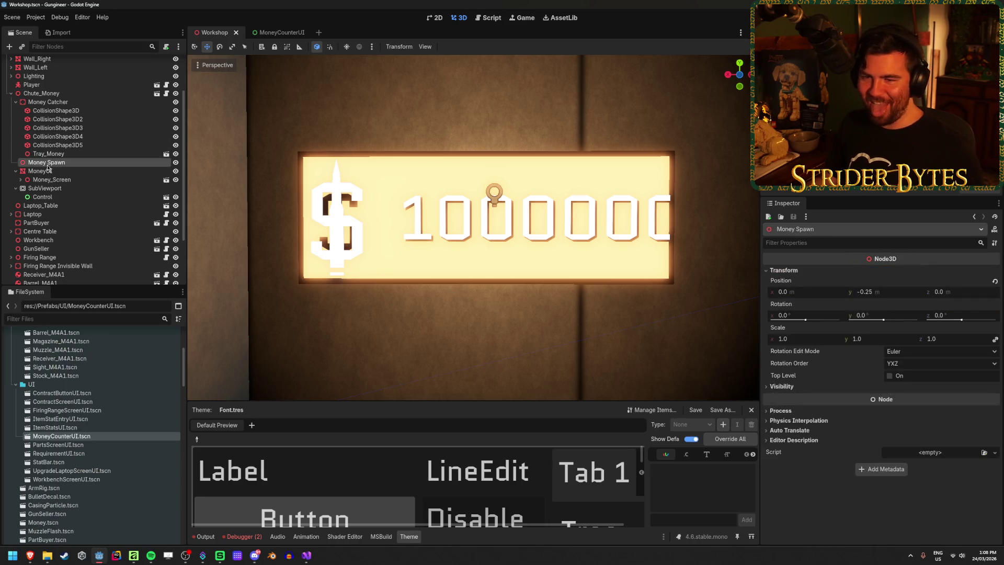
pyautogui.click(42, 171)
pyautogui.click(52, 179)
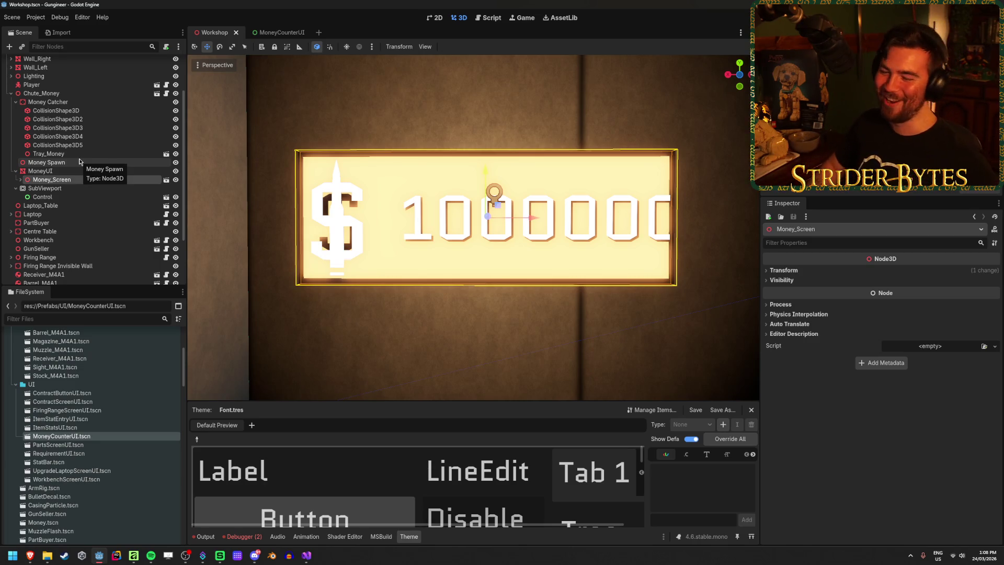
pyautogui.click(58, 197)
pyautogui.click(58, 180)
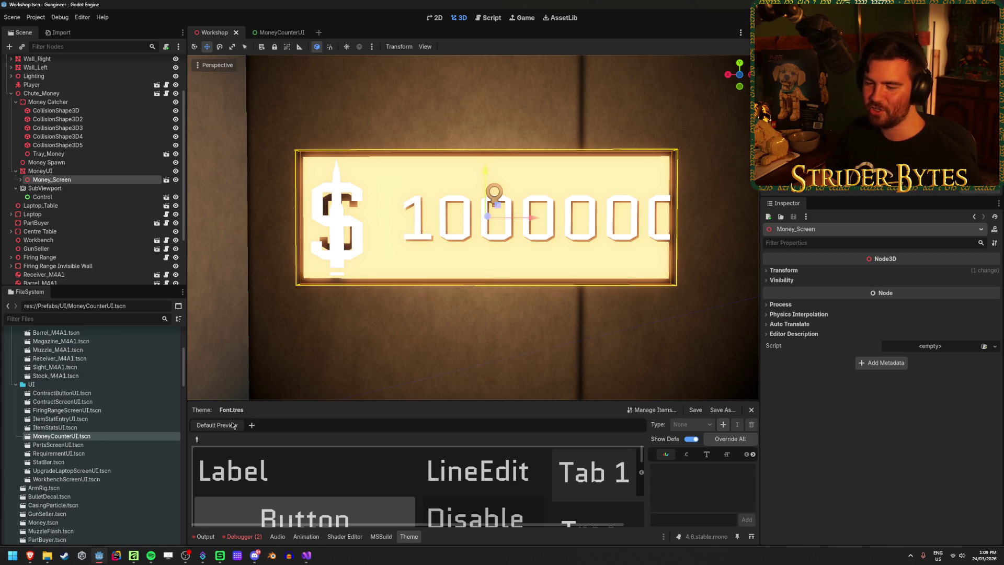
# Glance at FiringRange.cs, preview the SubViewport's counter texture, then go to MoneyCounterUI
pyautogui.click(306, 555)
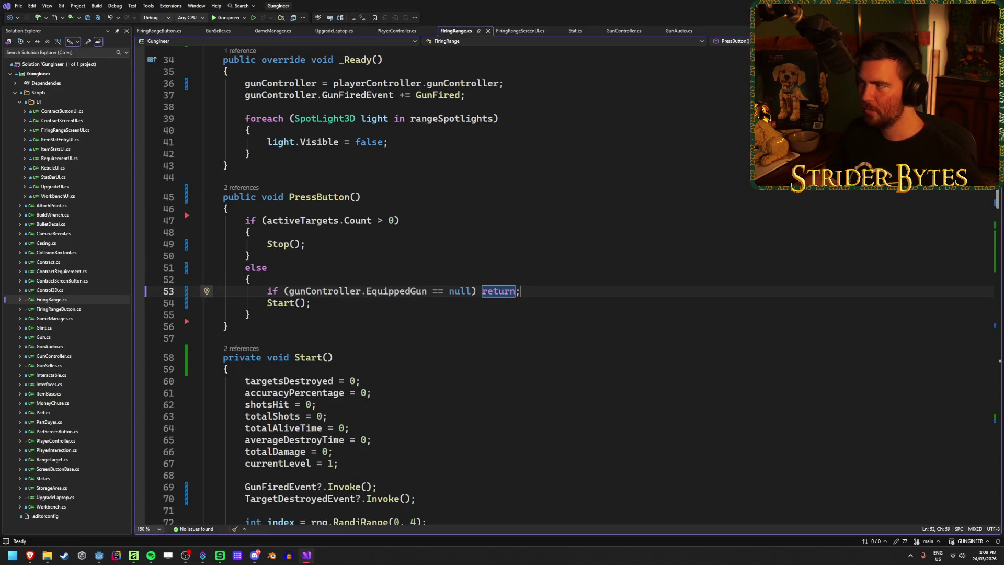
pyautogui.hotkey('alt', 'Tab')
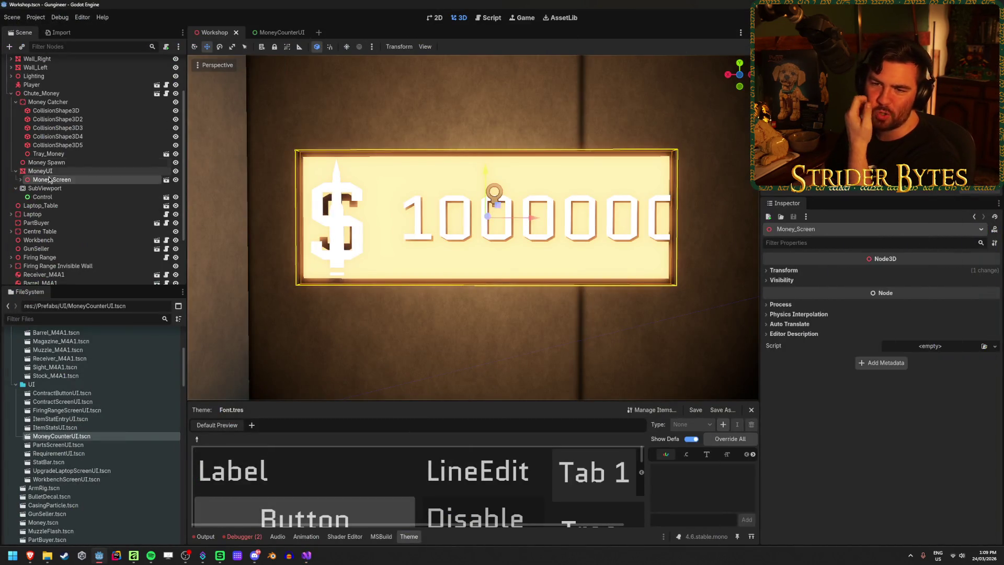
pyautogui.click(50, 196)
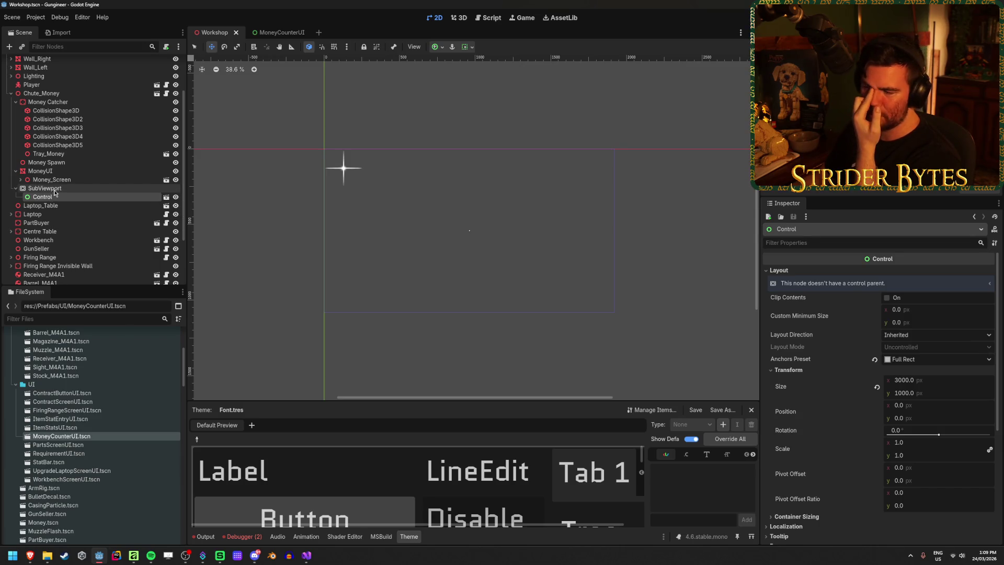
pyautogui.click(45, 188)
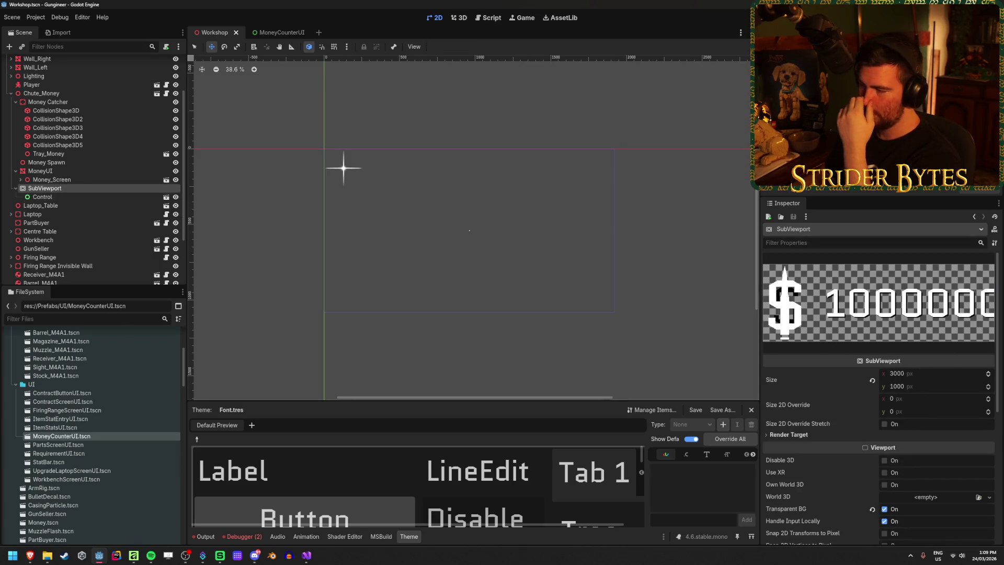
pyautogui.click(272, 33)
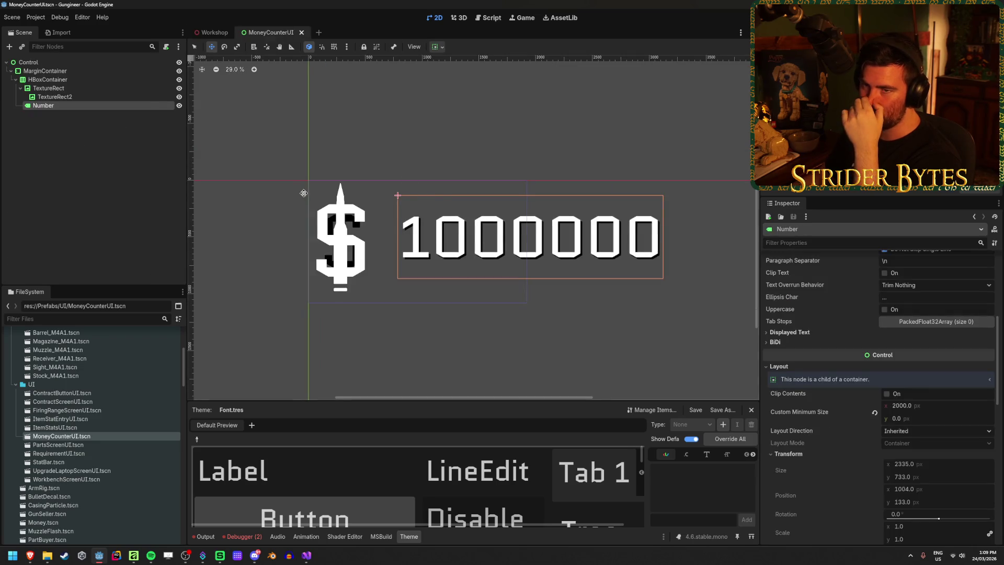
pyautogui.press('Up')
pyautogui.press('Up')
pyautogui.press('Up')
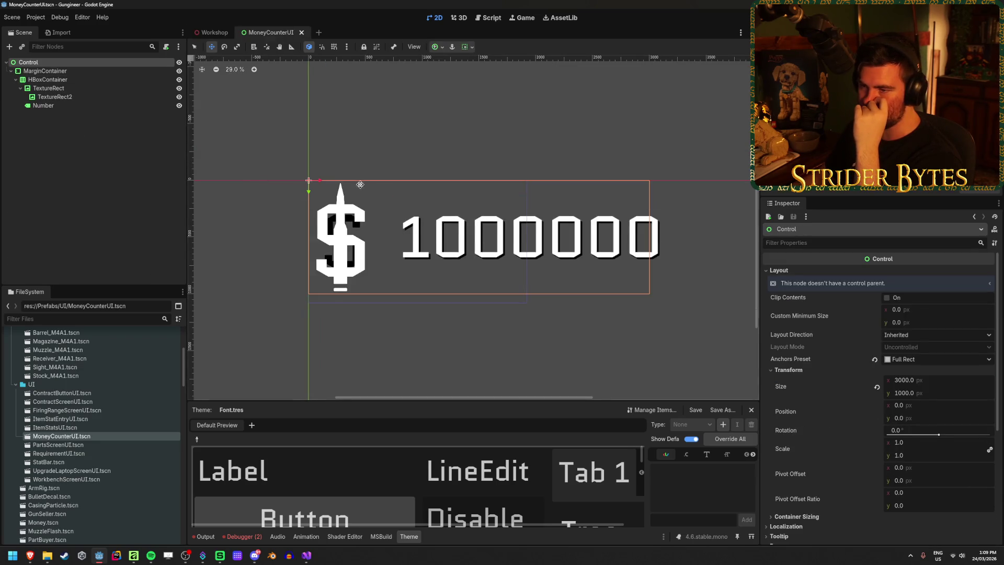
pyautogui.press('Down')
pyautogui.press('Down')
pyautogui.press('Down')
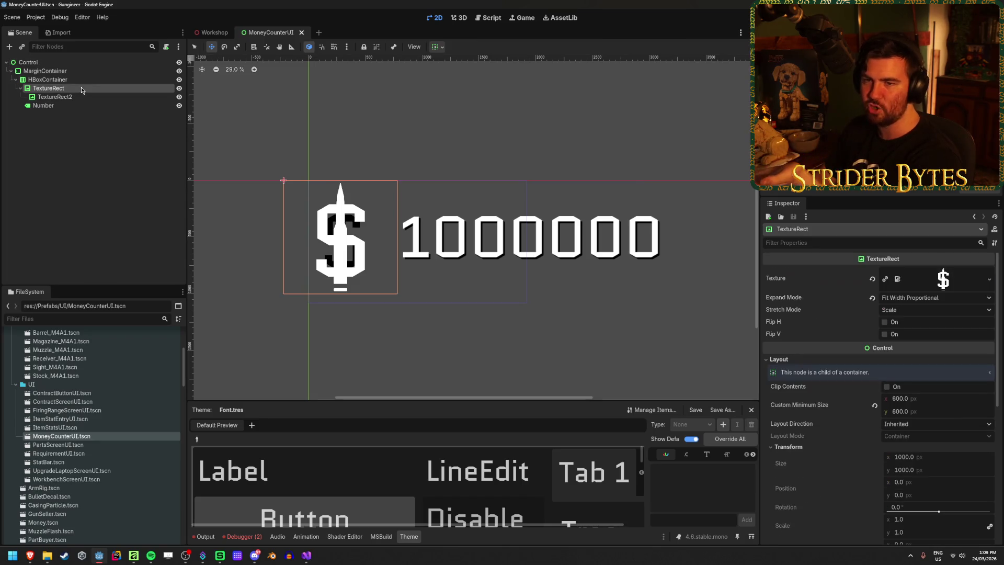
pyautogui.click(917, 313)
pyautogui.click(919, 342)
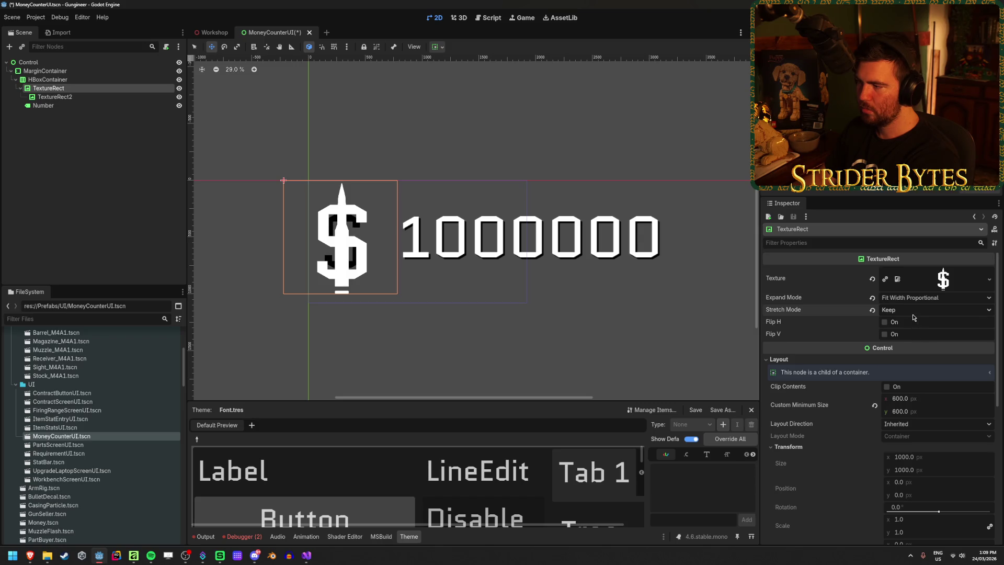
pyautogui.click(913, 313)
pyautogui.click(924, 352)
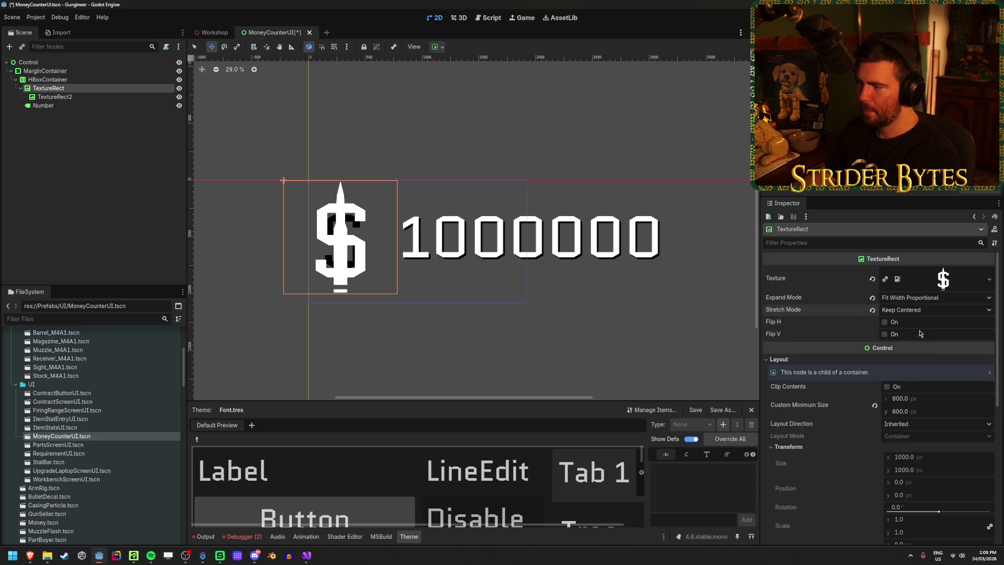
pyautogui.moveTo(904, 398); pyautogui.dragTo(910, 398)
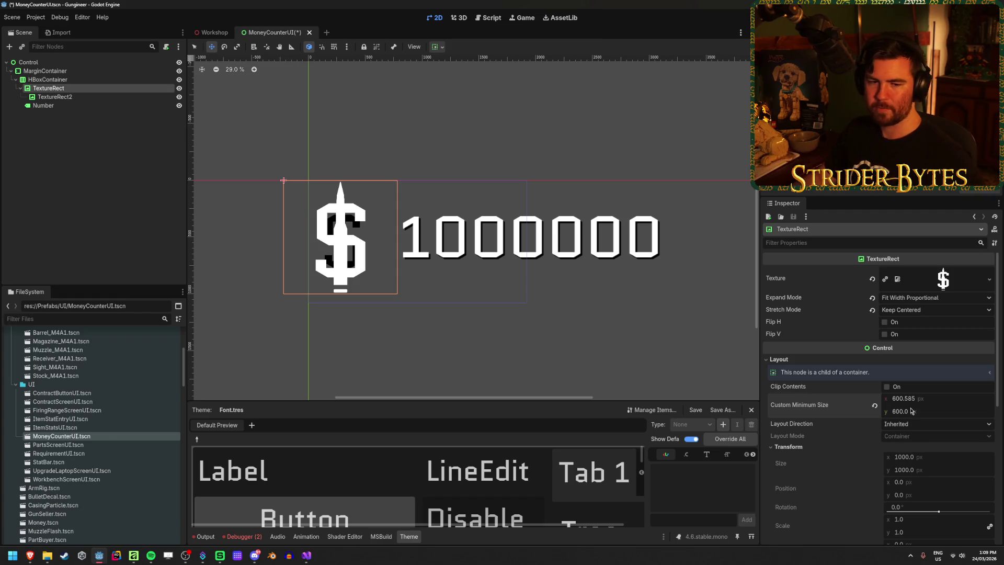
pyautogui.hotkey('ctrl', 'z')
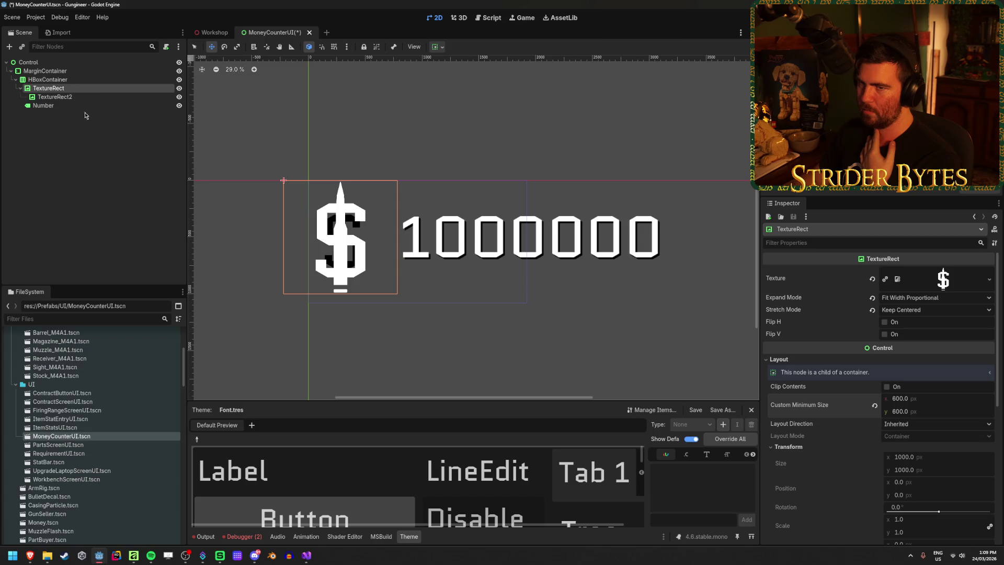
pyautogui.click(96, 98)
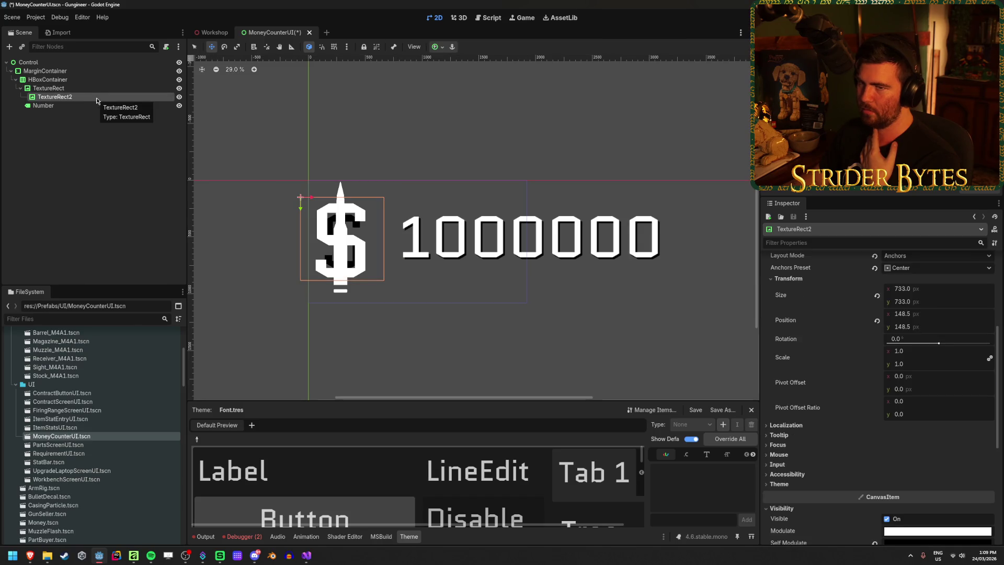
pyautogui.click(108, 64)
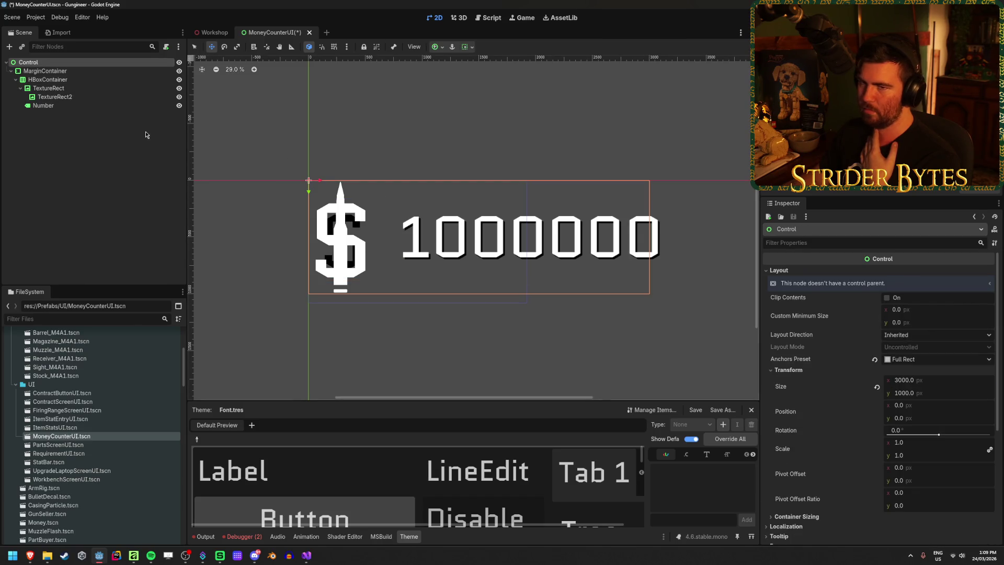
pyautogui.click(105, 71)
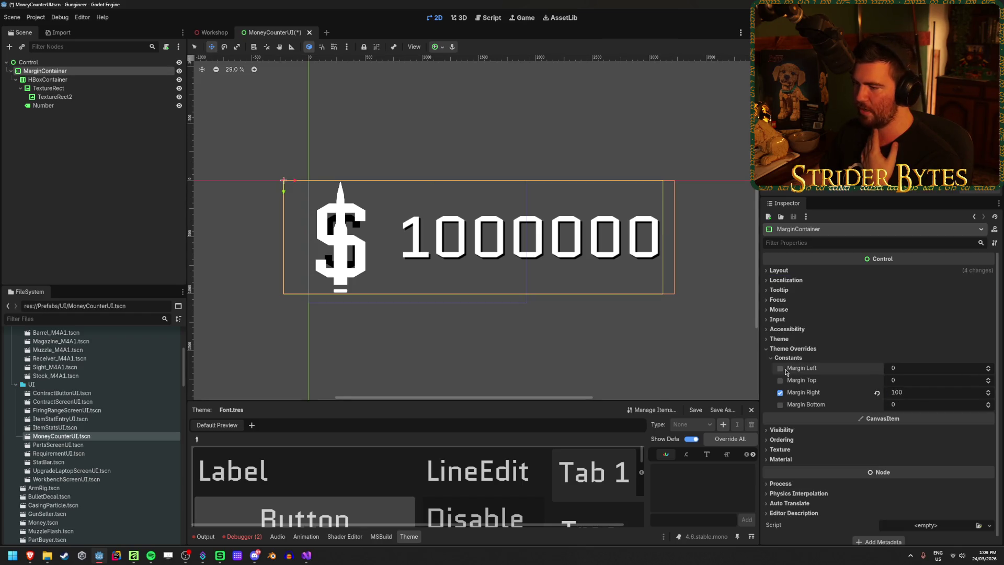
# Set the MarginContainer's Margin Left override to 100
pyautogui.click(946, 369)
pyautogui.write('100')
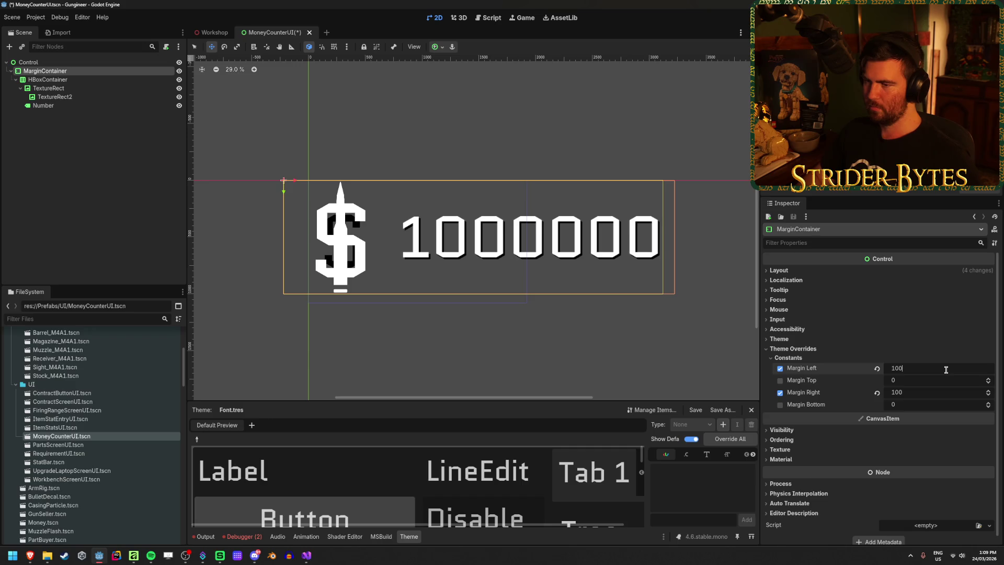
pyautogui.press('Return')
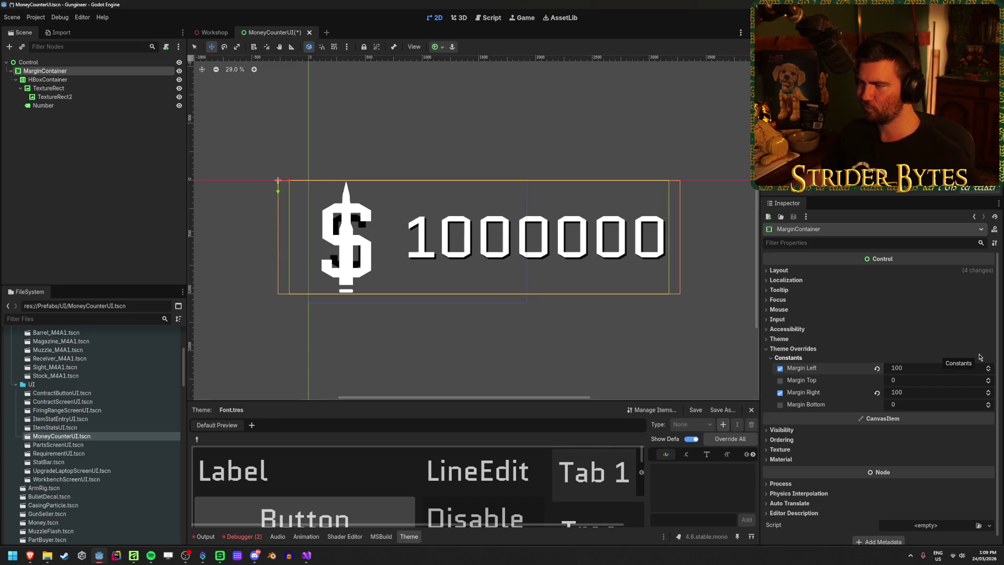
# Centre the HBoxContainer's icon and number vertically and save MoneyCounterUI
pyautogui.click(103, 80)
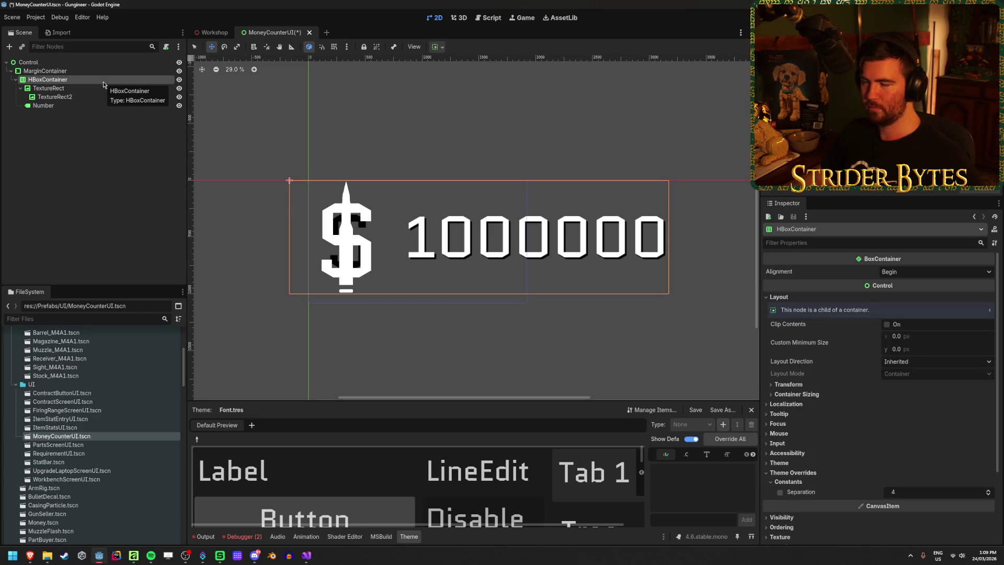
pyautogui.click(434, 46)
pyautogui.click(456, 125)
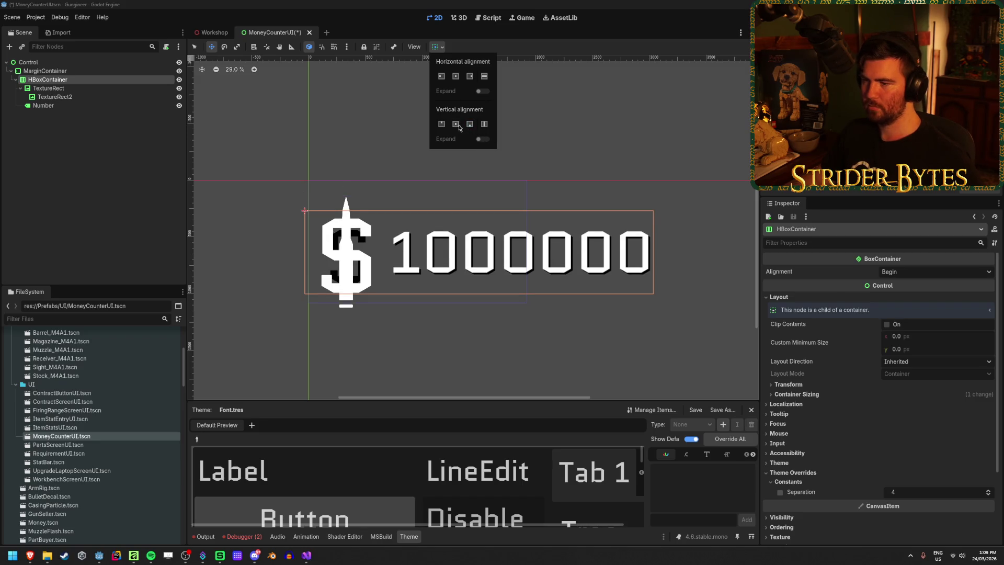
pyautogui.click(146, 181)
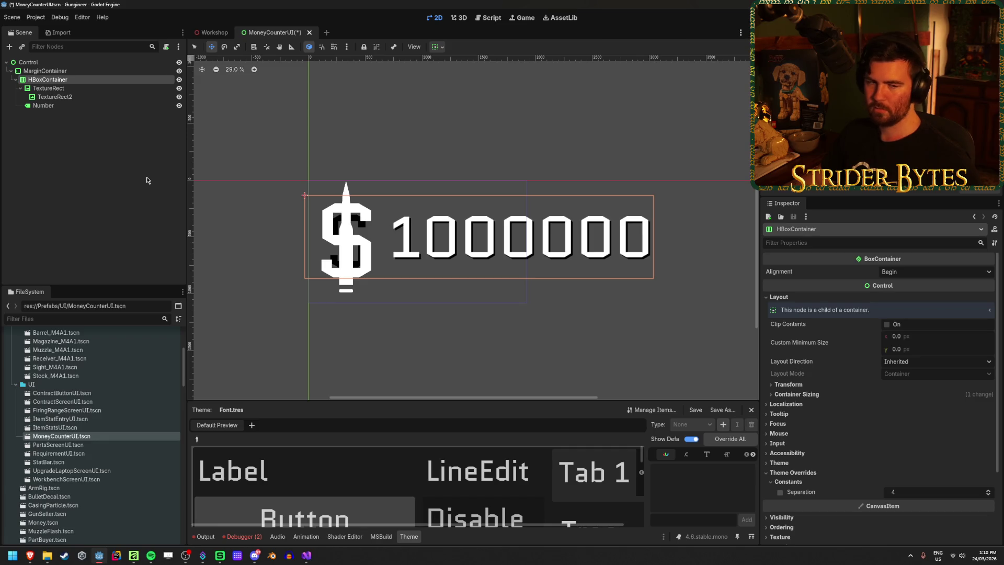
pyautogui.click(146, 180)
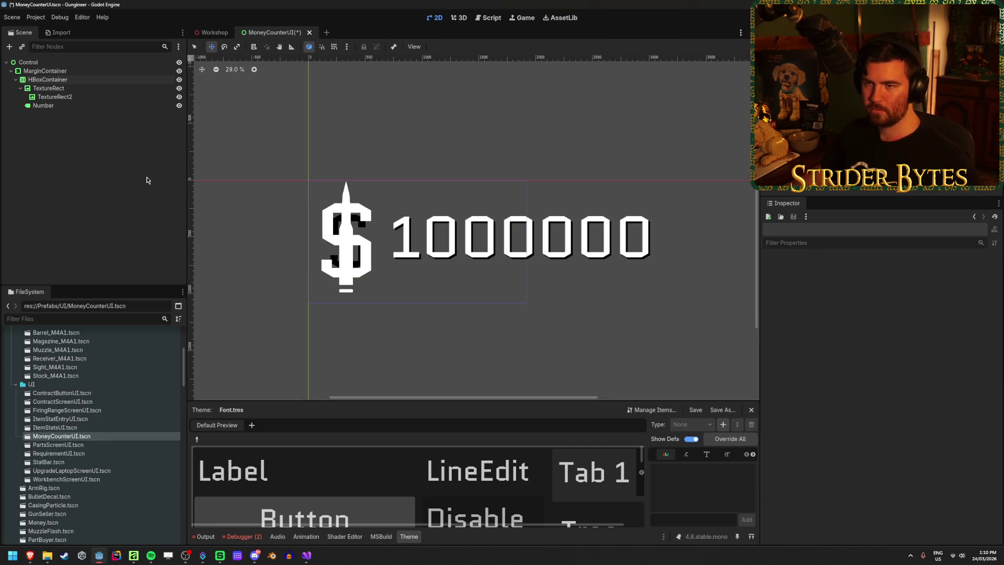
pyautogui.hotkey('ctrl', 's')
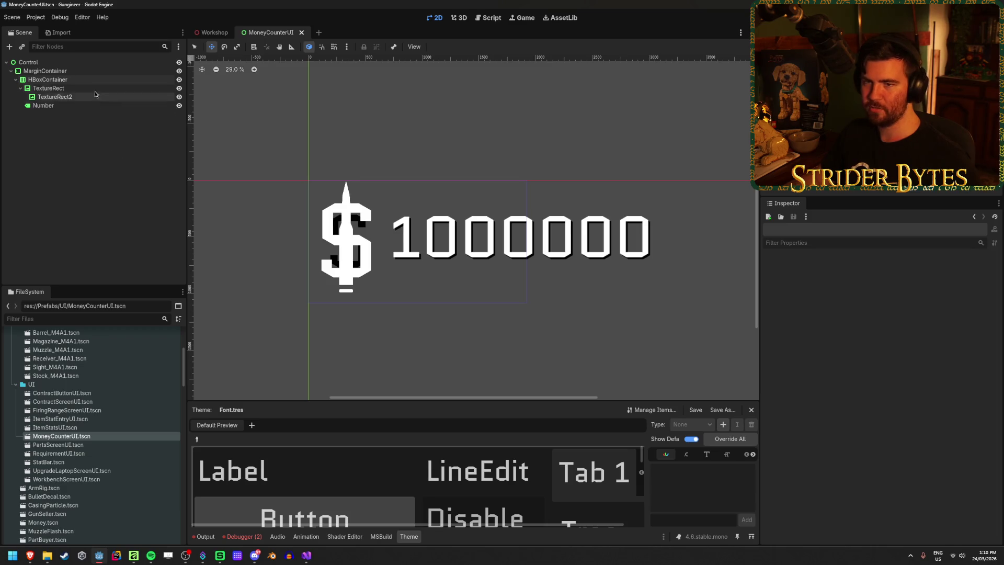
pyautogui.click(93, 89)
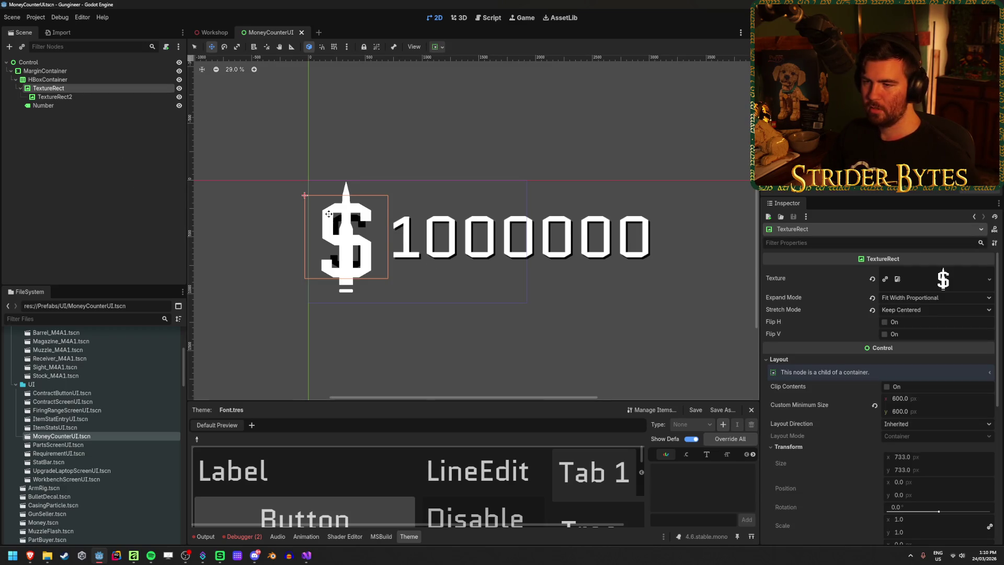
pyautogui.scroll(5, 328, 214)
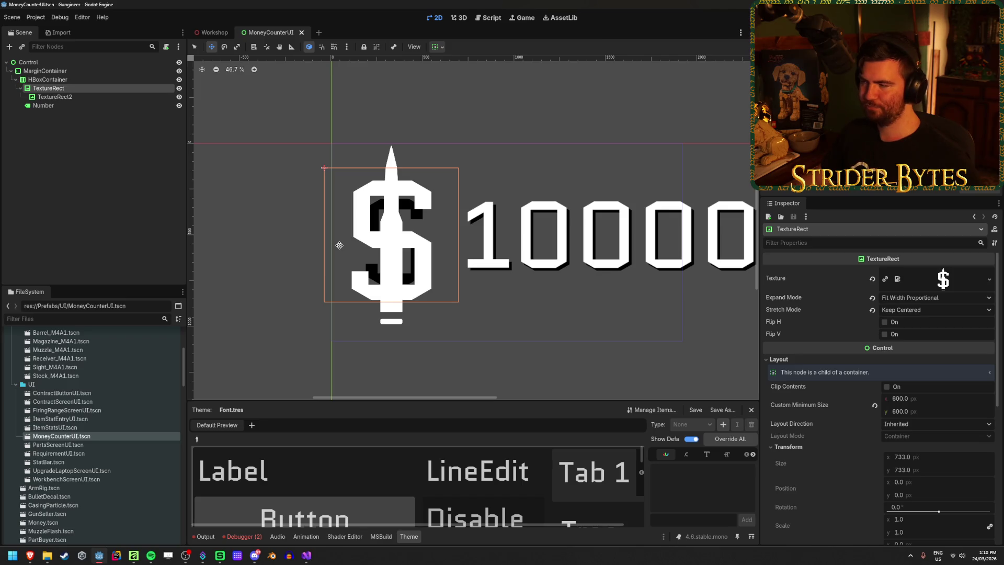
# Draw a black full-canvas rectangle in Affinity and place it beneath the dollar sign
pyautogui.hotkey('alt', 'Tab')
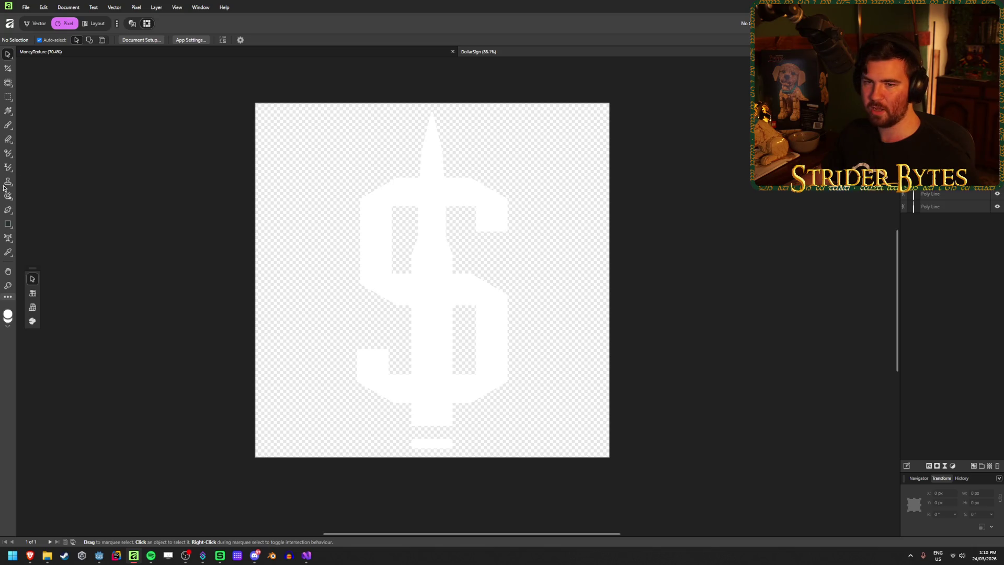
pyautogui.click(8, 224)
pyautogui.click(40, 40)
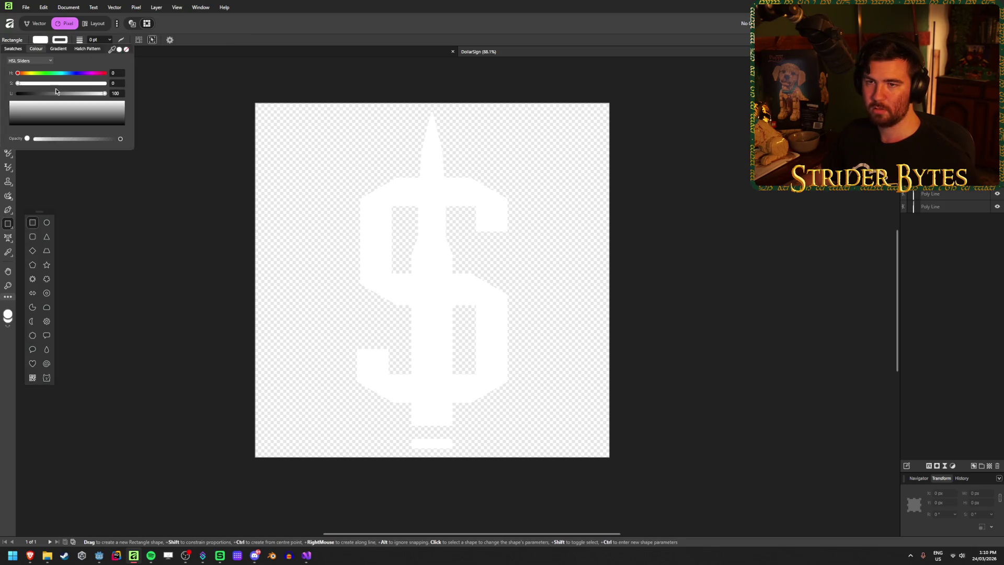
pyautogui.click(16, 83)
pyautogui.moveTo(256, 104)
pyautogui.mouseDown()
pyautogui.moveTo(441, 305)
pyautogui.moveTo(609, 457)
pyautogui.mouseUp()
pyautogui.moveTo(941, 180); pyautogui.dragTo(959, 223)
pyautogui.click(6, 55)
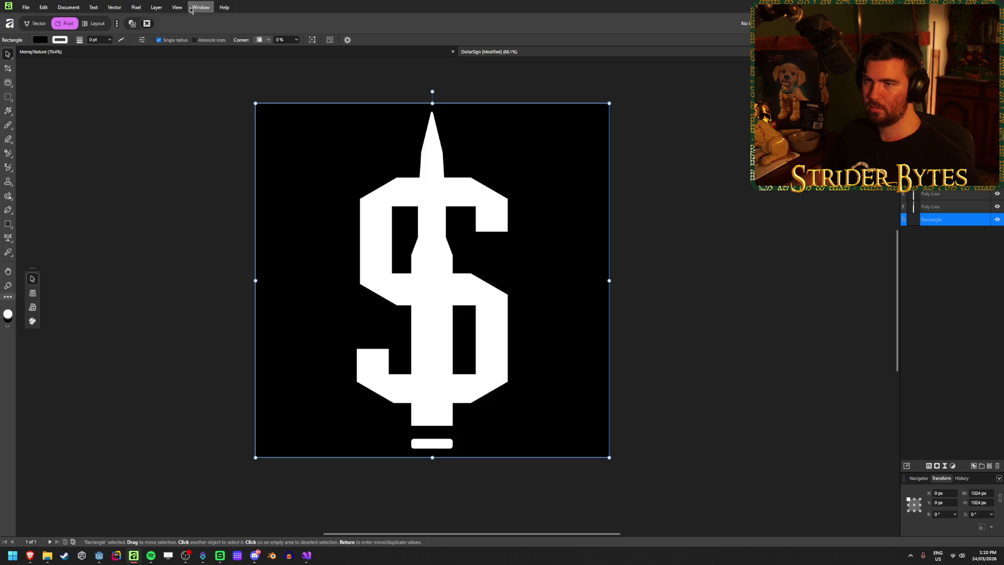
# Set up an 8×8 guide grid with 0 gutter
pyautogui.click(155, 8)
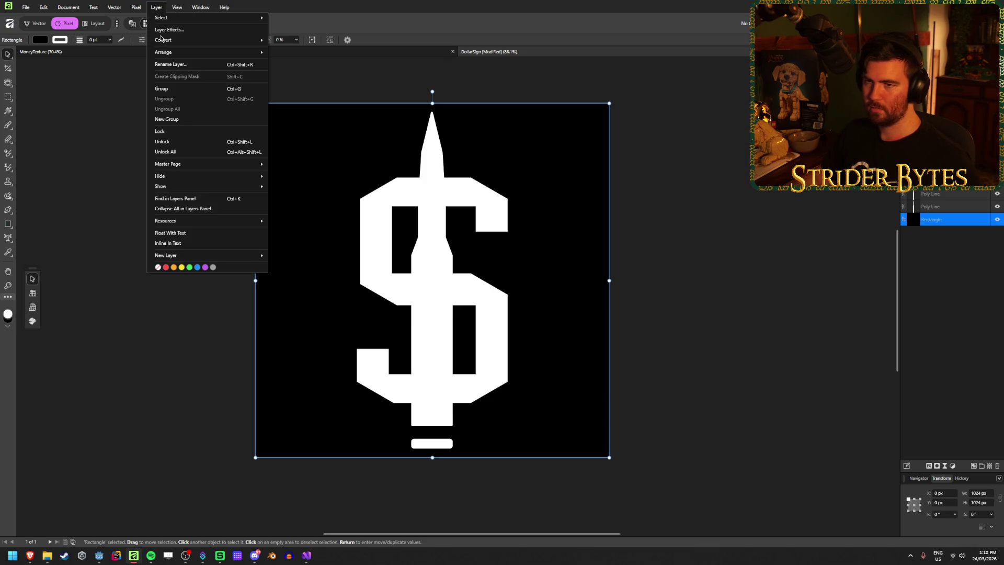
pyautogui.moveTo(176, 7)
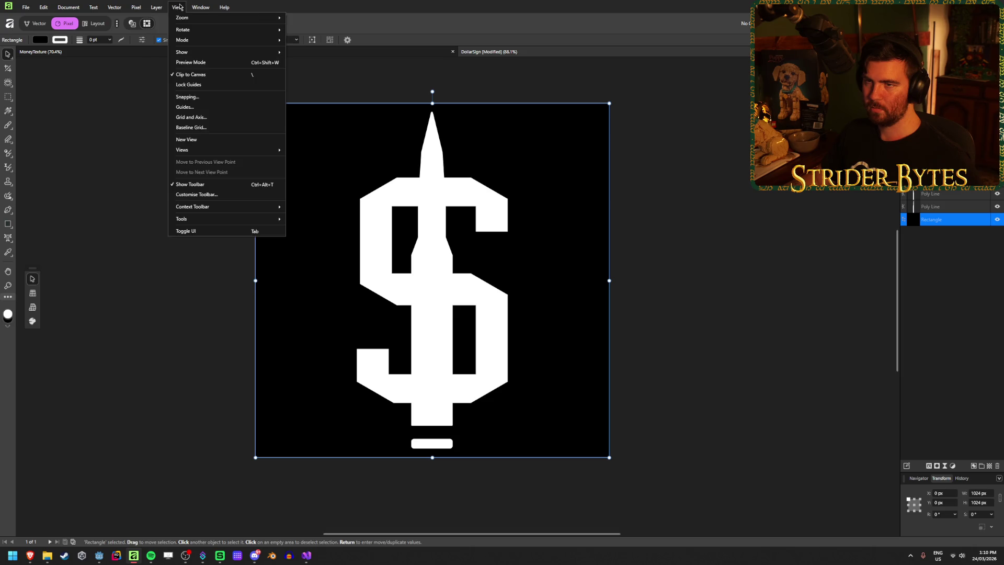
pyautogui.click(198, 109)
pyautogui.doubleClick(543, 241)
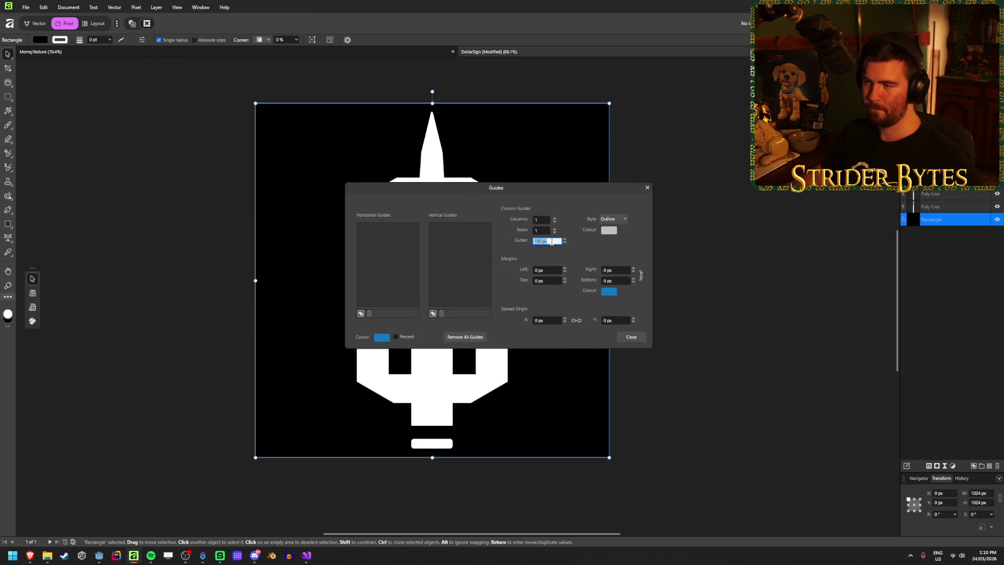
pyautogui.write('0')
pyautogui.doubleClick(541, 220)
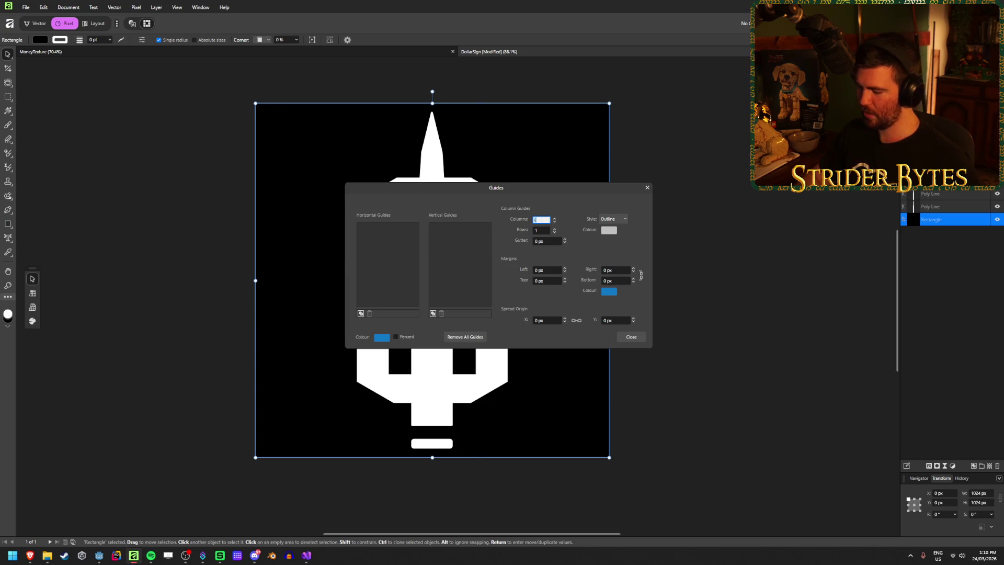
pyautogui.write('8')
pyautogui.press('Tab')
pyautogui.click(638, 335)
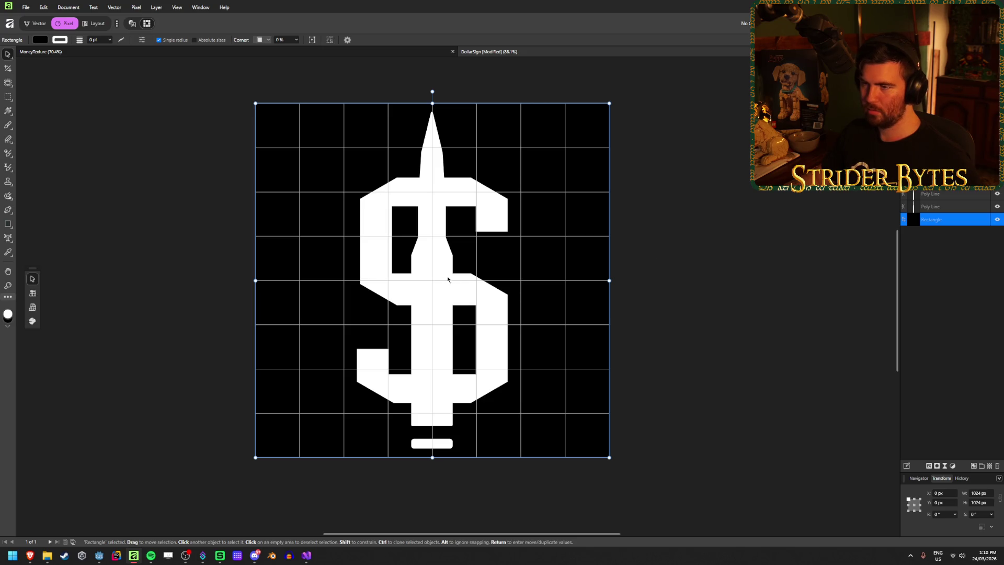
# Move the dollar sign's S up about 19 px and hide the black rectangle
pyautogui.click(935, 180)
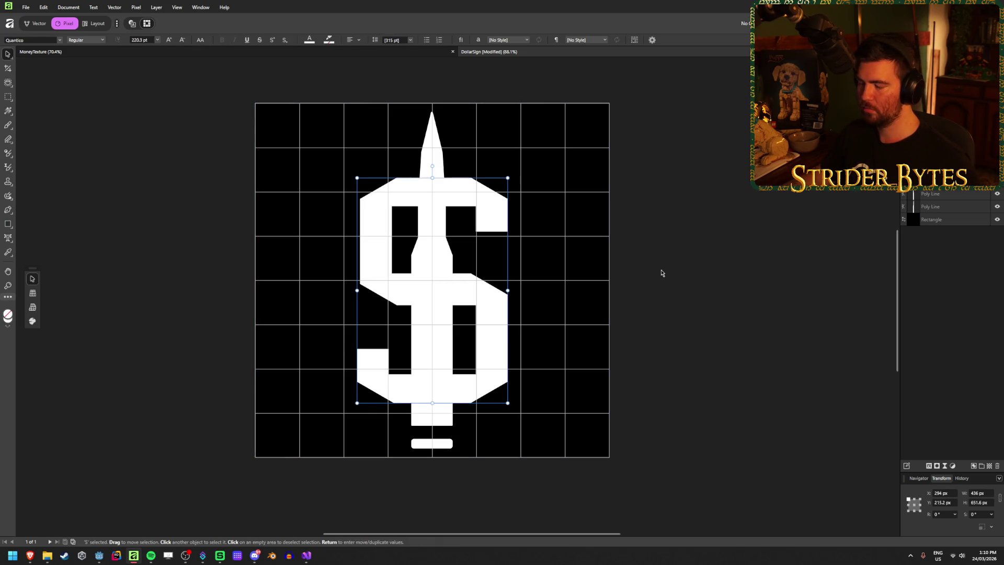
pyautogui.moveTo(466, 298); pyautogui.dragTo(465, 291)
pyautogui.click(695, 233)
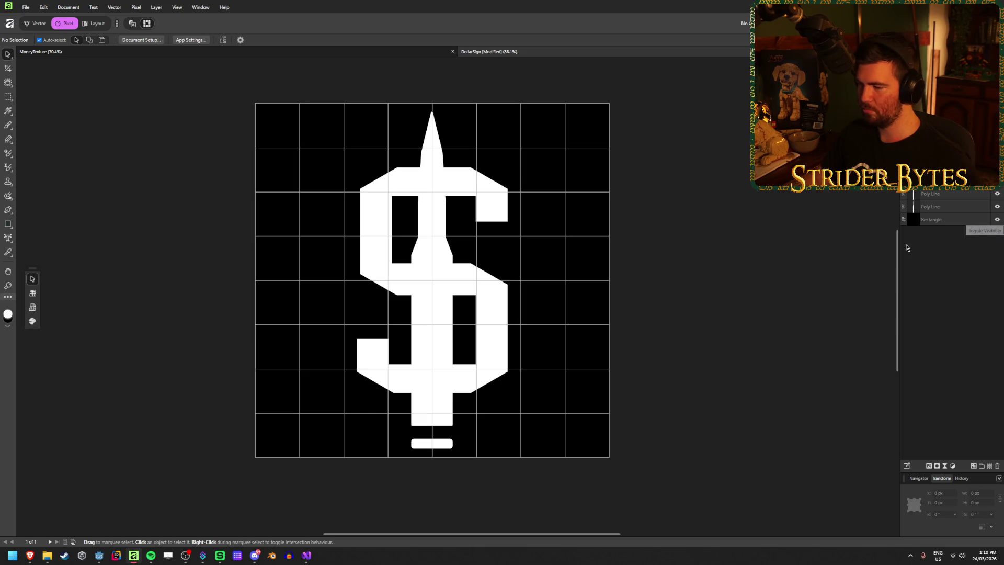
pyautogui.click(996, 219)
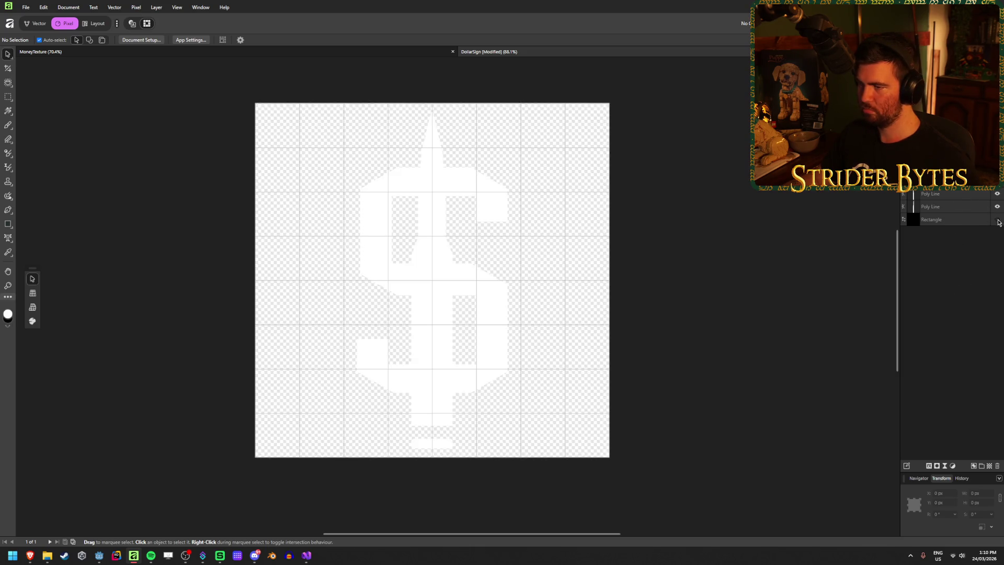
# Export the updated dollar sign from Affinity over DollarSign.png, replacing the old file, and return to Godot
pyautogui.hotkey('ctrl', 'alt', 'shift', 'w')
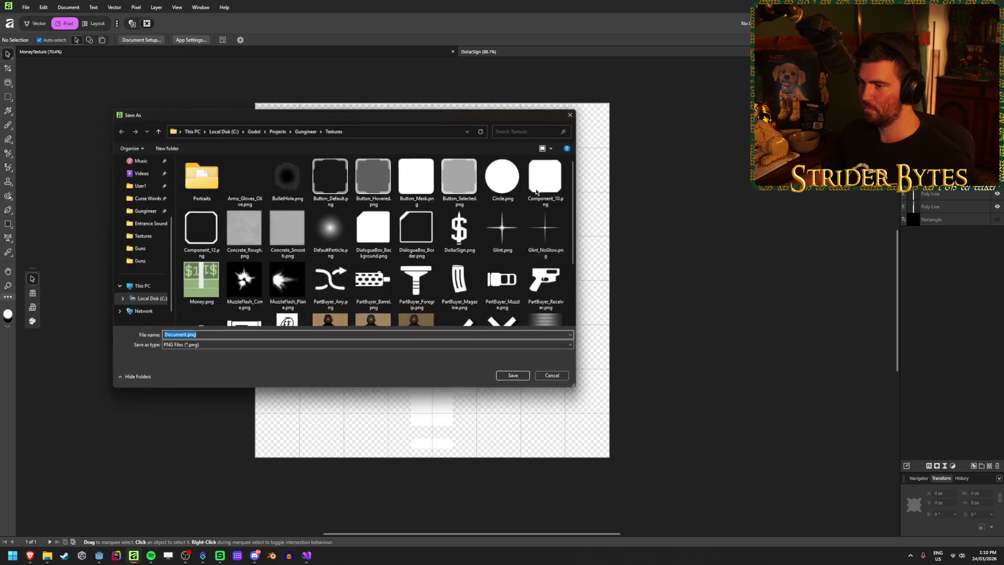
pyautogui.click(461, 231)
pyautogui.click(508, 378)
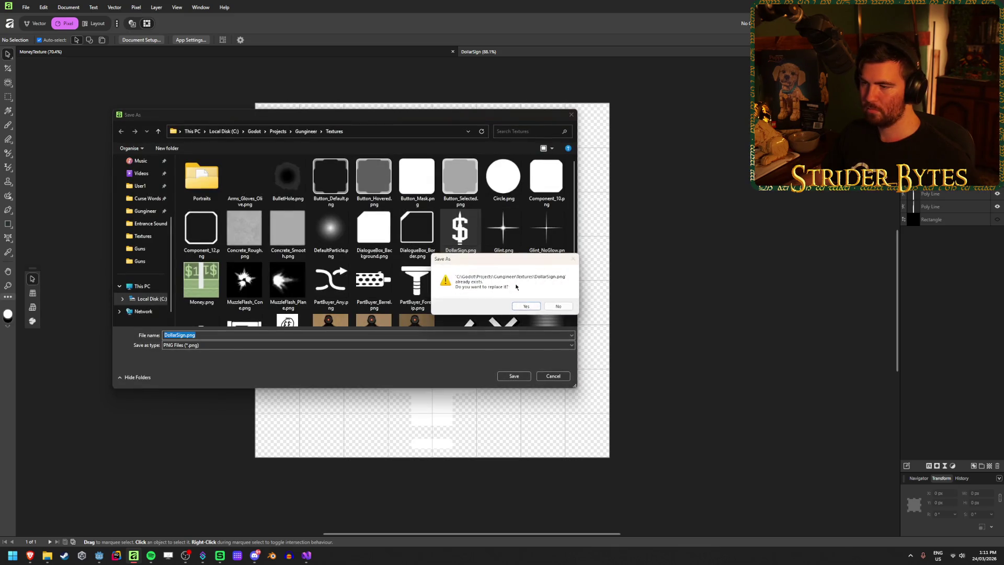
pyautogui.click(520, 287)
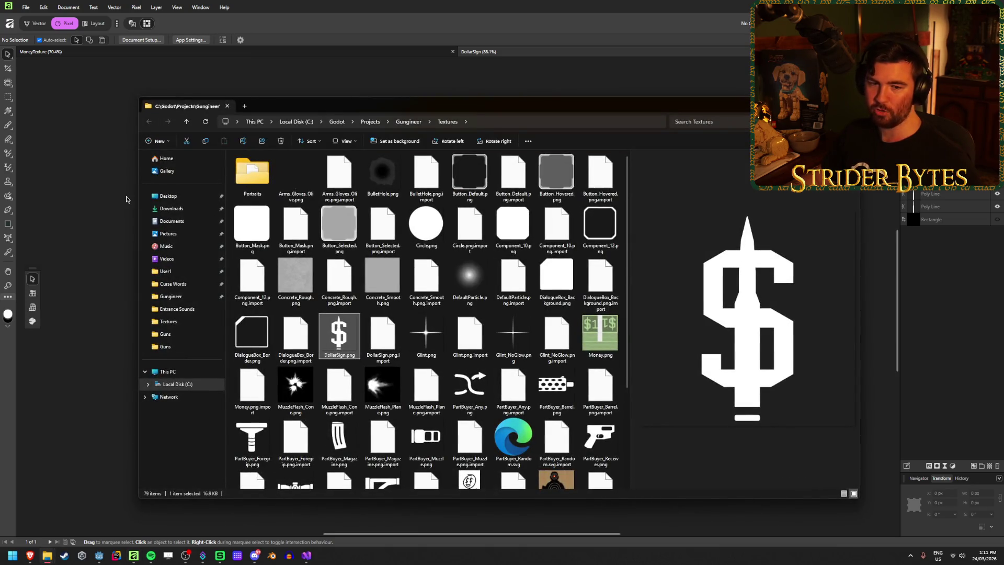
pyautogui.hotkey('alt', 'F4')
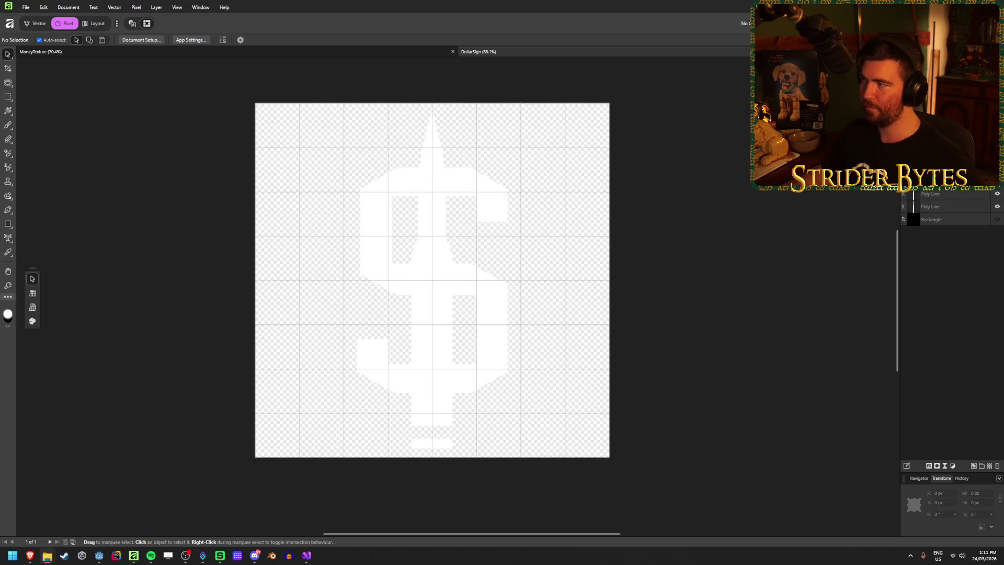
pyautogui.hotkey('alt', 'Tab')
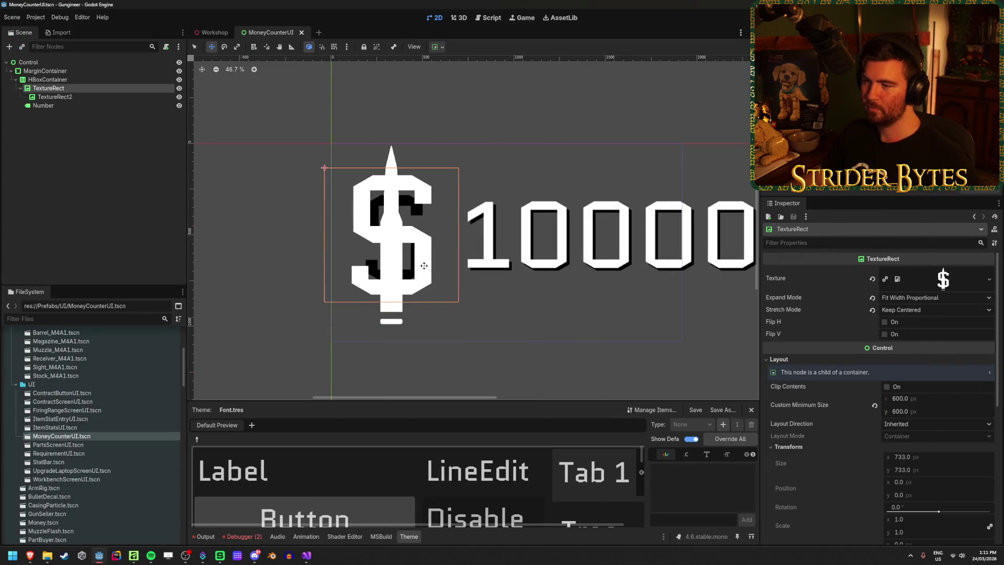
# Anchor the dollar shadow sprite TextureRect2 to the Full Rect preset
pyautogui.click(298, 223)
pyautogui.scroll(-2, 298, 223)
pyautogui.scroll(-1, 298, 224)
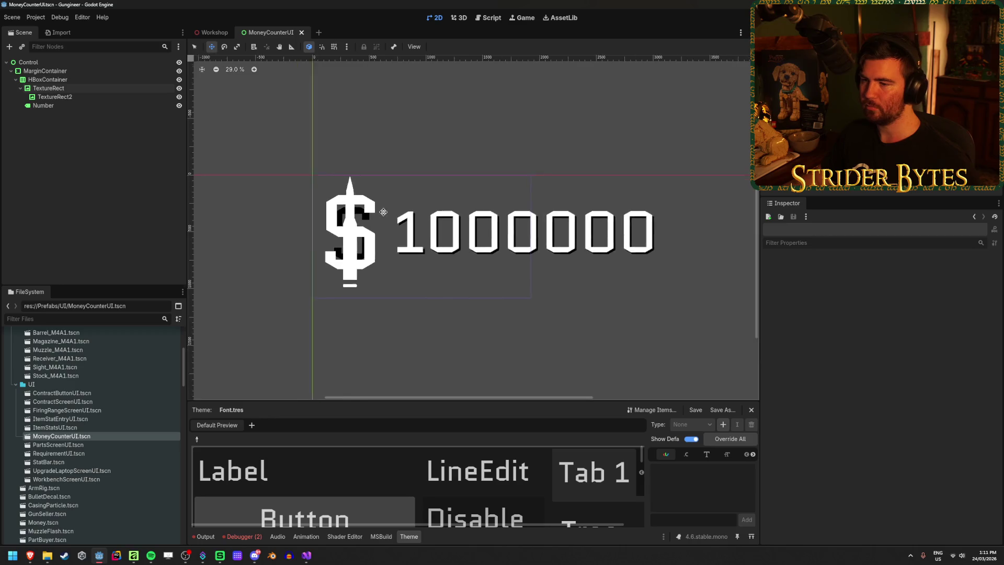
pyautogui.scroll(2, 368, 210)
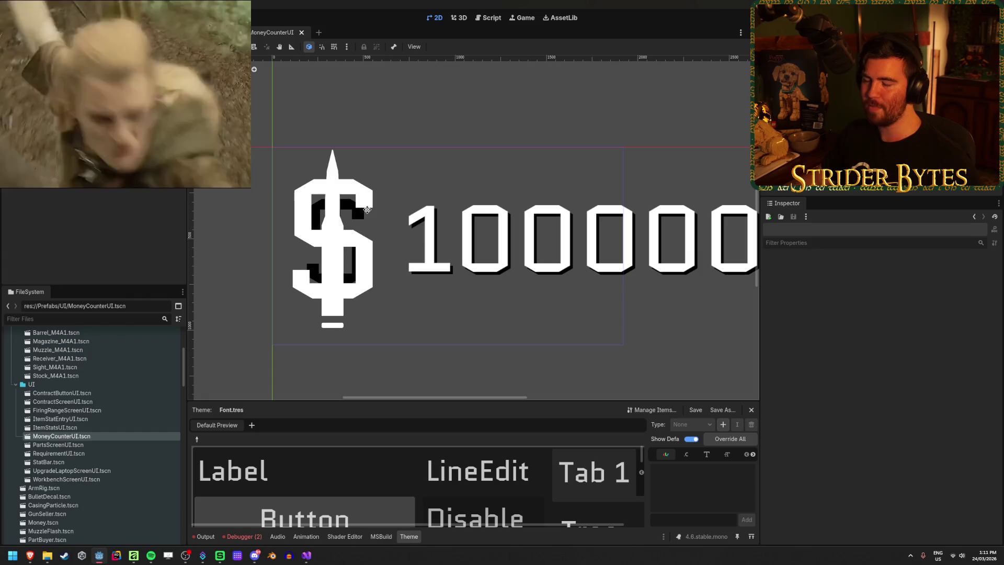
pyautogui.click(367, 210)
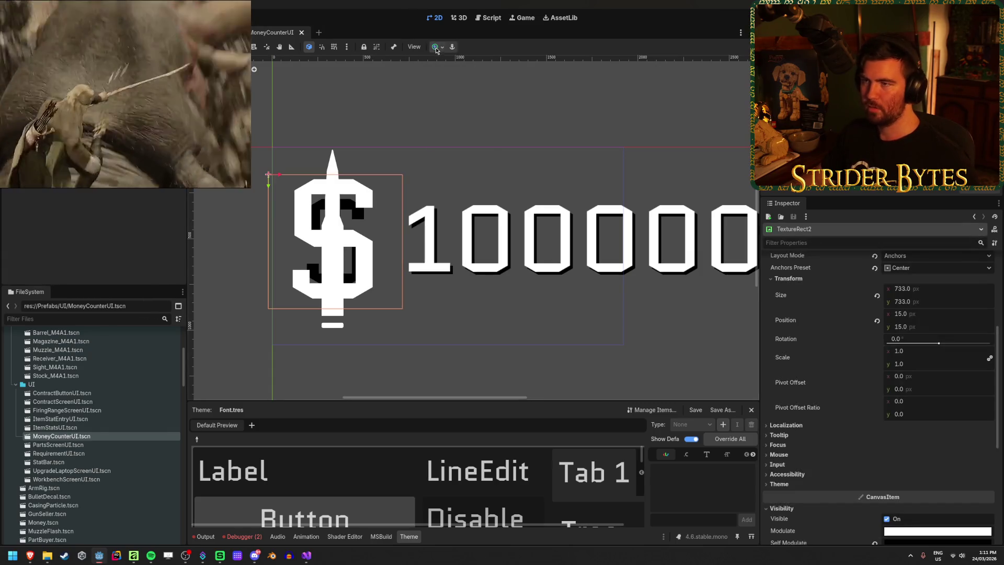
pyautogui.click(435, 47)
pyautogui.click(483, 119)
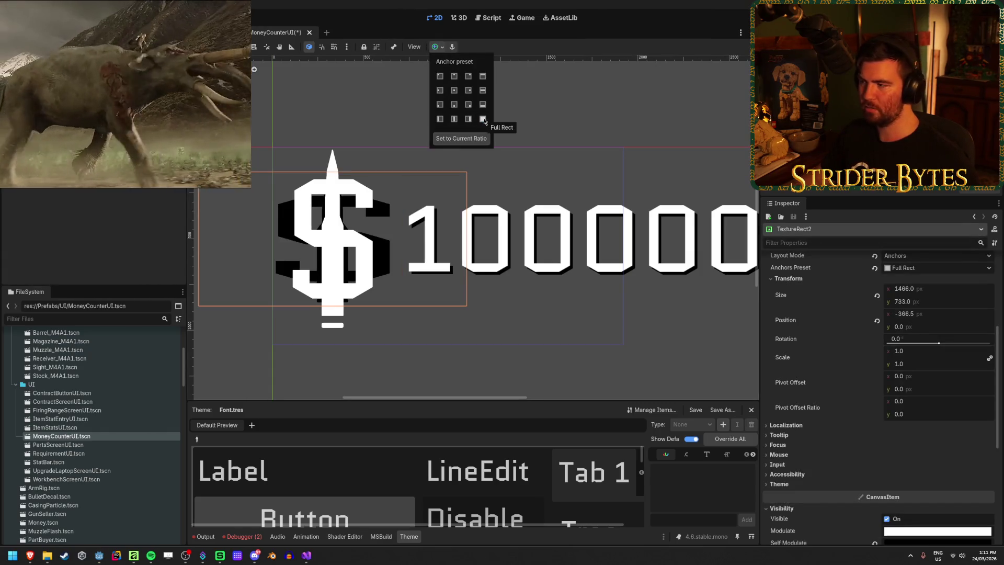
# Set the shadow sprite's Expand Mode to Ignore Size, leaving it at 733 × 733
pyautogui.scroll(5, 943, 305)
pyautogui.click(944, 298)
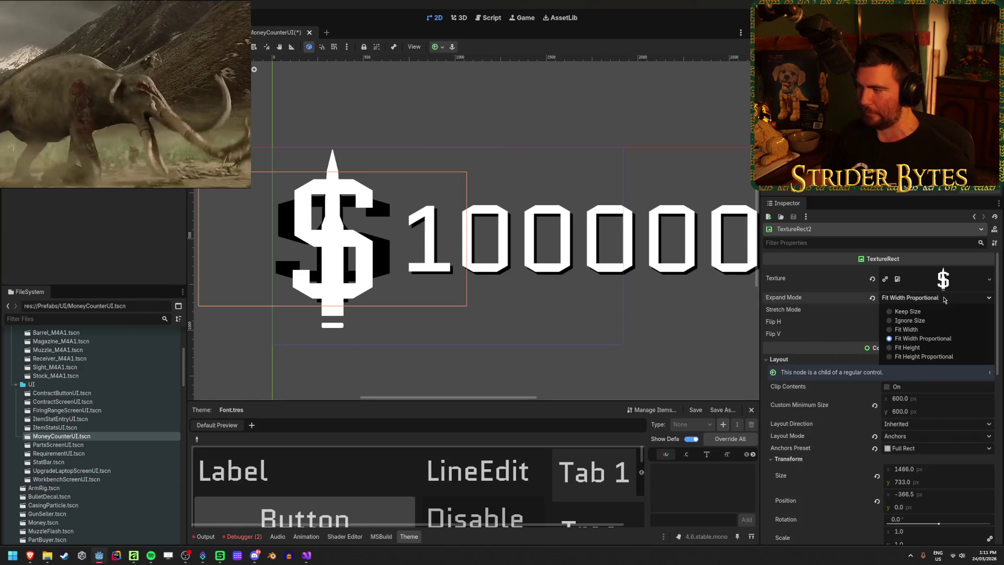
pyautogui.click(926, 315)
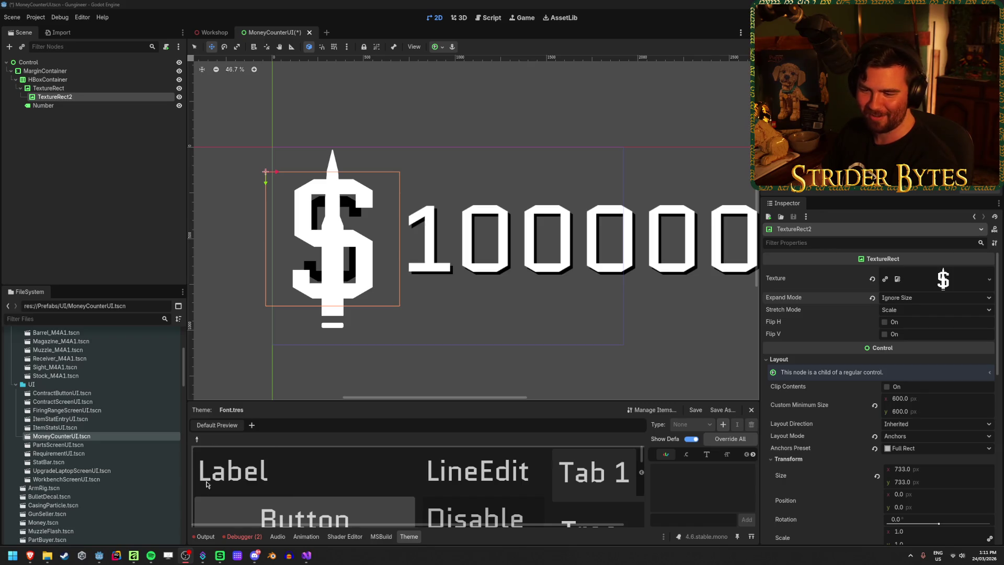
# Show the Output panel and set TextureRect2's Expand Mode to Fit Width, keeping Scale stretch
pyautogui.click(204, 537)
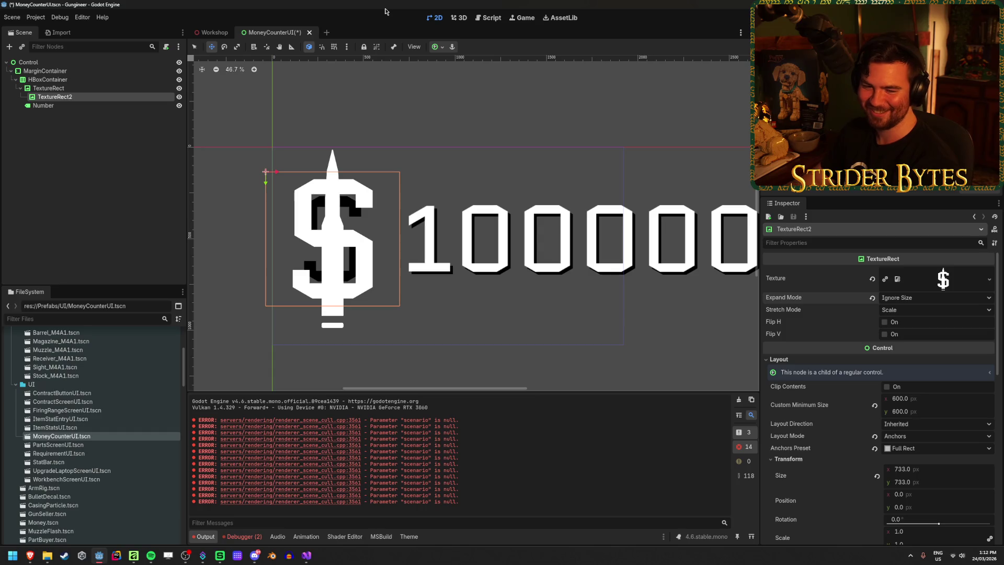
pyautogui.click(949, 304)
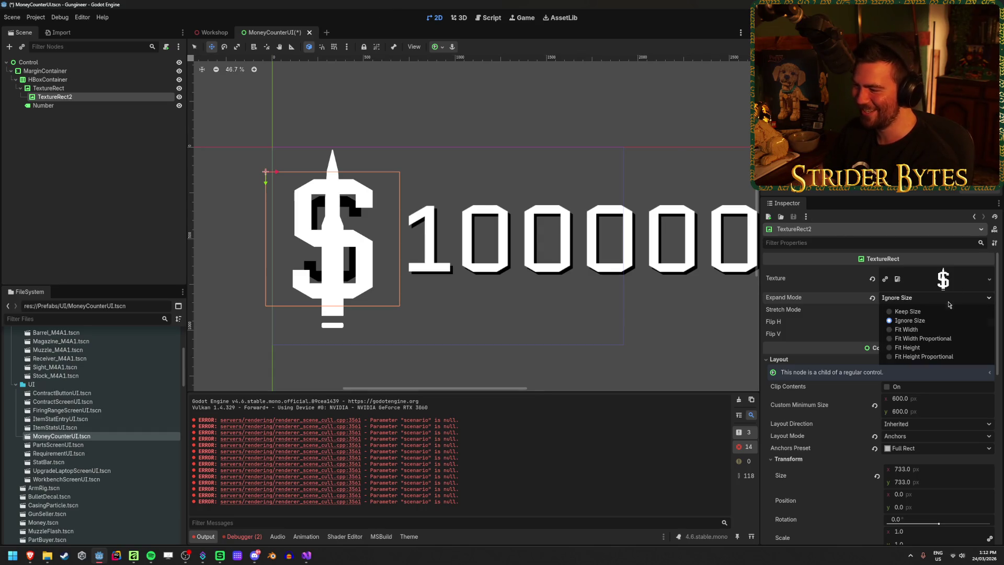
pyautogui.click(947, 310)
pyautogui.click(947, 311)
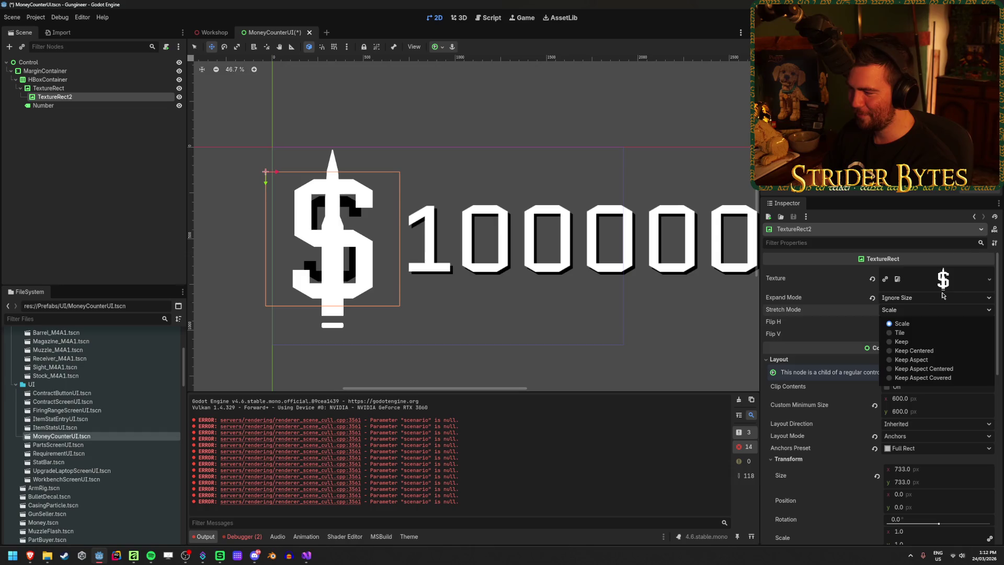
pyautogui.click(943, 296)
pyautogui.click(936, 297)
pyautogui.click(916, 330)
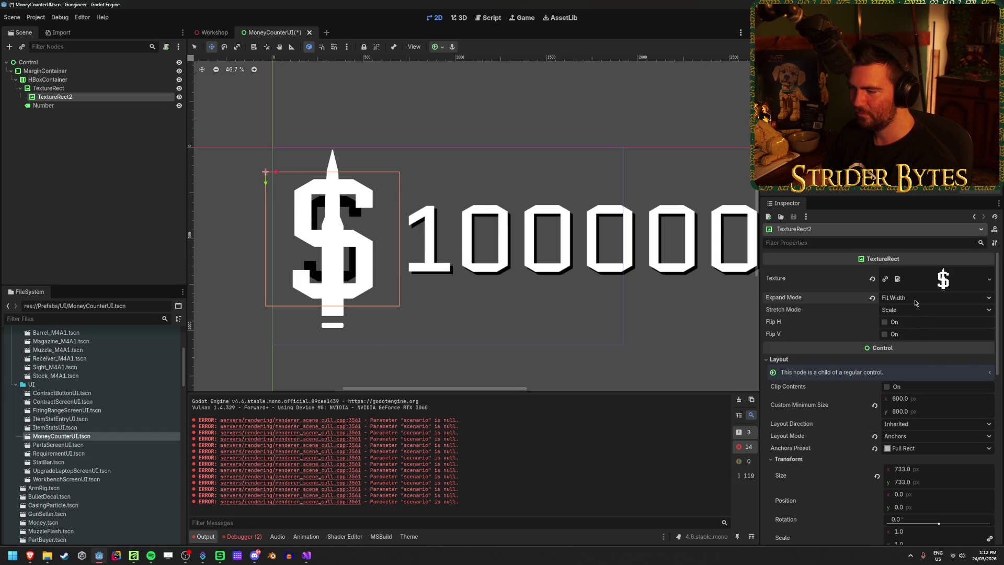
pyautogui.click(86, 88)
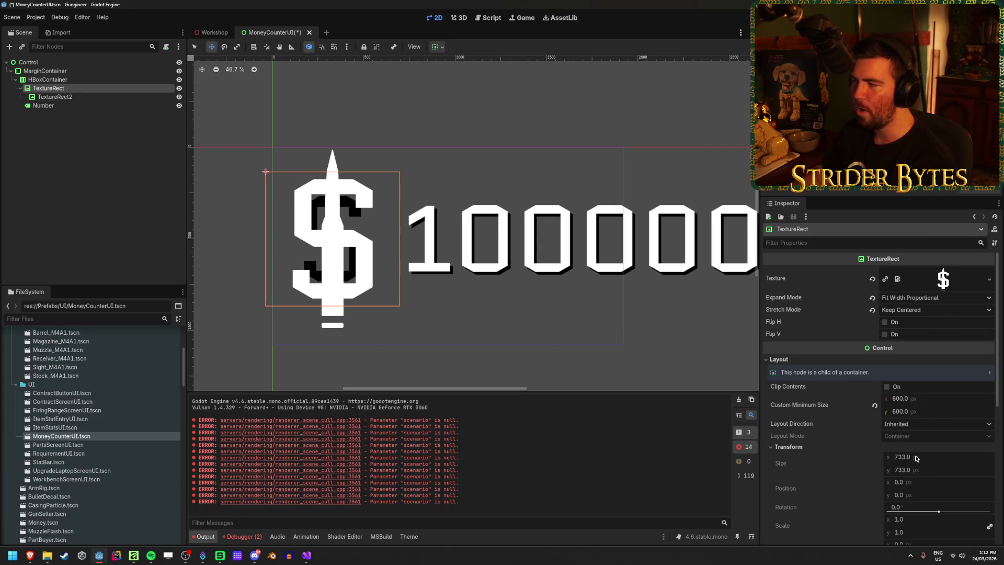
# Set the dollar icon TextureRect's Stretch Mode to Scale, after briefly trying Tile
pyautogui.click(910, 309)
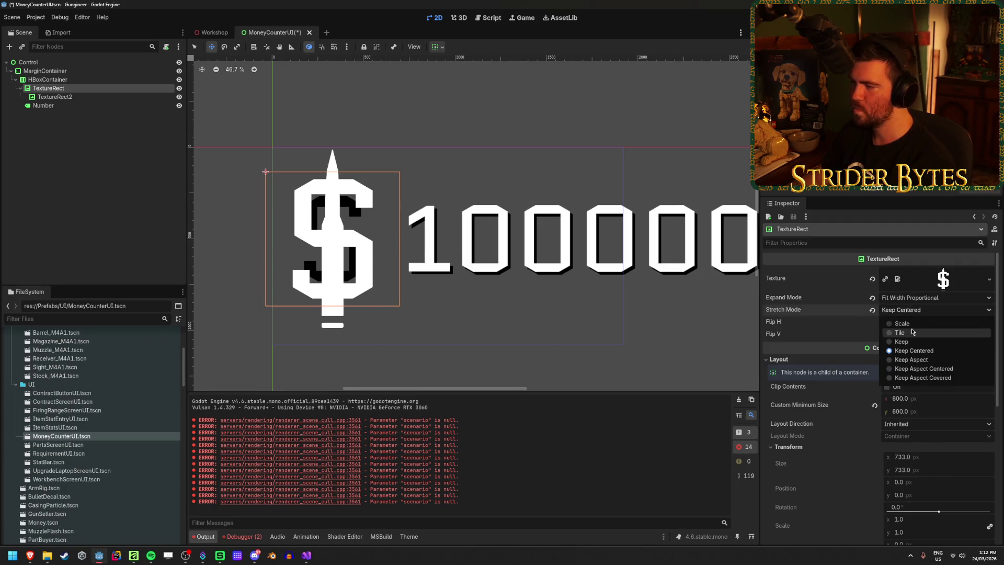
pyautogui.click(899, 332)
pyautogui.click(913, 309)
pyautogui.click(912, 325)
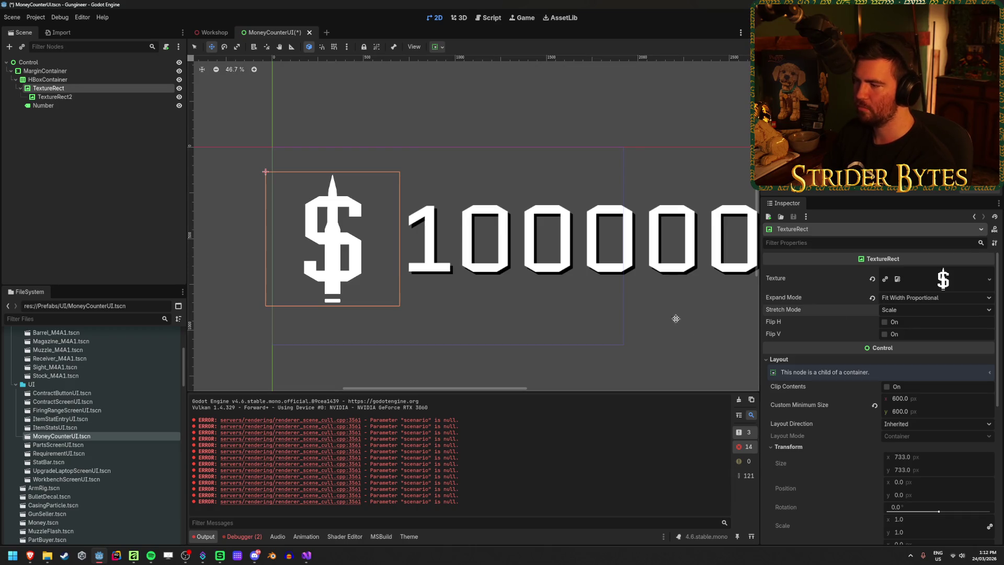
# Try a 0 × 500 custom minimum size on the icon, undo it back to 600, and save
pyautogui.moveTo(910, 399); pyautogui.dragTo(902, 399)
pyautogui.click(874, 405)
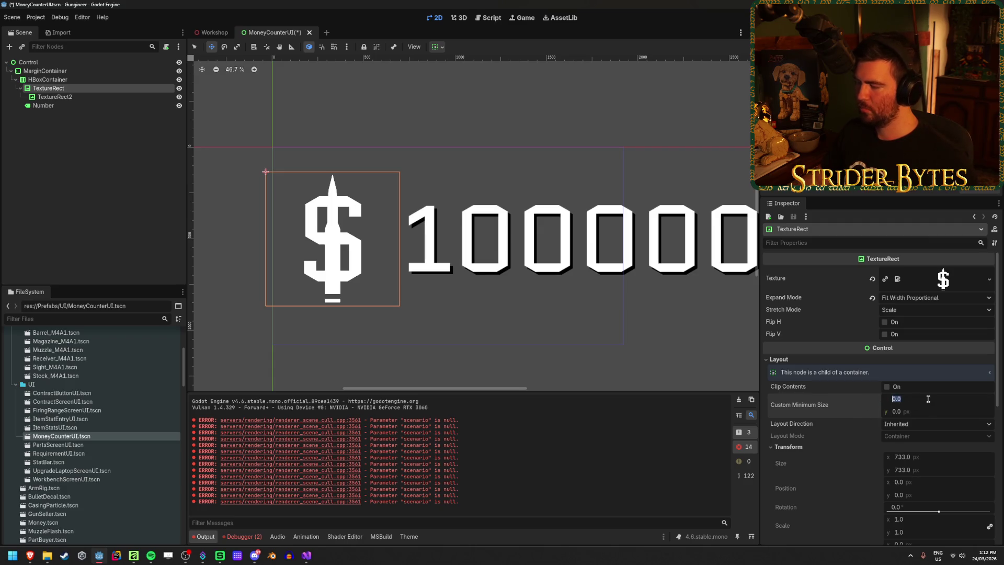
pyautogui.write('50')
pyautogui.press('Tab')
pyautogui.write('500')
pyautogui.press('Return')
pyautogui.hotkey('ctrl', 's')
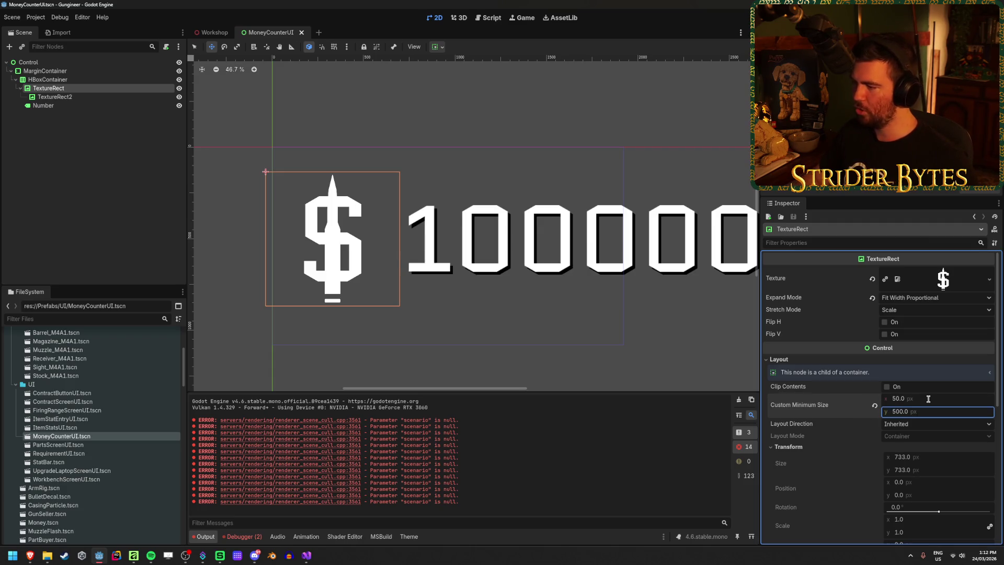
pyautogui.hotkey('ctrl', 'z')
pyautogui.hotkey('ctrl', 'z')
pyautogui.hotkey('ctrl', 'z')
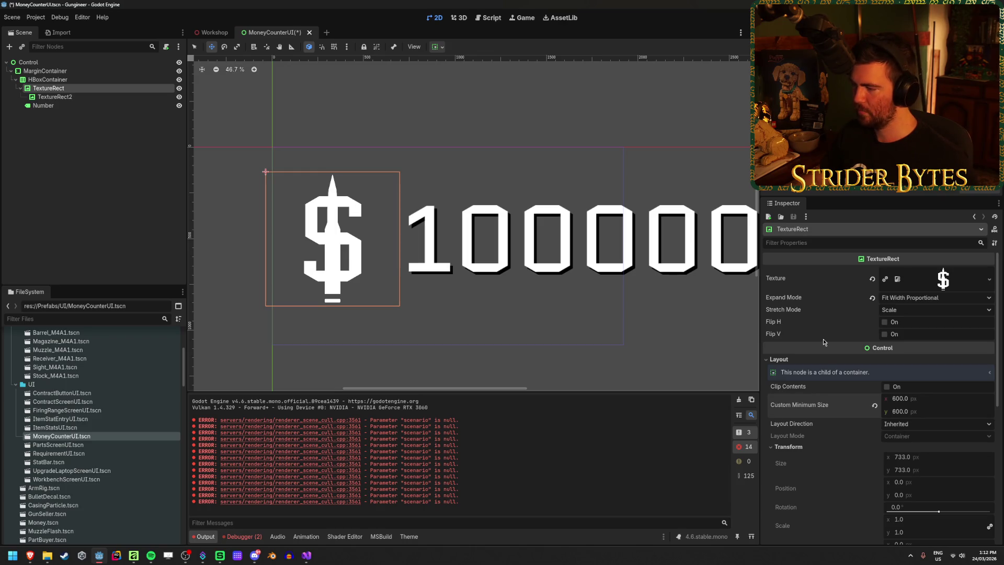
pyautogui.hotkey('ctrl', 's')
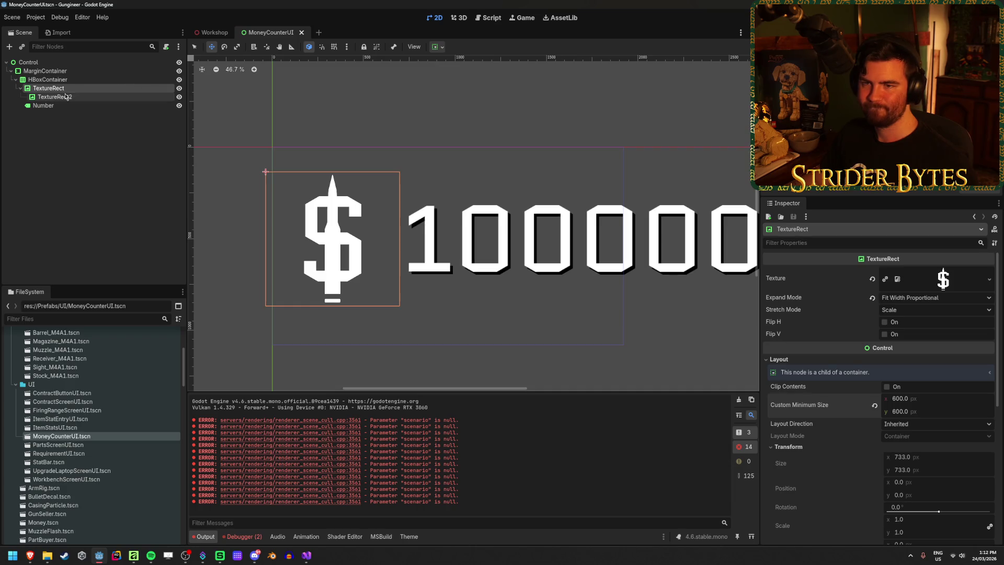
# Experiment with a Separation override on the HBoxContainer row to tighten the gap, then save
pyautogui.click(48, 79)
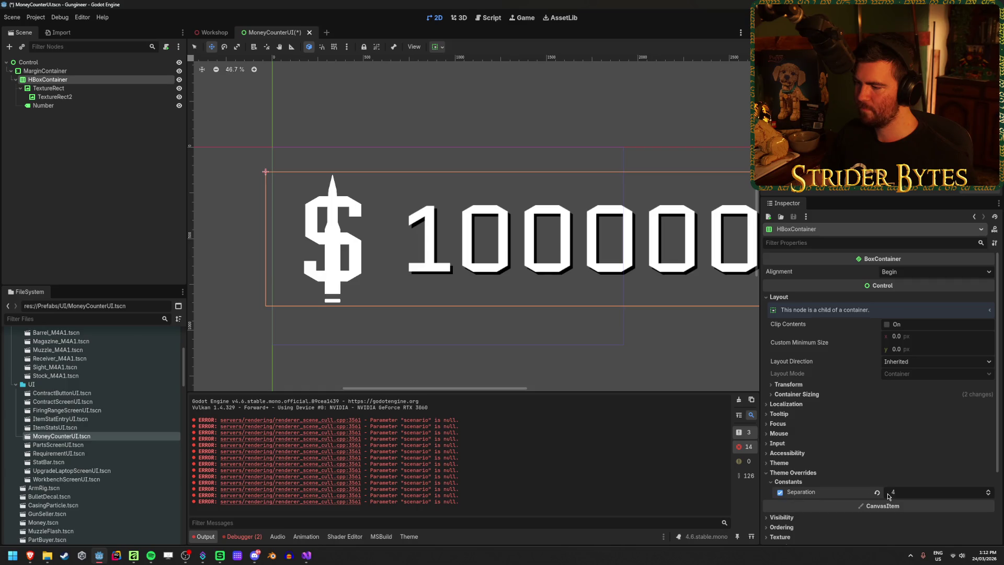
pyautogui.click(780, 492)
pyautogui.moveTo(900, 492)
pyautogui.mouseDown()
pyautogui.moveTo(936, 492)
pyautogui.moveTo(836, 491)
pyautogui.moveTo(967, 492)
pyautogui.moveTo(858, 492)
pyautogui.moveTo(895, 492)
pyautogui.mouseUp()
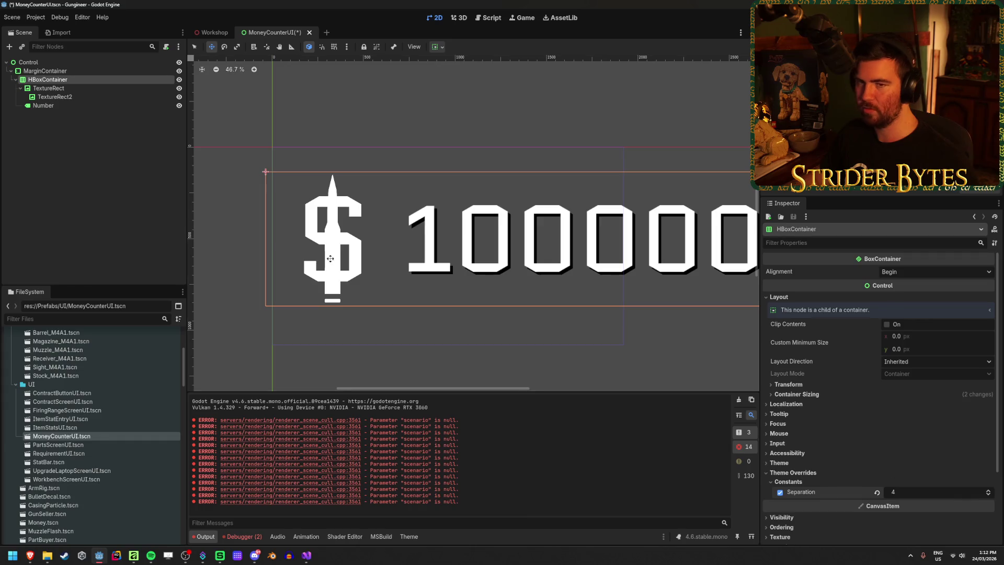
pyautogui.click(780, 493)
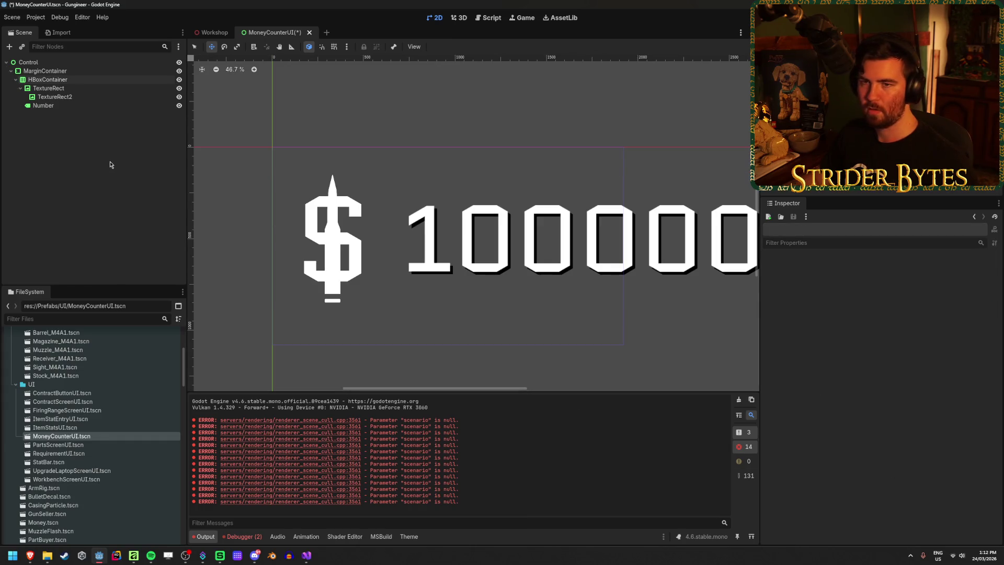
pyautogui.hotkey('ctrl', 's')
pyautogui.click(44, 70)
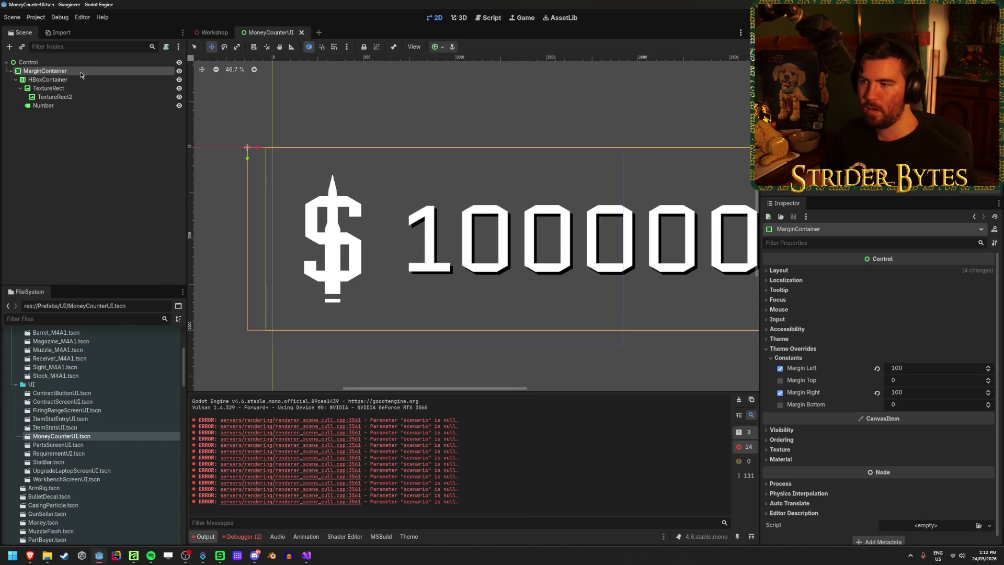
# Try top and bottom margins of 100 on the MarginContainer, then undo them
pyautogui.click(915, 380)
pyautogui.press('Tab')
pyautogui.press('Tab')
pyautogui.write('100')
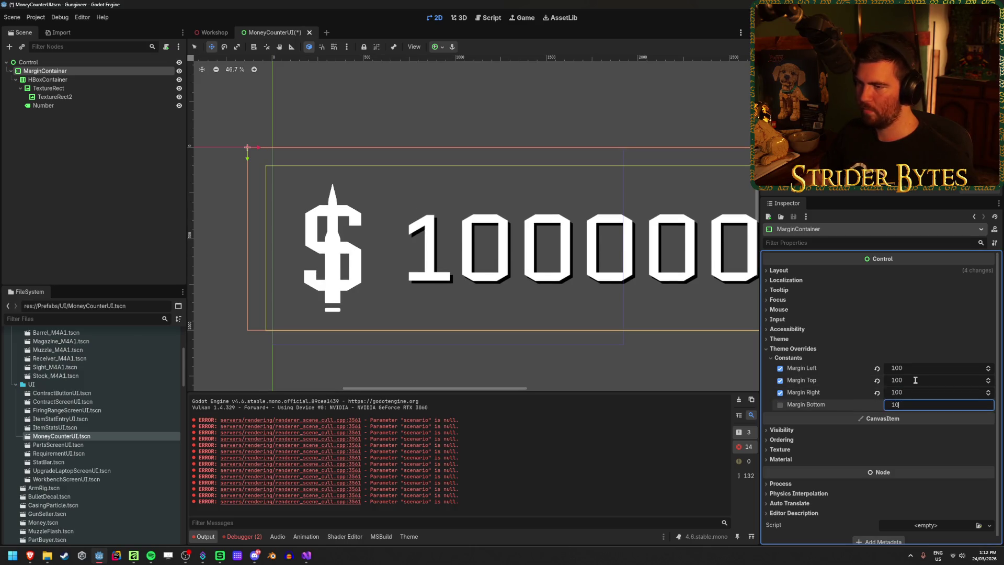
pyautogui.press('Return')
pyautogui.hotkey('ctrl', 'z')
pyautogui.hotkey('ctrl', 'z')
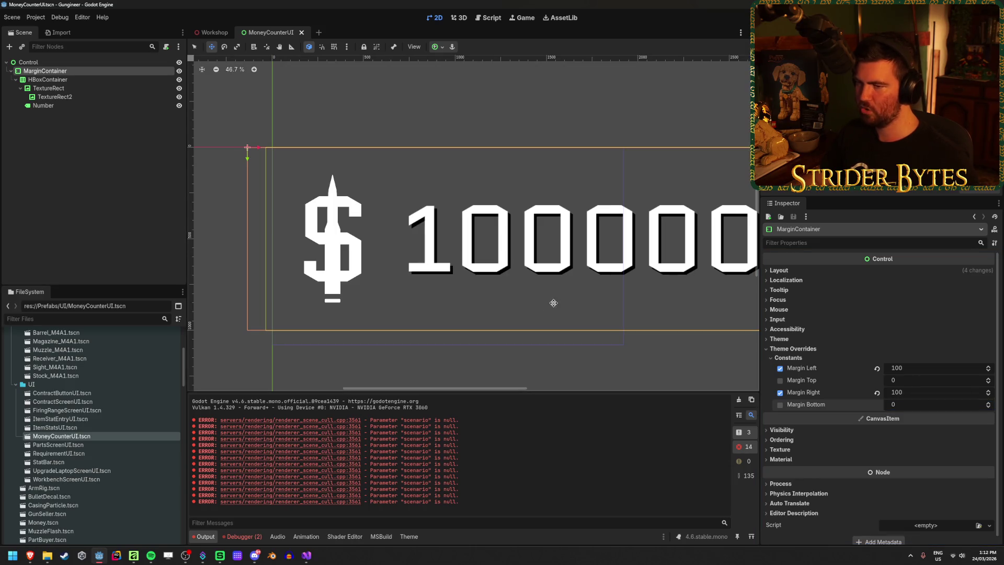
pyautogui.scroll(-1, 553, 303)
pyautogui.scroll(1, 390, 337)
pyautogui.scroll(-1, 363, 330)
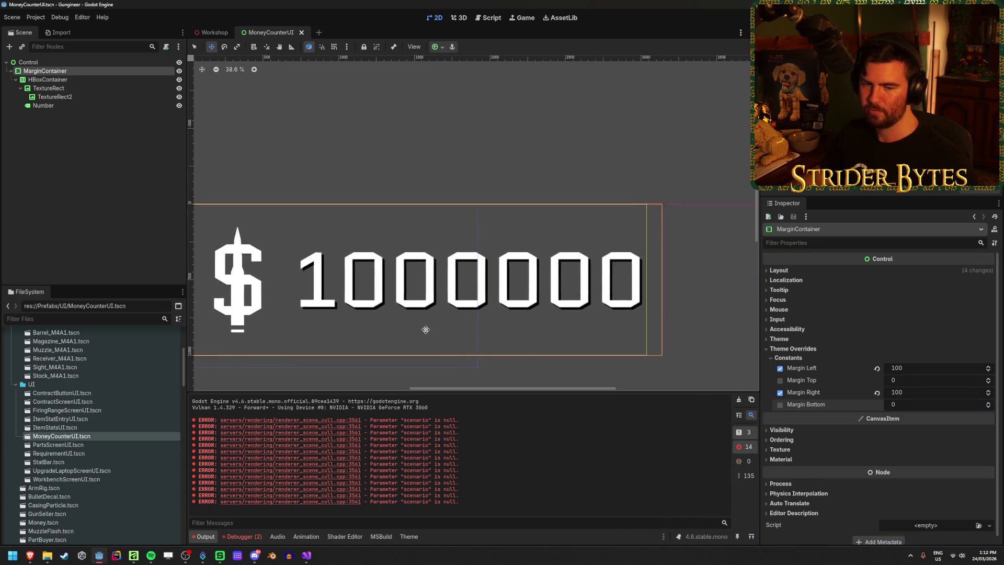
# Set the MarginContainer's left margin to 50 and save the scene
pyautogui.click(99, 64)
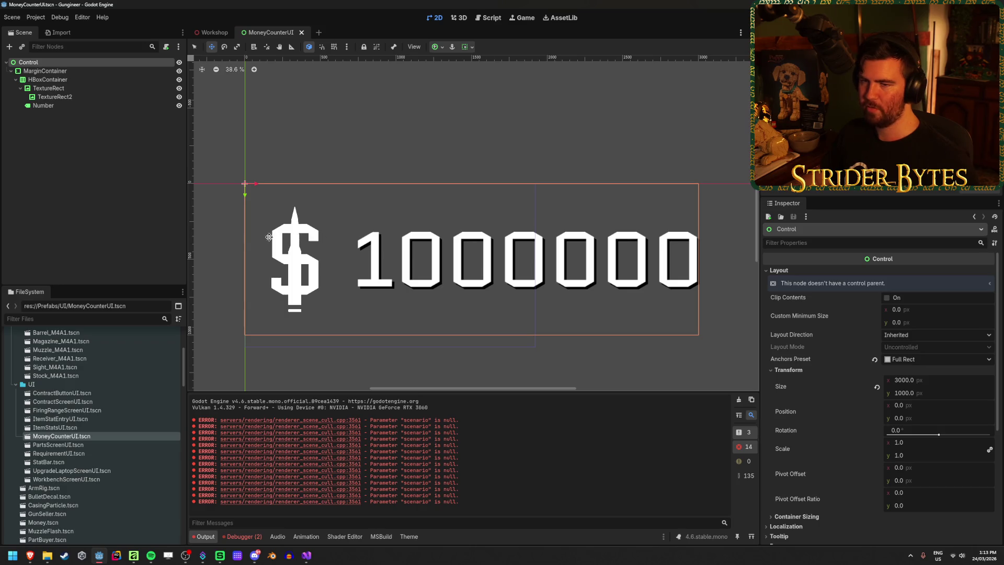
pyautogui.click(60, 73)
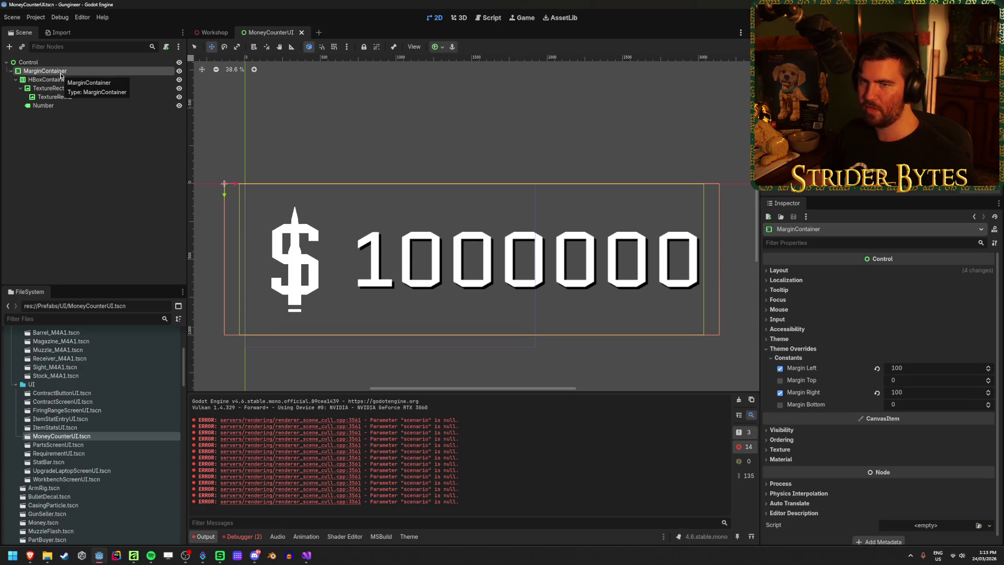
pyautogui.moveTo(895, 368)
pyautogui.mouseDown()
pyautogui.moveTo(839, 369)
pyautogui.moveTo(889, 368)
pyautogui.mouseUp()
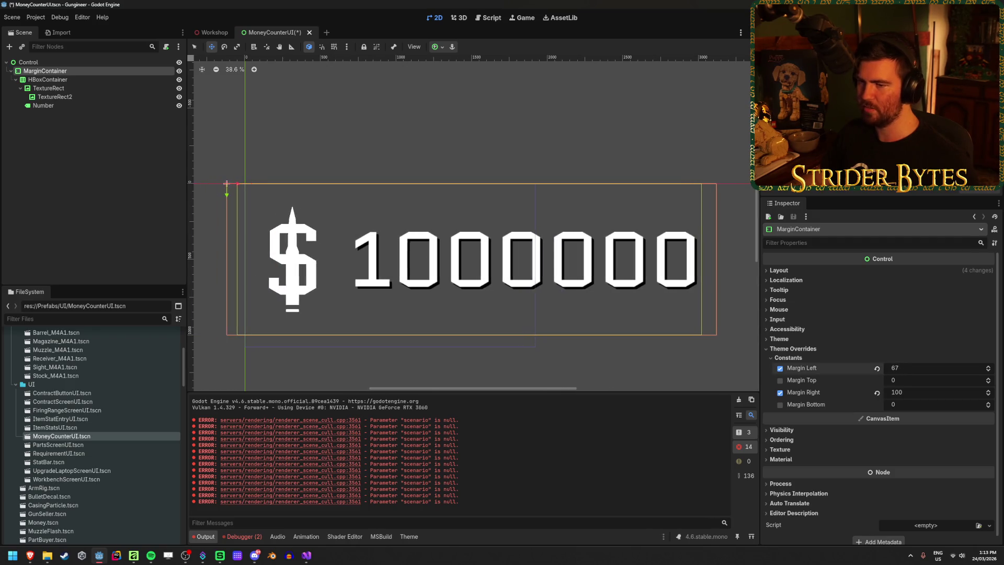
pyautogui.click(916, 369)
pyautogui.write('5')
pyautogui.press('Return')
pyautogui.hotkey('ctrl', 's')
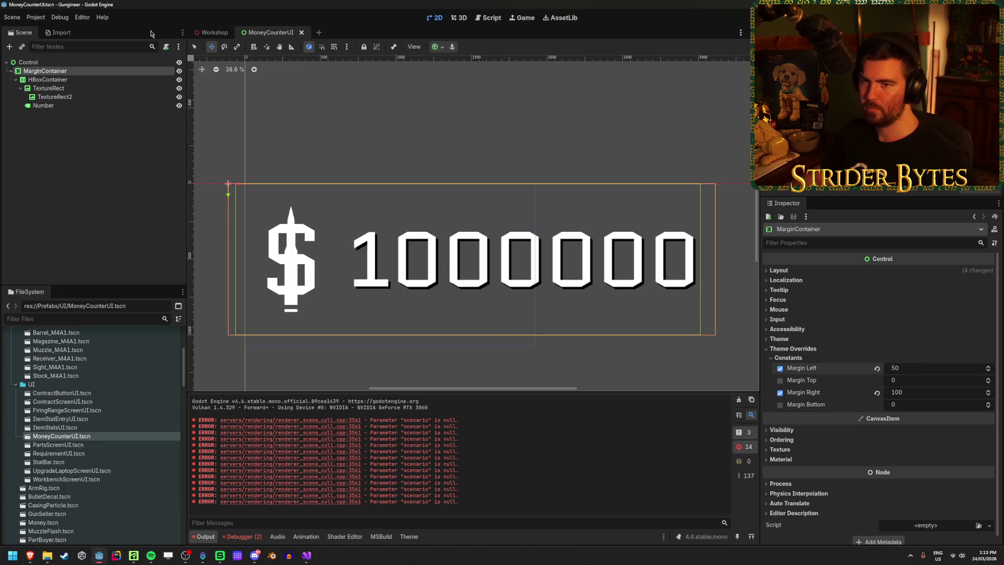
pyautogui.click(70, 63)
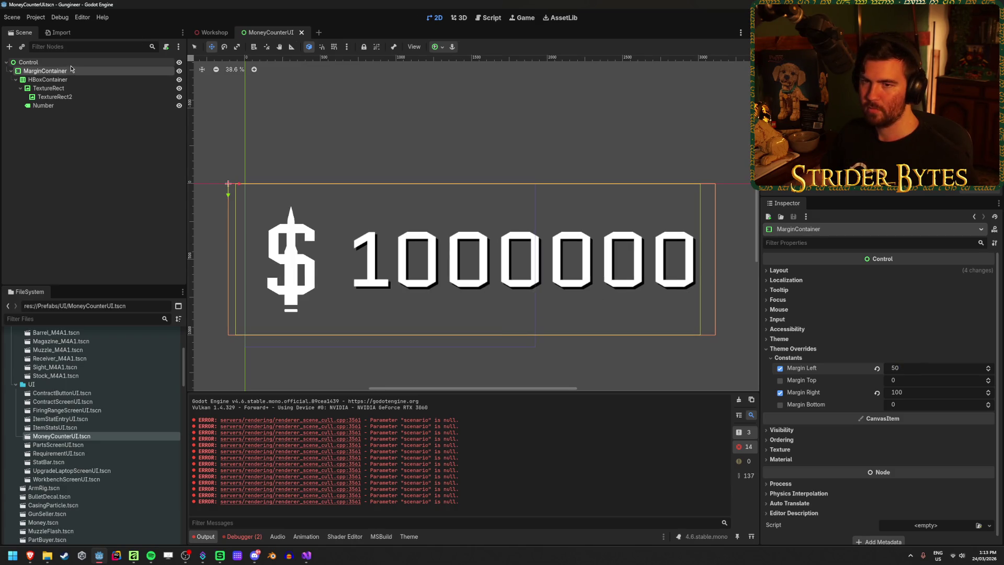
# Try a smaller minimum width on the Number label, revert it to 2000, and save
pyautogui.click(52, 106)
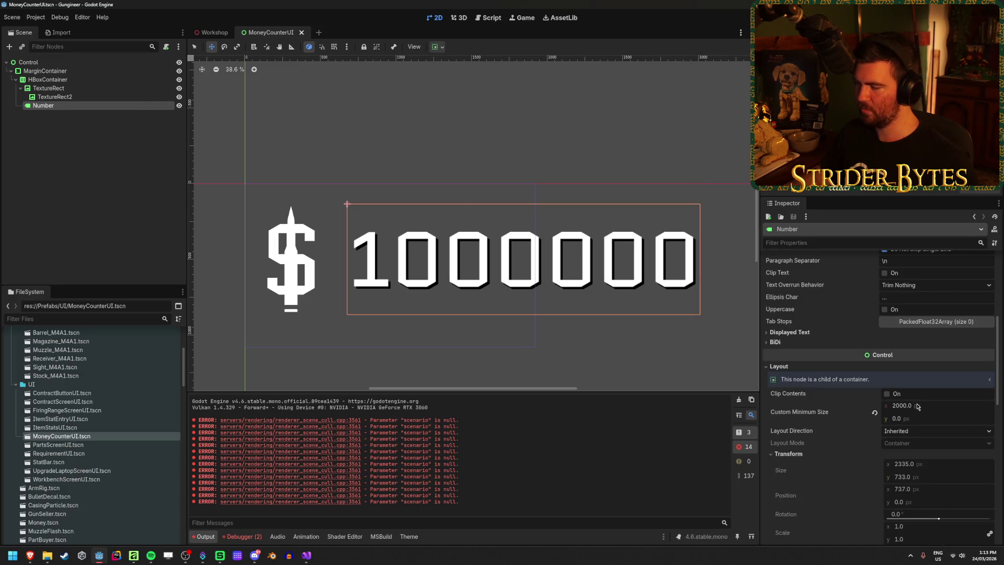
pyautogui.moveTo(917, 406); pyautogui.dragTo(901, 410)
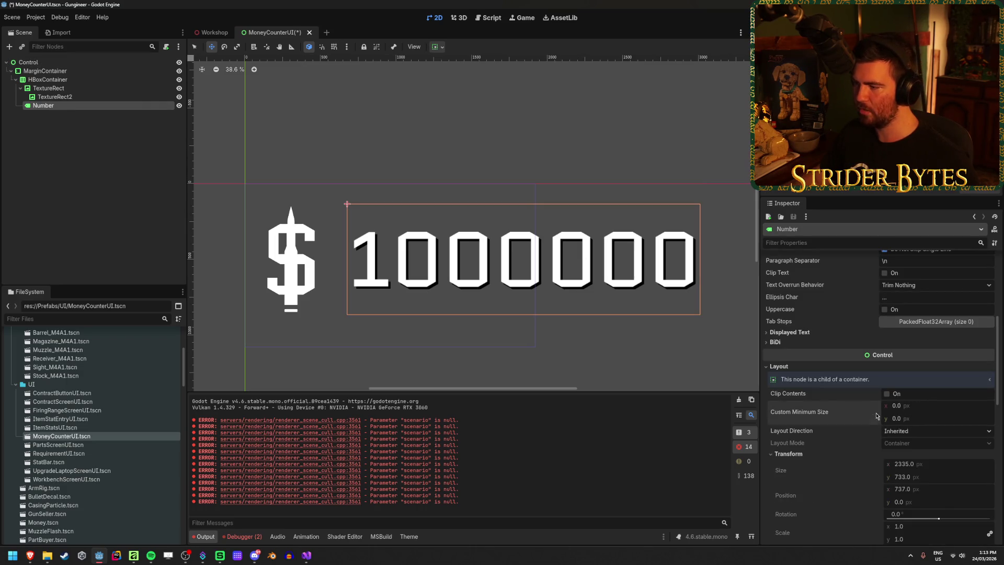
pyautogui.hotkey('ctrl', 'z')
pyautogui.write('2000')
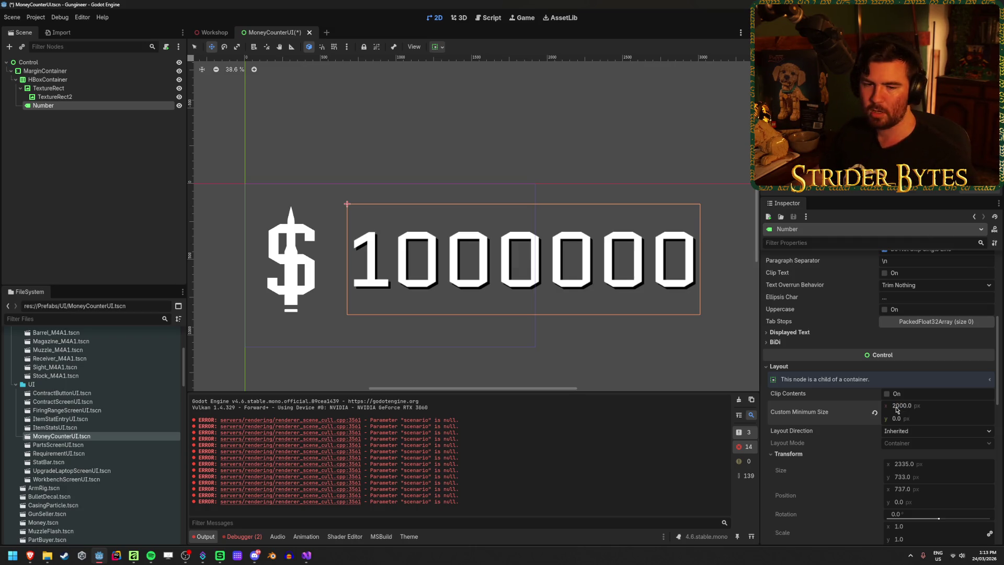
pyautogui.hotkey('ctrl', 's')
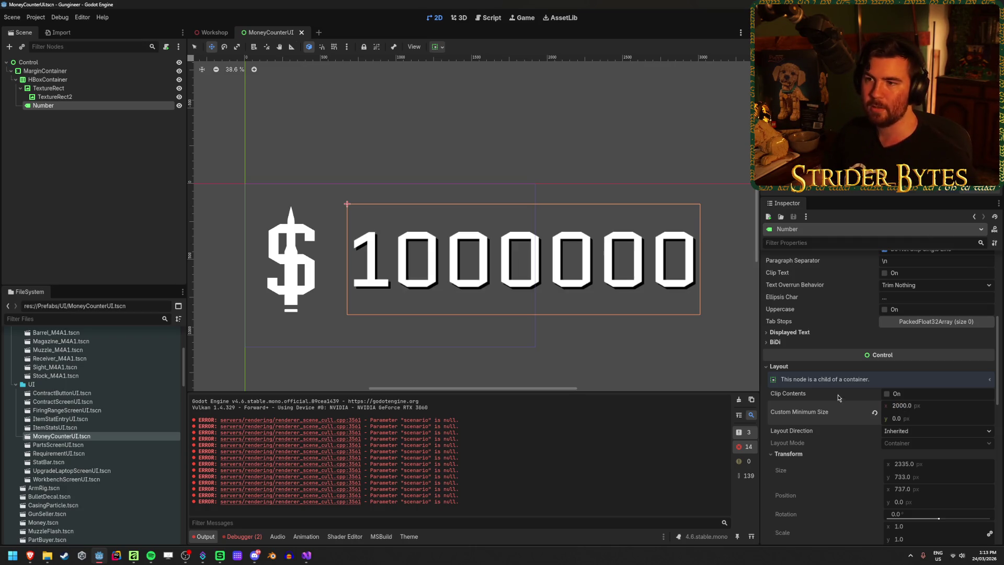
# Set the Number label's horizontal container alignment to End
pyautogui.scroll(3, 913, 379)
pyautogui.scroll(-5, 878, 392)
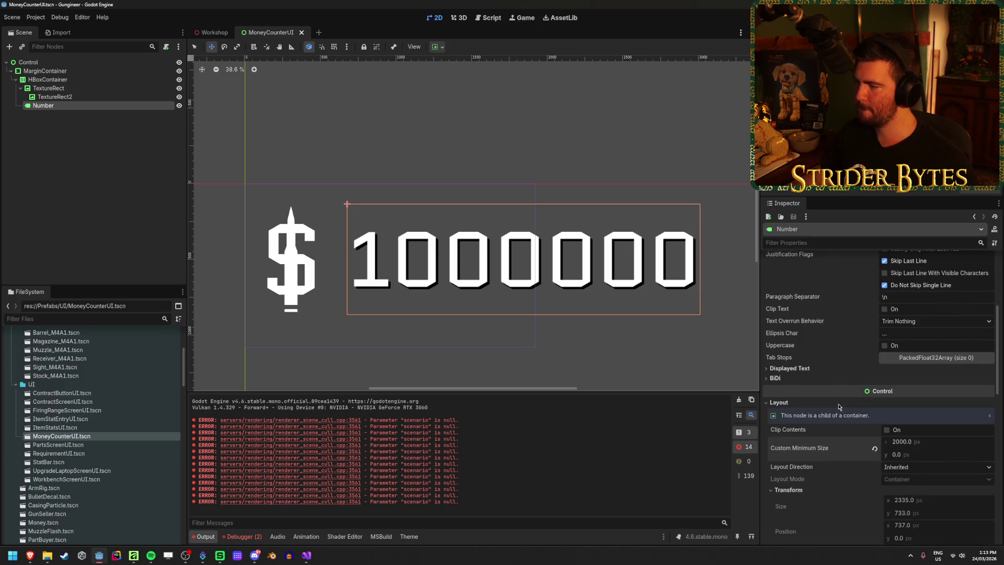
pyautogui.scroll(2, 839, 407)
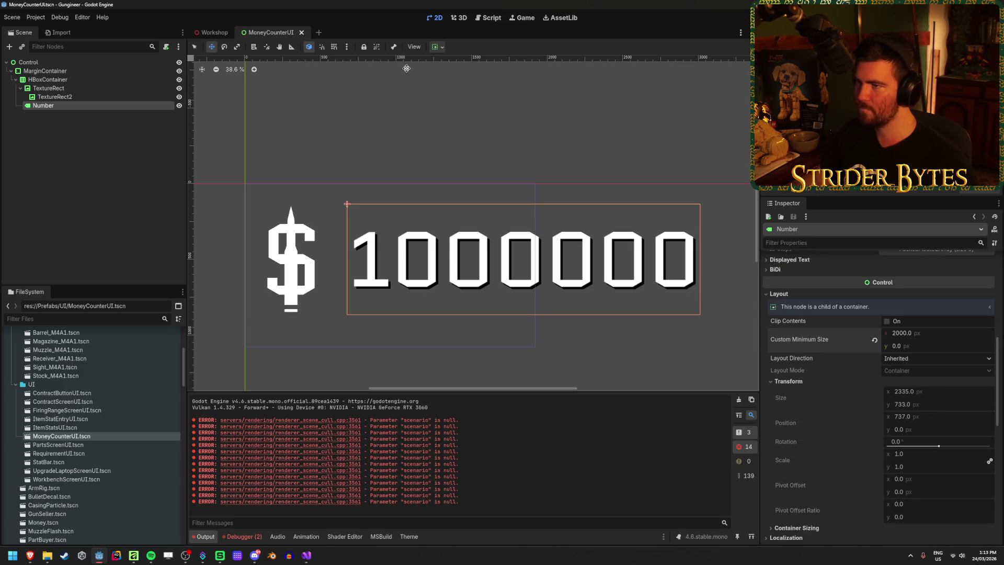
pyautogui.click(438, 50)
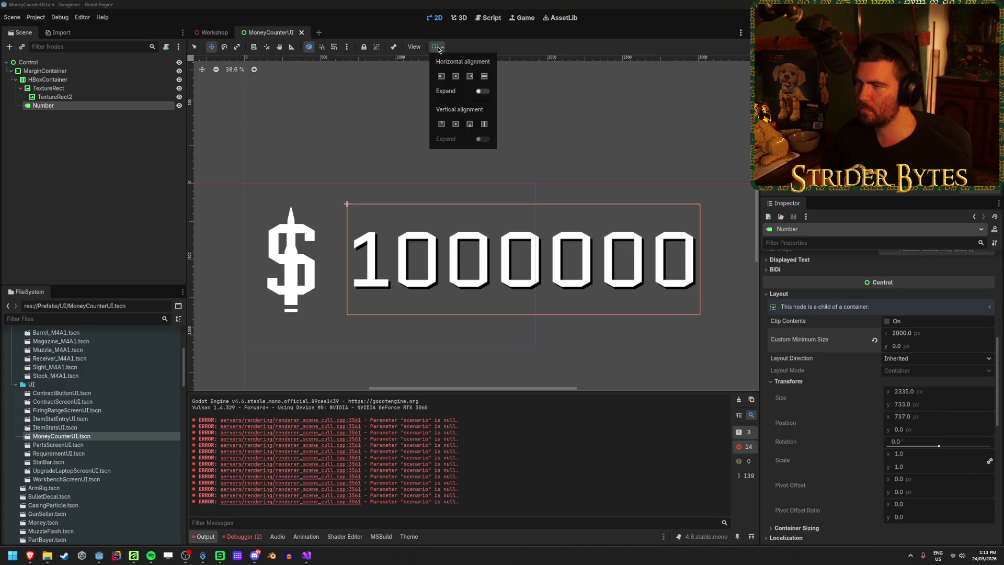
pyautogui.click(470, 77)
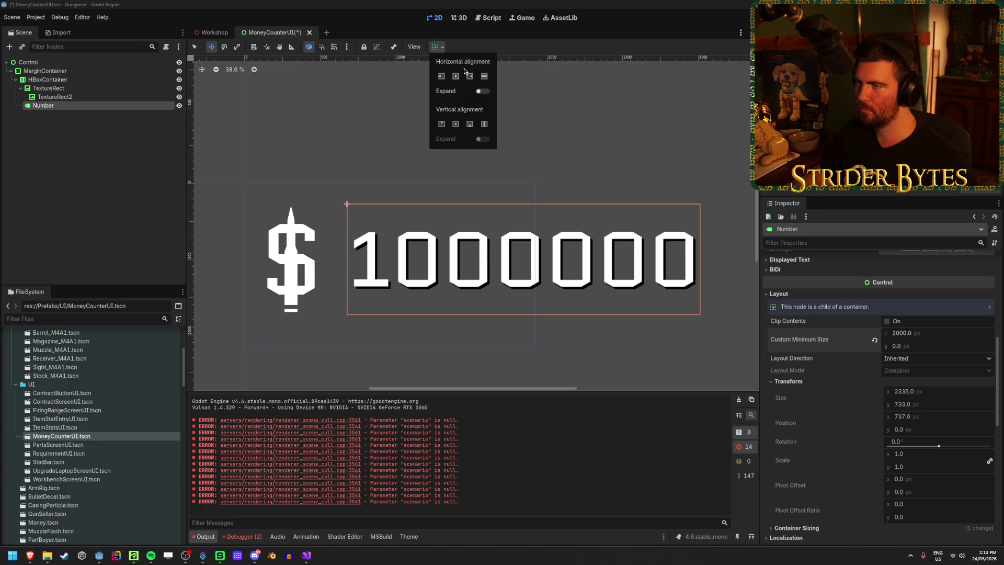
pyautogui.click(63, 88)
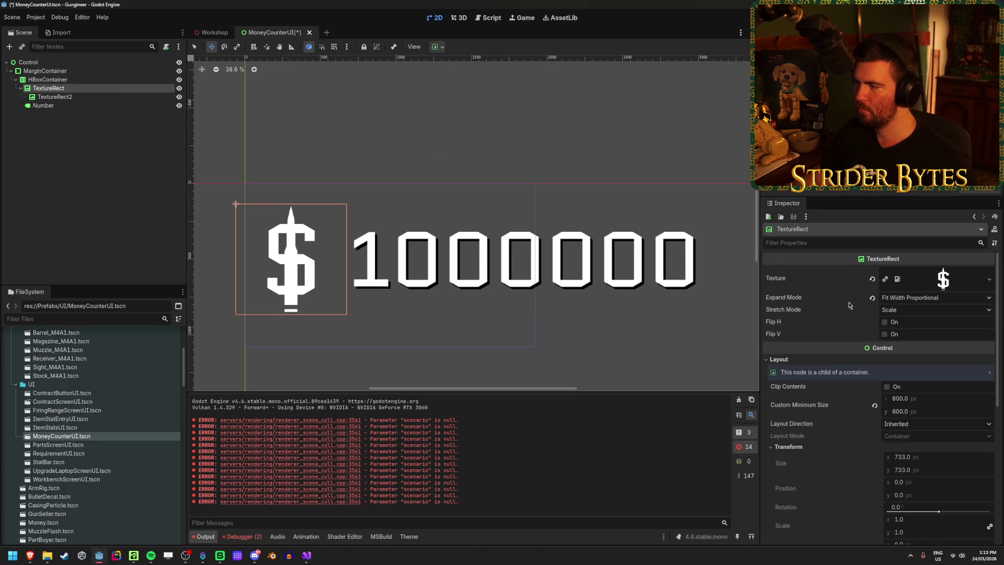
# Set the dollar icon's Expand Mode to Ignore Size and Stretch Mode to Keep Aspect
pyautogui.moveTo(849, 305)
pyautogui.hotkey('ctrl', 's')
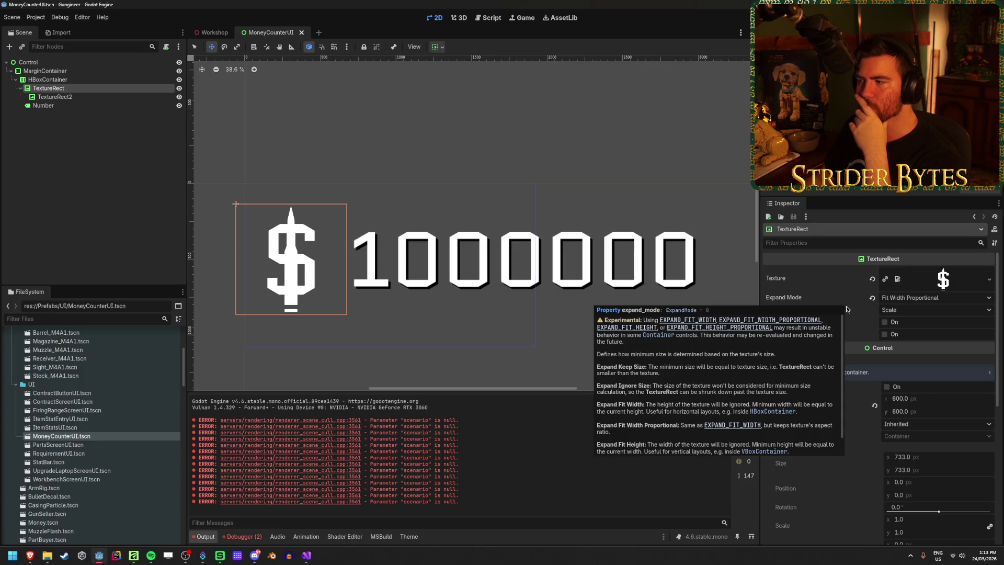
pyautogui.click(916, 301)
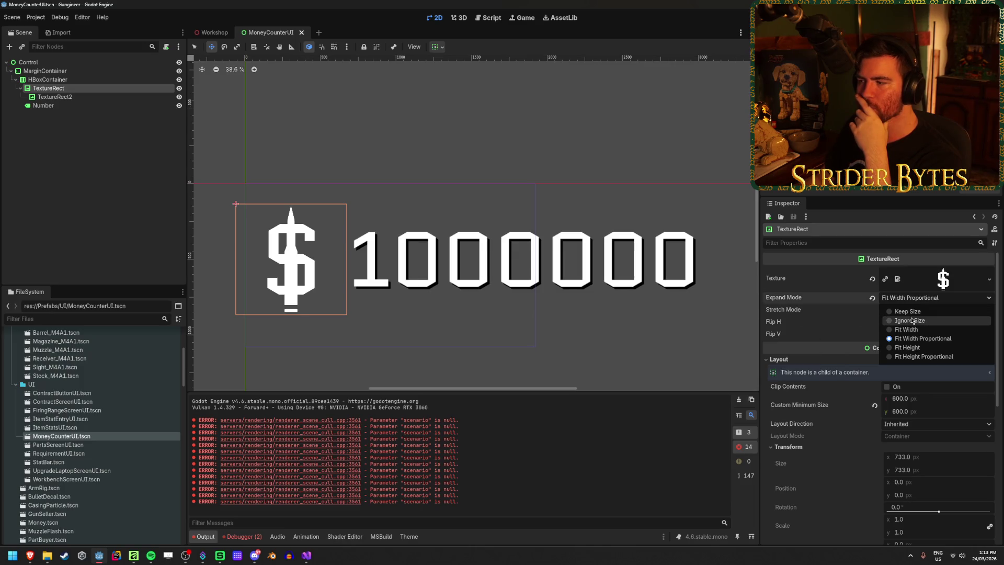
pyautogui.click(911, 320)
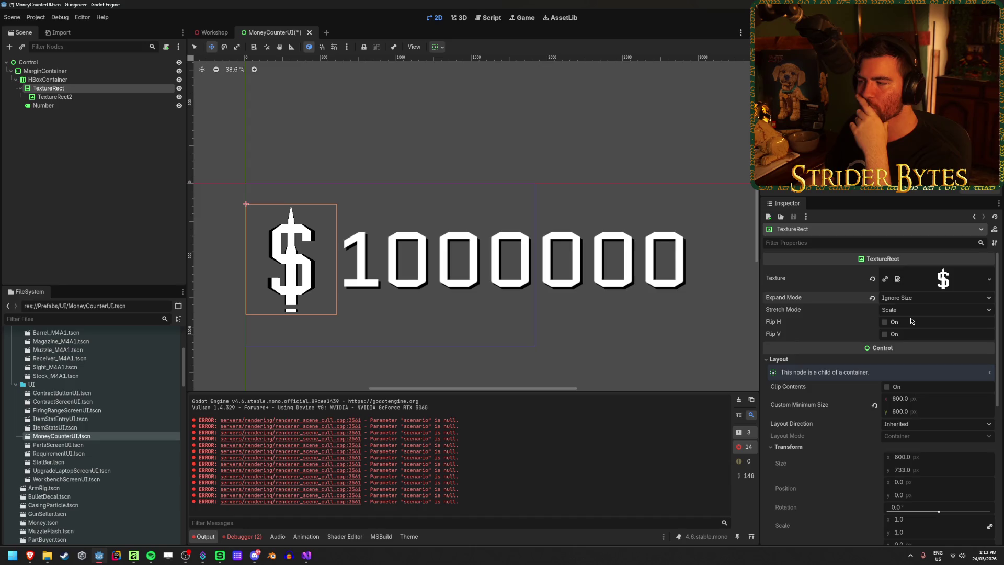
pyautogui.click(912, 297)
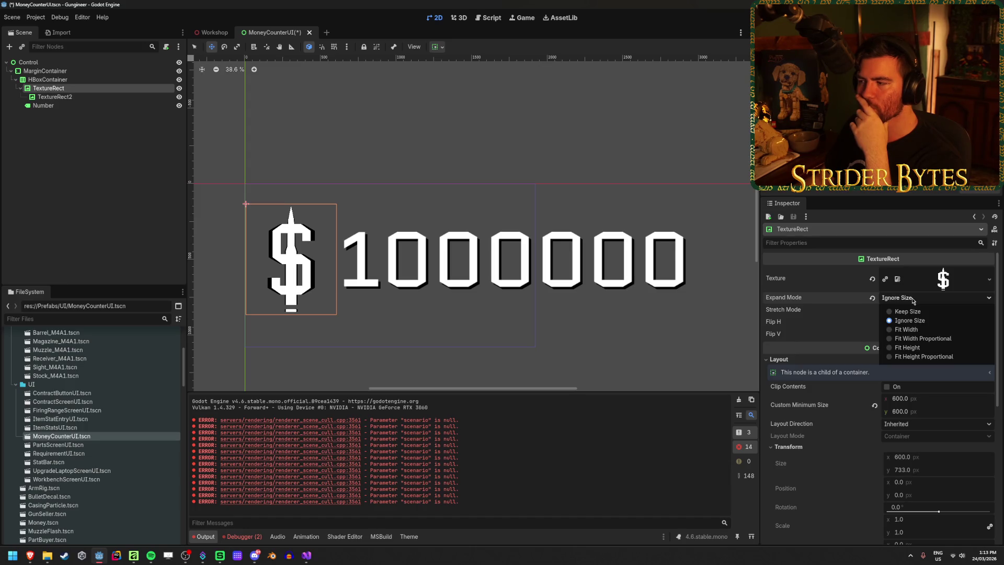
pyautogui.click(912, 297)
pyautogui.click(912, 309)
pyautogui.click(912, 359)
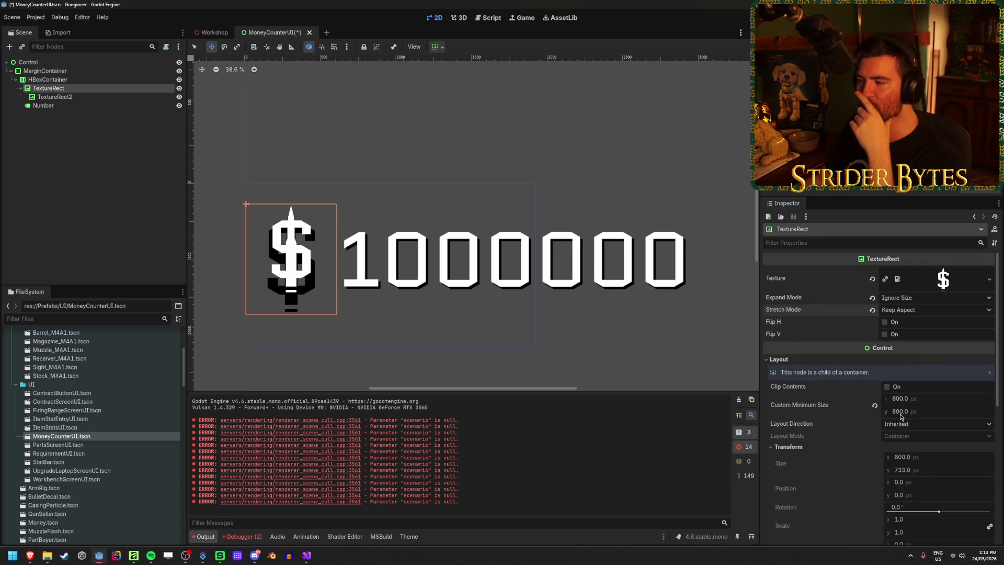
# Give the icon a 700 custom minimum size and centre it vertically in the row
pyautogui.moveTo(901, 416); pyautogui.dragTo(916, 398)
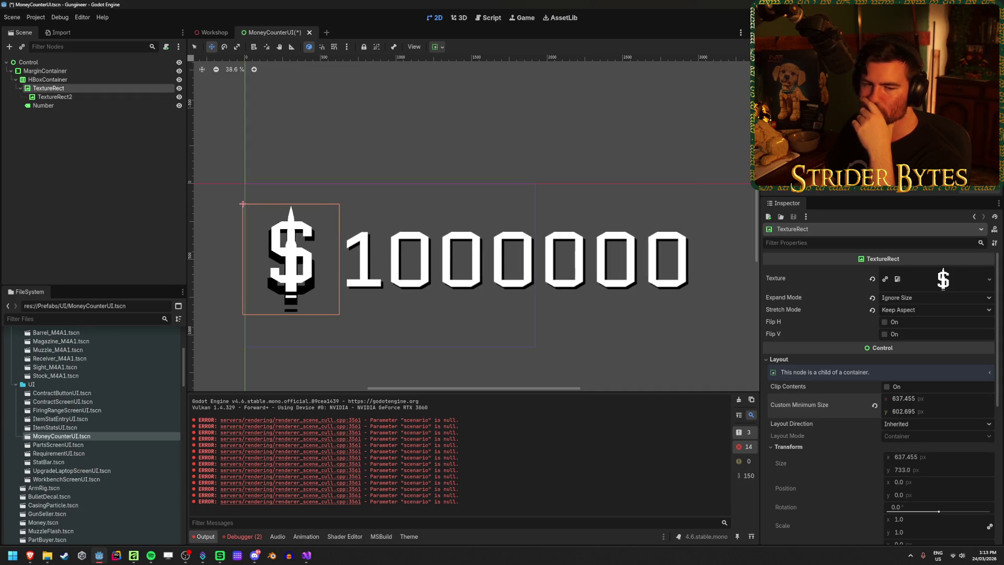
pyautogui.click(892, 400)
pyautogui.write('700')
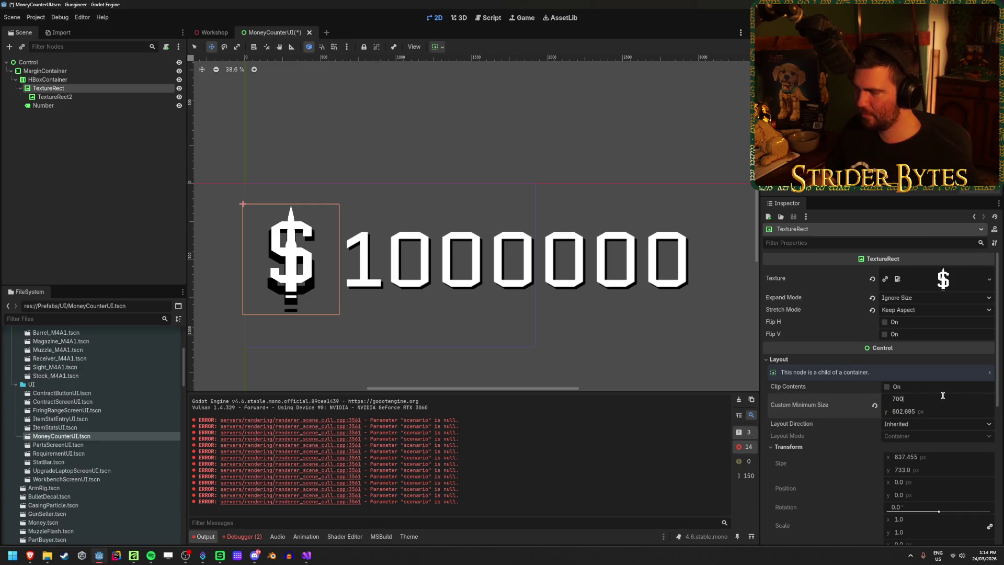
pyautogui.press('Tab')
pyautogui.write('7')
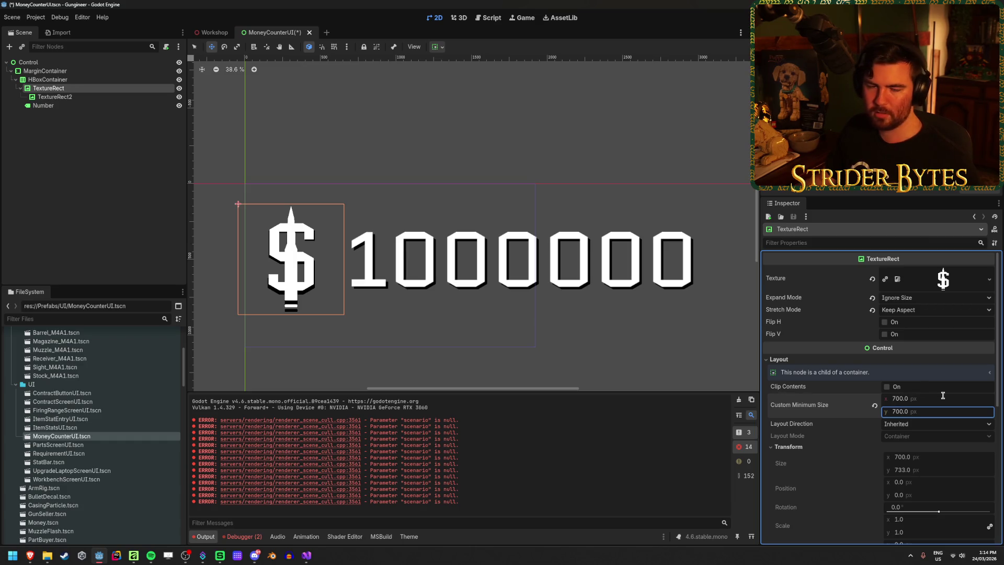
pyautogui.scroll(3, 320, 298)
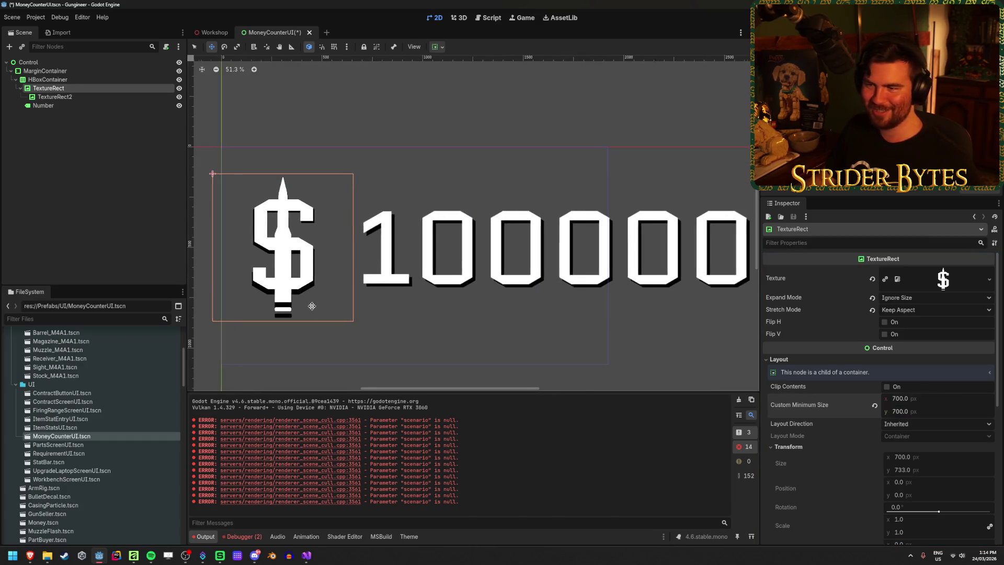
pyautogui.click(438, 46)
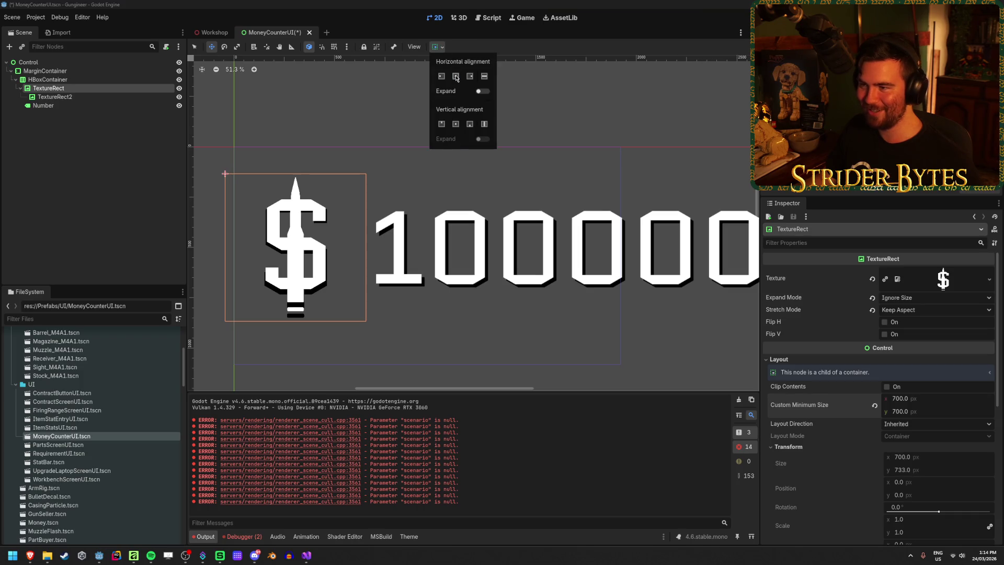
pyautogui.click(456, 124)
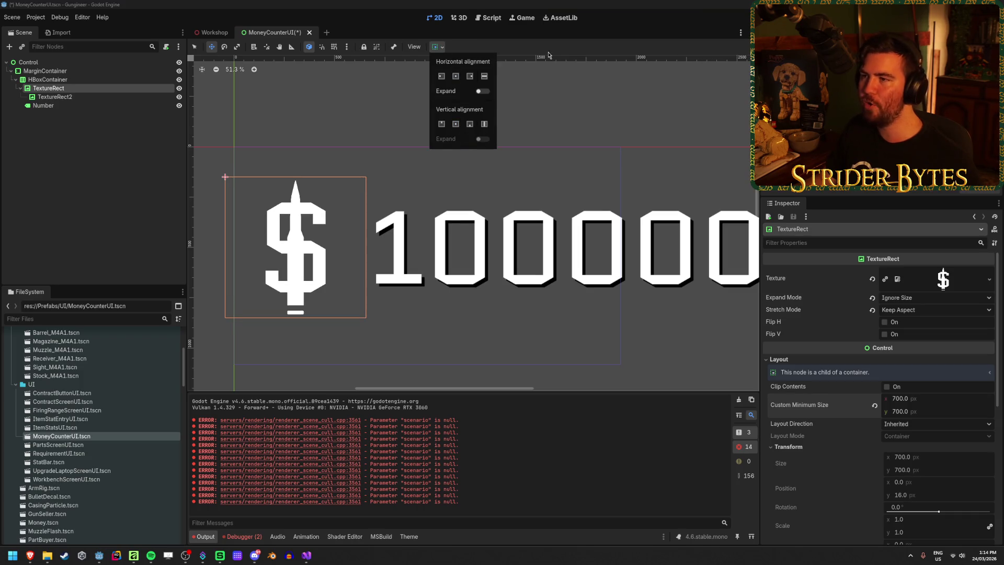
pyautogui.click(938, 416)
# Settle the icon's custom minimum size at 700 × 700 px and save the scene
pyautogui.moveTo(902, 403); pyautogui.dragTo(872, 403)
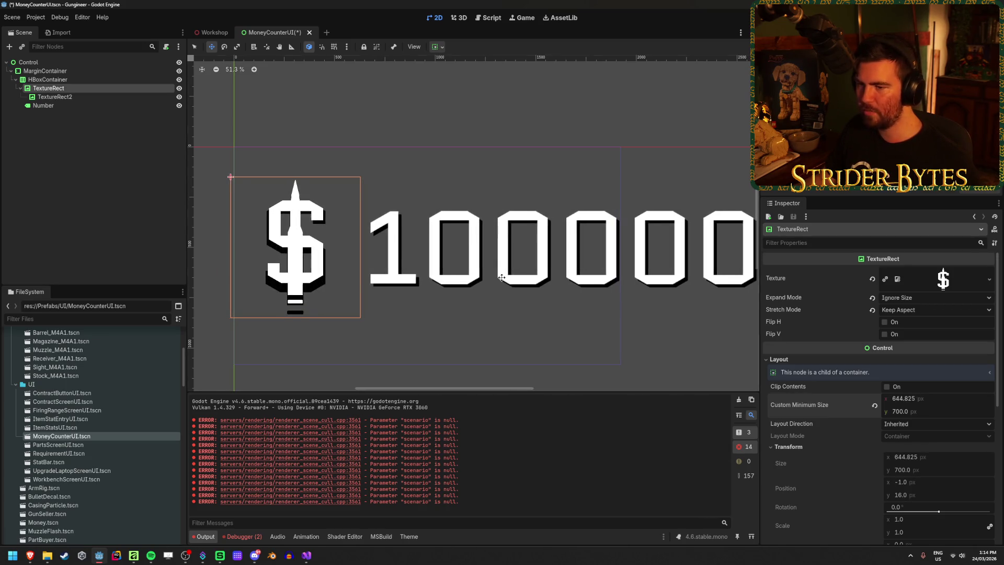
pyautogui.click(441, 49)
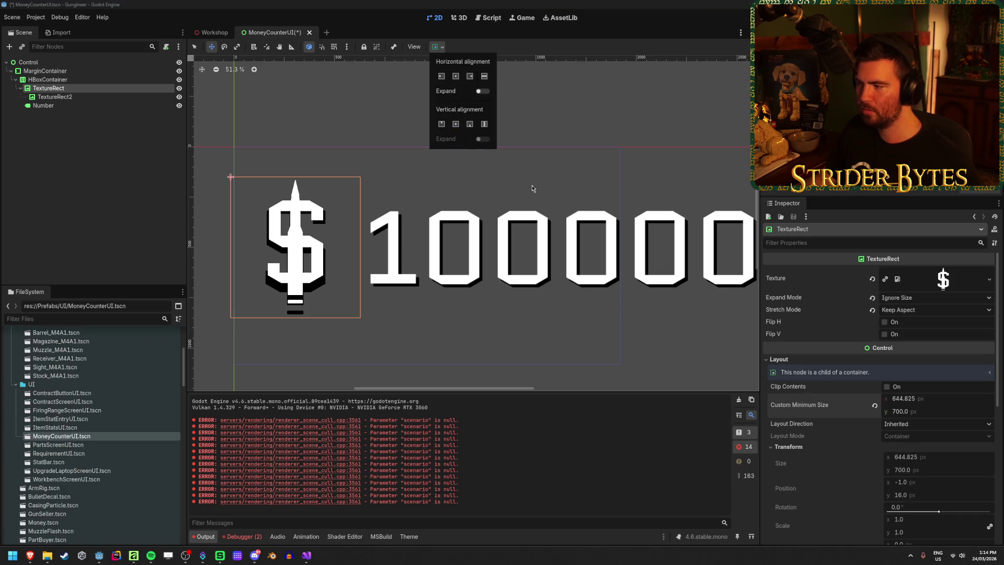
pyautogui.click(929, 407)
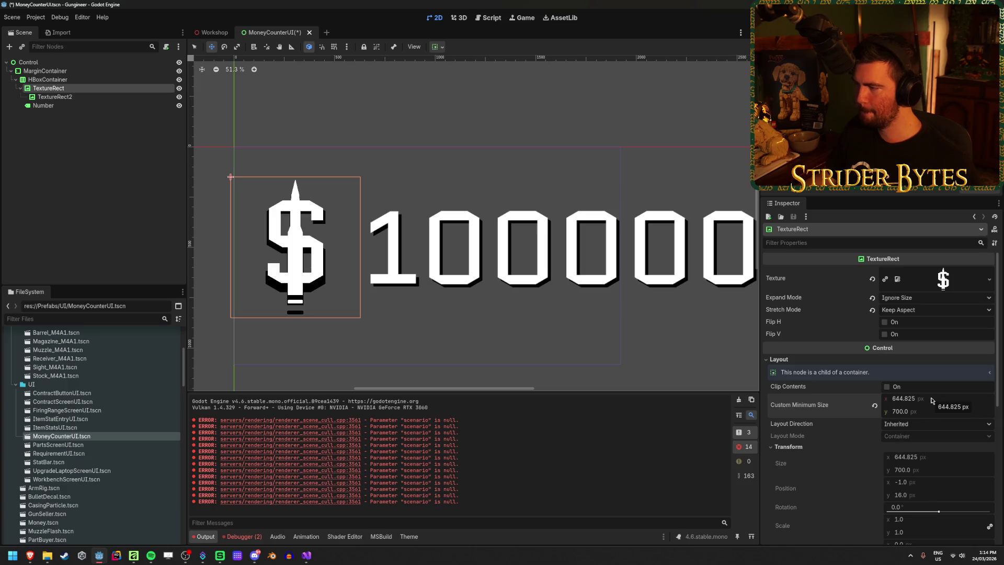
pyautogui.click(931, 399)
pyautogui.write('700')
pyautogui.press('Return')
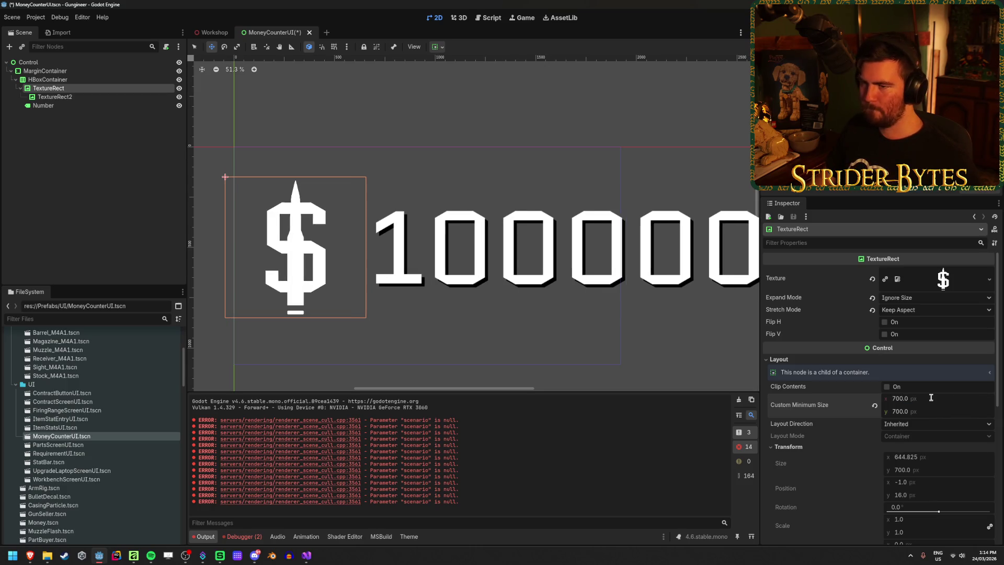
pyautogui.scroll(-2, 464, 238)
pyautogui.hotkey('ctrl', 's')
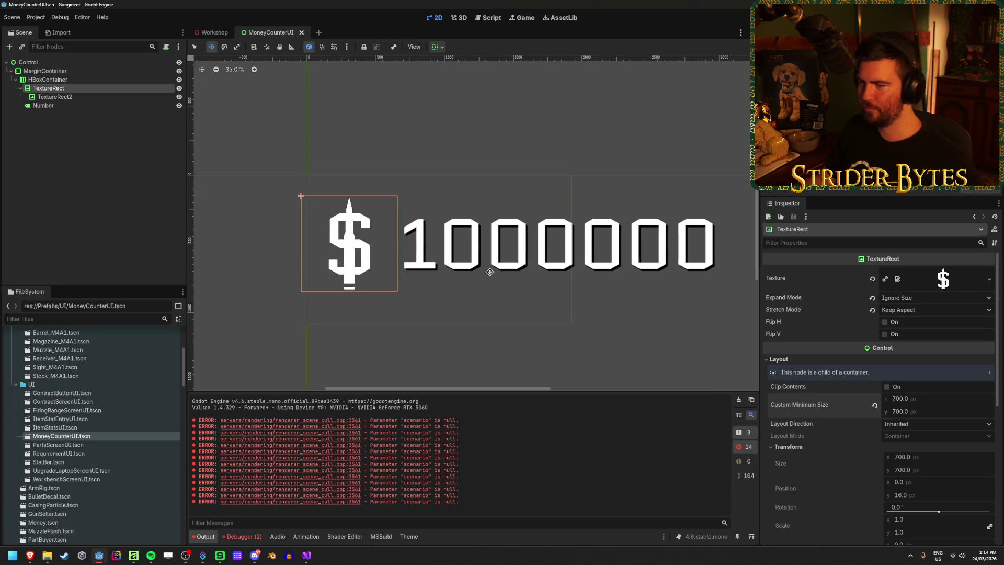
pyautogui.click(212, 32)
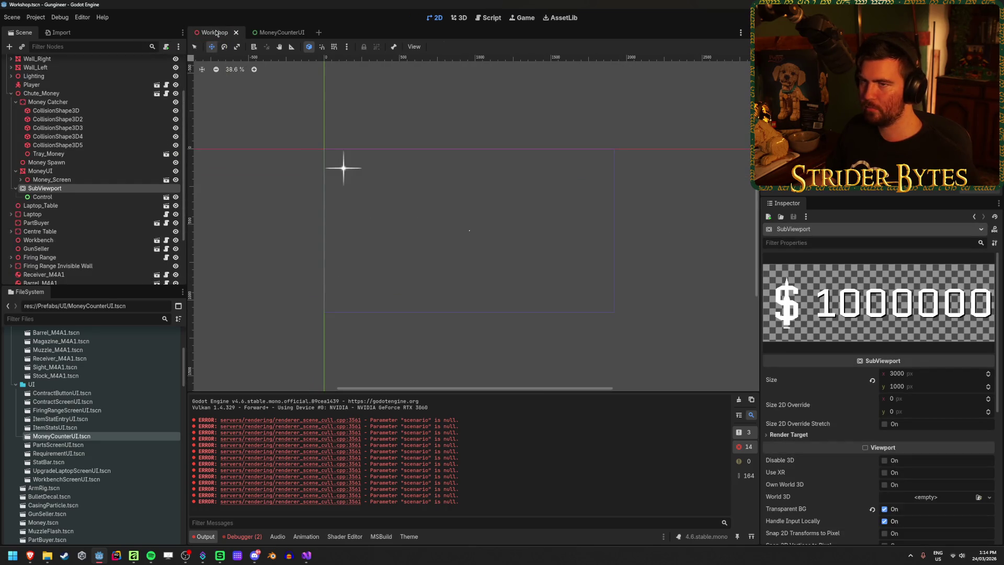
pyautogui.click(54, 163)
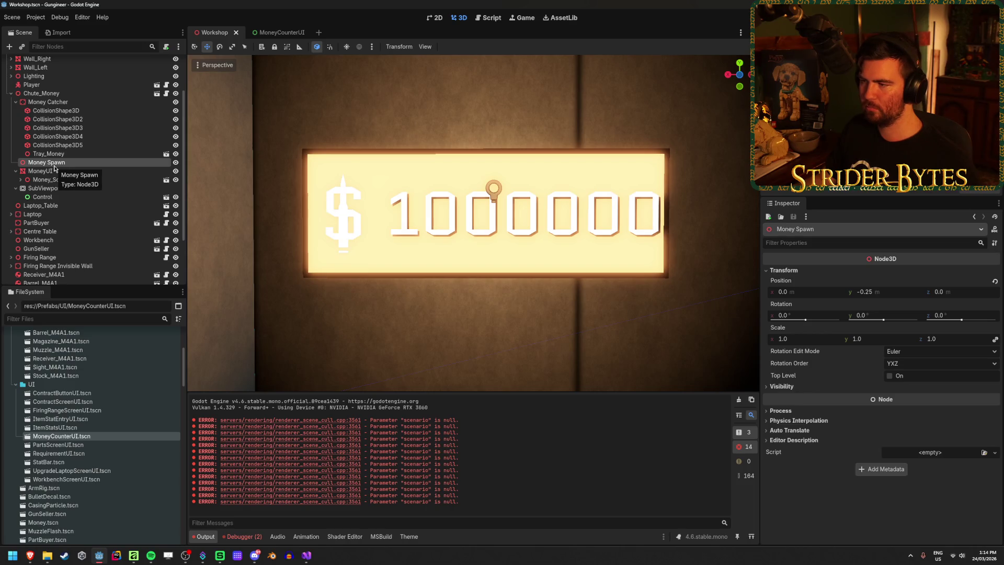
pyautogui.click(277, 33)
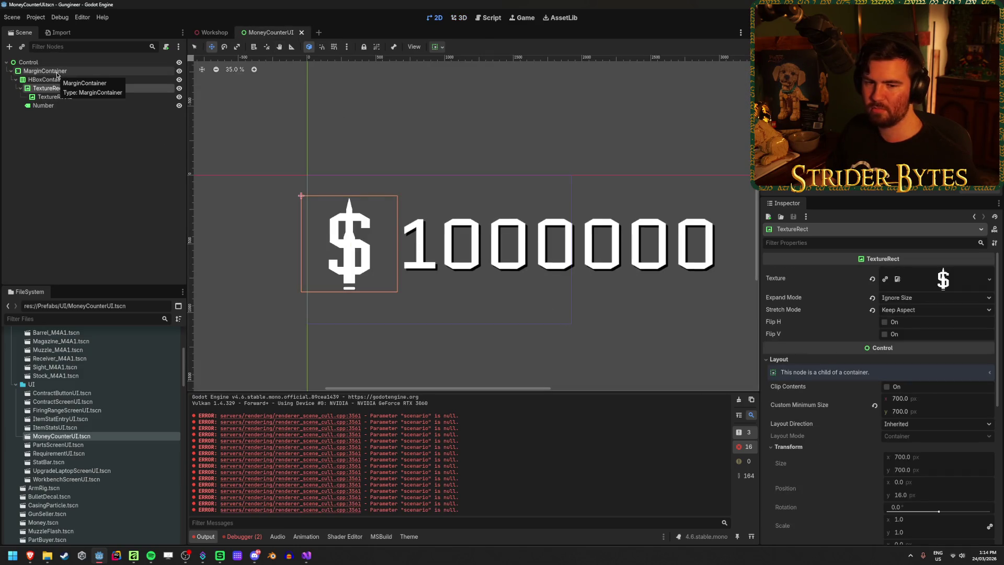
# Offset the black shadow TextureRect2 to position 15, 15 and save the scene
pyautogui.click(55, 97)
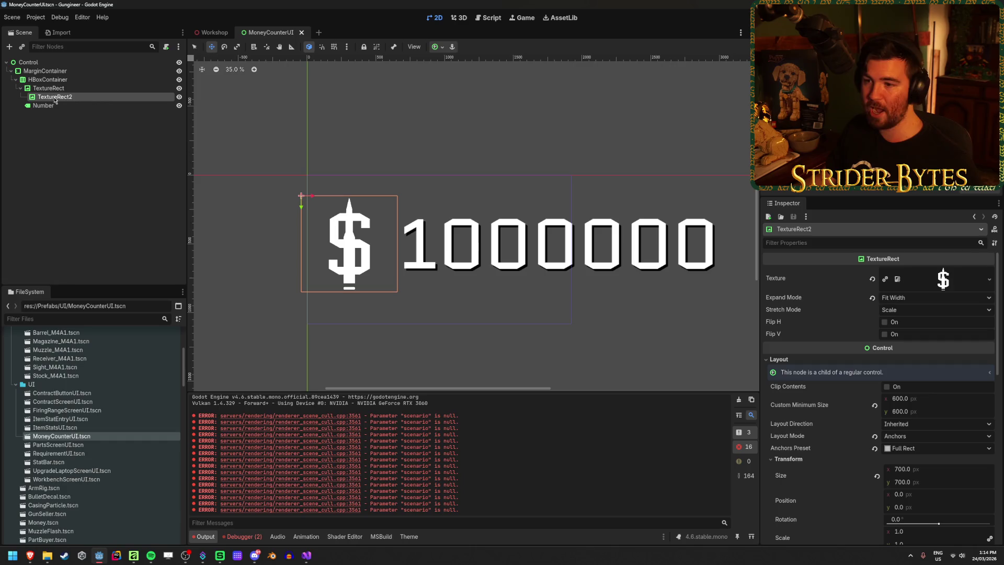
pyautogui.scroll(5, 374, 329)
pyautogui.scroll(1, 348, 273)
pyautogui.moveTo(348, 273); pyautogui.dragTo(398, 291)
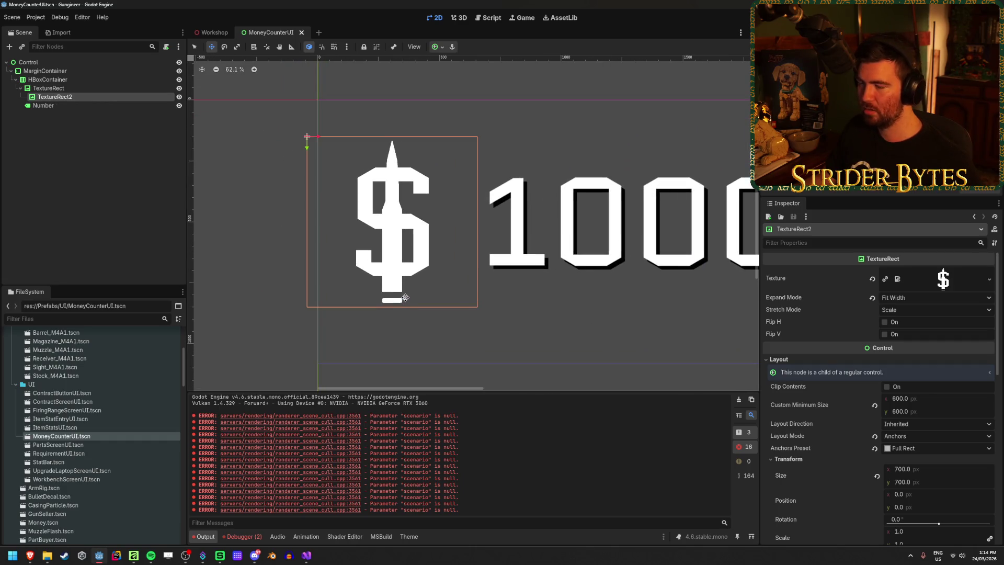
pyautogui.click(912, 298)
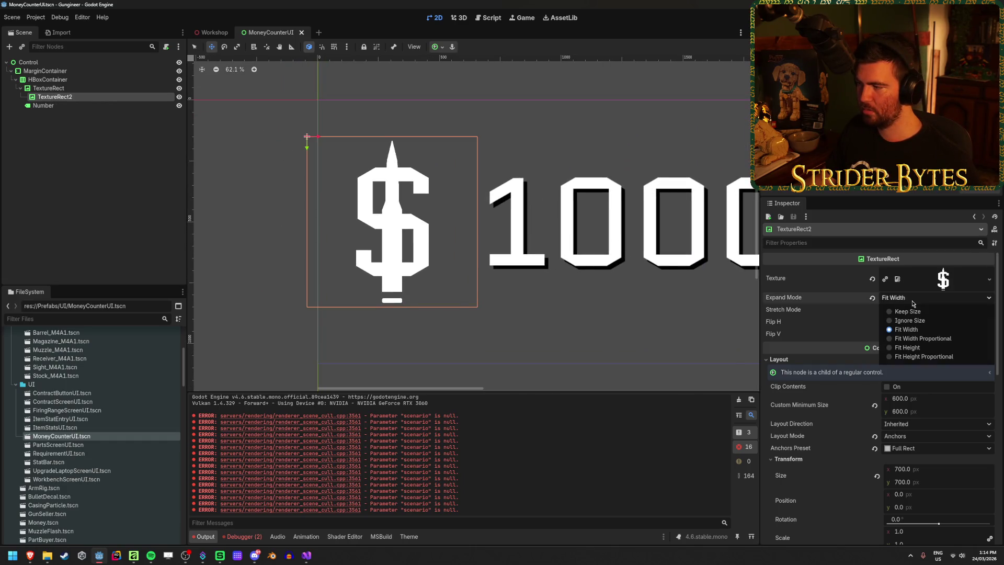
pyautogui.click(916, 301)
pyautogui.scroll(-4, 833, 395)
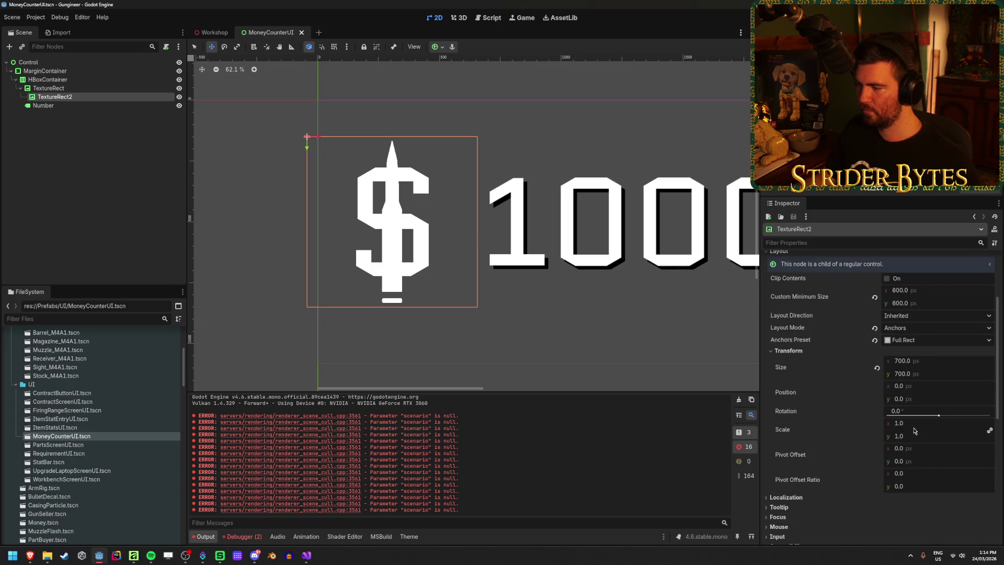
pyautogui.click(924, 385)
pyautogui.write('1')
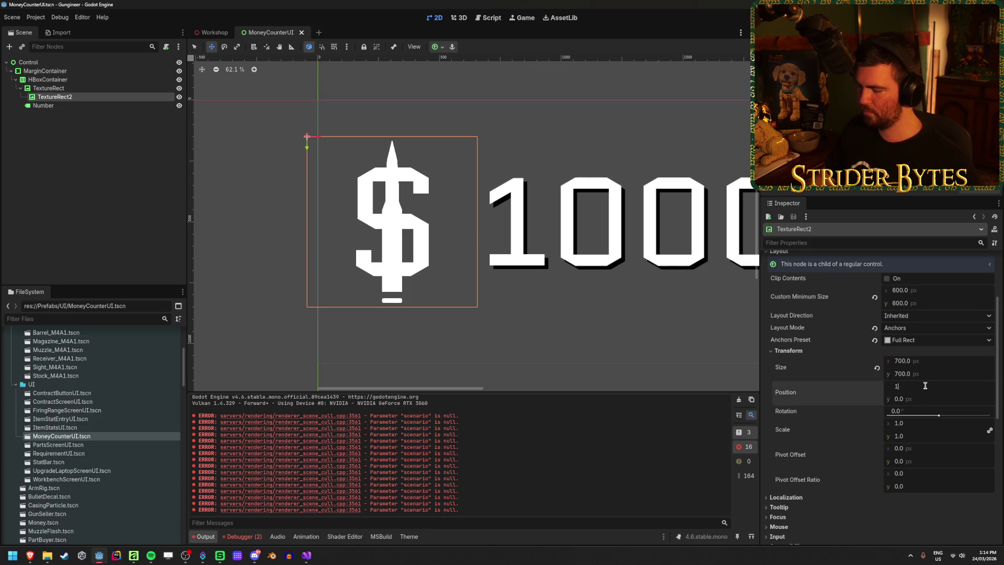
pyautogui.write('5')
pyautogui.press('Tab')
pyautogui.write('15')
pyautogui.press('Return')
pyautogui.hotkey('ctrl', 's')
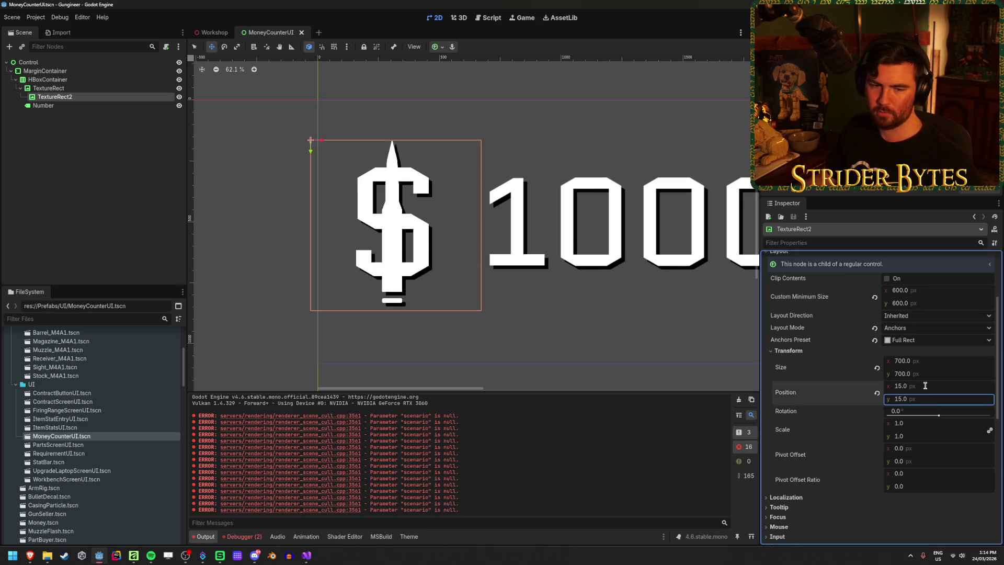
# Reapply the Full Rect anchor to the shadow and re-enter its x position of 15
pyautogui.click(437, 47)
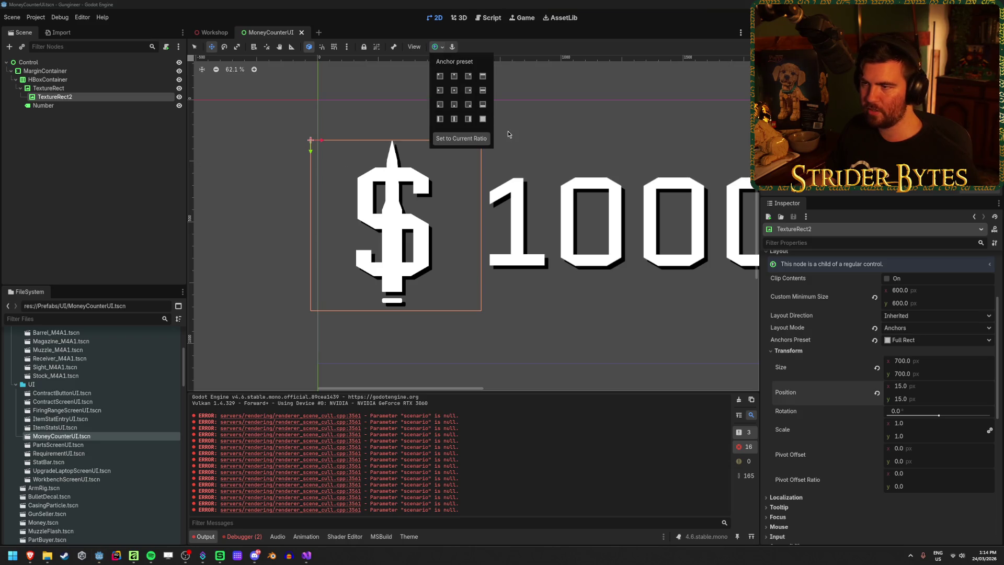
pyautogui.click(483, 119)
pyautogui.click(505, 48)
pyautogui.click(922, 387)
pyautogui.write('15')
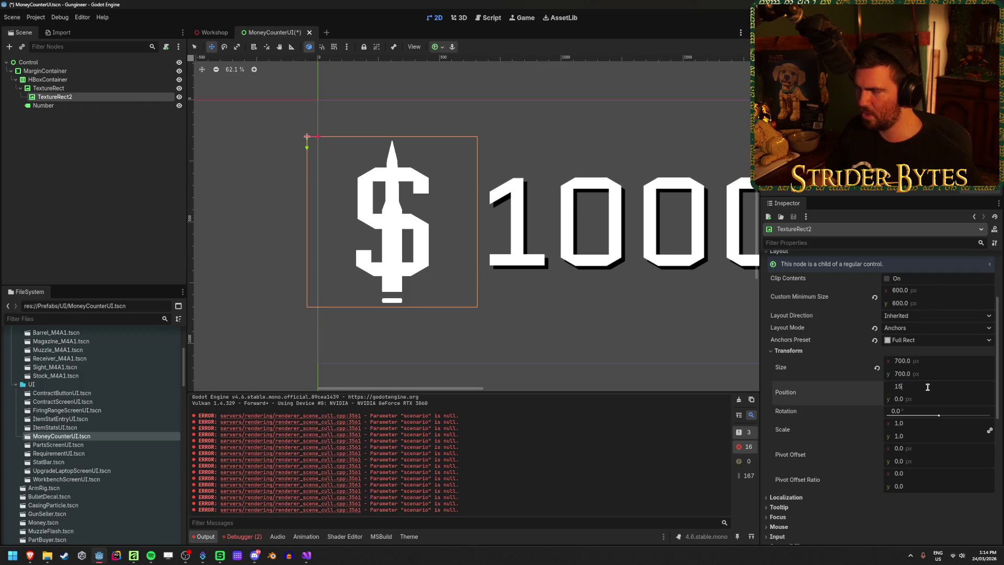
pyautogui.press('Return')
pyautogui.click(50, 89)
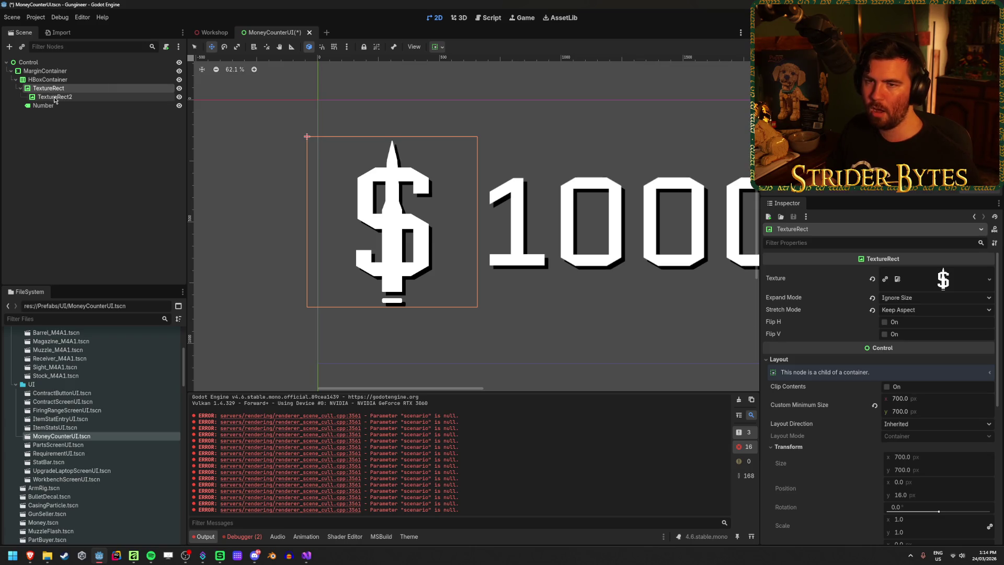
pyautogui.click(56, 96)
pyautogui.click(60, 89)
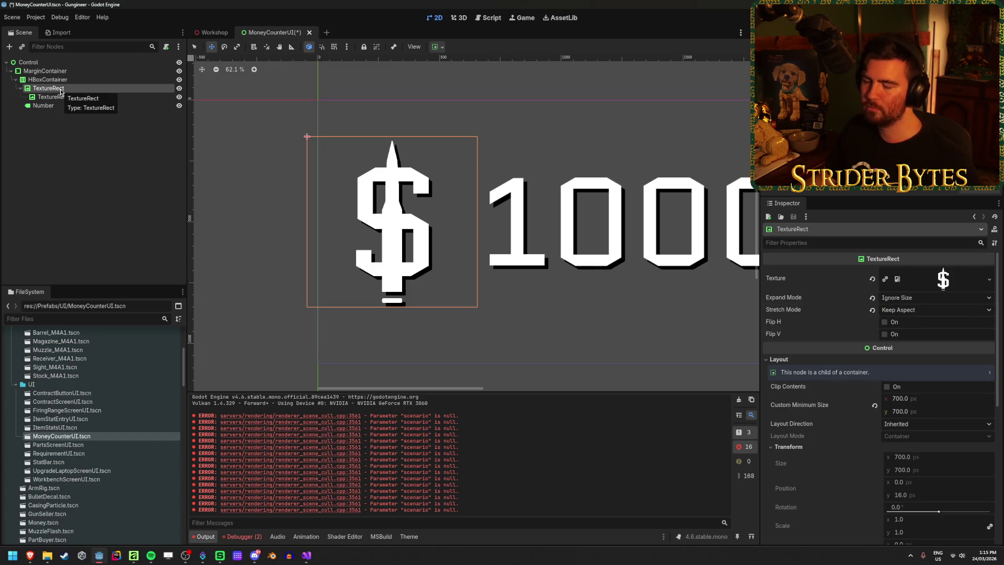
# Add a MarginContainer child under the white dollar TextureRect and move TextureRect2 into it
pyautogui.click(52, 97)
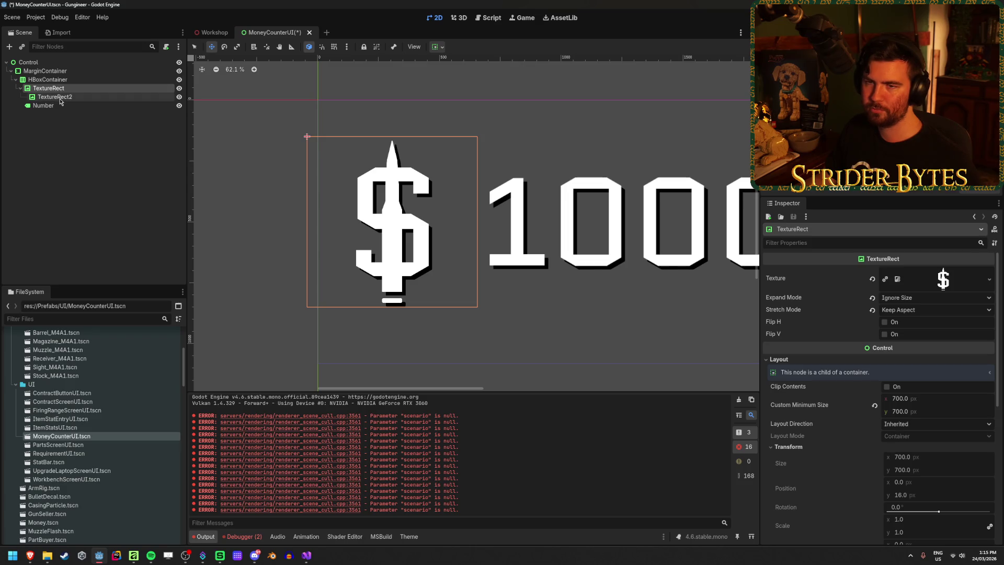
pyautogui.rightClick(67, 89)
pyautogui.click(110, 110)
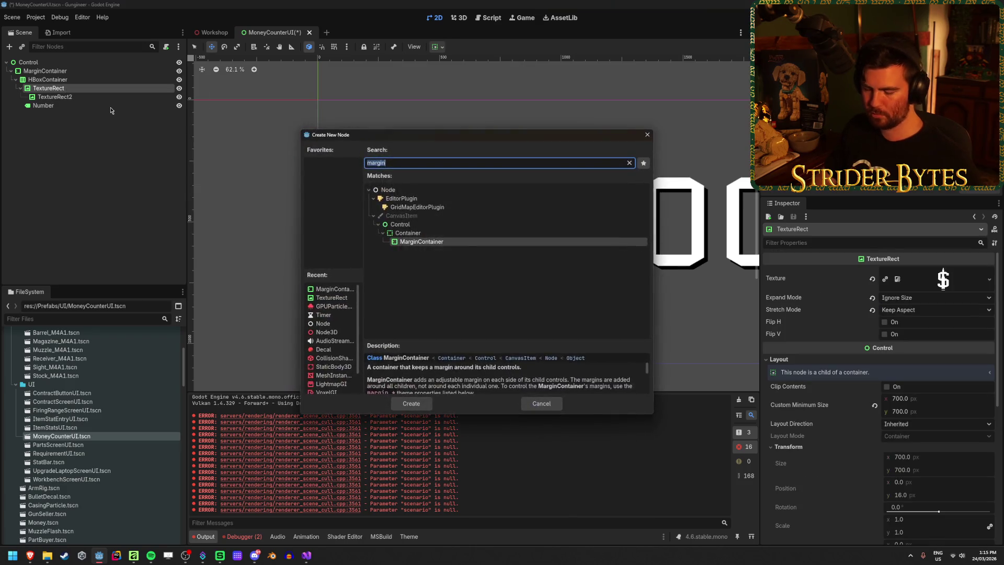
pyautogui.write('margin')
pyautogui.press('Return')
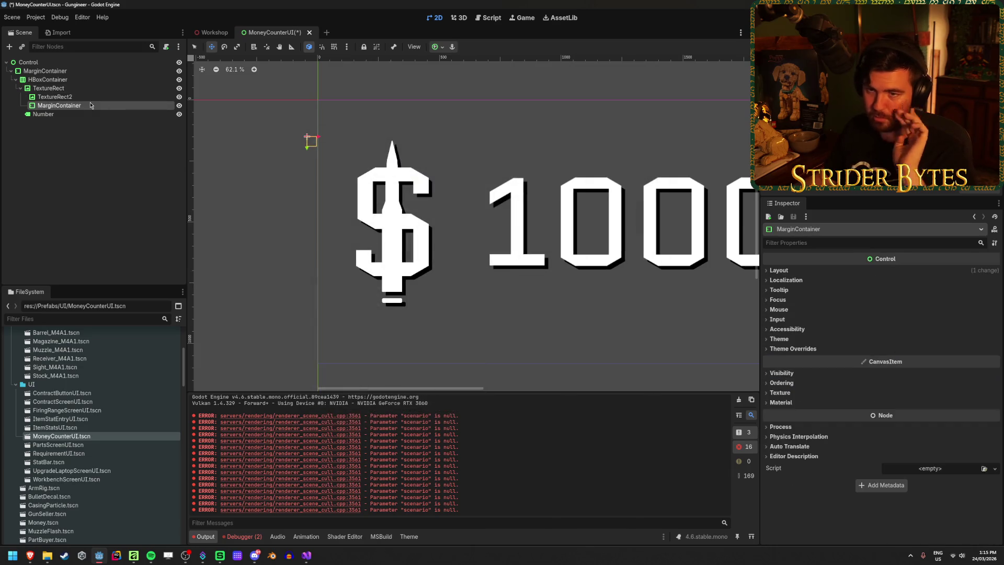
pyautogui.moveTo(55, 96); pyautogui.dragTo(84, 106)
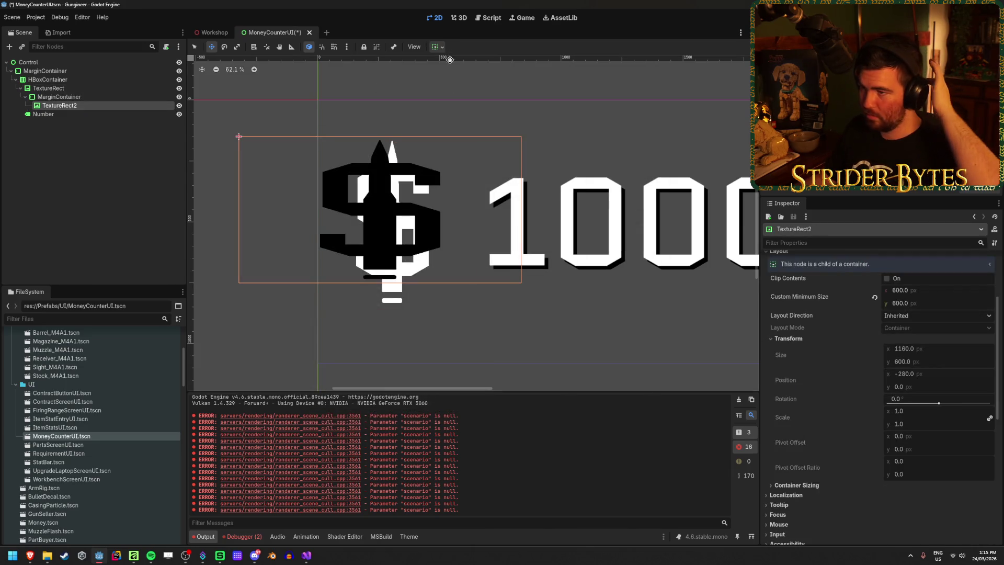
# Anchor the new MarginContainer to Full Rect so it fills the white dollar
pyautogui.click(60, 97)
pyautogui.click(59, 106)
pyautogui.click(438, 47)
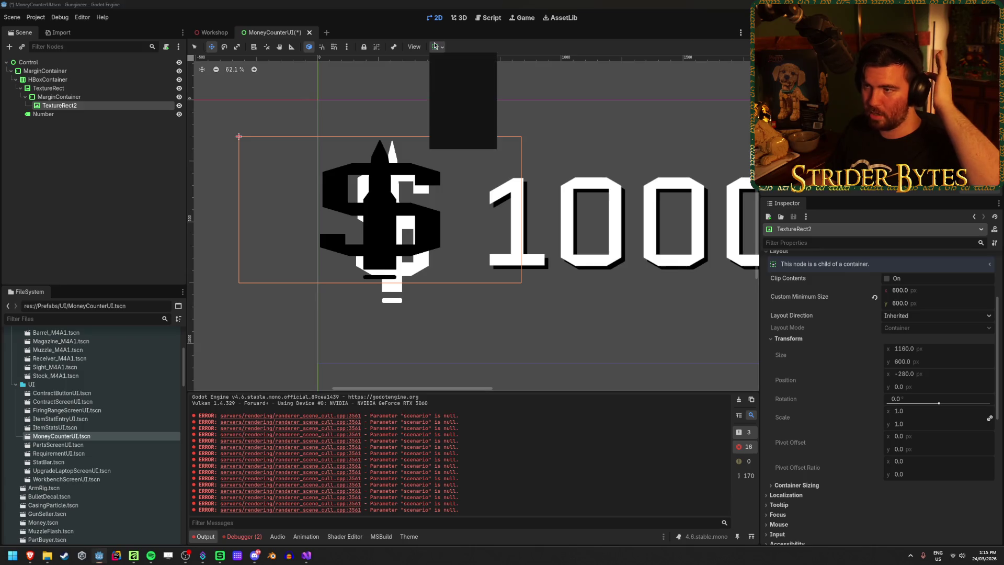
pyautogui.click(438, 46)
pyautogui.click(59, 97)
pyautogui.click(439, 47)
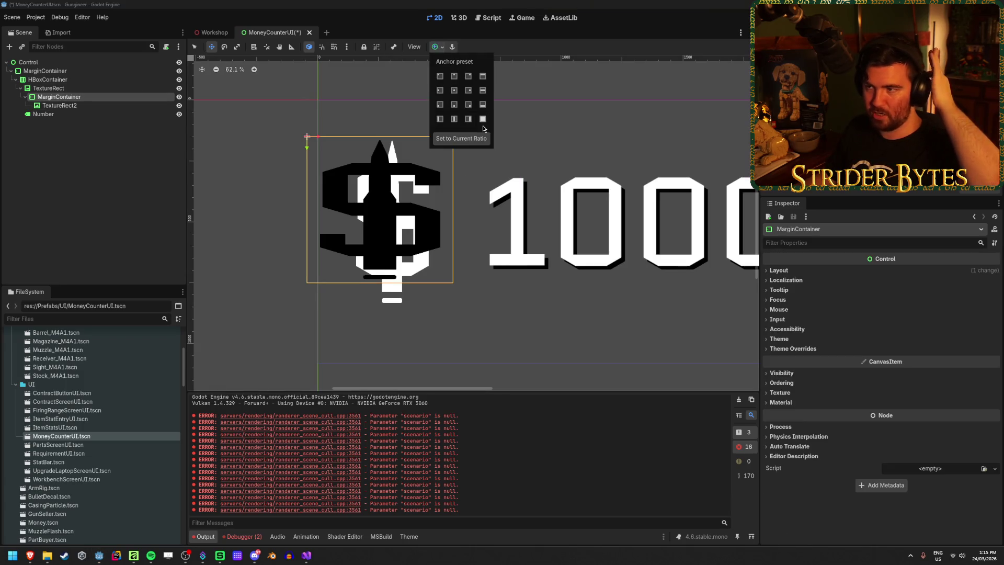
pyautogui.click(481, 117)
# Enable Show Behind Parent on the MarginContainer so the black dollar draws underneath
pyautogui.click(102, 106)
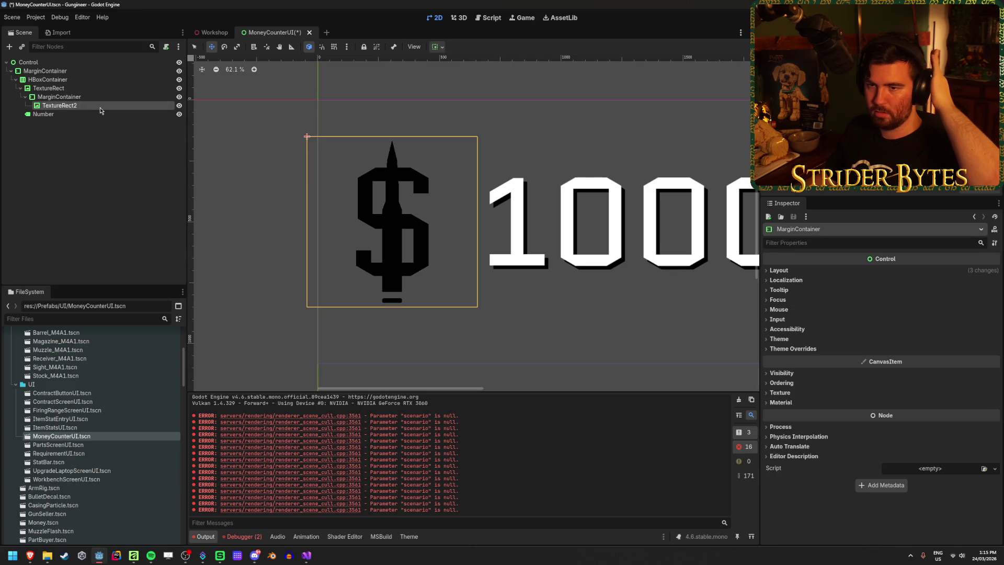
pyautogui.scroll(-6, 832, 366)
pyautogui.scroll(-2, 833, 411)
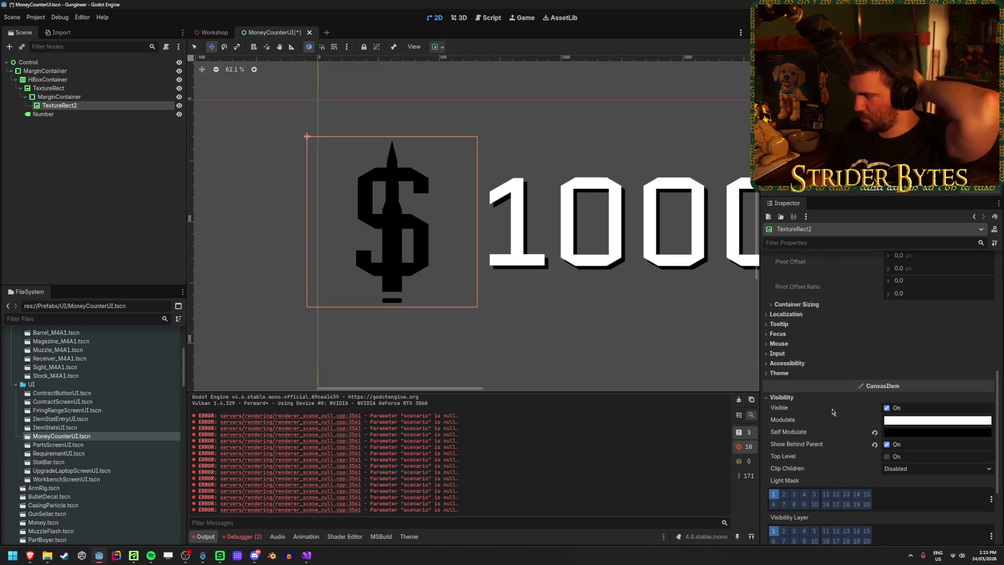
pyautogui.click(94, 97)
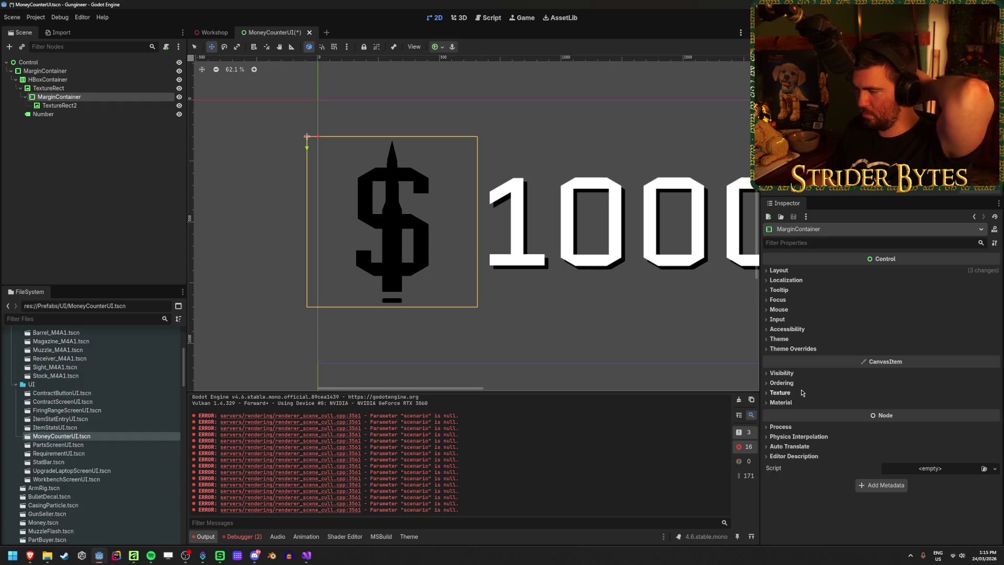
pyautogui.click(792, 373)
pyautogui.click(887, 420)
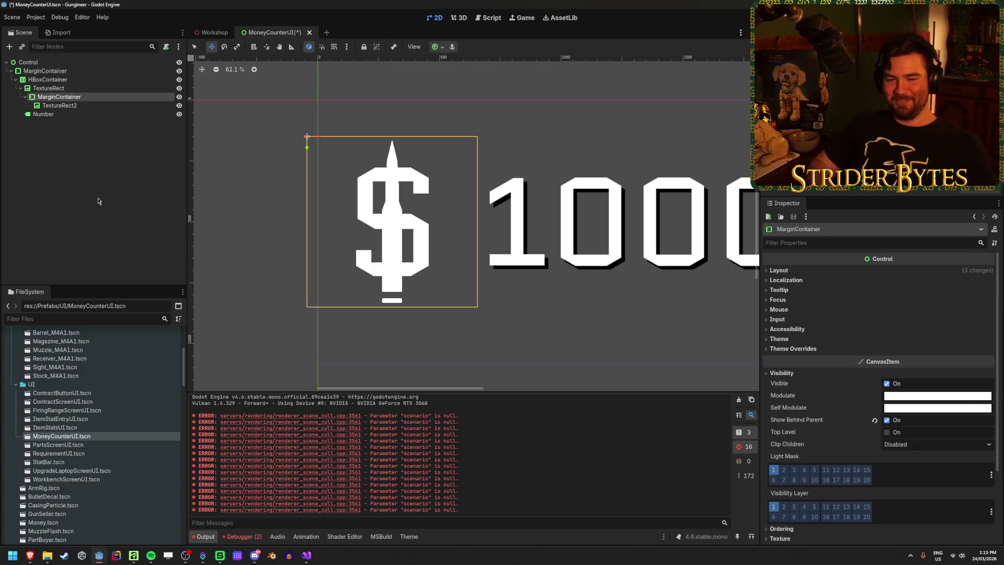
# Enable the shadow MarginContainer's Margin Left theme override and set it to 15
pyautogui.click(94, 106)
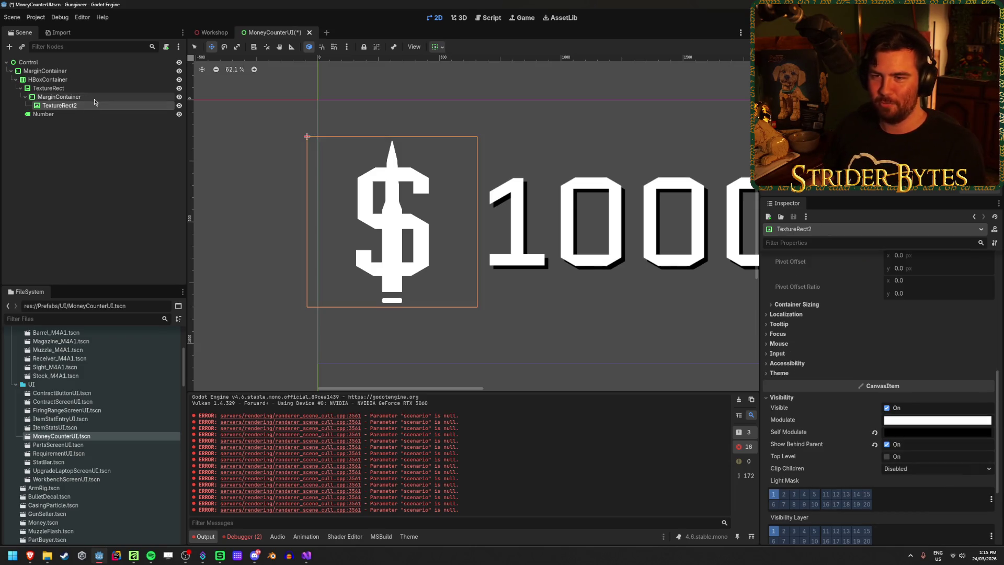
pyautogui.click(95, 99)
pyautogui.click(83, 105)
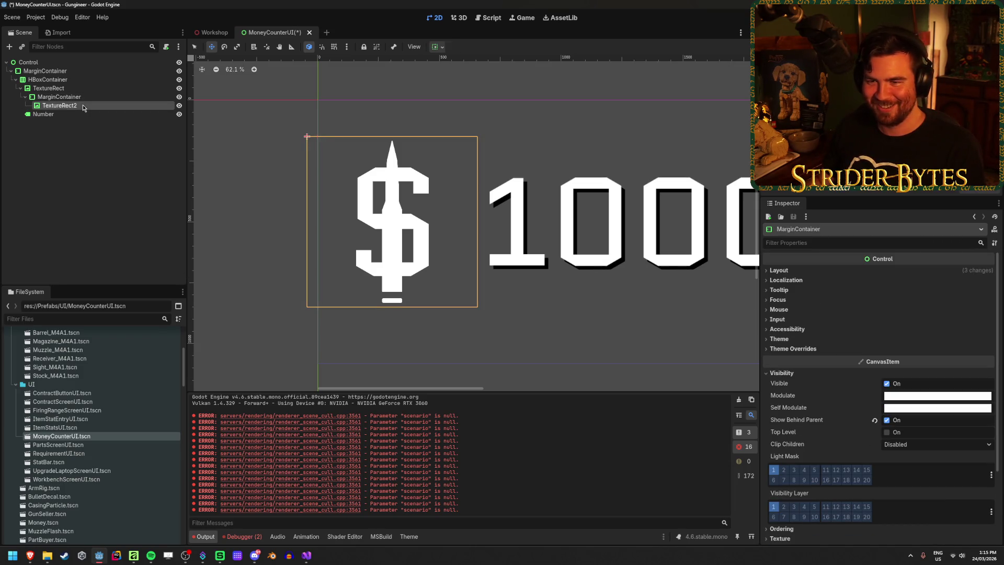
pyautogui.click(85, 97)
pyautogui.click(826, 348)
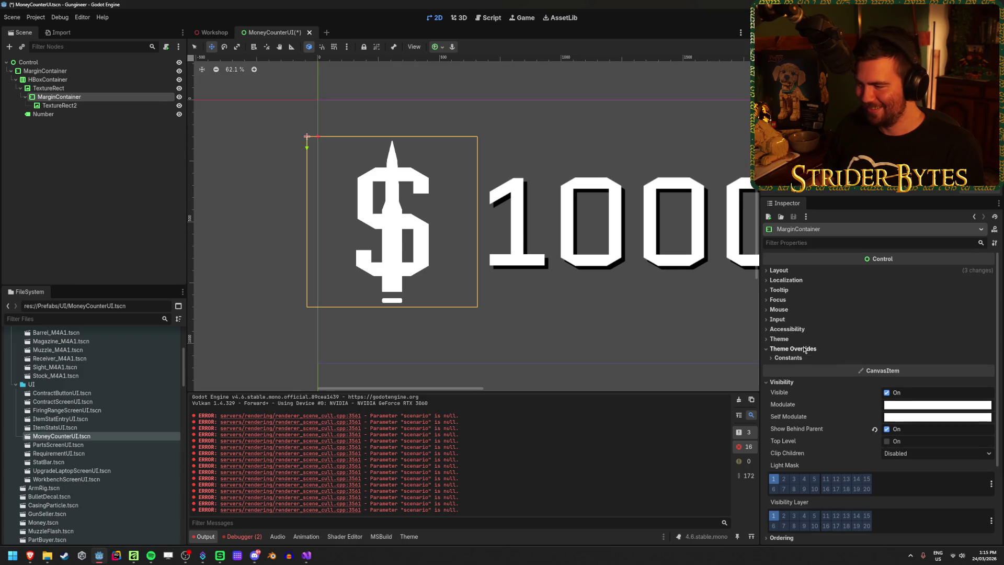
pyautogui.click(822, 358)
pyautogui.click(780, 368)
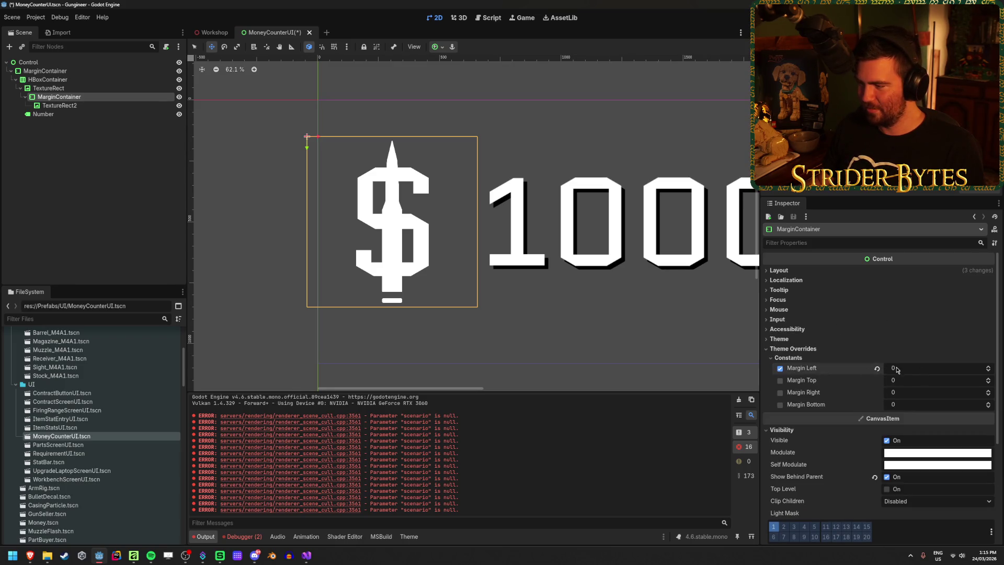
pyautogui.moveTo(897, 369)
pyautogui.mouseDown()
pyautogui.moveTo(972, 369)
pyautogui.moveTo(897, 369)
pyautogui.mouseUp()
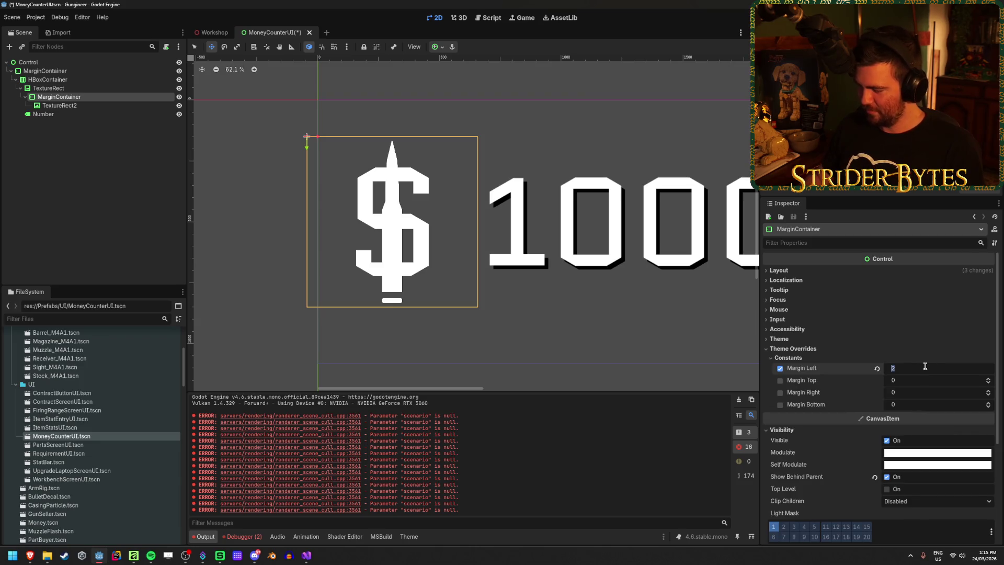
pyautogui.press('Tab')
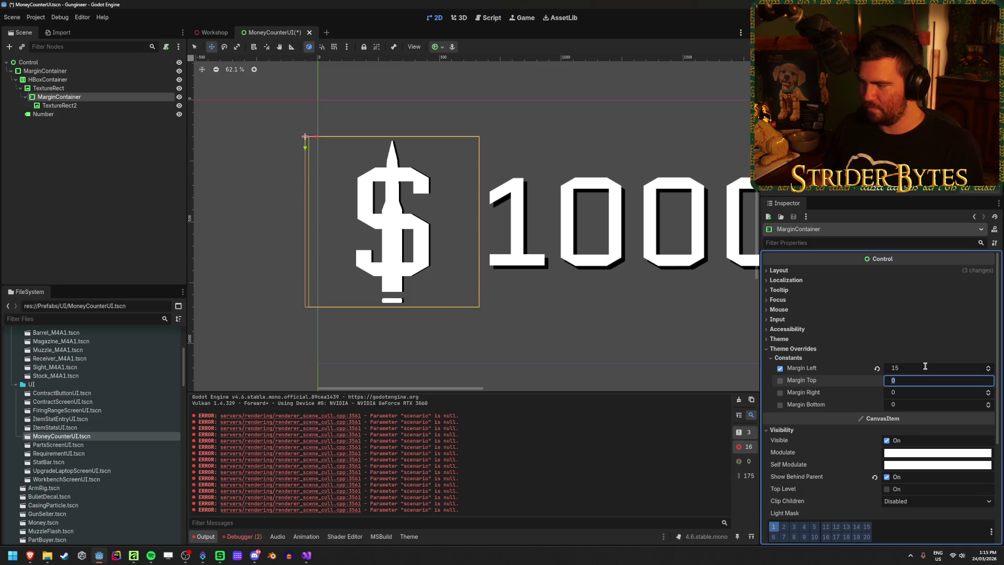
# Set Margin Top to 22, dropping a stray bottom margin, and save the scene
pyautogui.press('Tab')
pyautogui.press('Tab')
pyautogui.write('15')
pyautogui.press('Return')
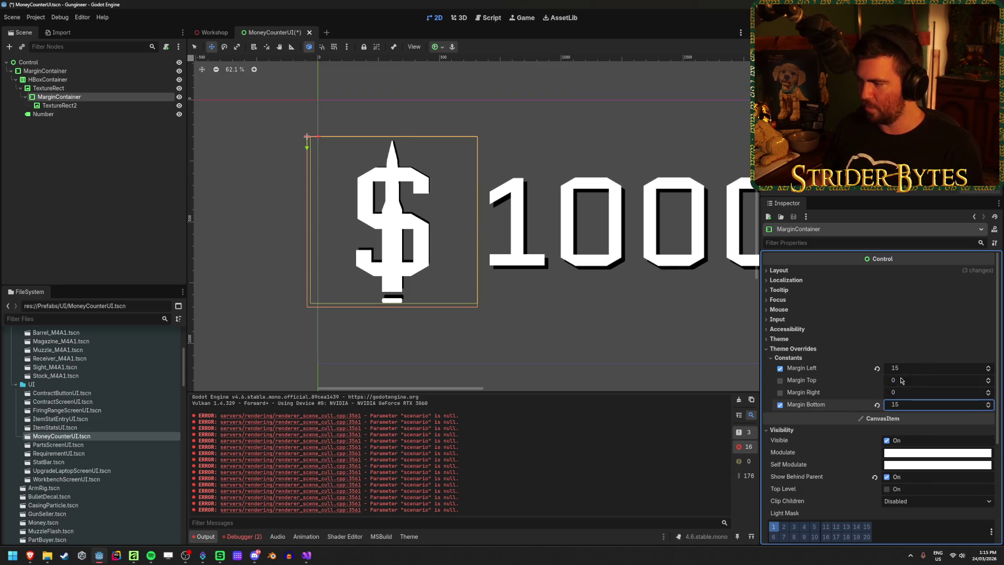
pyautogui.click(877, 404)
pyautogui.click(919, 380)
pyautogui.write('5')
pyautogui.press('Return')
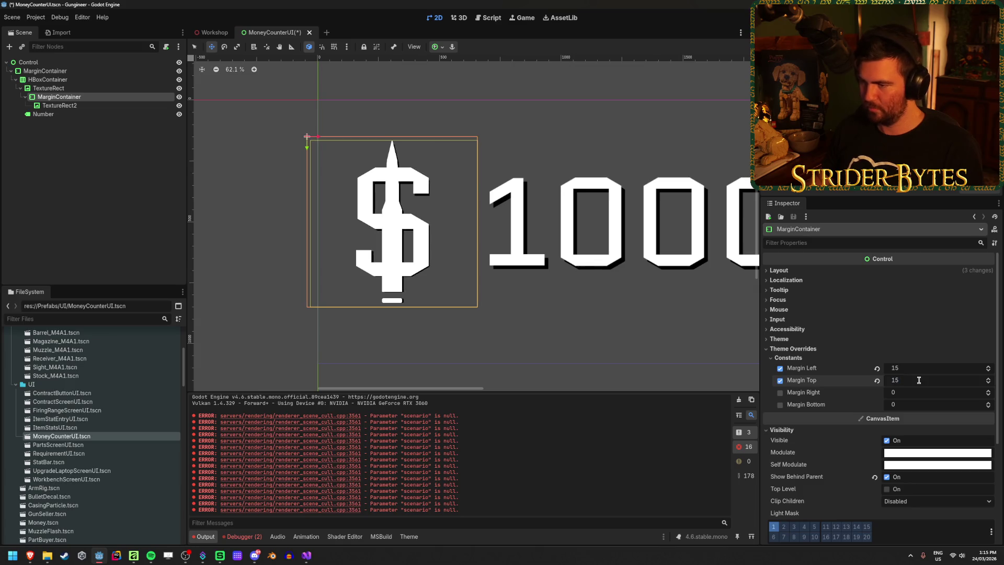
pyautogui.moveTo(918, 380)
pyautogui.mouseDown()
pyautogui.moveTo(983, 380)
pyautogui.moveTo(894, 380)
pyautogui.moveTo(941, 380)
pyautogui.moveTo(913, 380)
pyautogui.mouseUp()
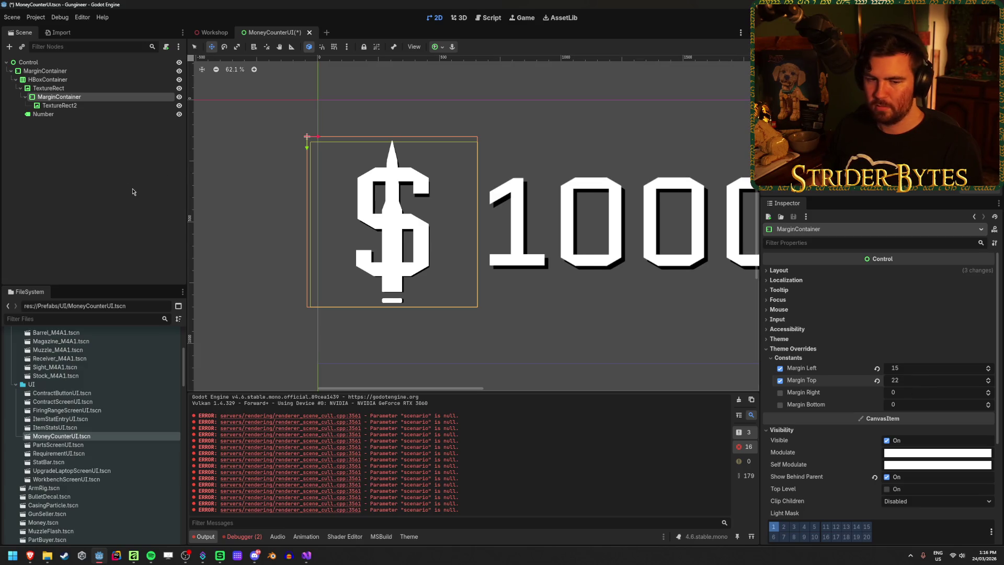
pyautogui.hotkey('ctrl', 's')
# Give the black dollar TextureRect2 Ignore Size expand mode and keep-aspect stretching
pyautogui.click(928, 382)
pyautogui.click(923, 365)
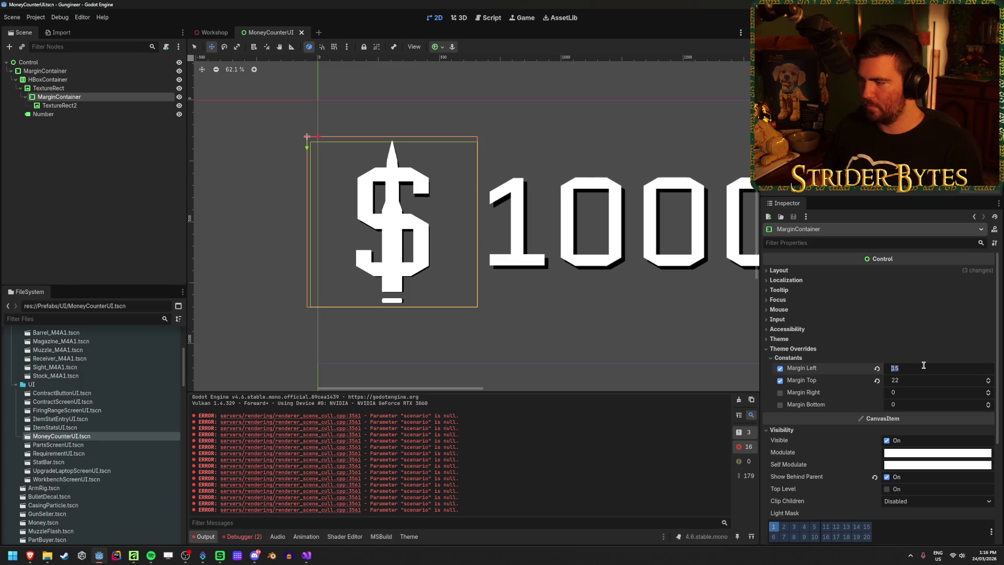
pyautogui.click(413, 157)
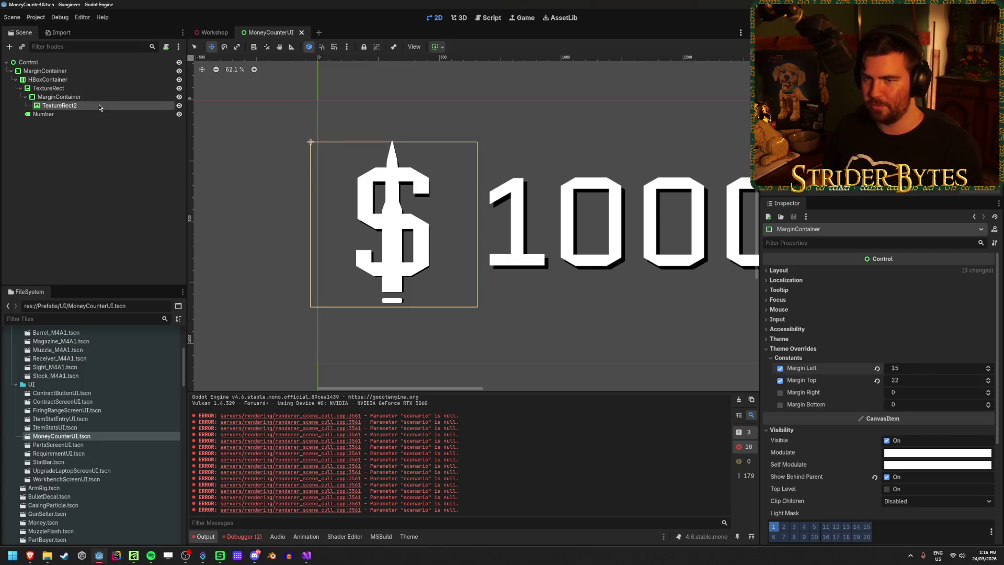
pyautogui.click(920, 298)
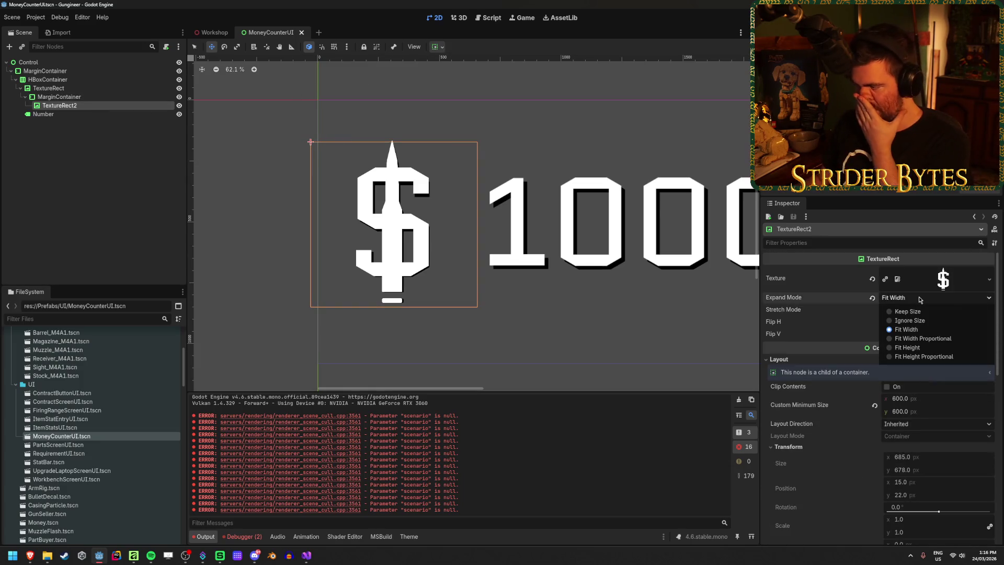
pyautogui.click(913, 320)
pyautogui.click(916, 310)
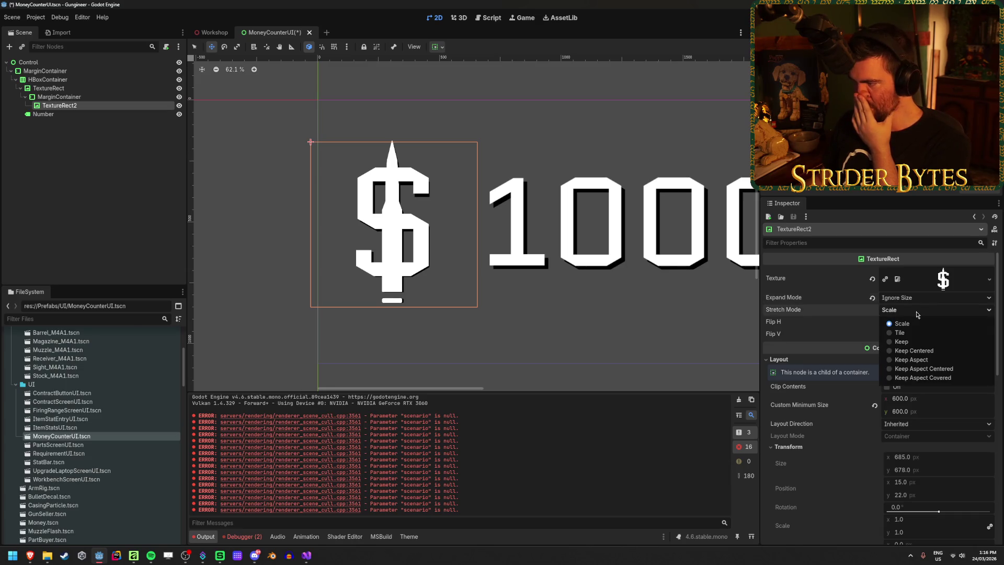
pyautogui.click(910, 360)
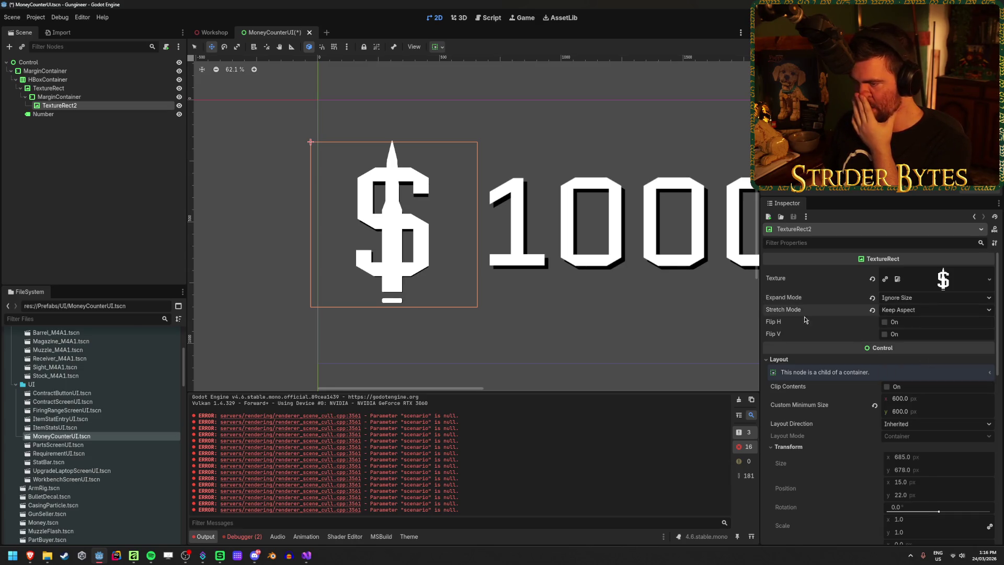
# Shift the shadow MarginContainer's left margin and make it fill its parent
pyautogui.click(97, 101)
pyautogui.moveTo(920, 368)
pyautogui.mouseDown()
pyautogui.moveTo(941, 367)
pyautogui.moveTo(868, 367)
pyautogui.moveTo(983, 367)
pyautogui.moveTo(964, 368)
pyautogui.mouseUp()
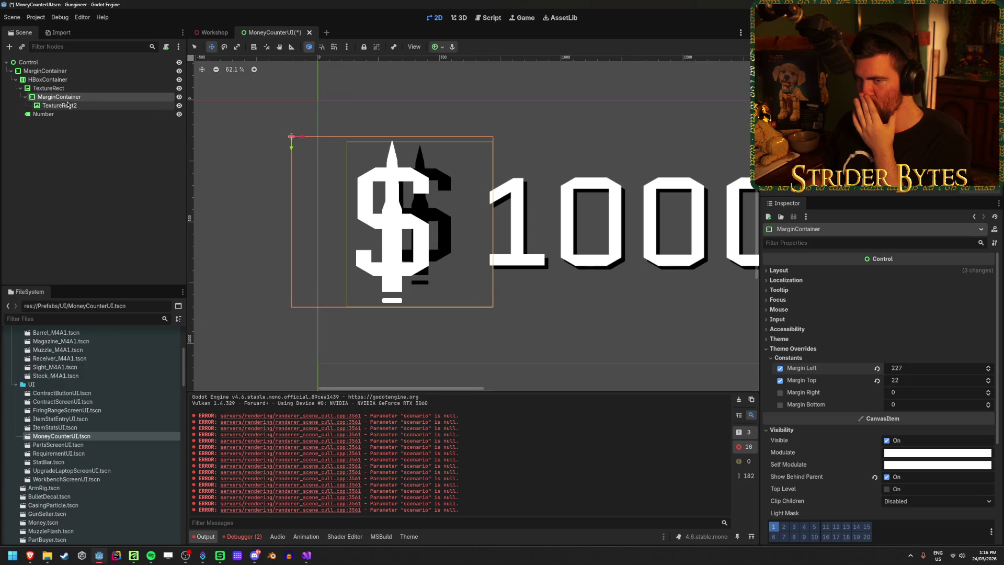
pyautogui.click(439, 49)
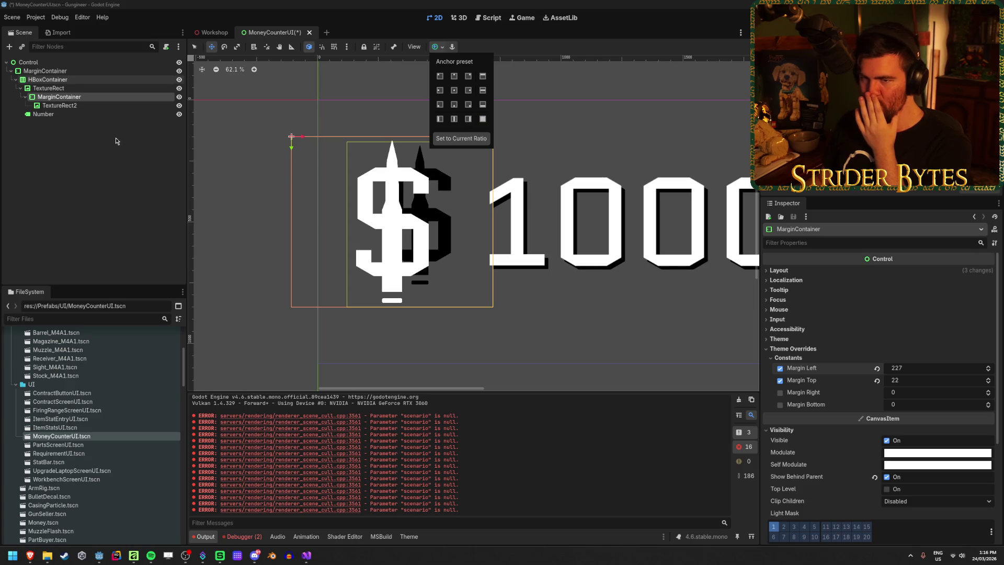
pyautogui.click(479, 121)
# Try Scale stretch mode on the white dollar TextureRect, then undo it
pyautogui.click(82, 91)
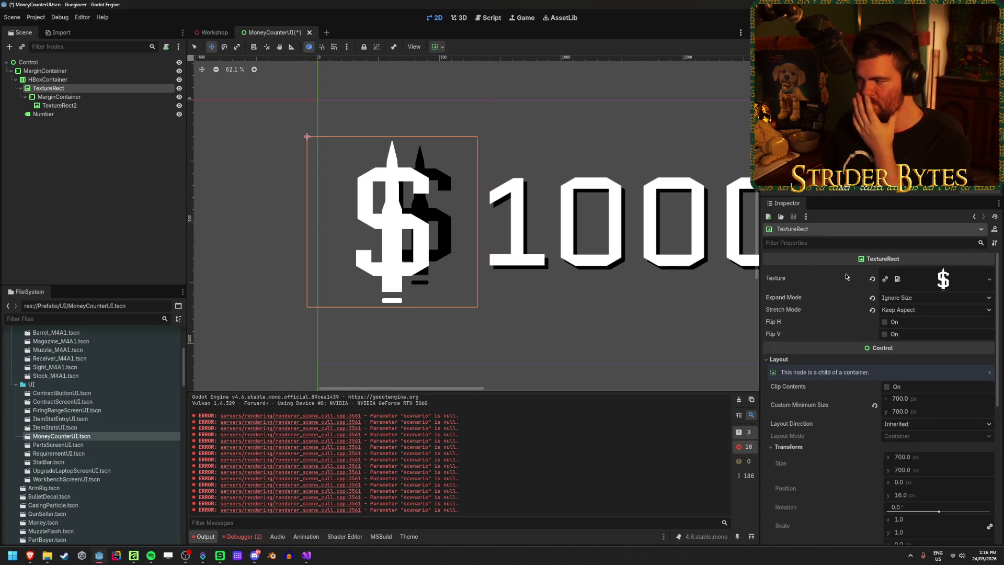
pyautogui.click(915, 310)
pyautogui.click(913, 320)
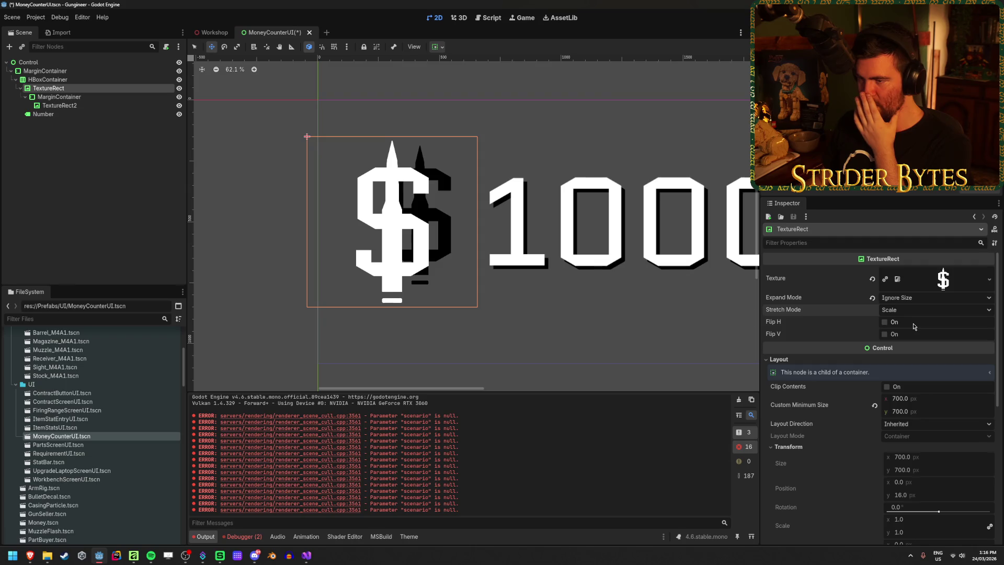
pyautogui.click(88, 104)
pyautogui.click(80, 89)
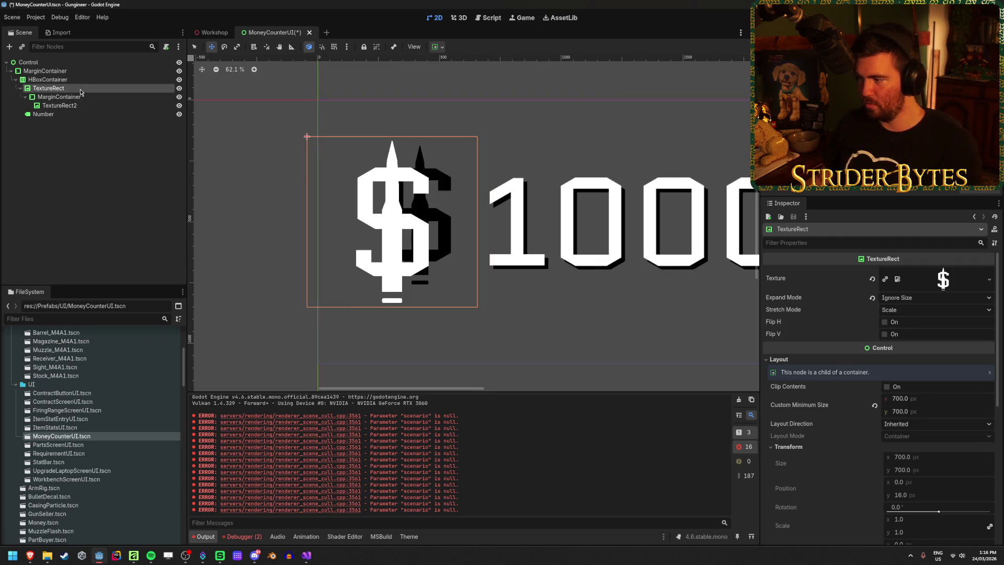
pyautogui.hotkey('ctrl', 'z')
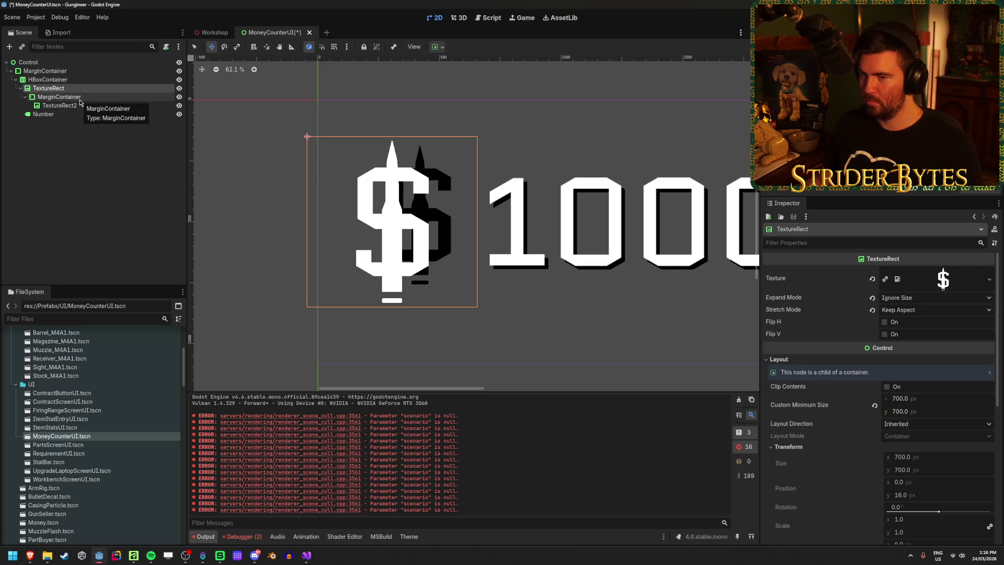
# Set the black dollar's stretch mode to Scale and drag Margin Left to 184
pyautogui.click(77, 106)
pyautogui.click(906, 310)
pyautogui.click(909, 323)
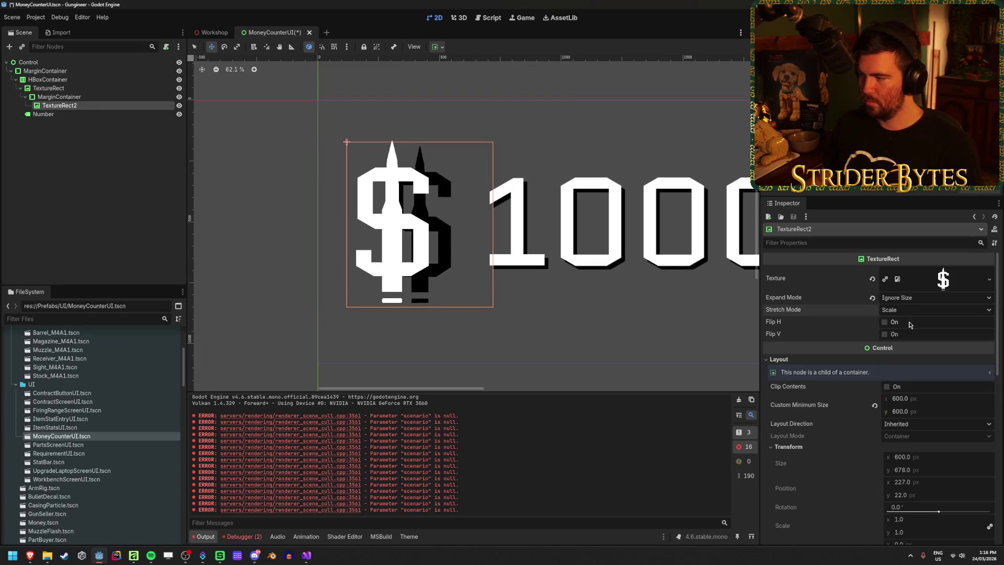
pyautogui.click(59, 97)
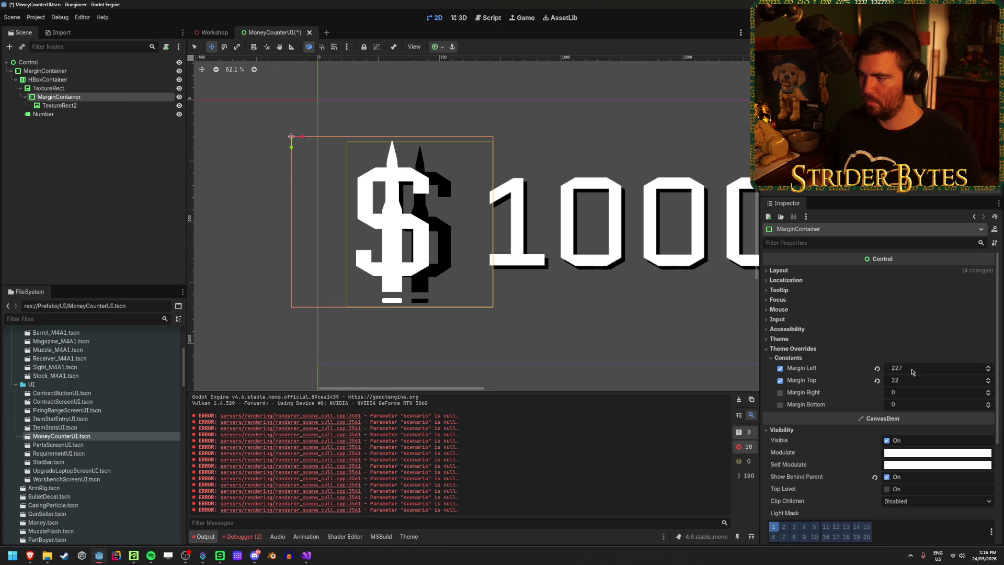
pyautogui.moveTo(936, 368)
pyautogui.mouseDown()
pyautogui.moveTo(899, 368)
pyautogui.moveTo(964, 368)
pyautogui.moveTo(886, 368)
pyautogui.moveTo(988, 368)
pyautogui.moveTo(943, 368)
pyautogui.moveTo(965, 368)
pyautogui.moveTo(954, 368)
pyautogui.mouseUp()
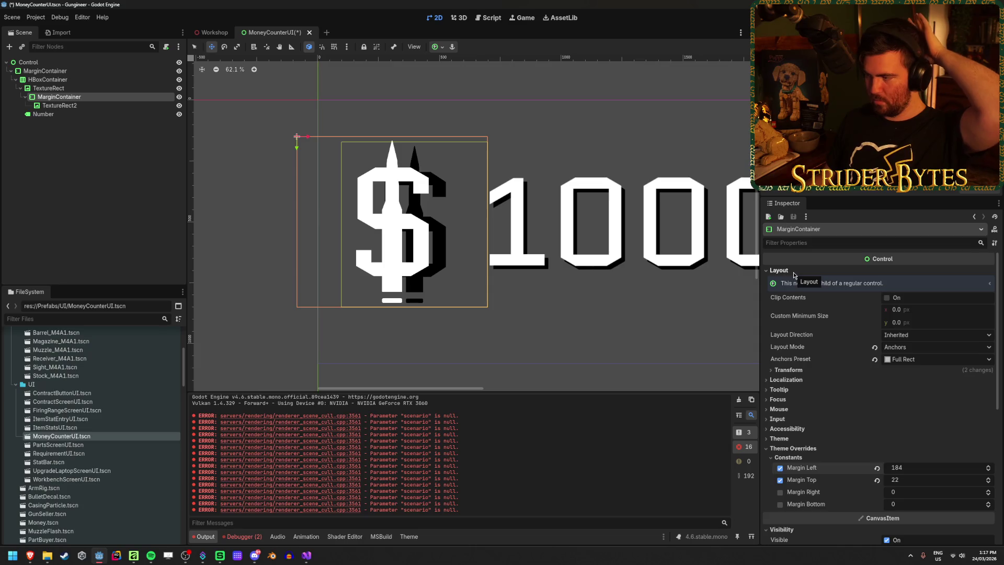
# Drag the shadow MarginContainer's Margin Top from 22 to 112, then review TextureRect2's layout
pyautogui.click(75, 106)
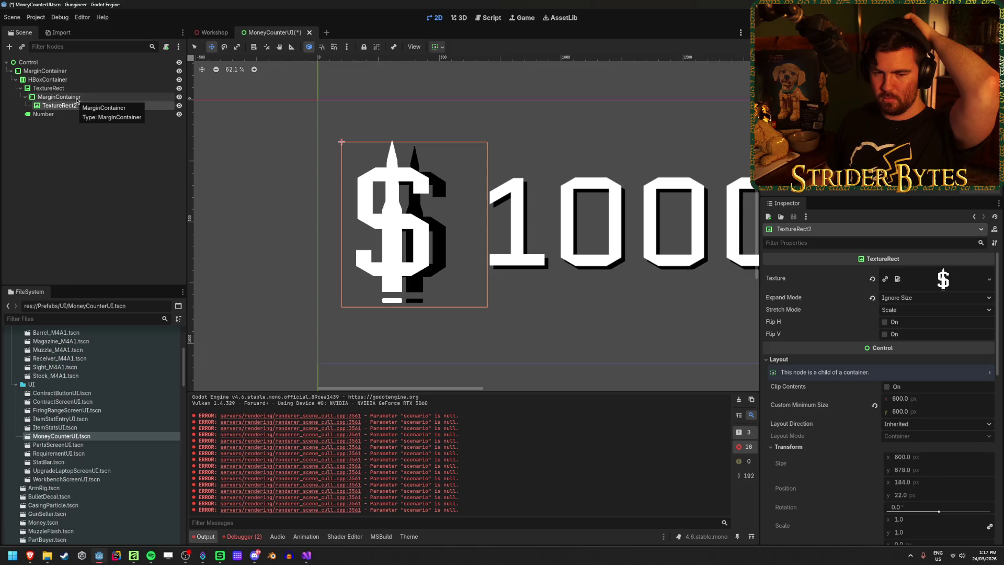
pyautogui.click(78, 90)
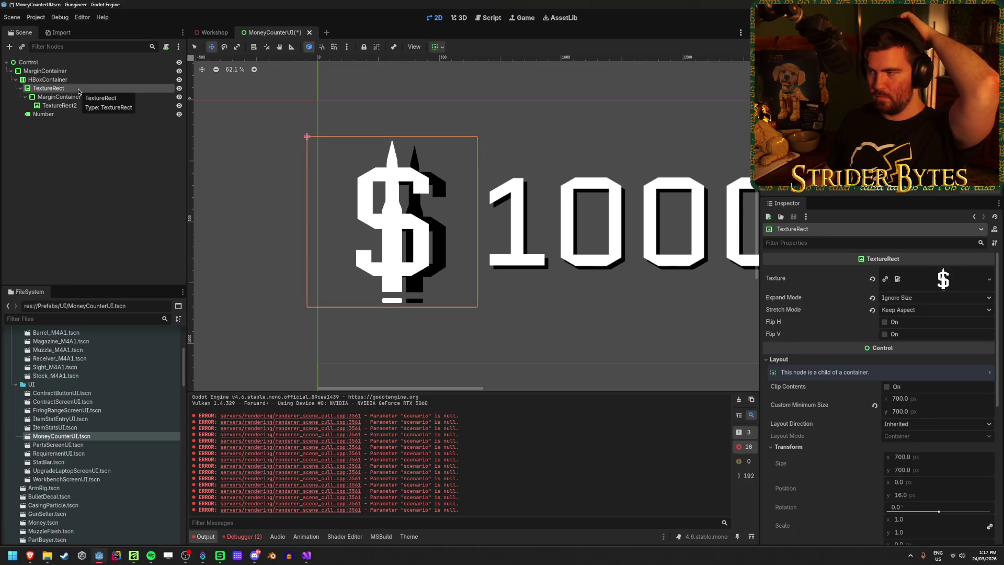
pyautogui.click(70, 97)
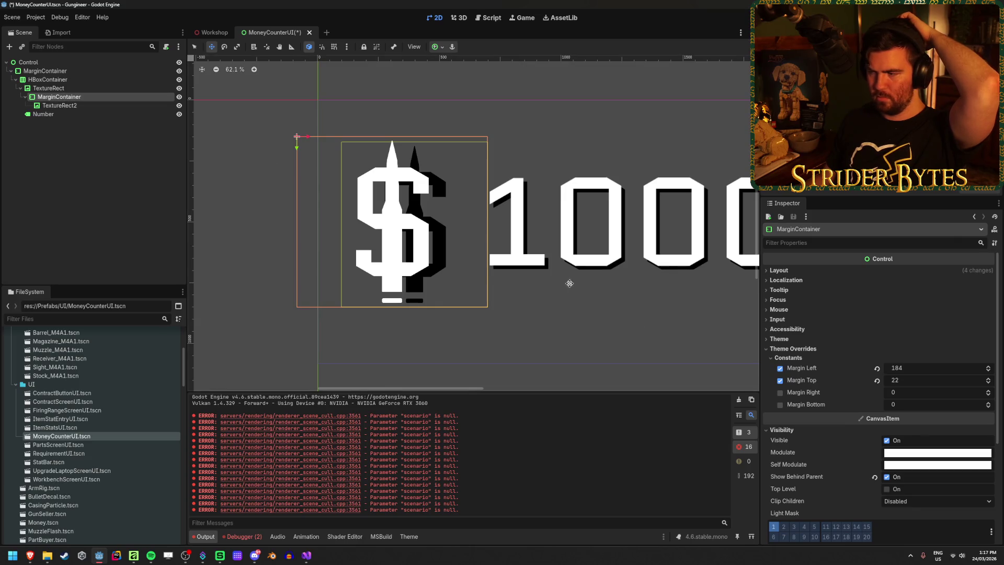
pyautogui.moveTo(899, 385)
pyautogui.mouseDown()
pyautogui.moveTo(863, 386)
pyautogui.moveTo(941, 386)
pyautogui.moveTo(910, 385)
pyautogui.mouseUp()
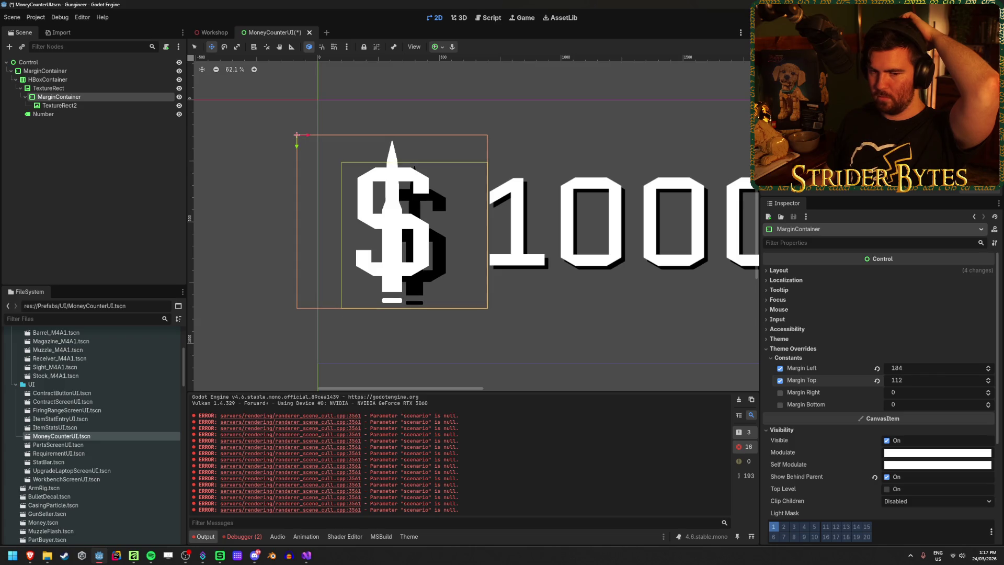
pyautogui.click(71, 106)
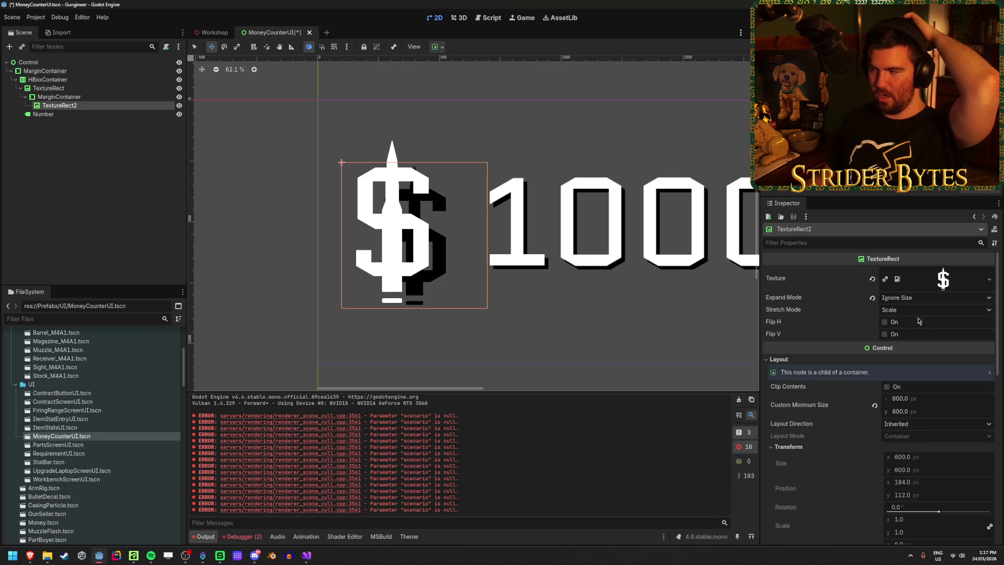
pyautogui.scroll(-3, 910, 450)
pyautogui.click(948, 354)
pyautogui.click(910, 365)
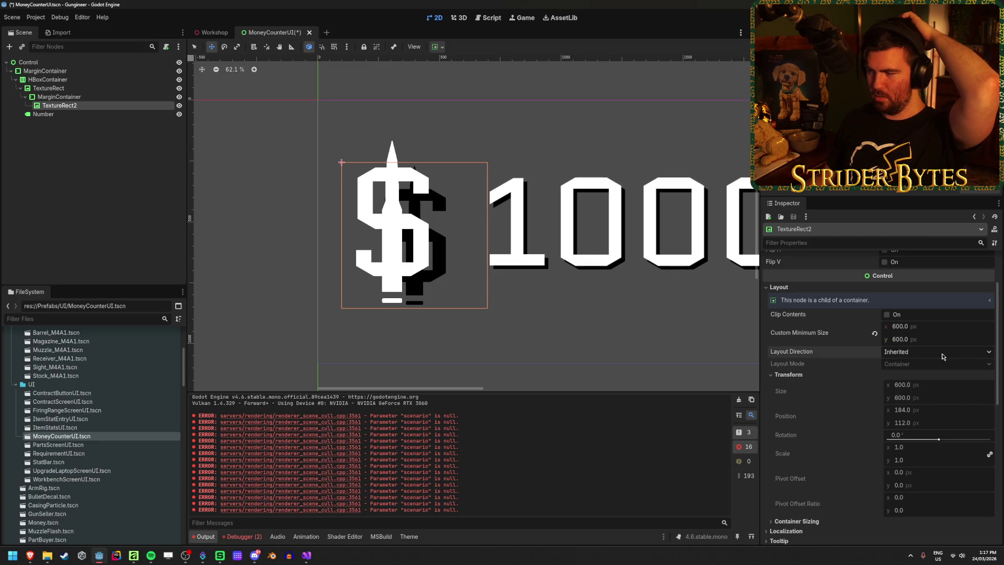
pyautogui.scroll(-3, 908, 369)
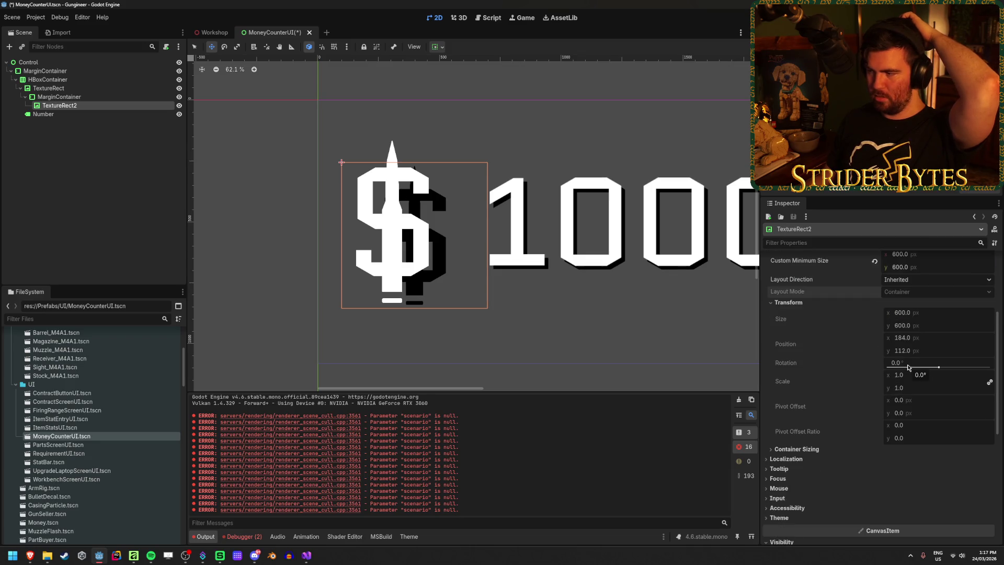
pyautogui.scroll(6, 908, 367)
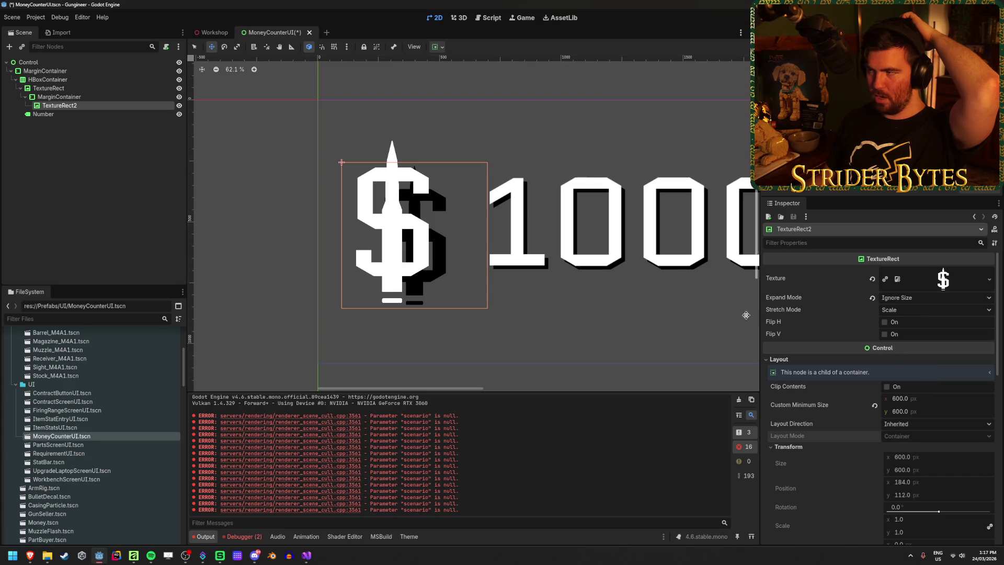
# Switch the black dollar TextureRect2 to Keep Size expand mode, growing it to 1024 × 1024
pyautogui.click(59, 97)
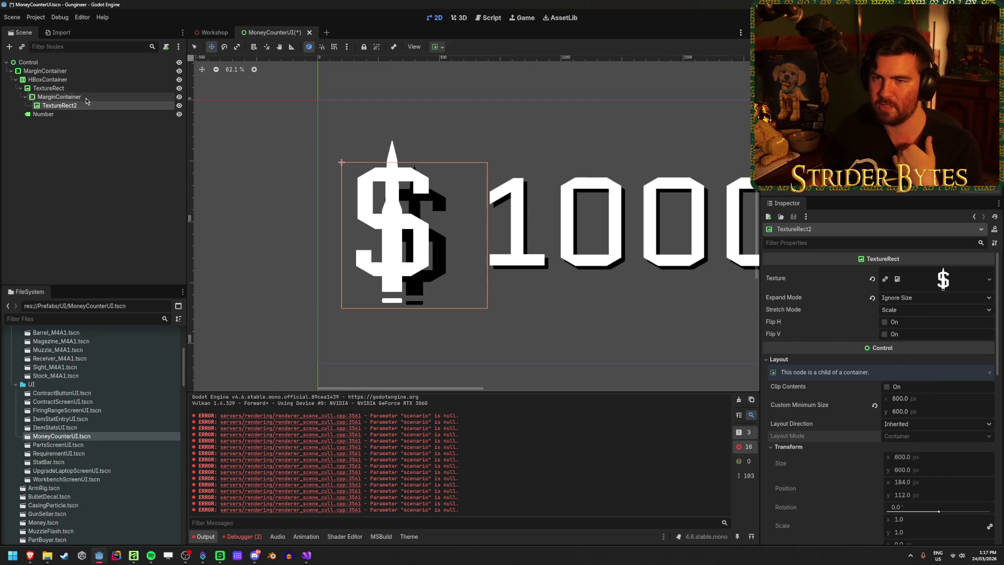
pyautogui.click(435, 47)
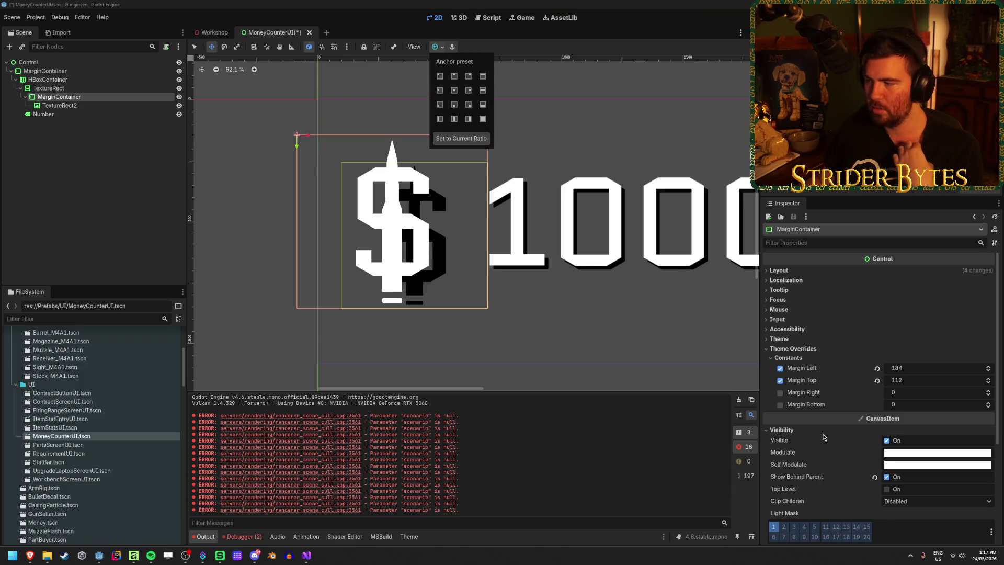
pyautogui.click(413, 236)
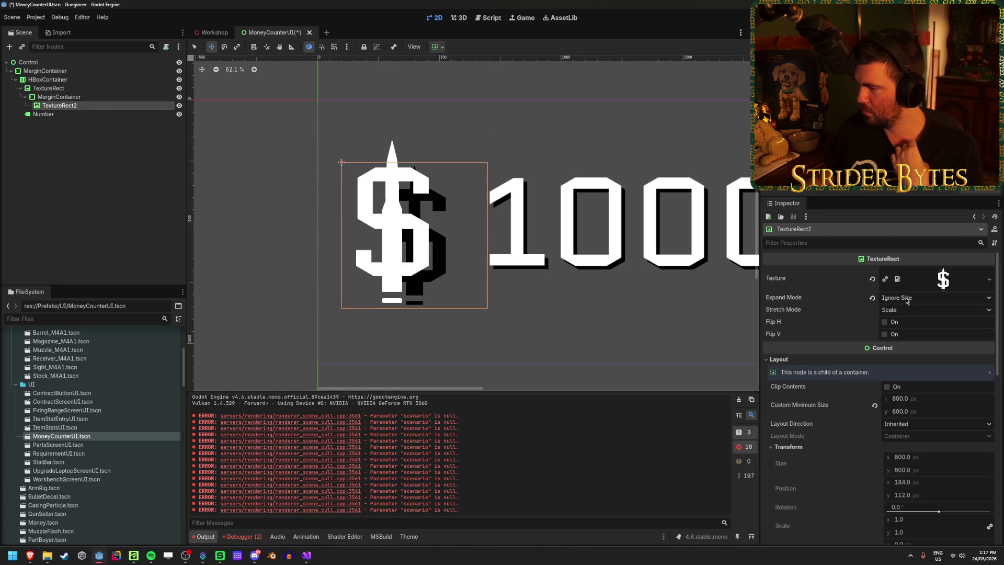
pyautogui.click(907, 299)
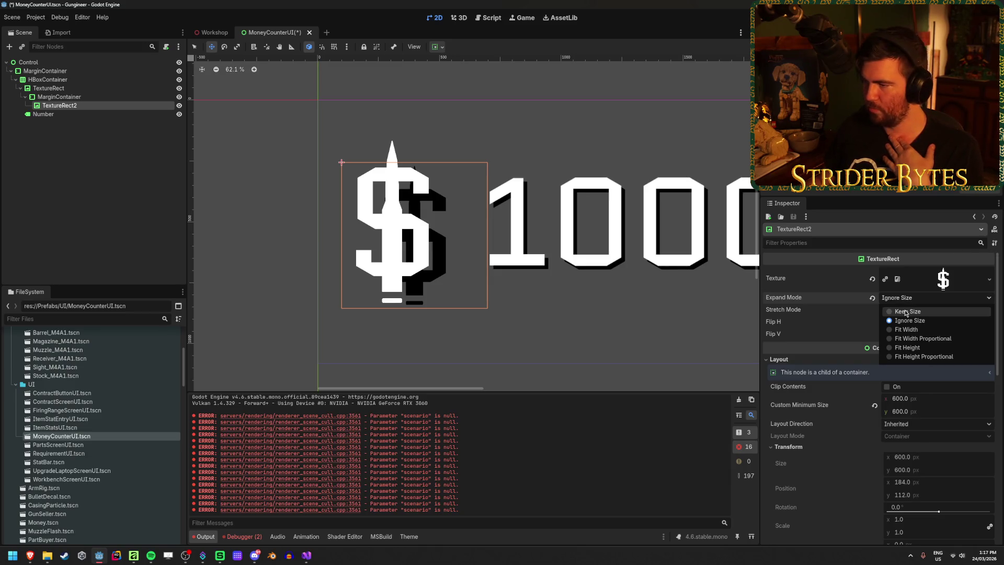
pyautogui.click(907, 312)
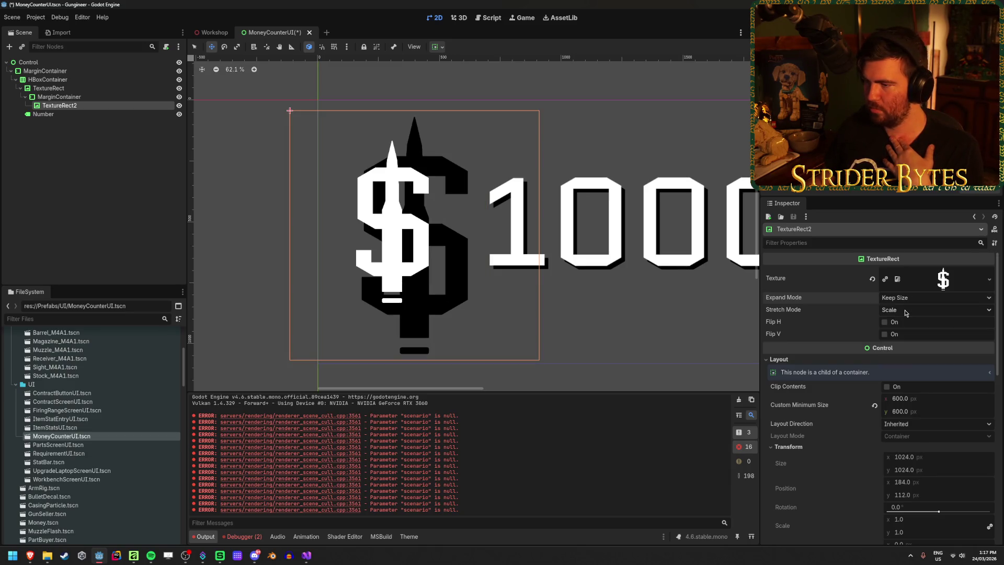
pyautogui.click(122, 97)
pyautogui.click(437, 47)
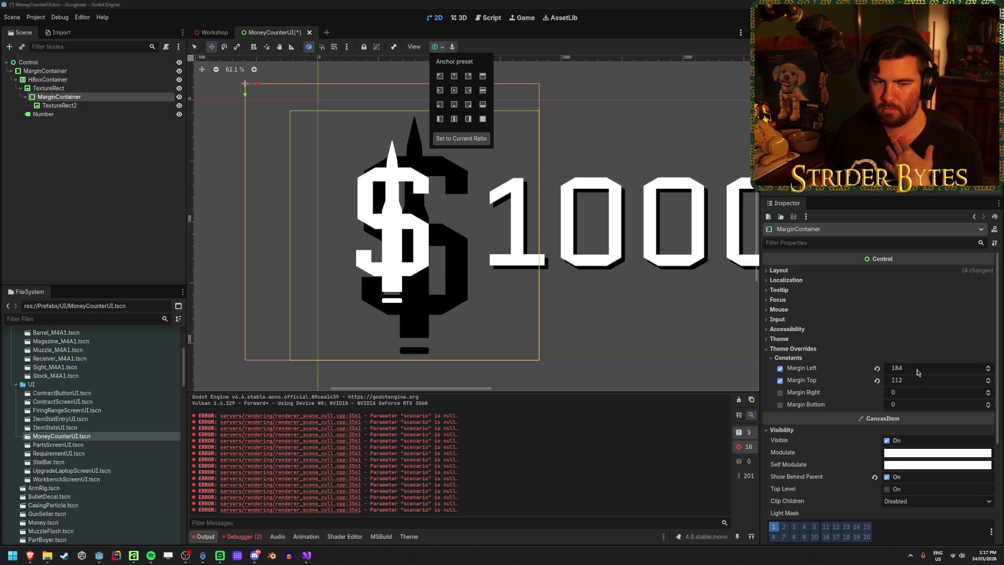
pyautogui.click(80, 104)
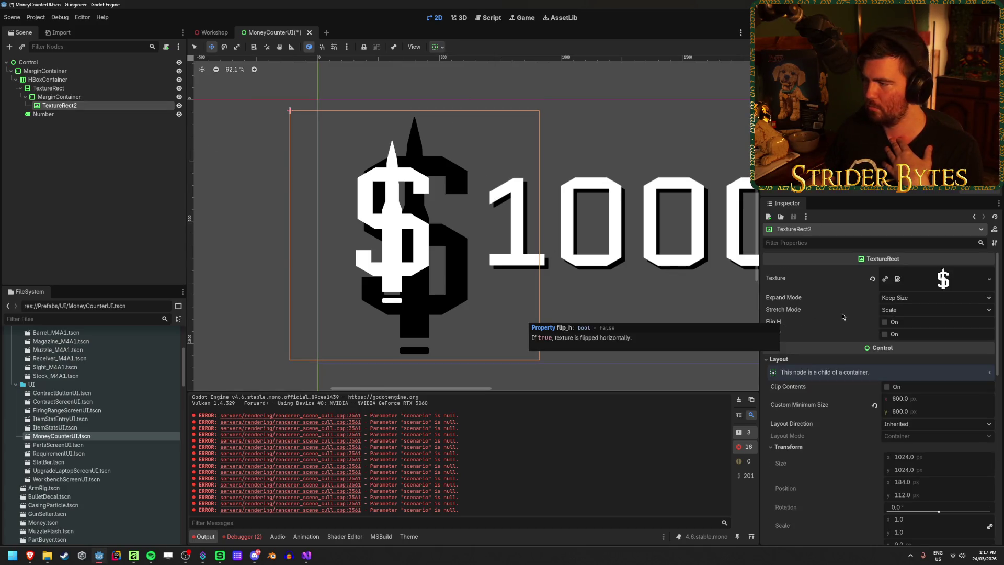
# Return TextureRect2's expand mode to Ignore Size so the shadow is 600 × 600 again
pyautogui.click(437, 46)
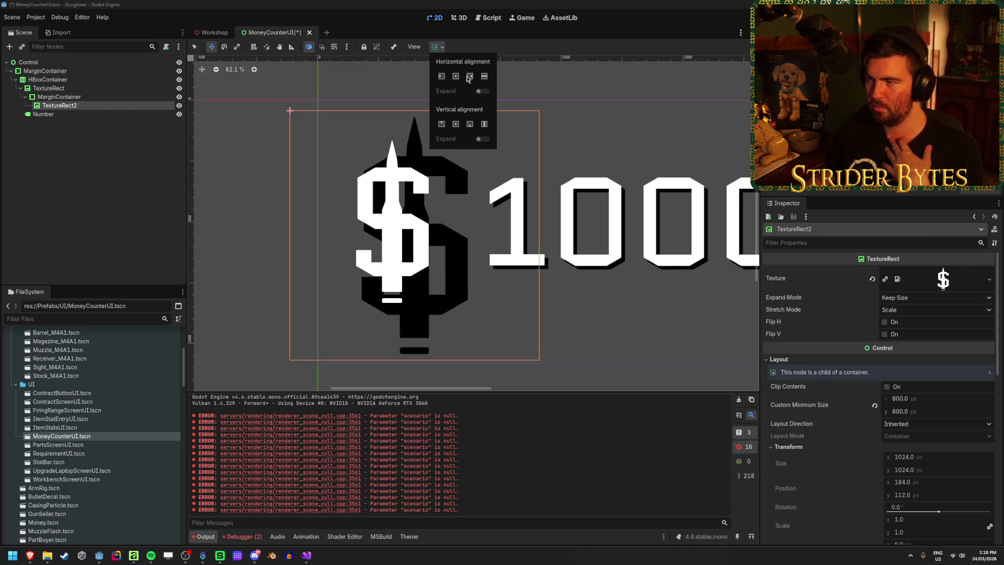
pyautogui.click(822, 310)
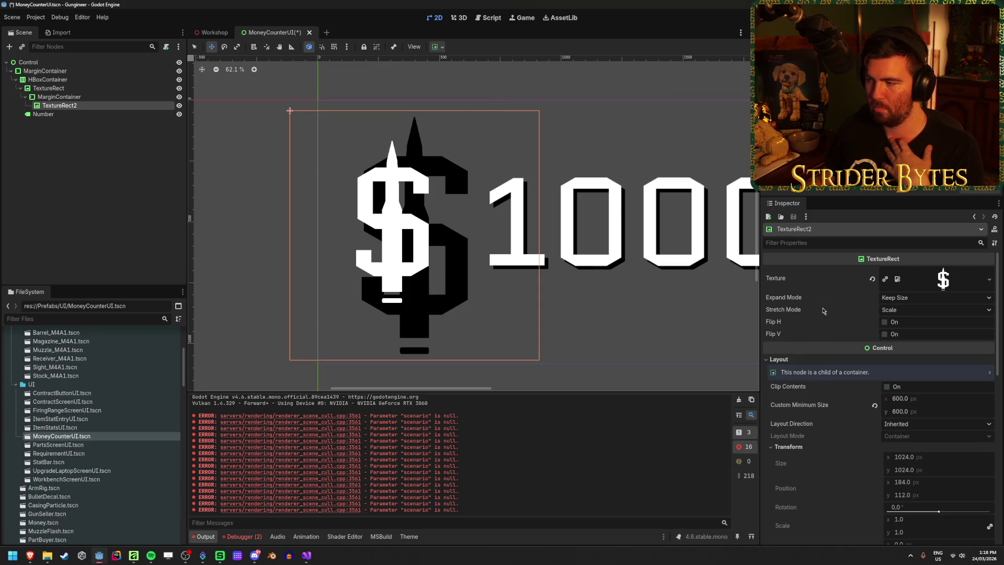
pyautogui.click(909, 297)
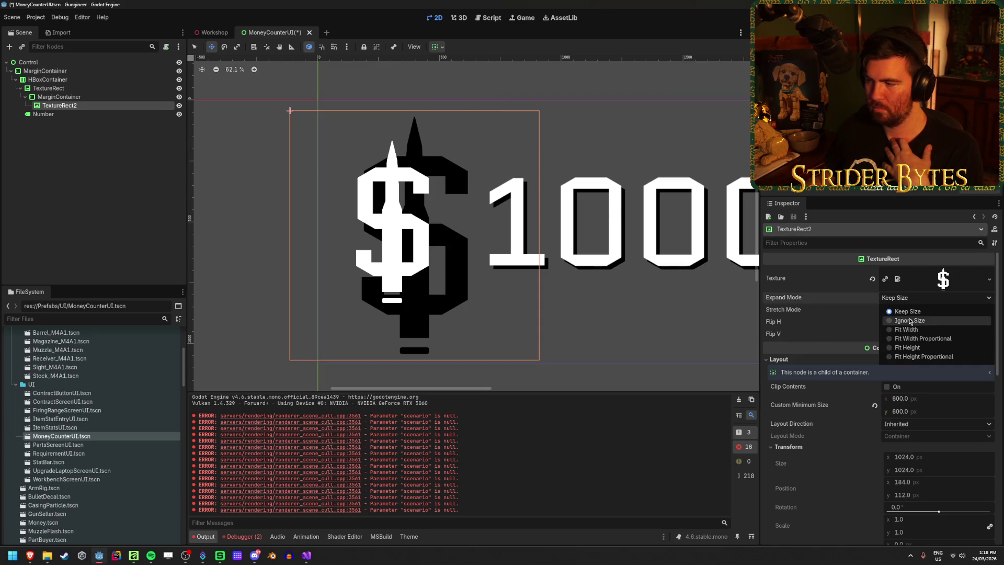
pyautogui.click(909, 321)
pyautogui.click(438, 47)
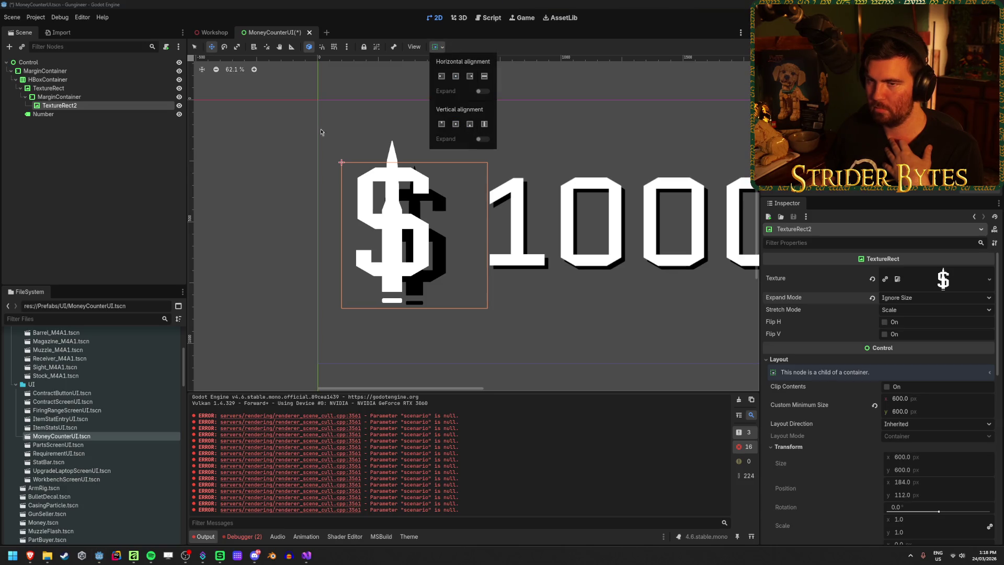
pyautogui.click(59, 97)
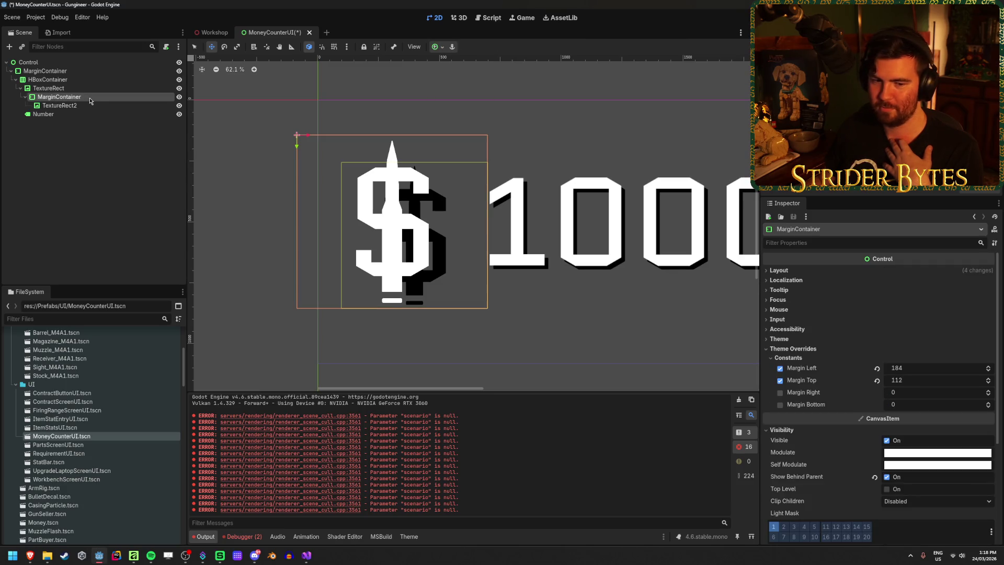
pyautogui.click(437, 47)
pyautogui.press('Escape')
pyautogui.press('Down')
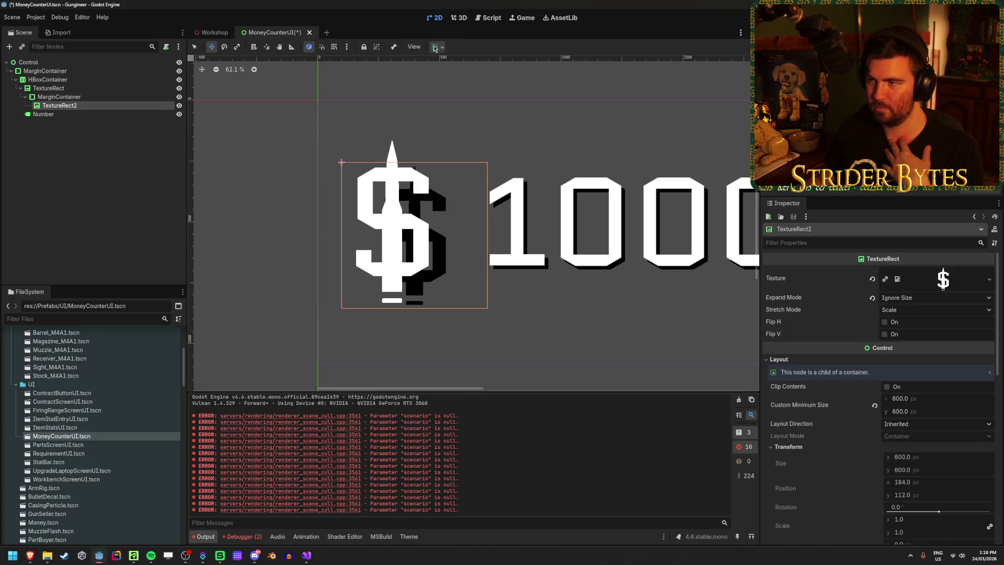
pyautogui.click(437, 47)
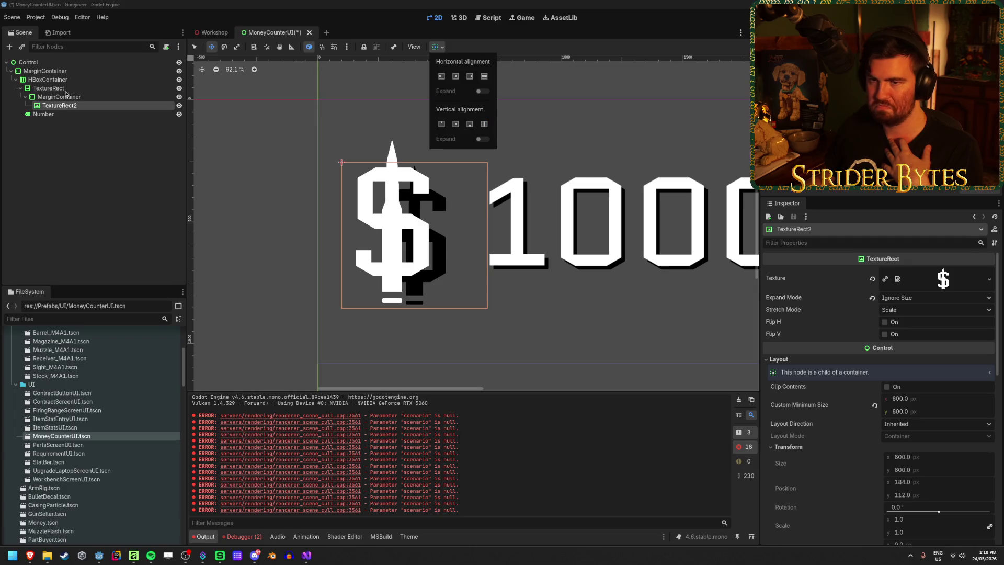
pyautogui.press('Escape')
pyautogui.press('Up')
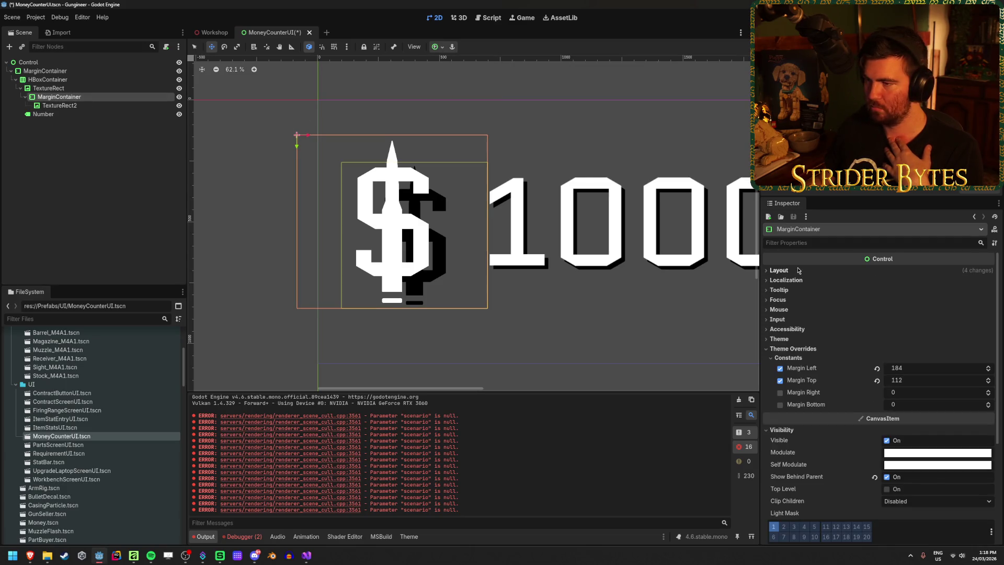
# Reset the shadow margins to 20, then drag them to 559 left and 166 top
pyautogui.click(919, 368)
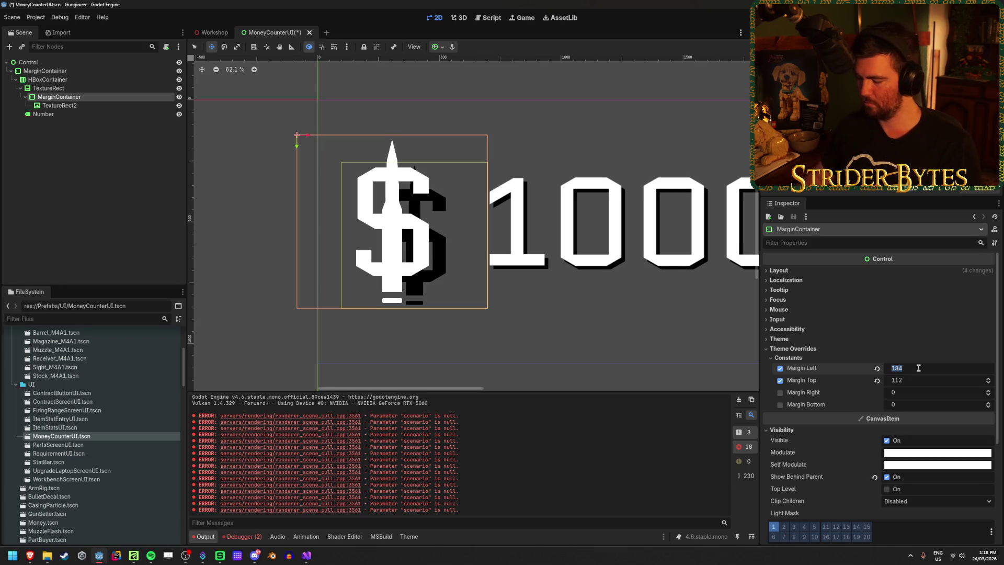
pyautogui.write('20')
pyautogui.press('Tab')
pyautogui.write('20')
pyautogui.press('Return')
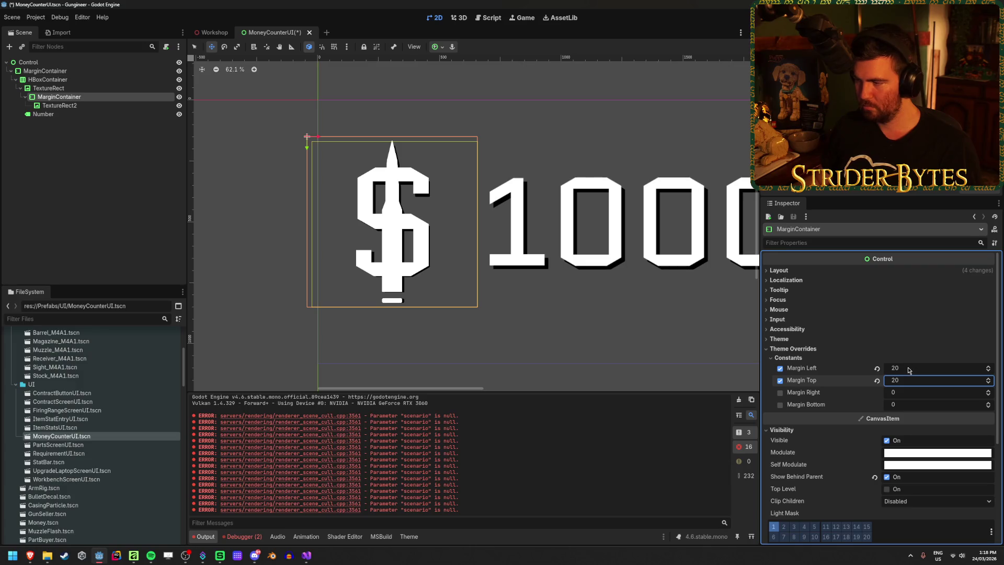
pyautogui.moveTo(908, 368)
pyautogui.mouseDown()
pyautogui.moveTo(957, 368)
pyautogui.moveTo(903, 384)
pyautogui.mouseUp()
pyautogui.write('166')
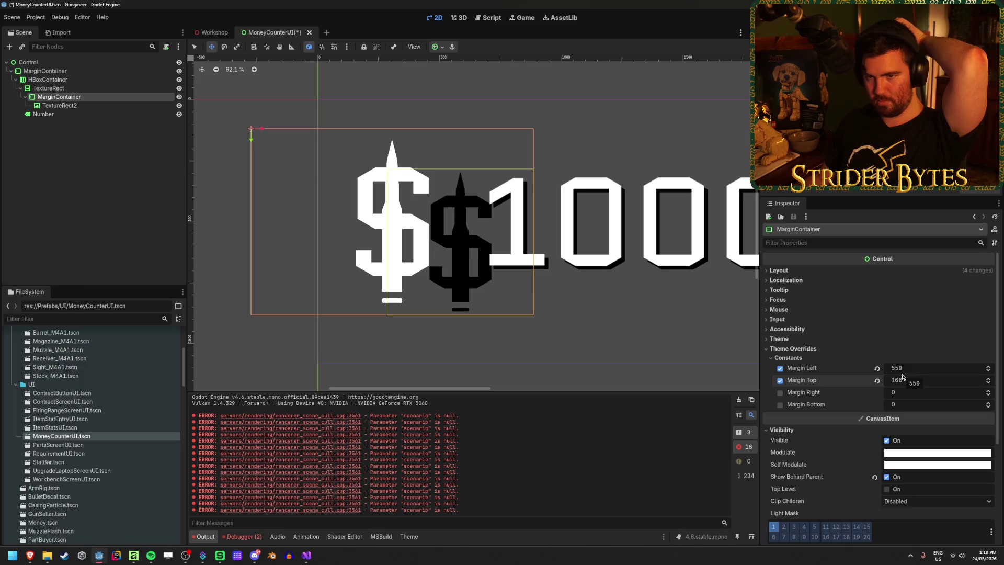
pyautogui.click(138, 89)
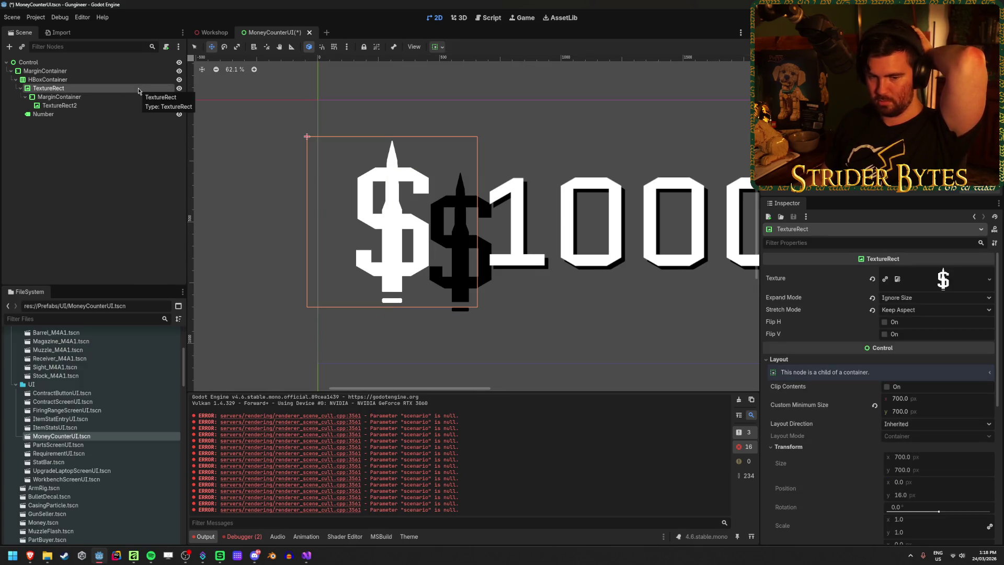
pyautogui.click(136, 97)
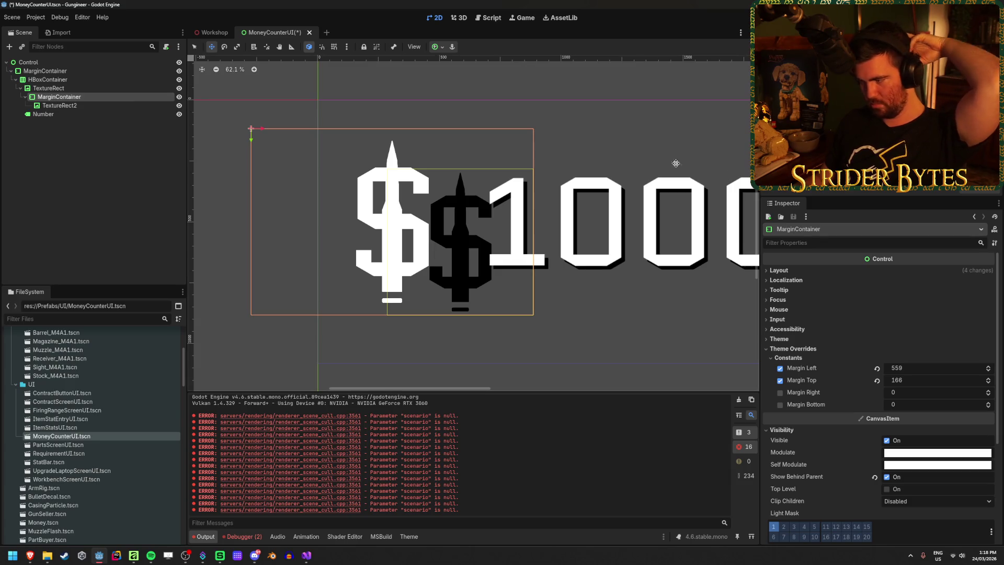
pyautogui.scroll(-2, 832, 311)
pyautogui.scroll(-3, 832, 311)
pyautogui.scroll(4, 826, 311)
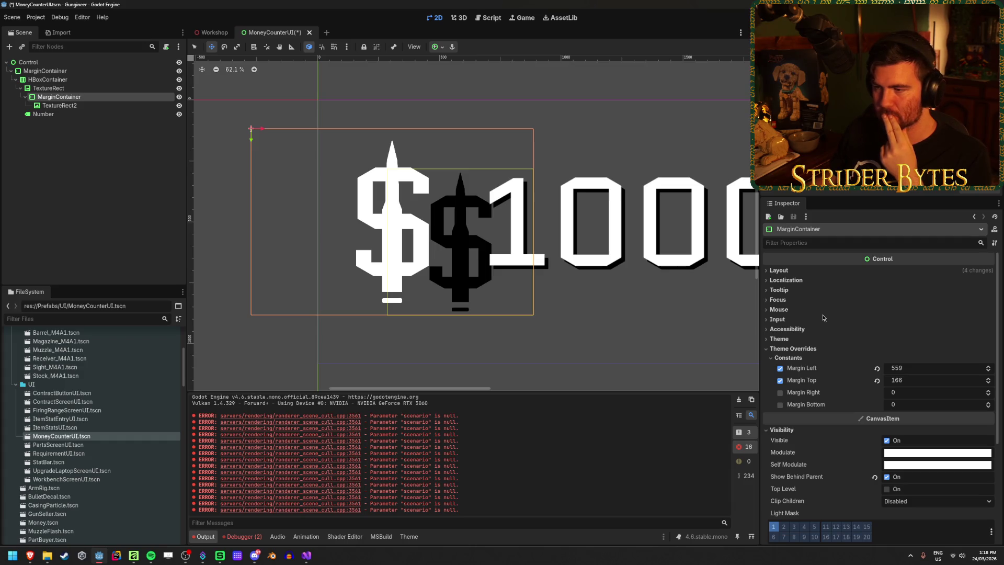
# Review the shadow dollar TextureRect2's stretch mode, leaving it unchanged
pyautogui.click(83, 89)
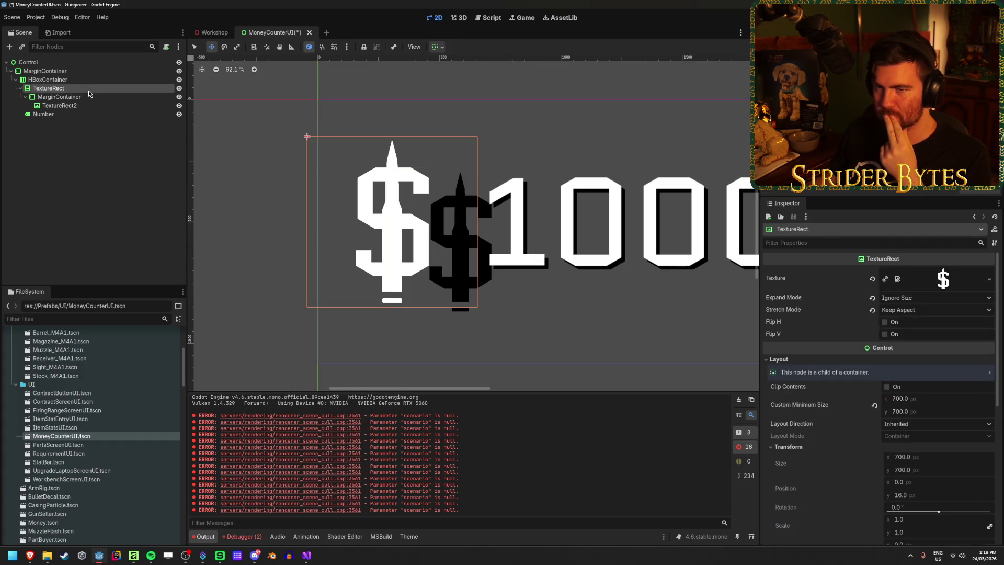
pyautogui.click(91, 98)
pyautogui.click(89, 105)
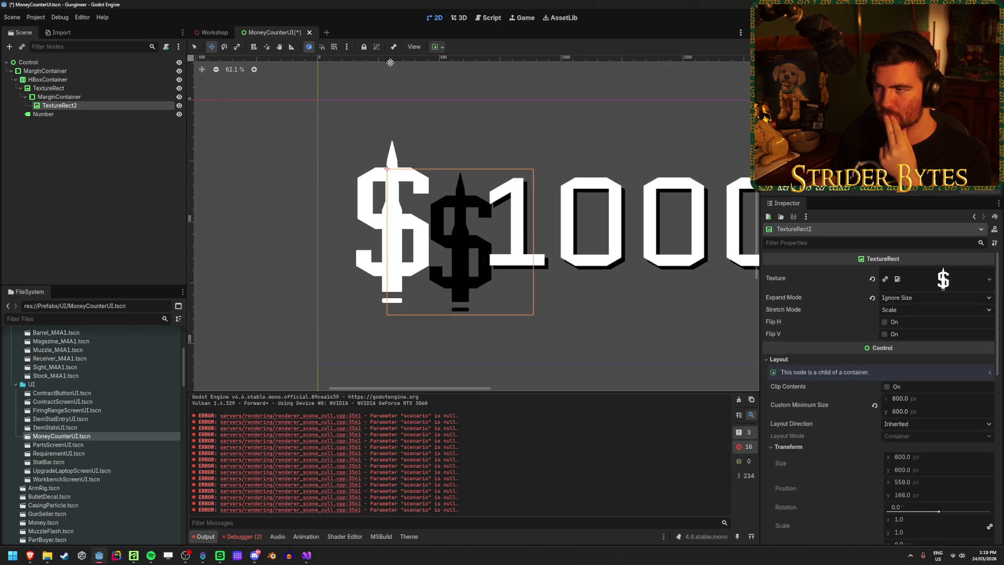
pyautogui.click(909, 314)
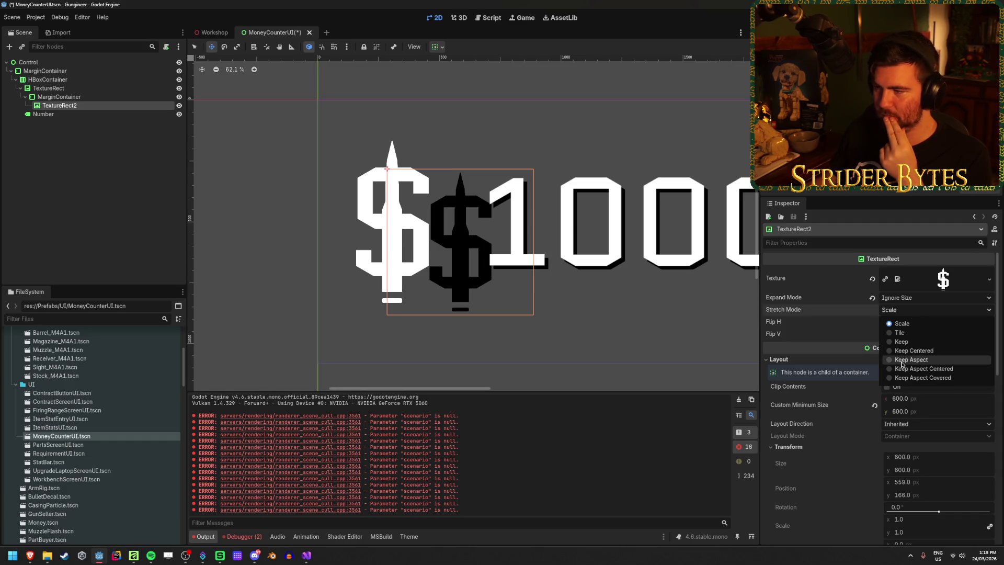
pyautogui.click(906, 312)
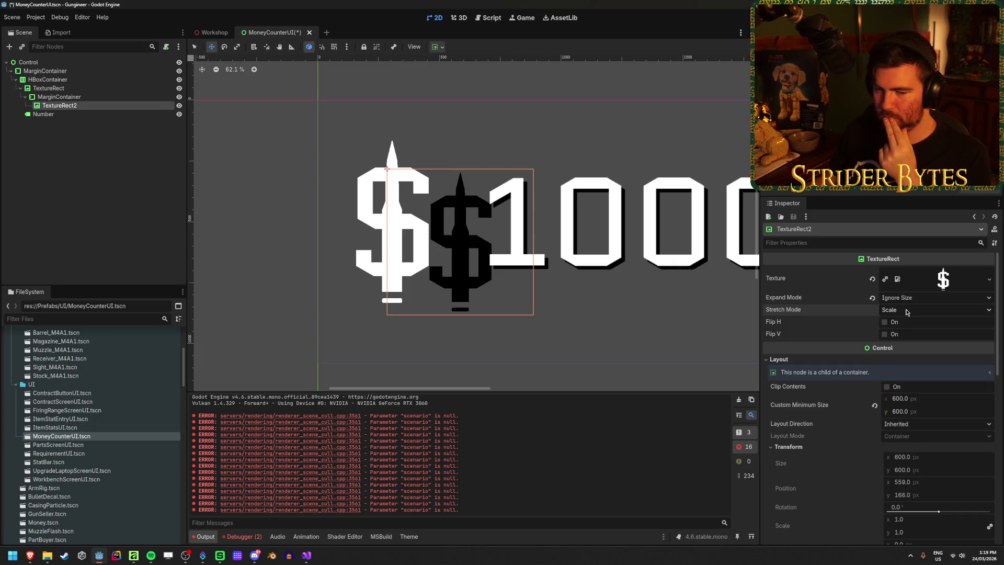
# Set the white dollar TextureRect's Custom Minimum Size to 600 × 600
pyautogui.click(48, 87)
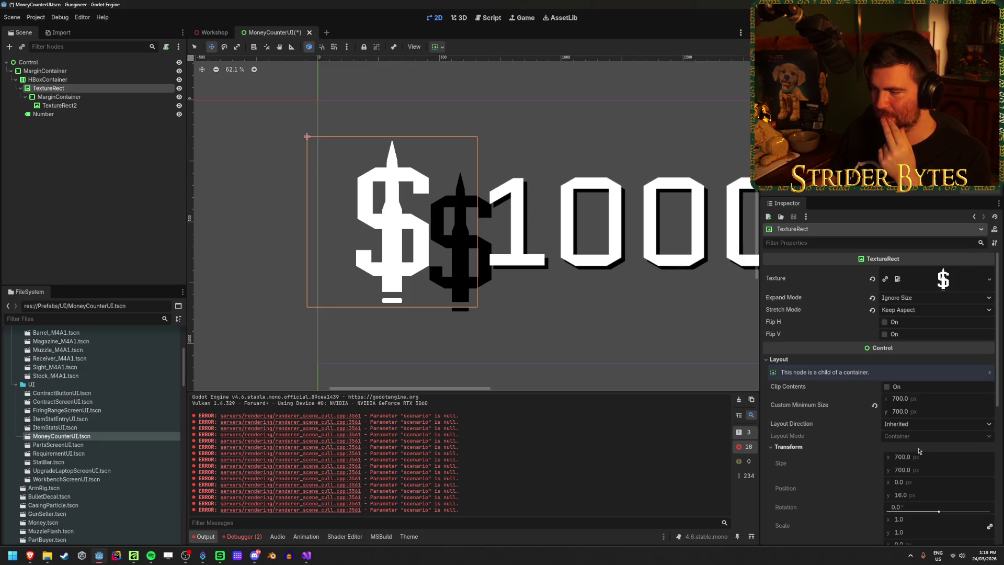
pyautogui.click(923, 398)
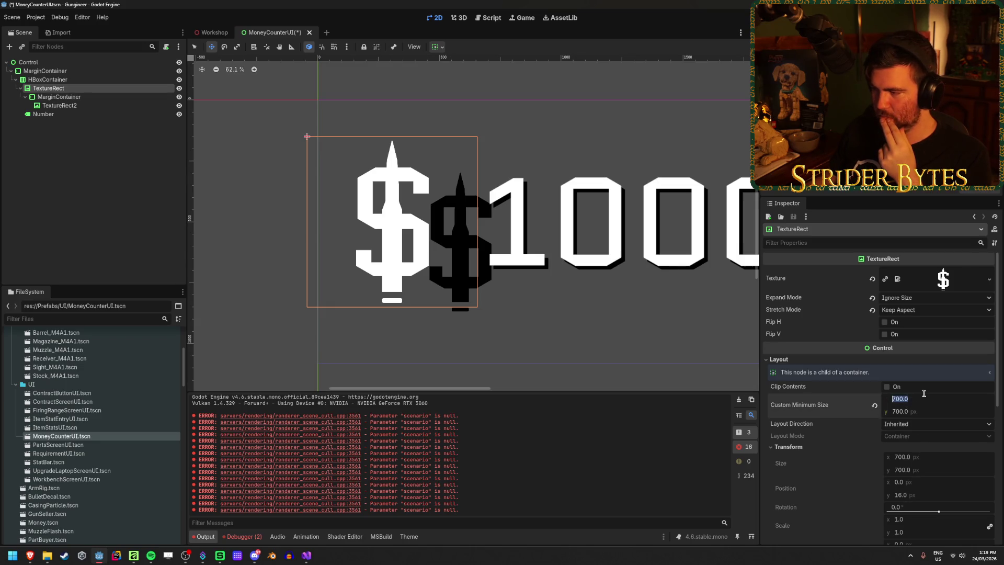
pyautogui.write('800')
pyautogui.press('Tab')
pyautogui.write('600')
pyautogui.press('Return')
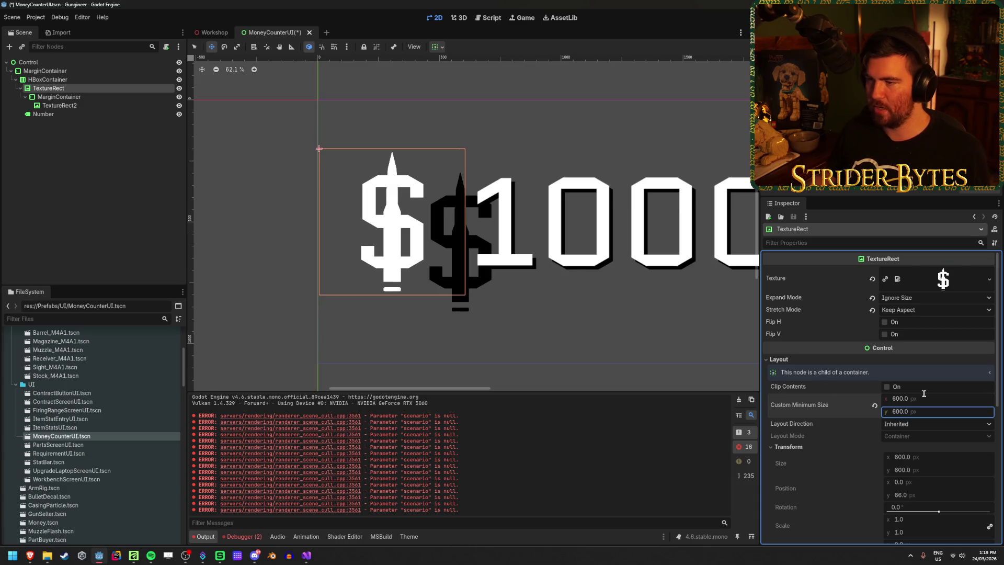
pyautogui.click(94, 107)
pyautogui.click(59, 97)
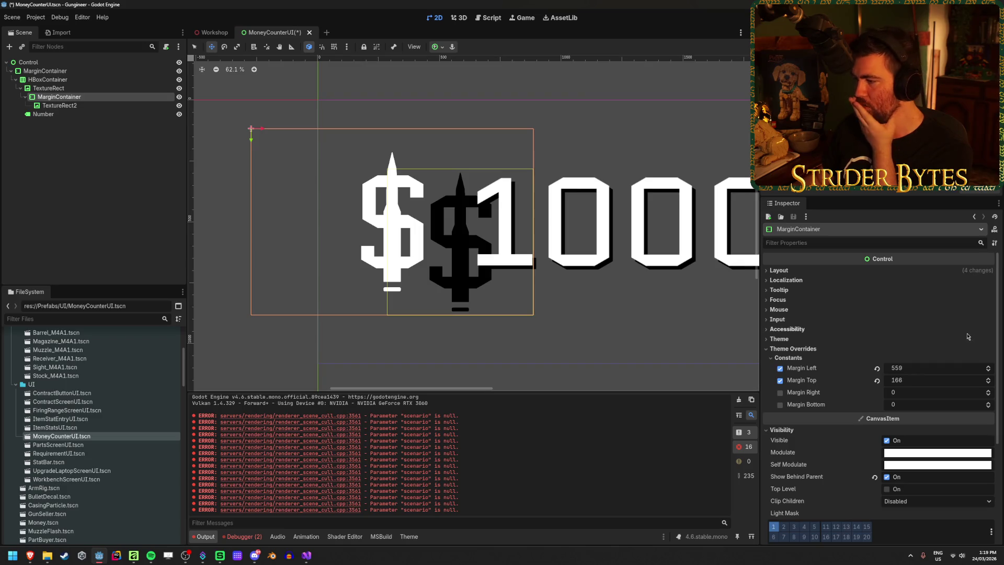
# Try shadow margins of 20 and 50, settling on 30 left and 30 top
pyautogui.write('20')
pyautogui.press('Tab')
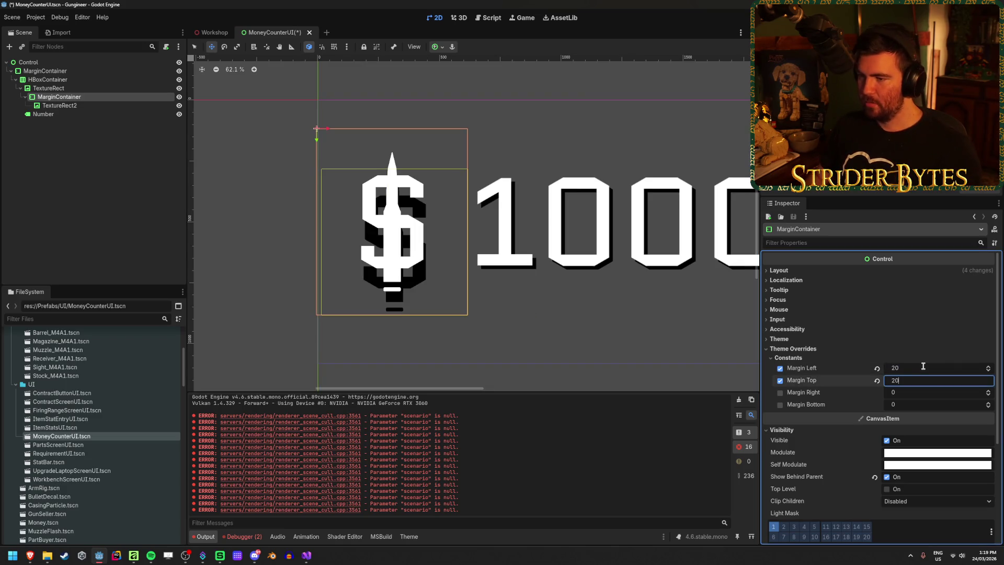
pyautogui.write('20')
pyautogui.press('Return')
pyautogui.click(923, 366)
pyautogui.press('Tab')
pyautogui.write('50')
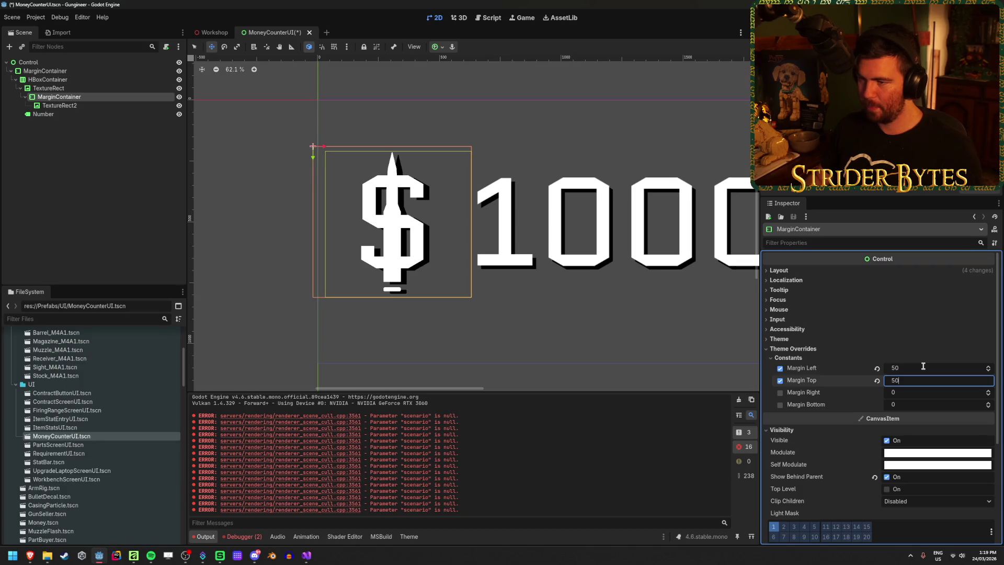
pyautogui.press('Return')
pyautogui.click(922, 366)
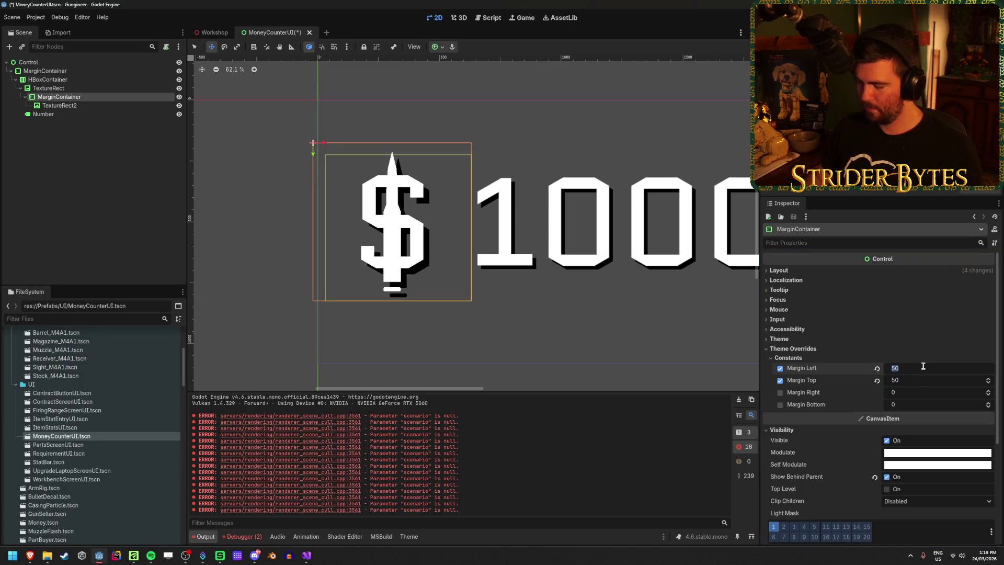
pyautogui.write('30')
pyautogui.press('Tab')
pyautogui.press('Return')
# Save the MoneyCounterUI scene and preview the counter in the Workshop scene
pyautogui.scroll(-2, 544, 198)
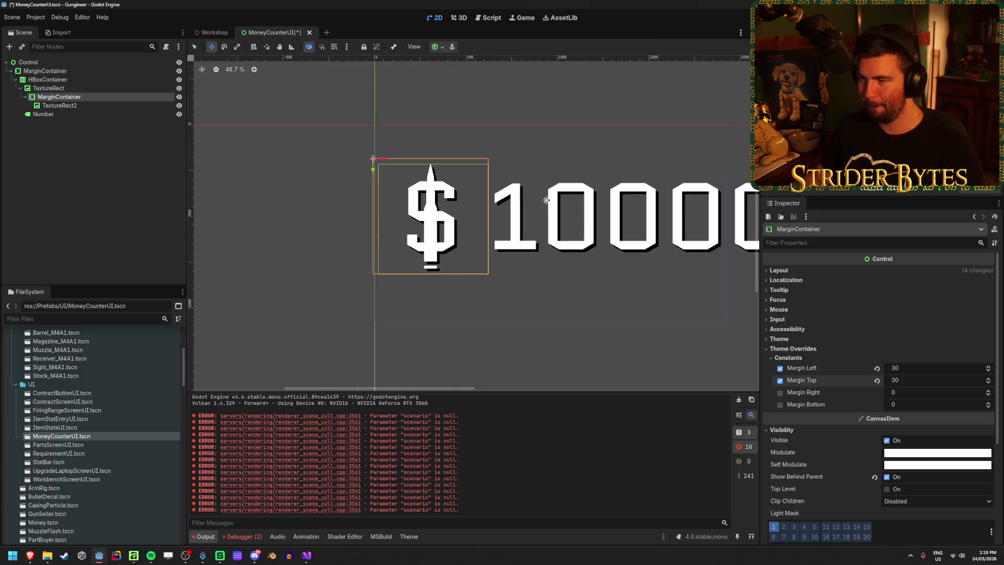
pyautogui.hscroll(3, 418, 220)
pyautogui.scroll(3, 255, 297)
pyautogui.scroll(2, 255, 297)
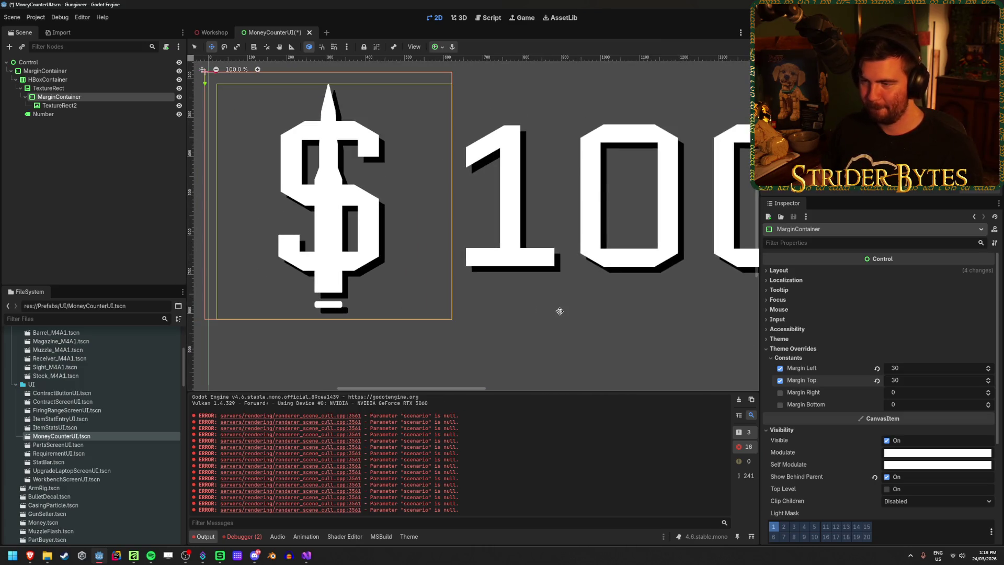
pyautogui.scroll(2, 559, 311)
pyautogui.scroll(-3, 559, 311)
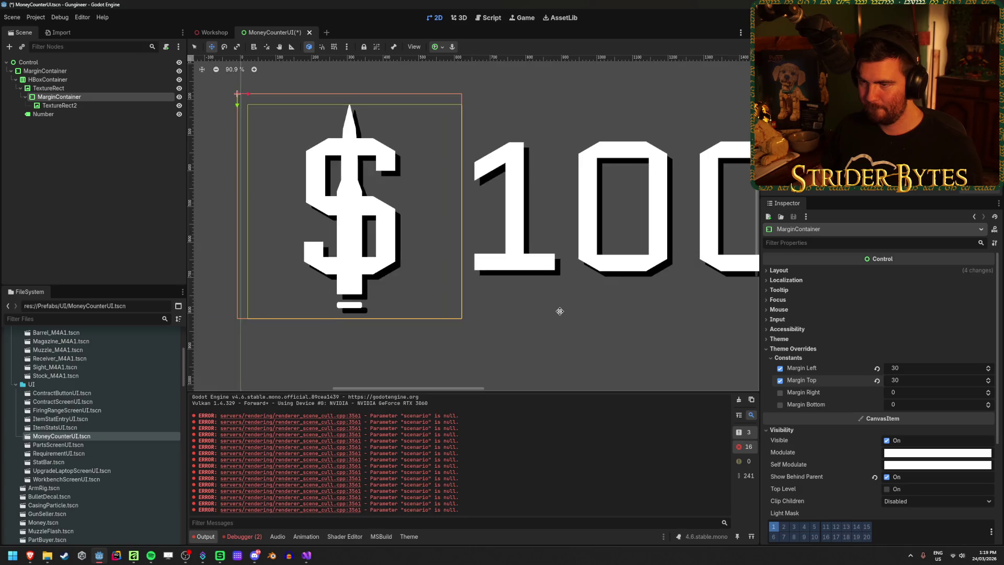
pyautogui.click(48, 176)
pyautogui.hotkey('ctrl', 's')
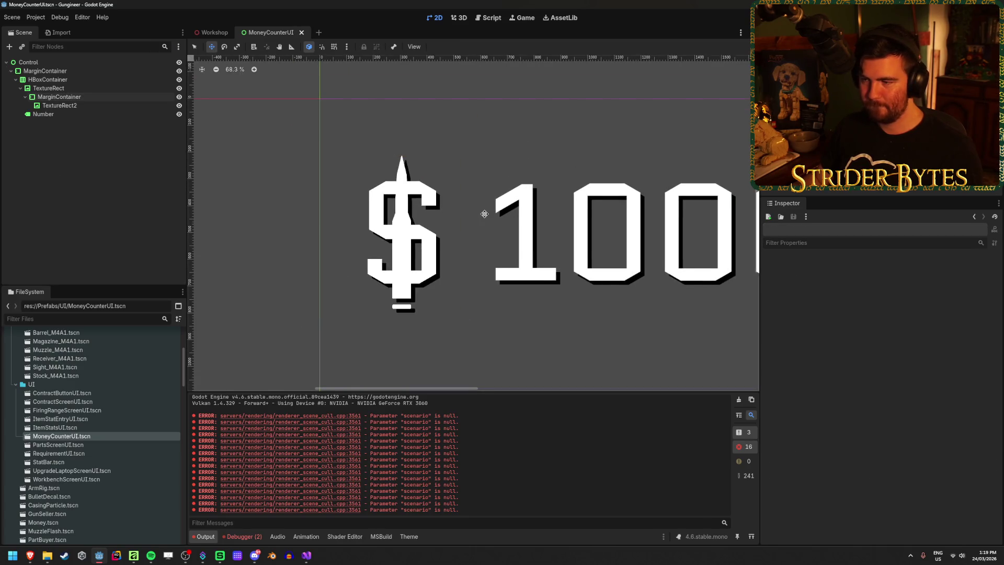
pyautogui.scroll(-4, 484, 215)
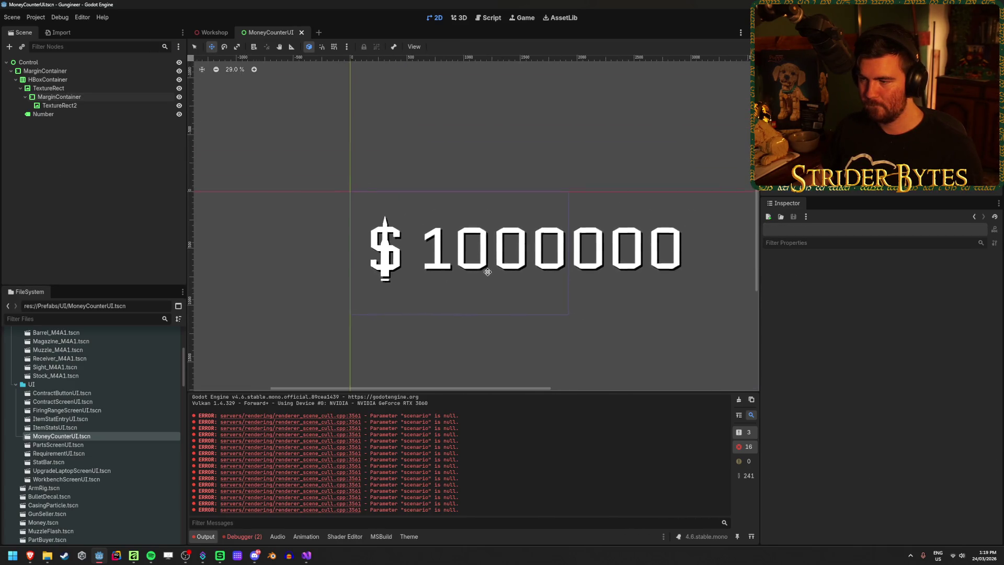
pyautogui.scroll(4, 354, 284)
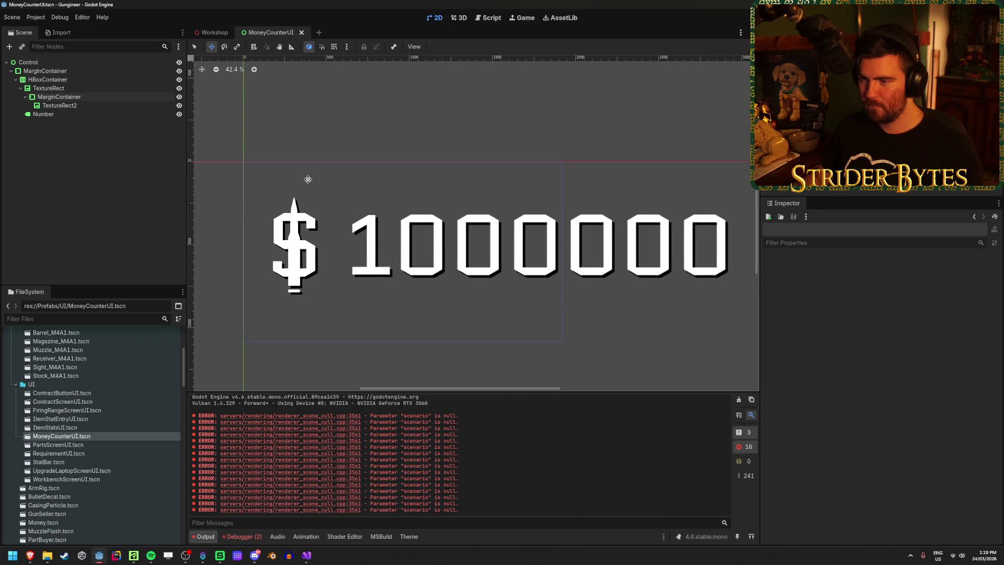
pyautogui.click(214, 33)
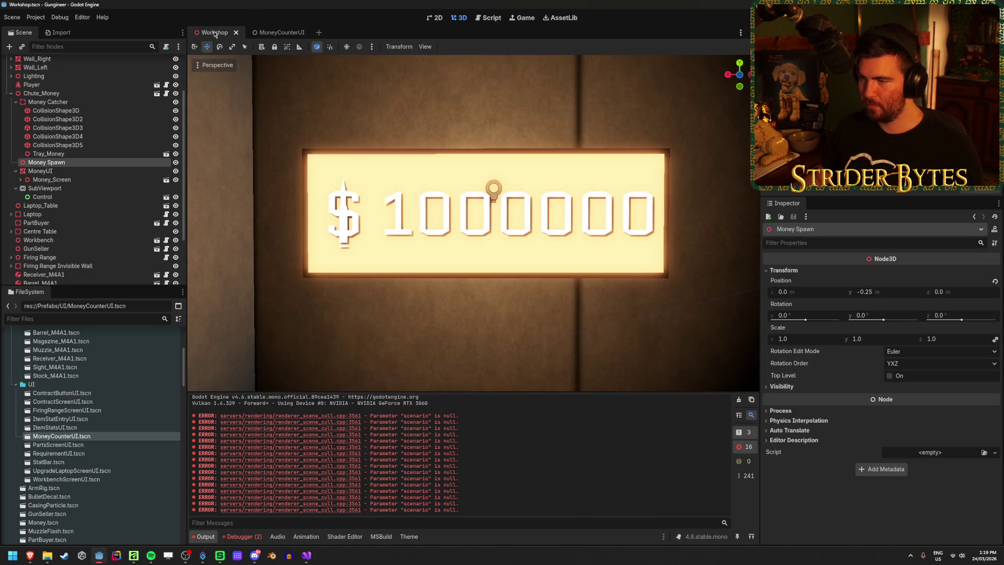
pyautogui.click(277, 33)
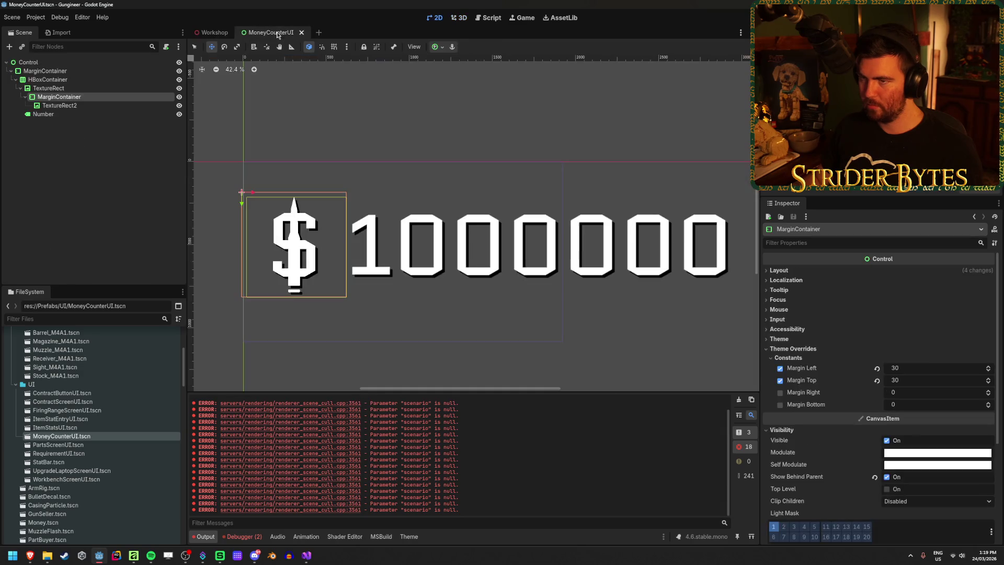
# Enable the HBoxContainer's Separation override, try Center alignment and reduce the spacing
pyautogui.click(74, 79)
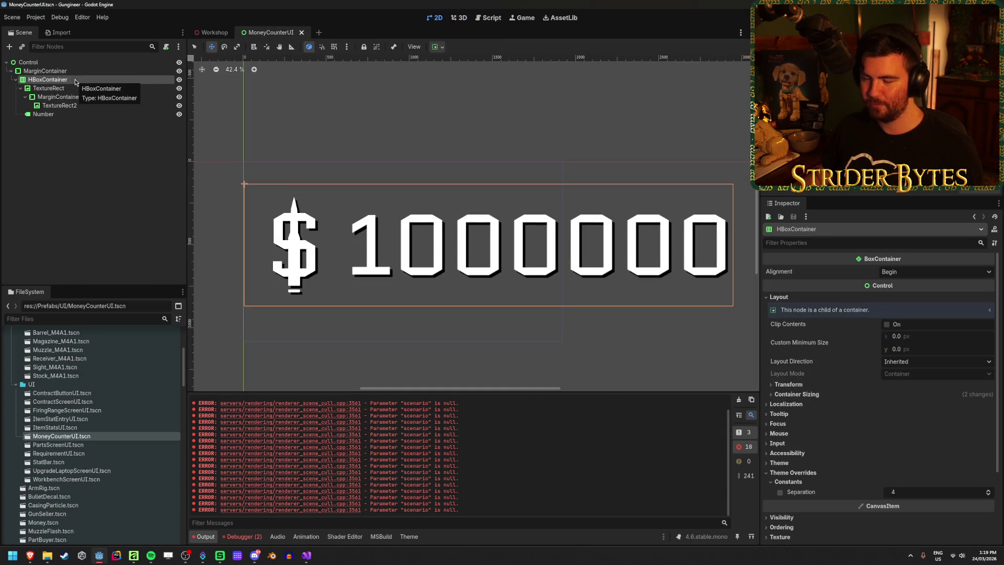
pyautogui.scroll(-3, 879, 340)
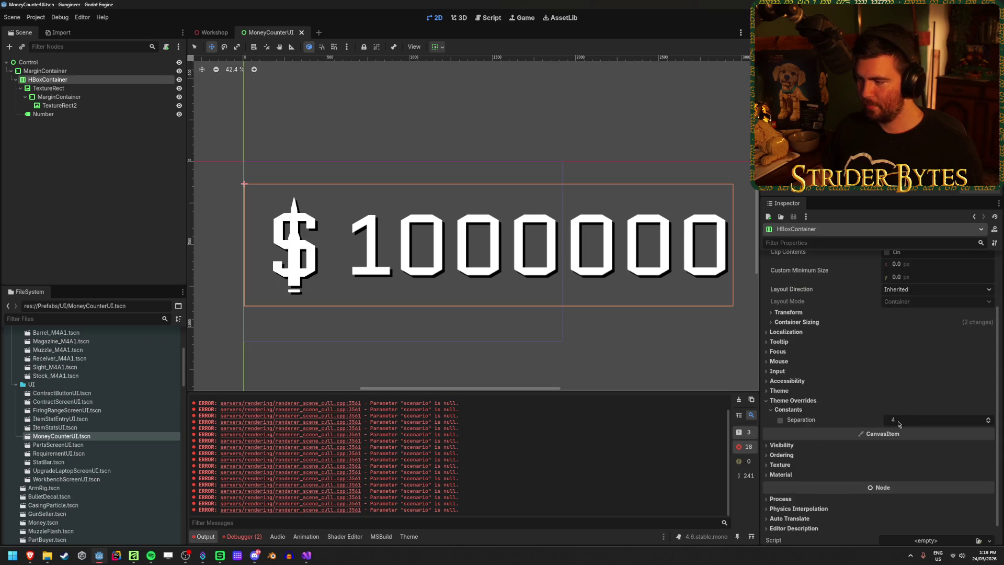
pyautogui.moveTo(889, 419)
pyautogui.mouseDown()
pyautogui.moveTo(826, 420)
pyautogui.moveTo(862, 420)
pyautogui.mouseUp()
pyautogui.scroll(3, 883, 381)
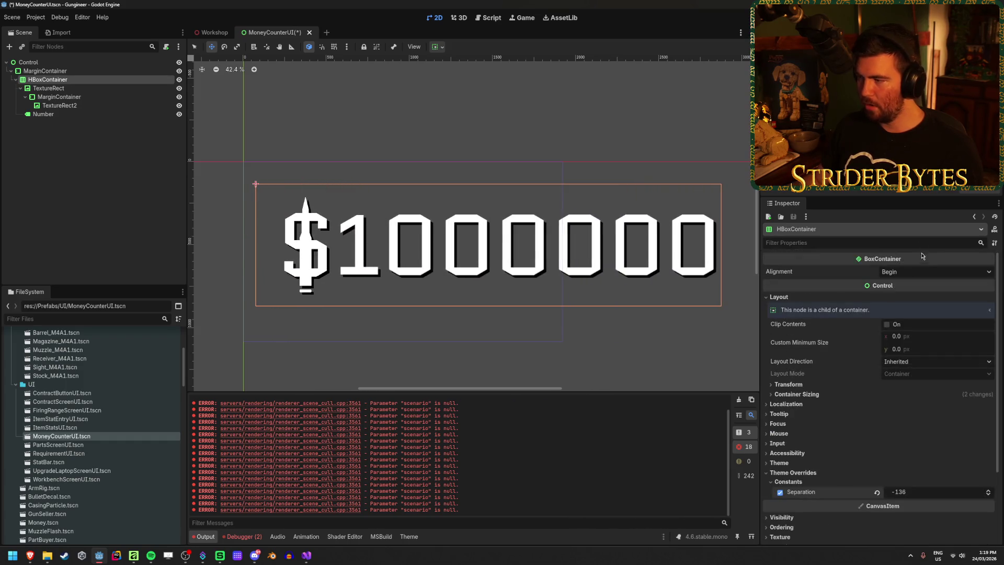
pyautogui.click(936, 272)
pyautogui.click(905, 296)
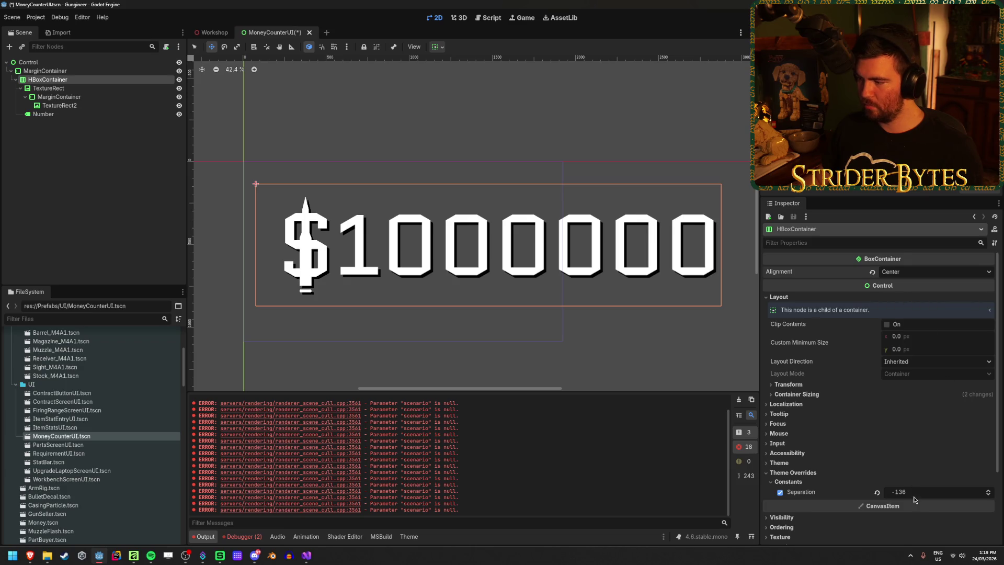
pyautogui.moveTo(920, 491)
pyautogui.mouseDown()
pyautogui.moveTo(936, 491)
pyautogui.moveTo(889, 492)
pyautogui.moveTo(920, 492)
pyautogui.moveTo(900, 491)
pyautogui.mouseUp()
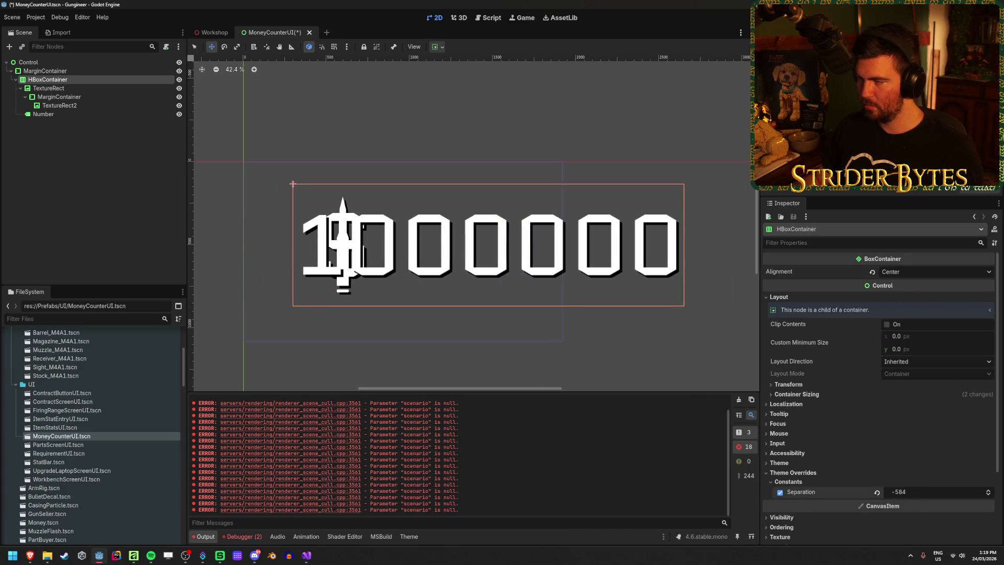
# Return the row to Begin alignment and set the separation to -48
pyautogui.click(897, 272)
pyautogui.click(899, 285)
pyautogui.click(899, 271)
pyautogui.click(899, 304)
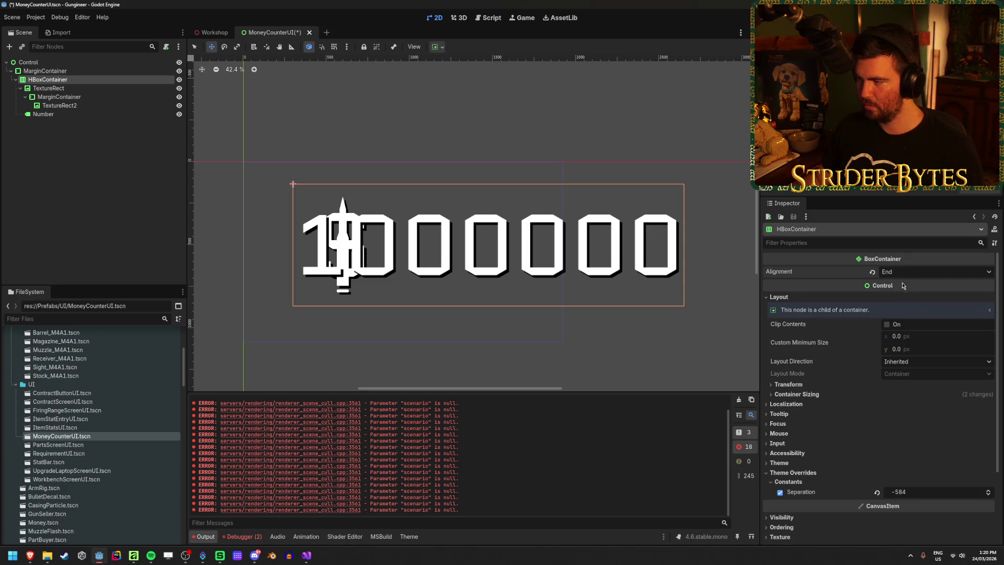
pyautogui.click(902, 271)
pyautogui.click(904, 288)
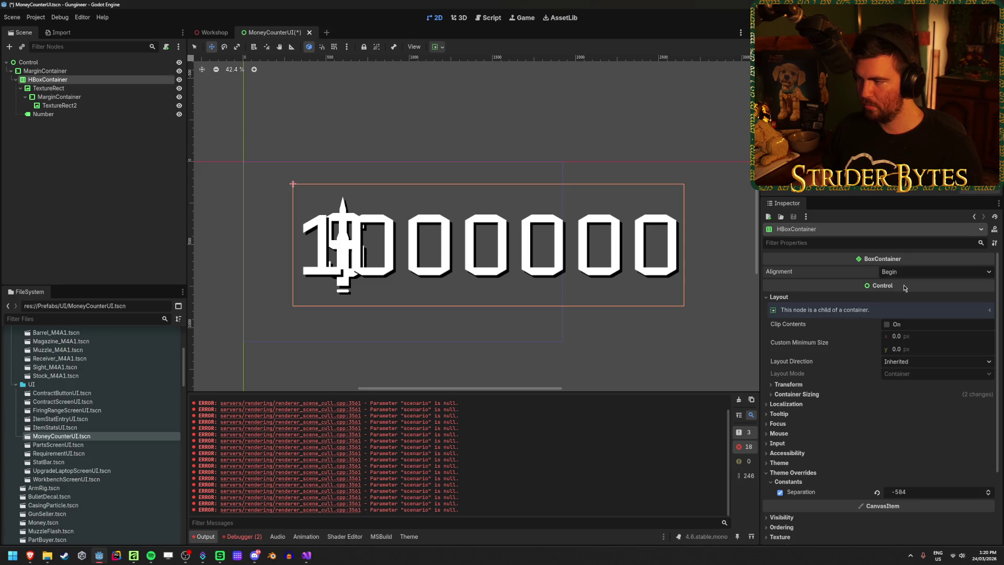
pyautogui.click(435, 47)
pyautogui.click(441, 76)
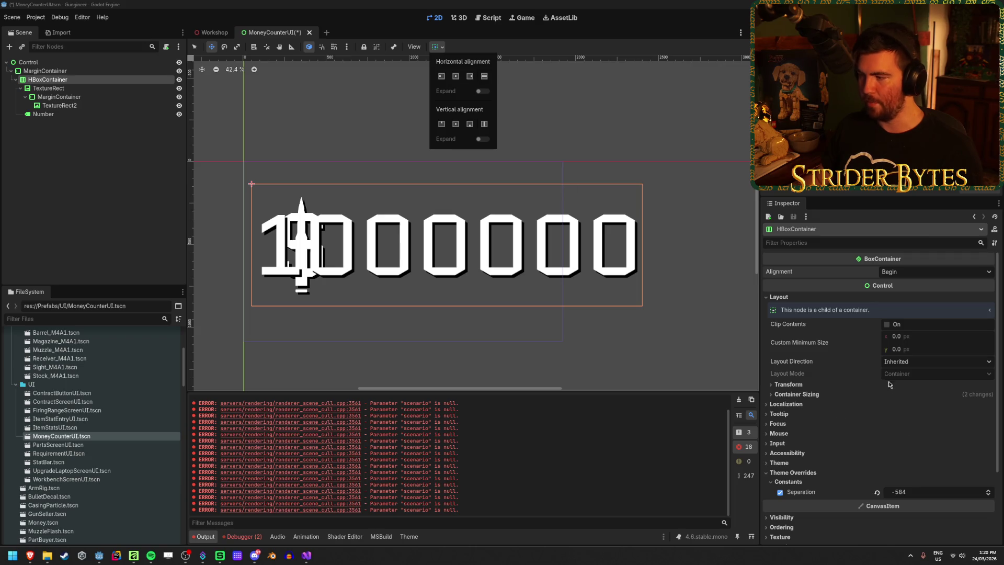
pyautogui.moveTo(921, 492); pyautogui.dragTo(973, 492)
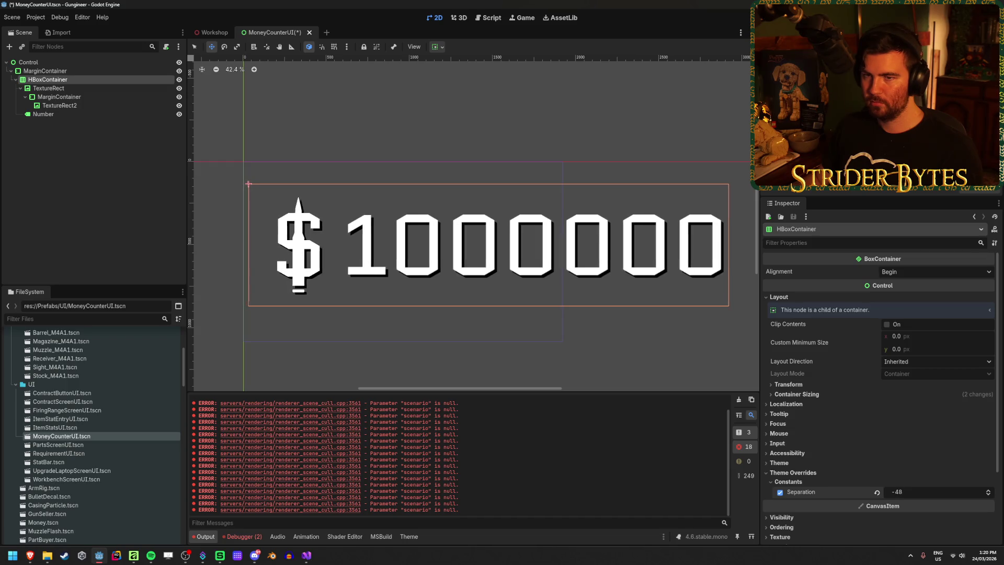
# Drag the outer MarginContainer's Margin Left to -102, checking the counter in the Workshop scene
pyautogui.click(78, 72)
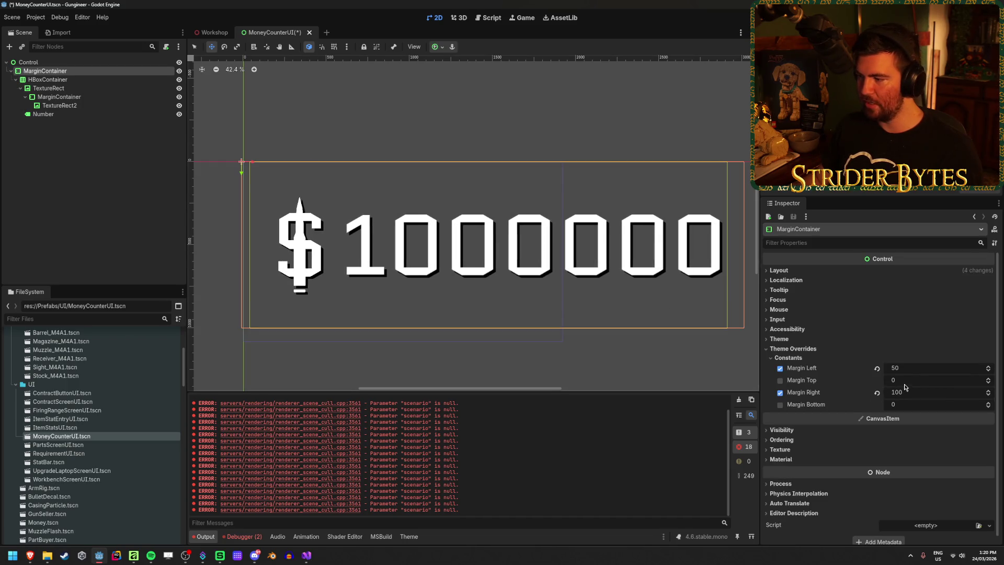
pyautogui.moveTo(909, 371)
pyautogui.mouseDown()
pyautogui.moveTo(889, 372)
pyautogui.moveTo(922, 367)
pyautogui.mouseUp()
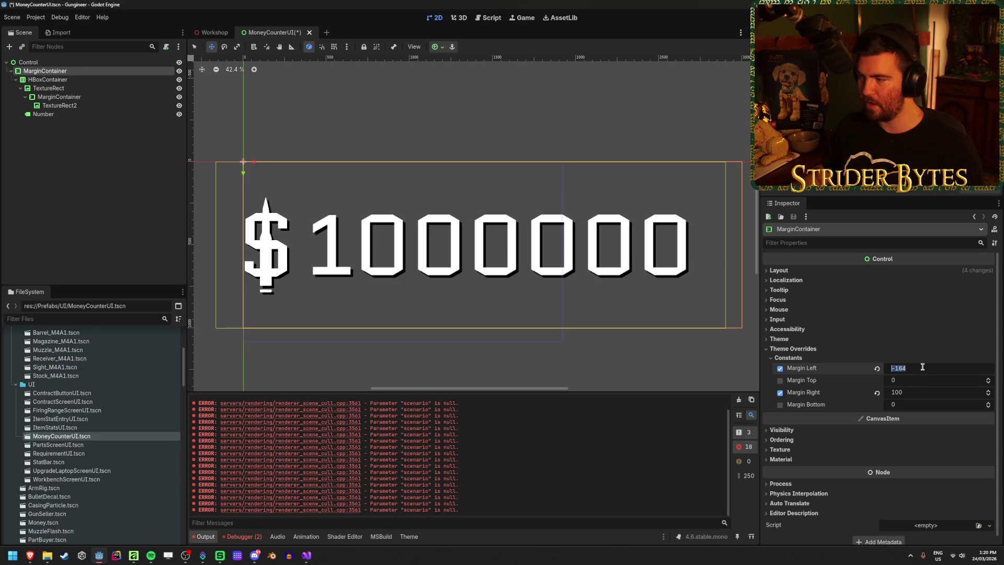
pyautogui.click(222, 31)
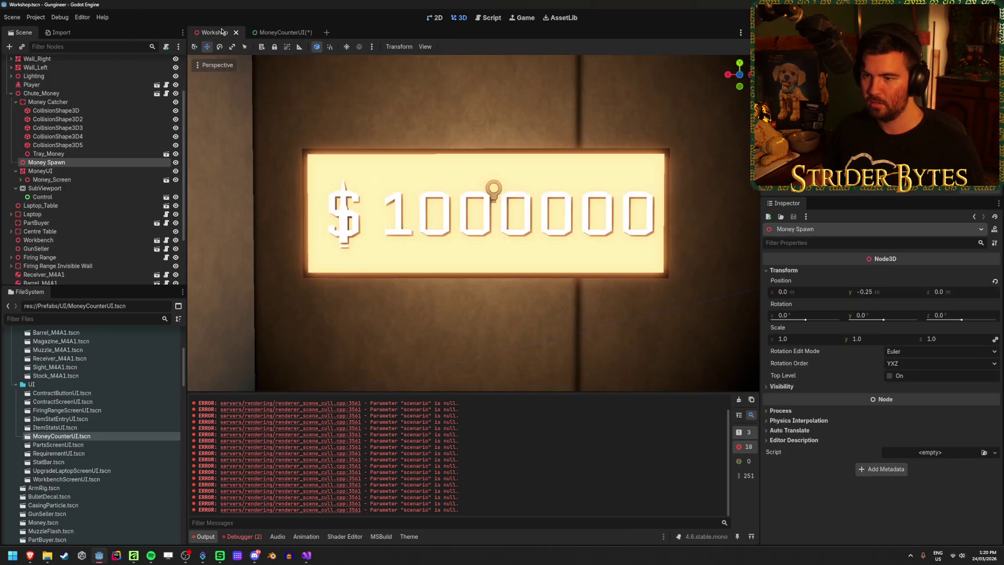
pyautogui.click(277, 32)
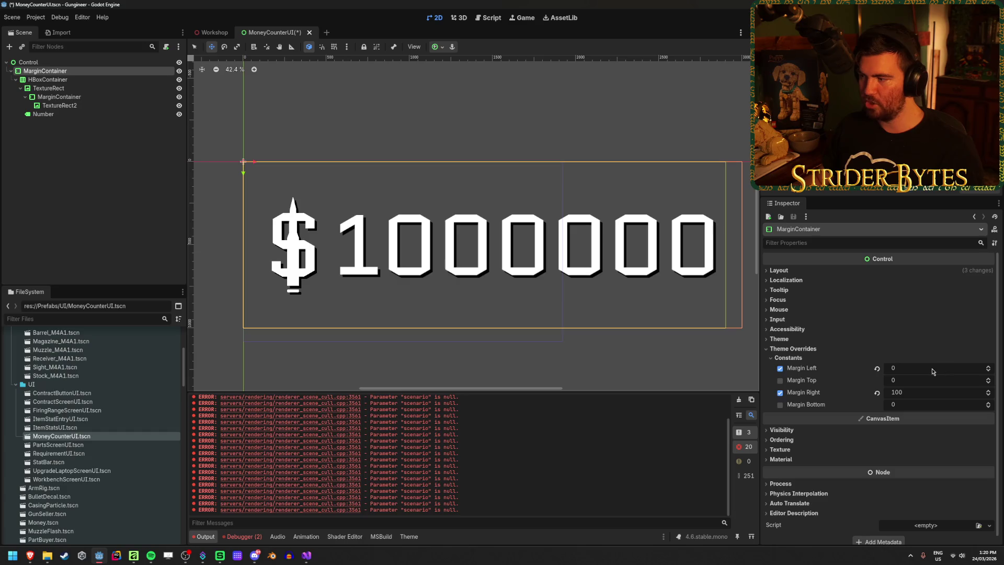
pyautogui.moveTo(952, 367); pyautogui.dragTo(932, 368)
pyautogui.moveTo(920, 368); pyautogui.dragTo(933, 370)
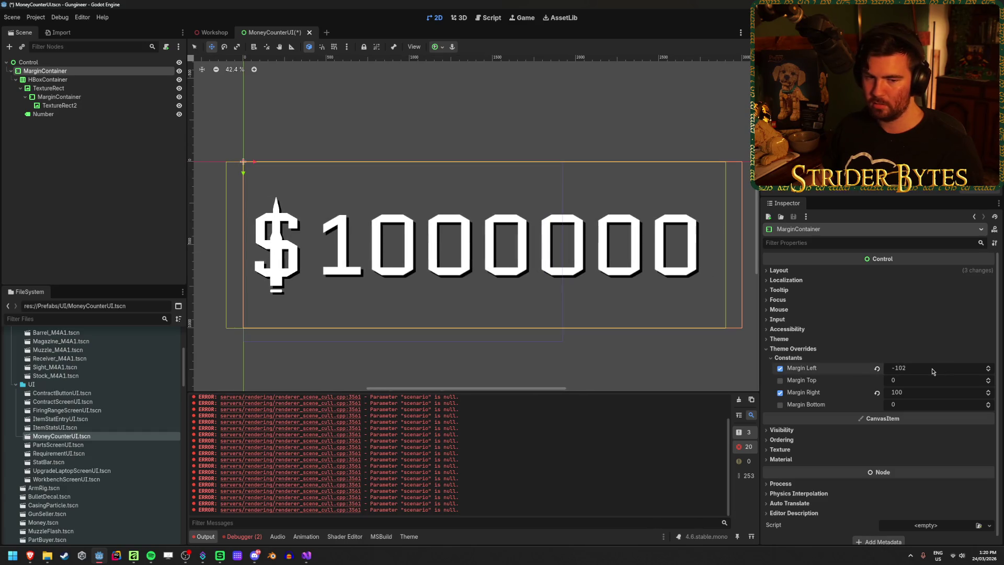
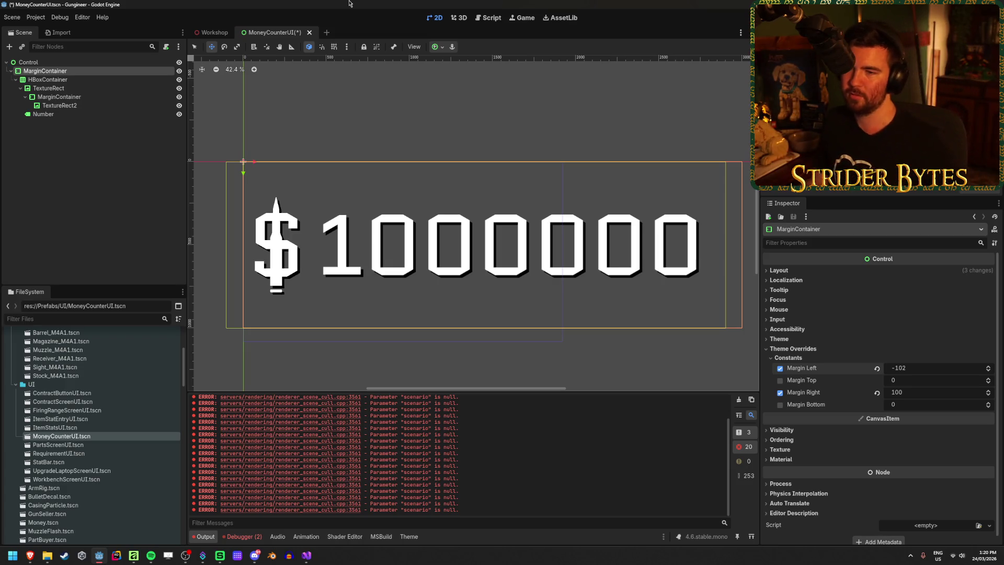
# Save, then set the MarginContainer's left margin to -100
pyautogui.hotkey('ctrl', 's')
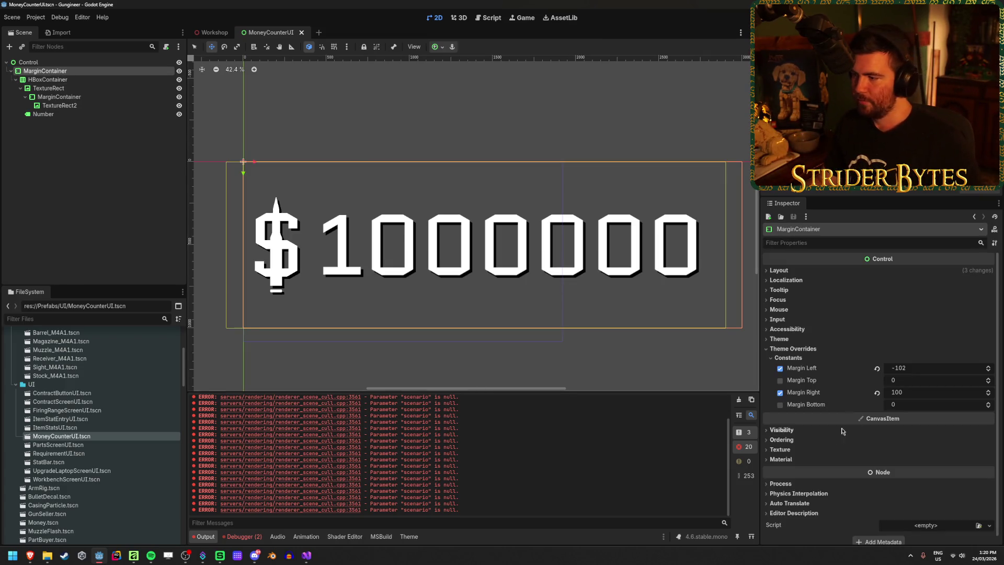
pyautogui.click(916, 368)
pyautogui.write('00')
pyautogui.press('Return')
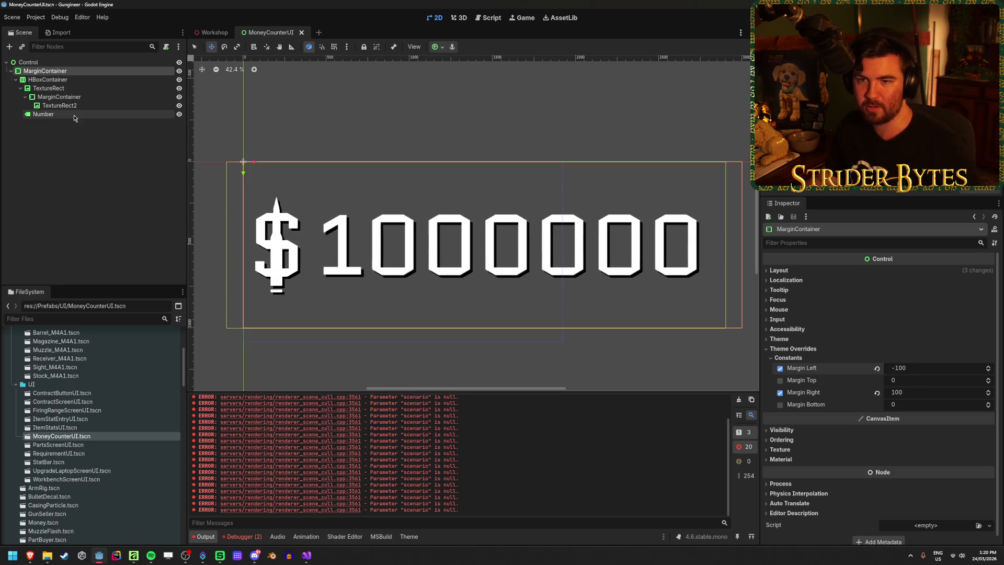
# Set the HBoxContainer separation to -100, save, and check the sign in the Workshop scene
pyautogui.click(47, 80)
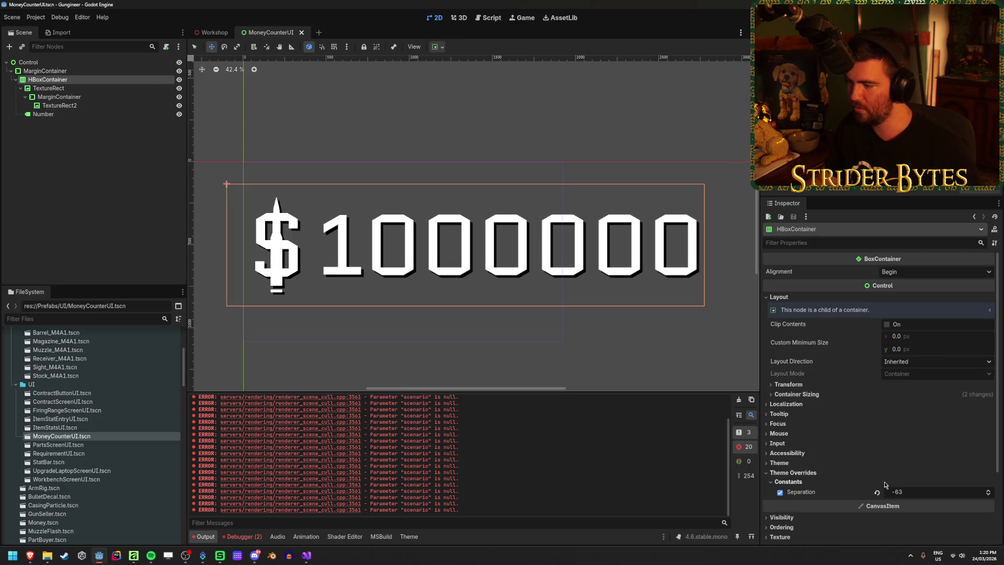
pyautogui.click(913, 493)
pyautogui.write('100')
pyautogui.press('Return')
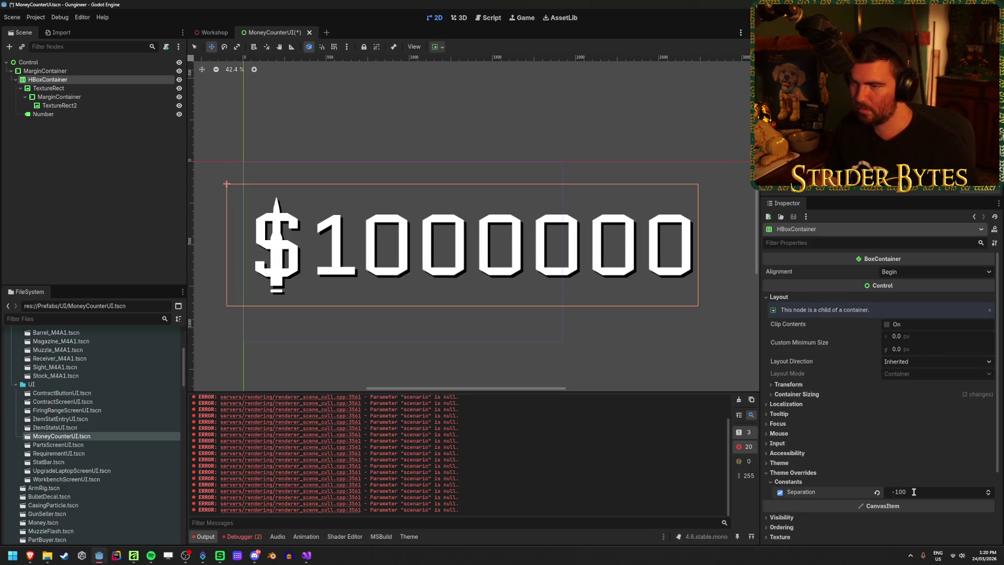
pyautogui.hotkey('ctrl', 's')
pyautogui.click(214, 33)
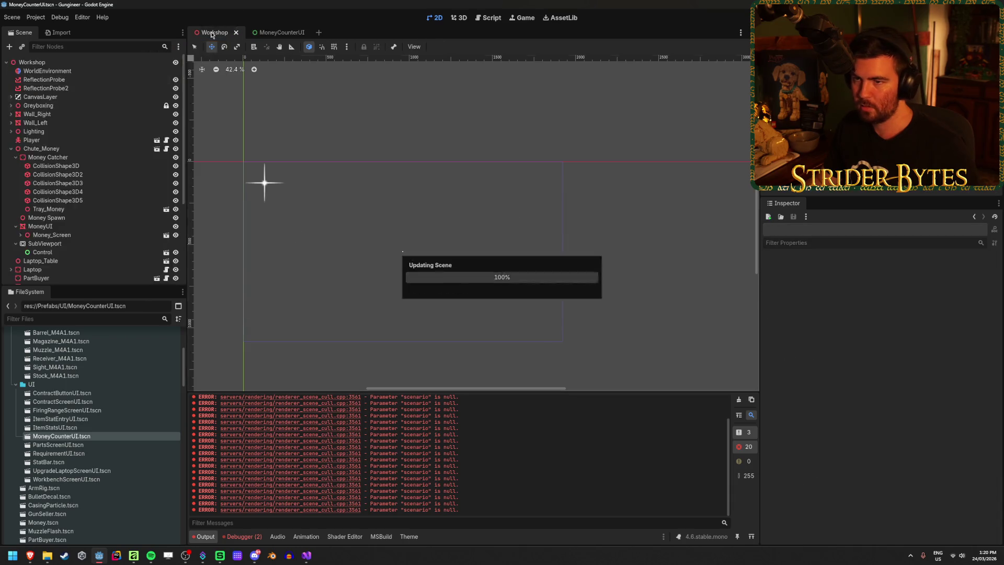
pyautogui.scroll(-3, 396, 255)
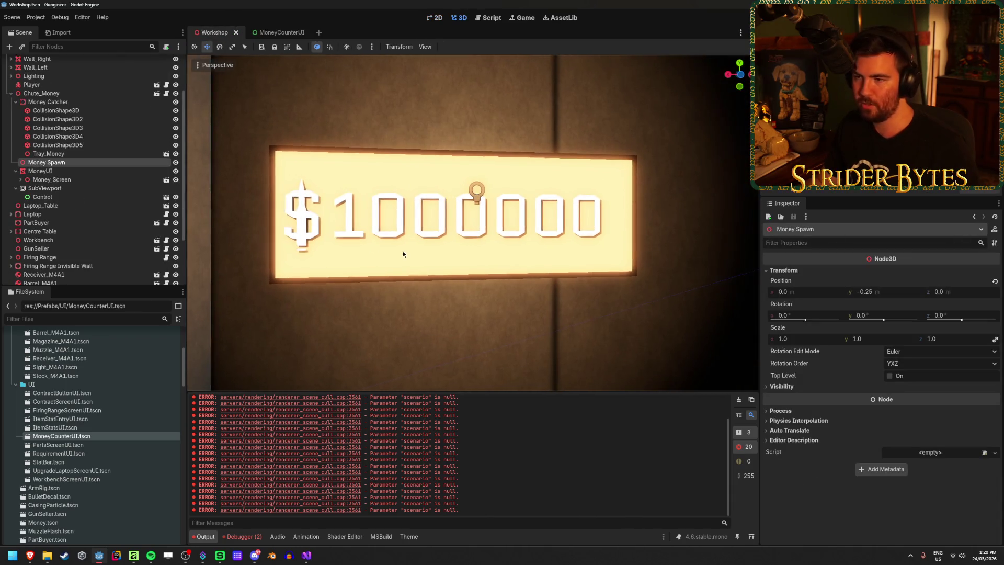
pyautogui.scroll(2, 394, 203)
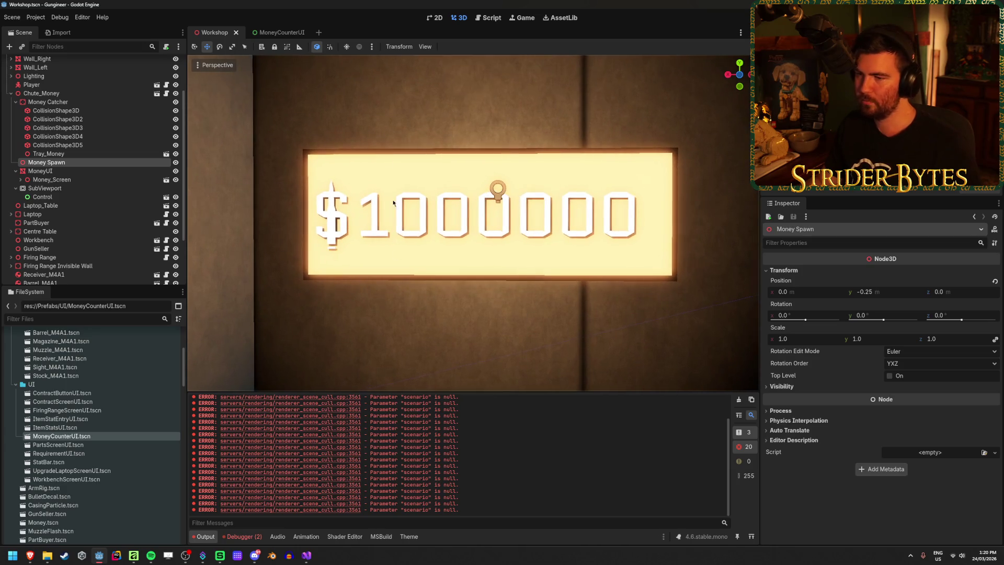
# Set the MarginContainer's left margin to 0, then review the sign and save the Workshop scene
pyautogui.click(279, 32)
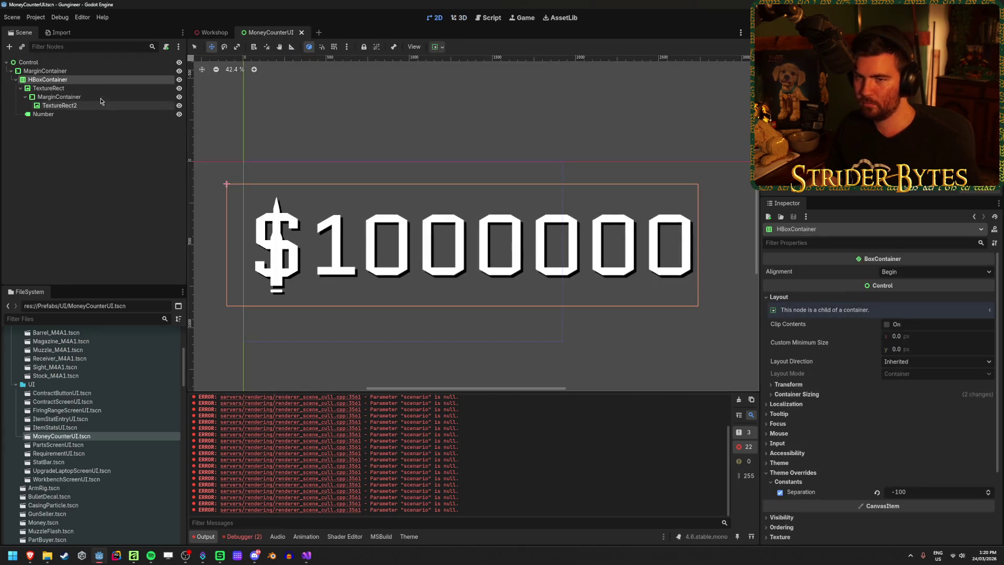
pyautogui.click(73, 71)
pyautogui.write('0')
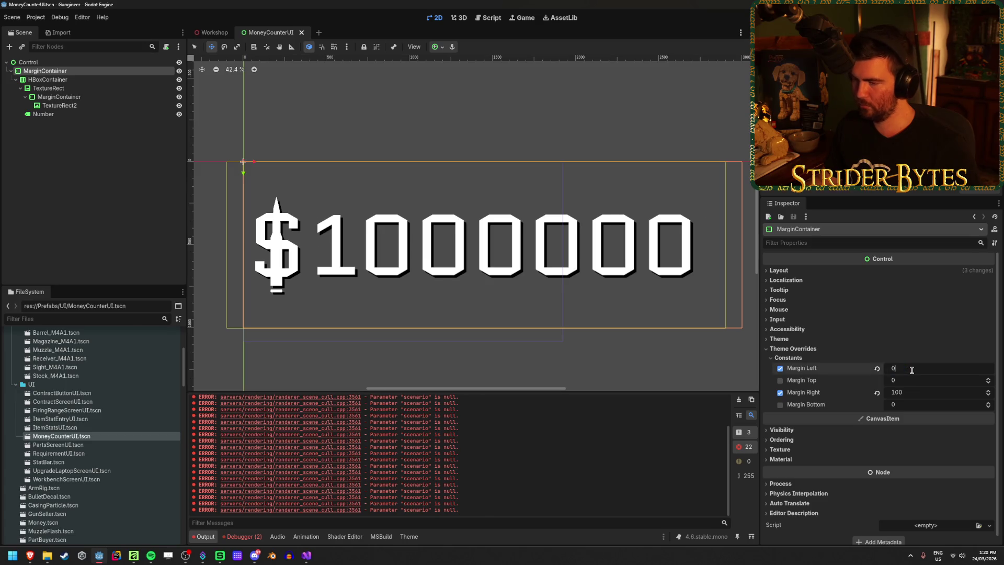
pyautogui.press('Return')
pyautogui.click(215, 32)
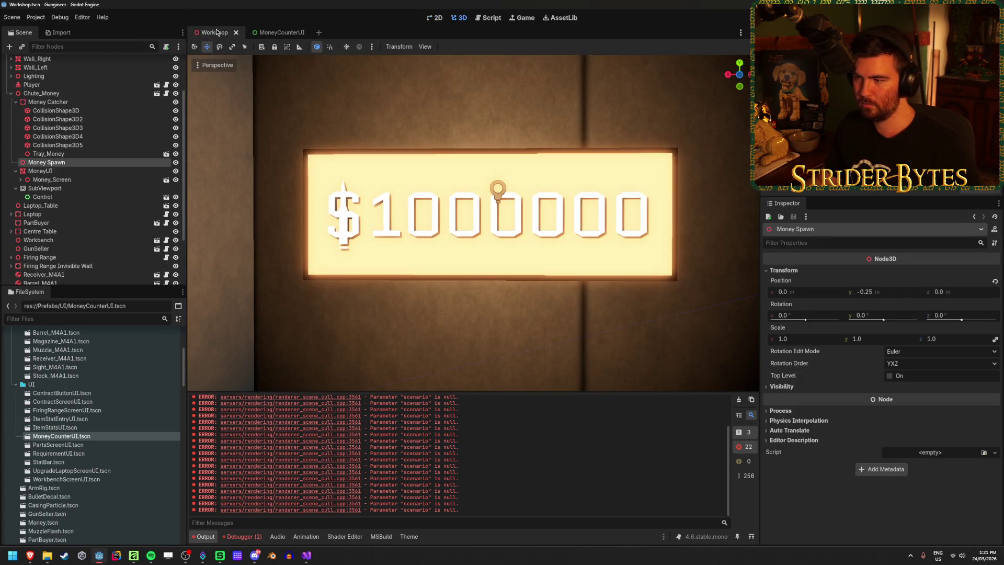
pyautogui.scroll(-5, 473, 222)
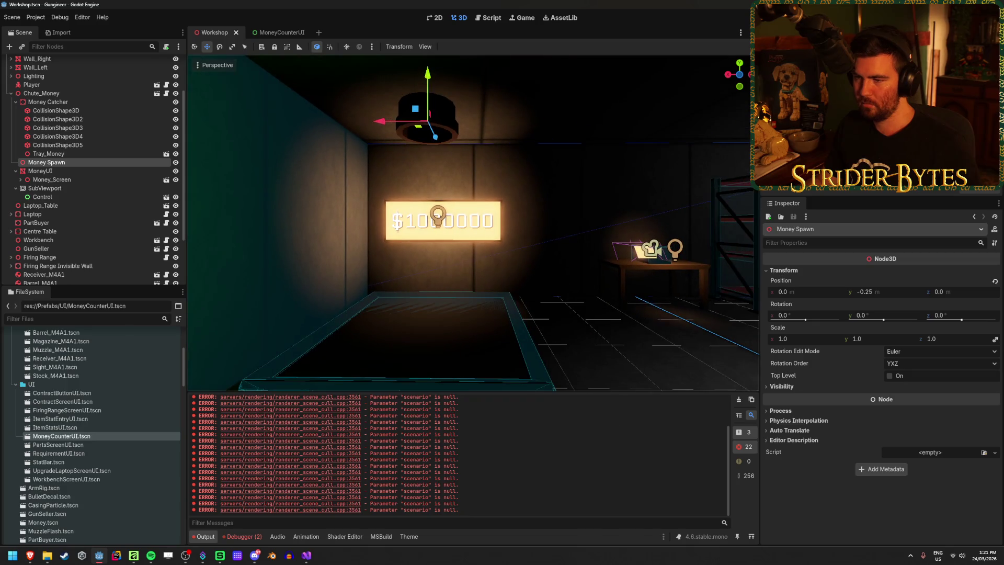
pyautogui.scroll(5, 473, 223)
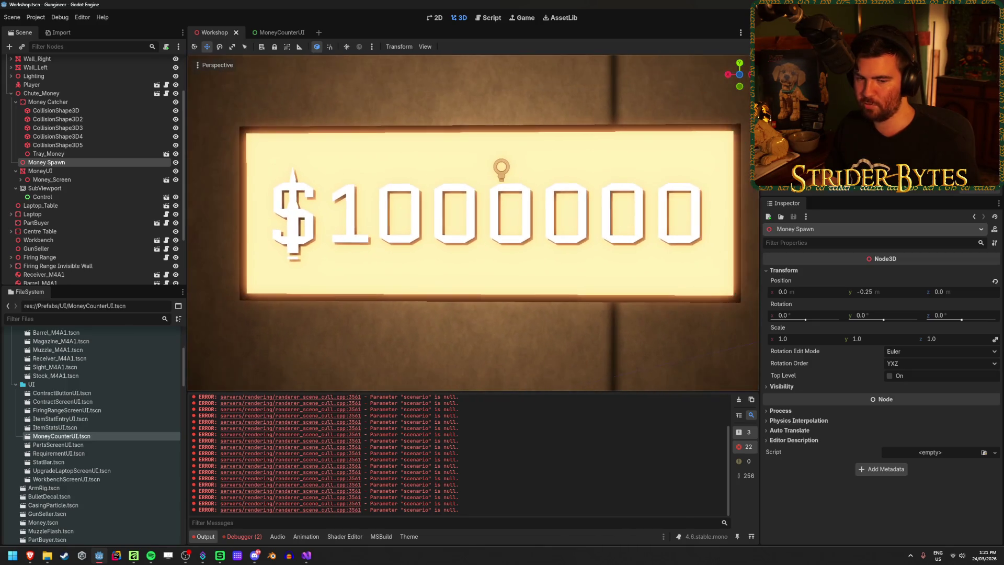
pyautogui.hotkey('ctrl', 's')
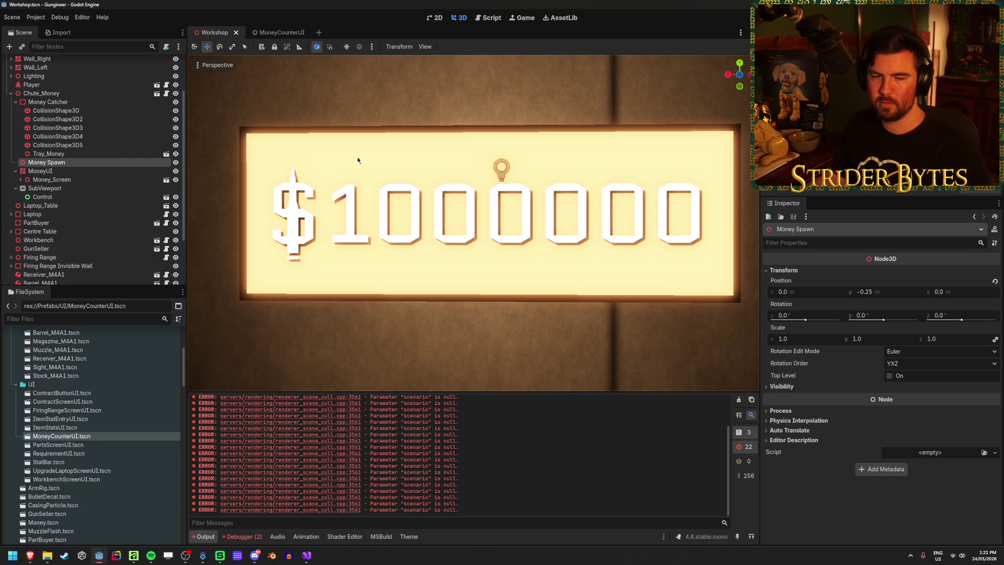
pyautogui.moveTo(359, 153)
pyautogui.mouseDown()
pyautogui.moveTo(371, 157)
pyautogui.moveTo(359, 158)
pyautogui.mouseUp()
pyautogui.click(277, 33)
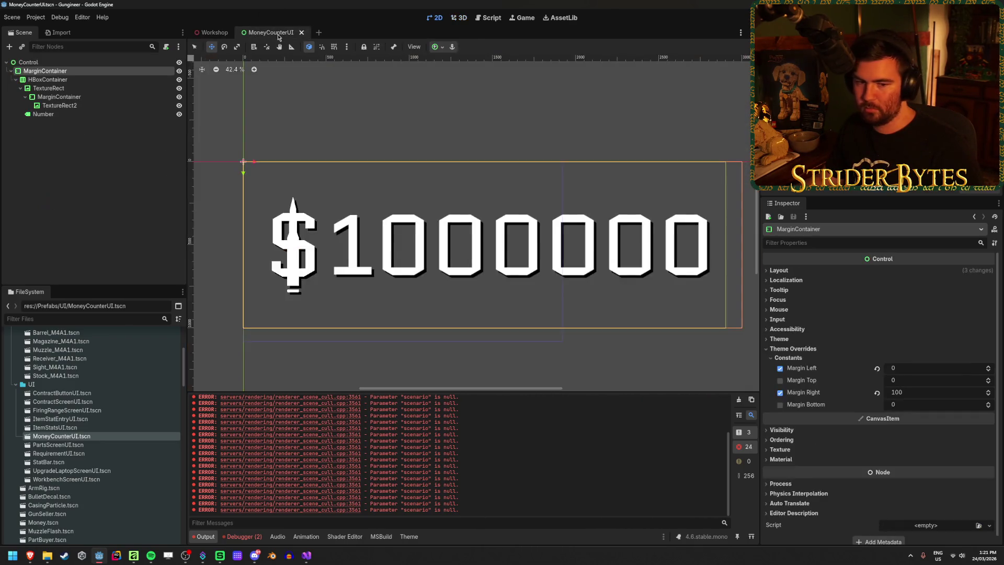
# Rename TextureRect to DollarSign and TextureRect2 to DollarSignShadow, then save the scene
pyautogui.click(74, 105)
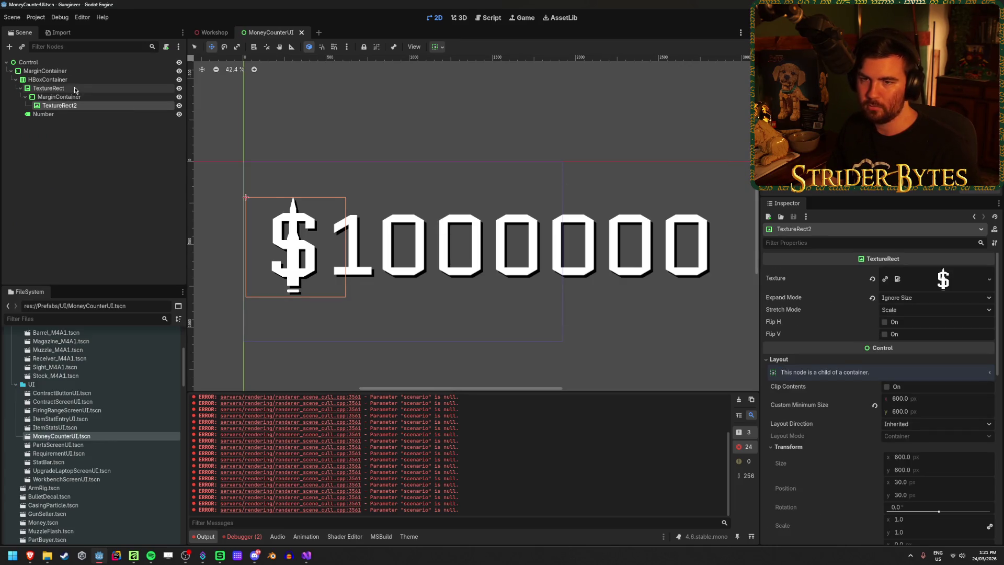
pyautogui.doubleClick(74, 88)
pyautogui.write('DollarSign')
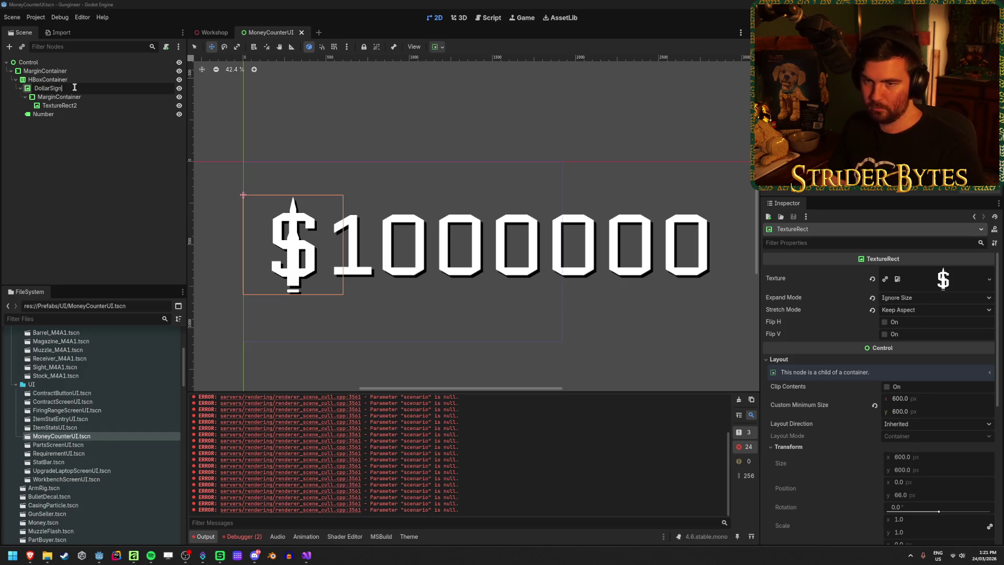
pyautogui.press('Return')
pyautogui.press('Down')
pyautogui.press('Down')
pyautogui.press('F2')
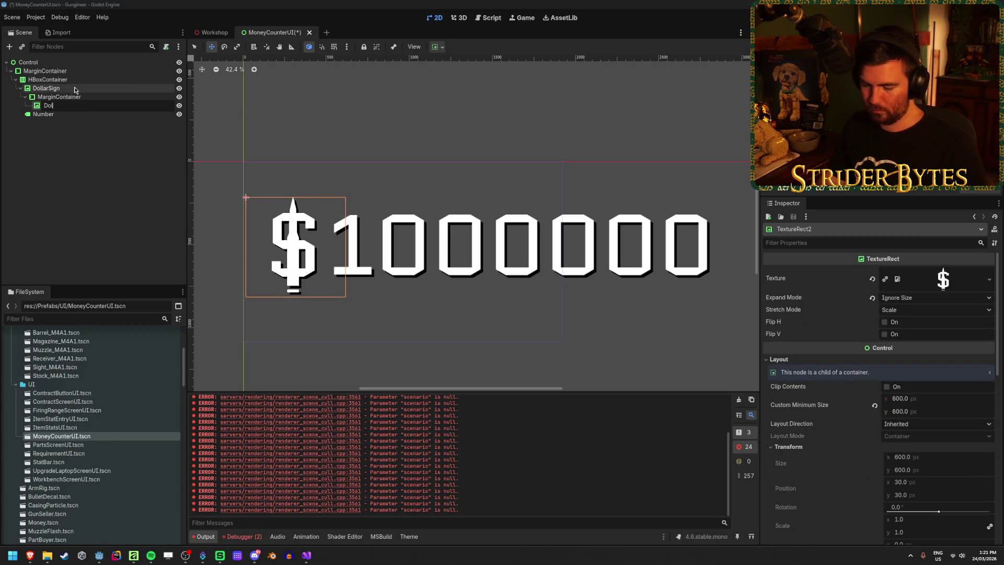
pyautogui.write('ow')
pyautogui.press('Return')
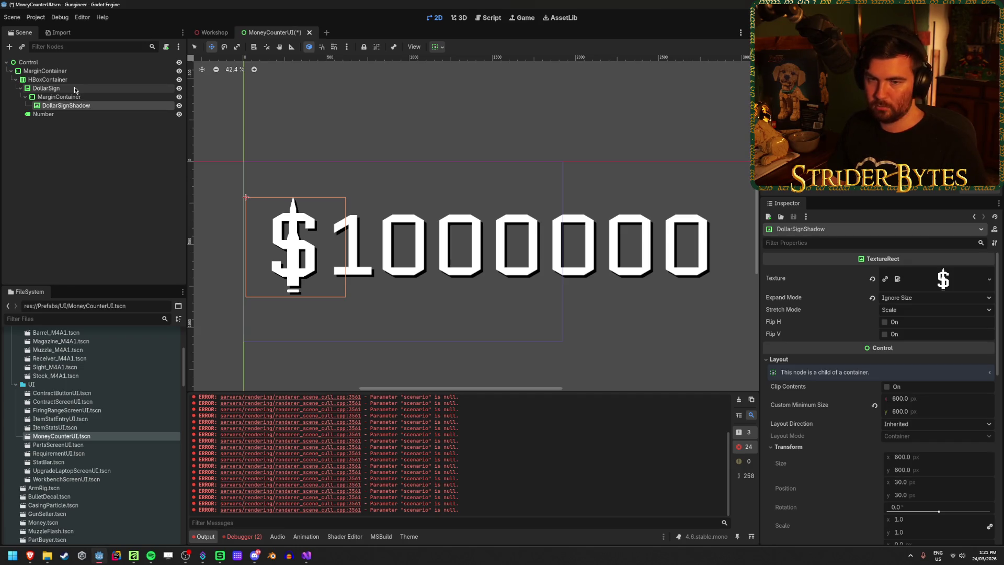
pyautogui.hotkey('ctrl', 's')
# Inspect the DollarSign, DollarSignShadow, container and Number label nodes in the Scene dock
pyautogui.click(119, 186)
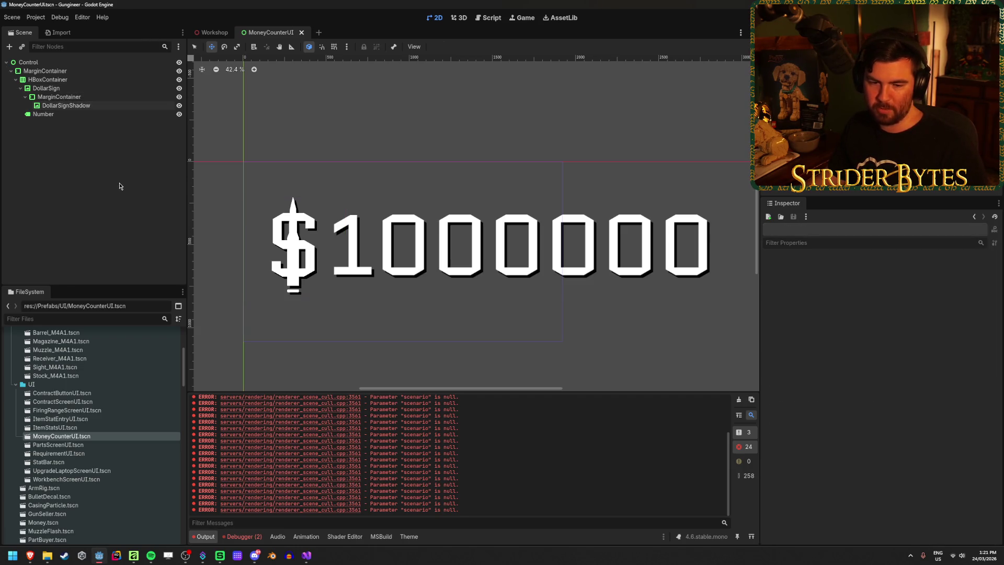
pyautogui.click(76, 115)
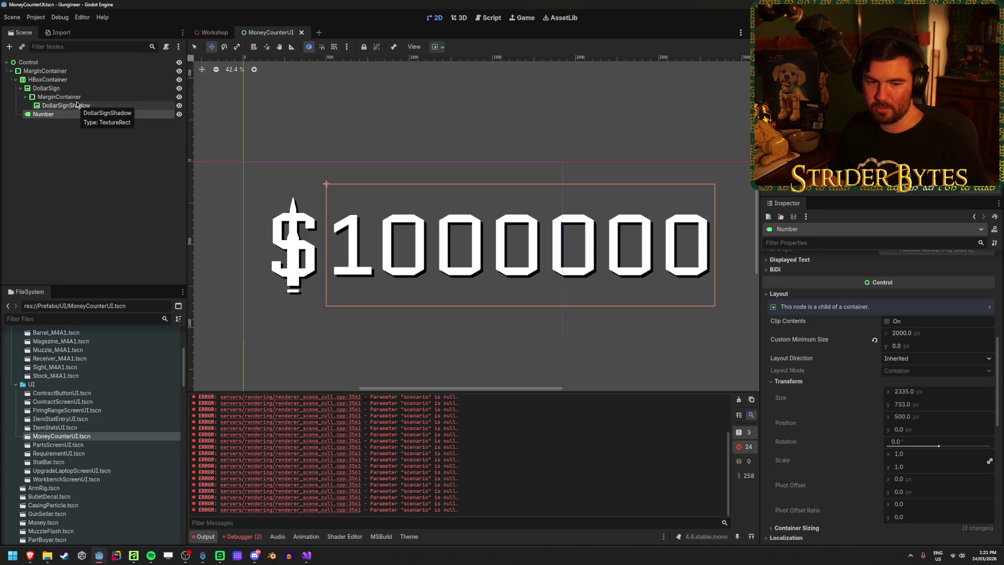
pyautogui.click(98, 170)
pyautogui.click(118, 97)
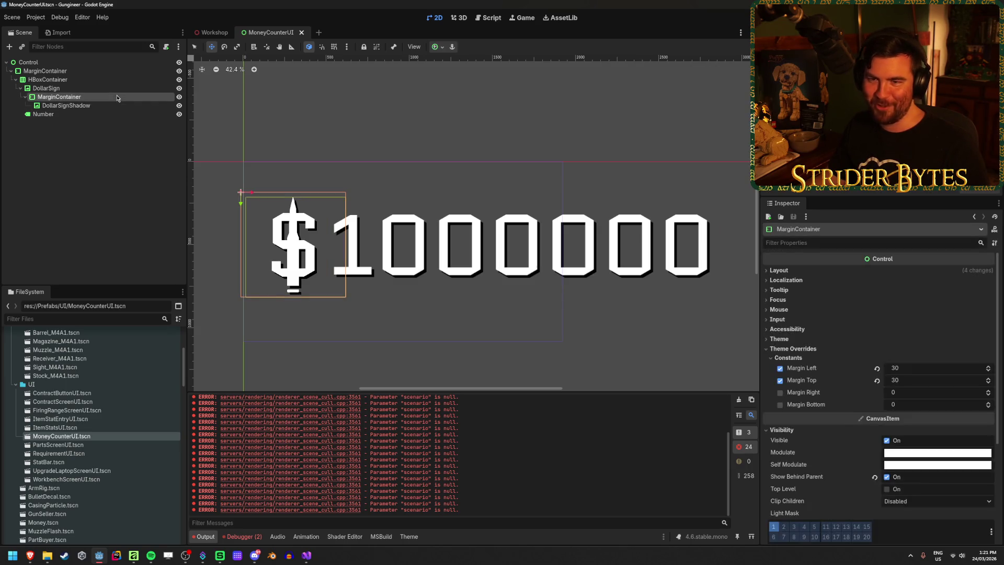
pyautogui.click(117, 88)
pyautogui.click(116, 105)
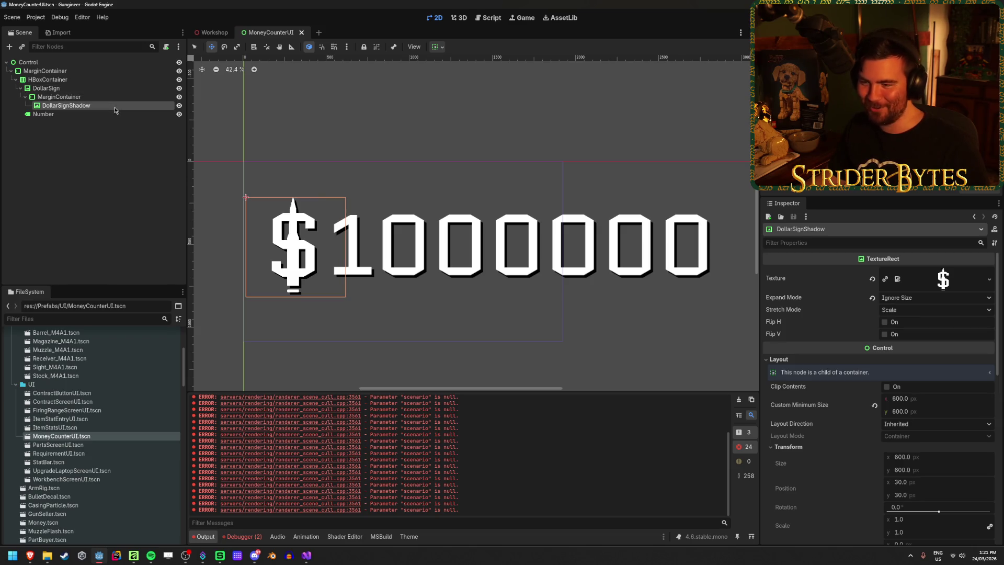
pyautogui.click(114, 90)
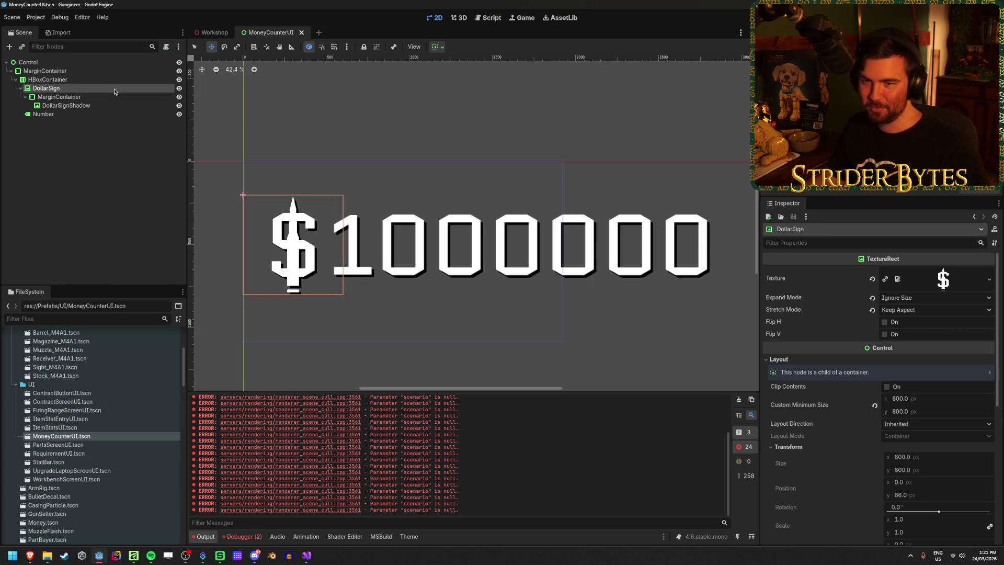
pyautogui.click(120, 80)
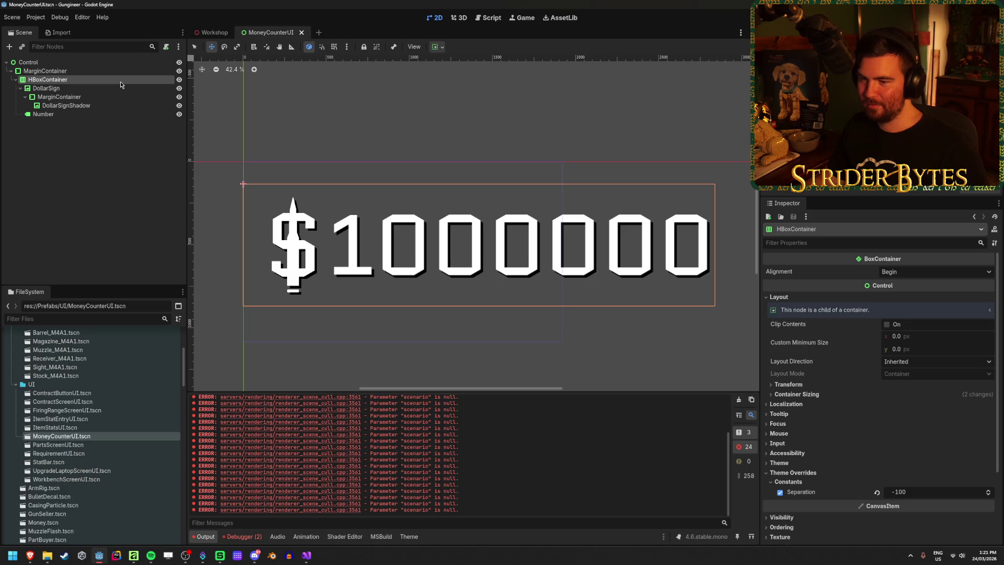
pyautogui.click(98, 115)
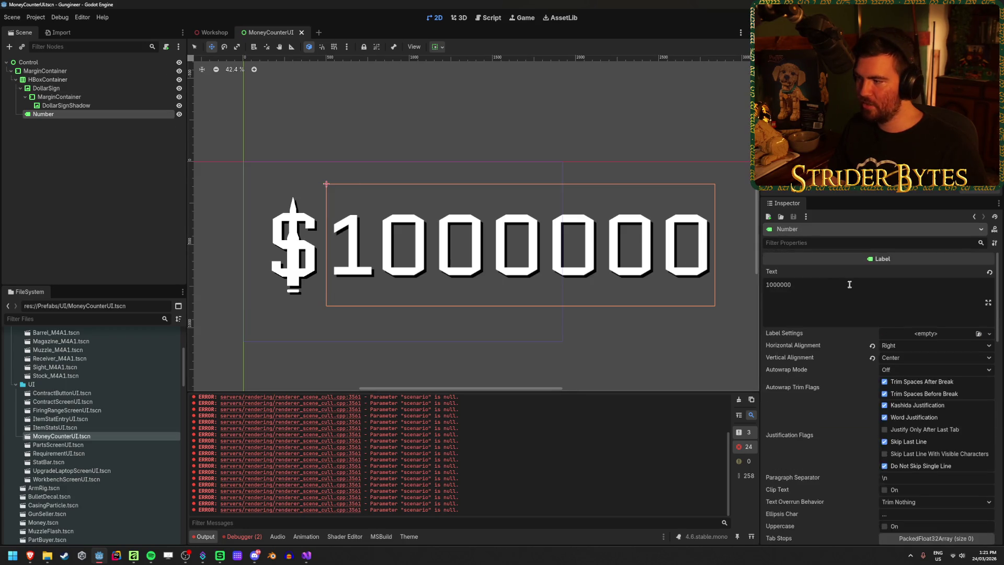
# Set the Number label's text to 1000000, save, and preview it in the Workshop scene
pyautogui.doubleClick(880, 291)
pyautogui.write('9999999')
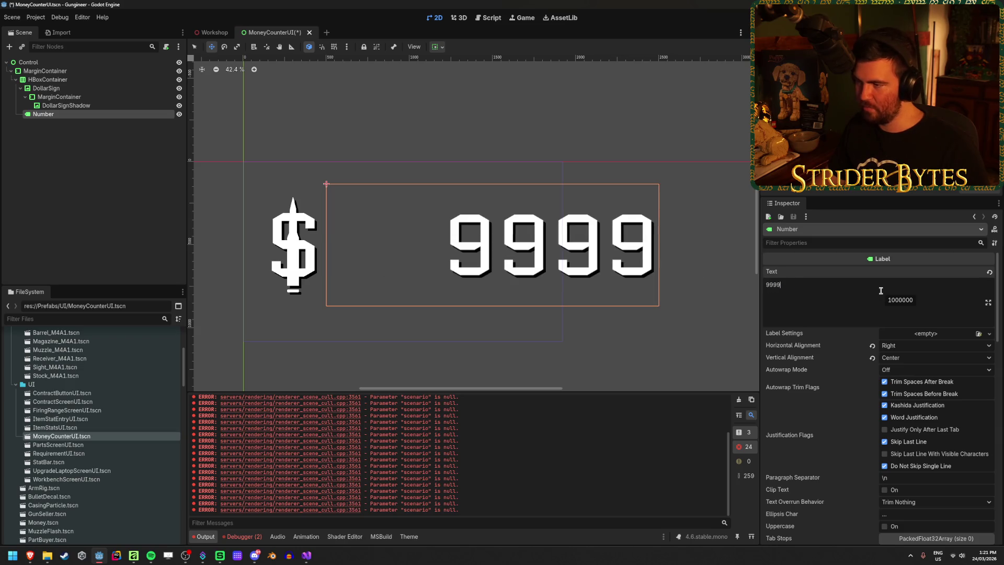
pyautogui.press('BackSpace')
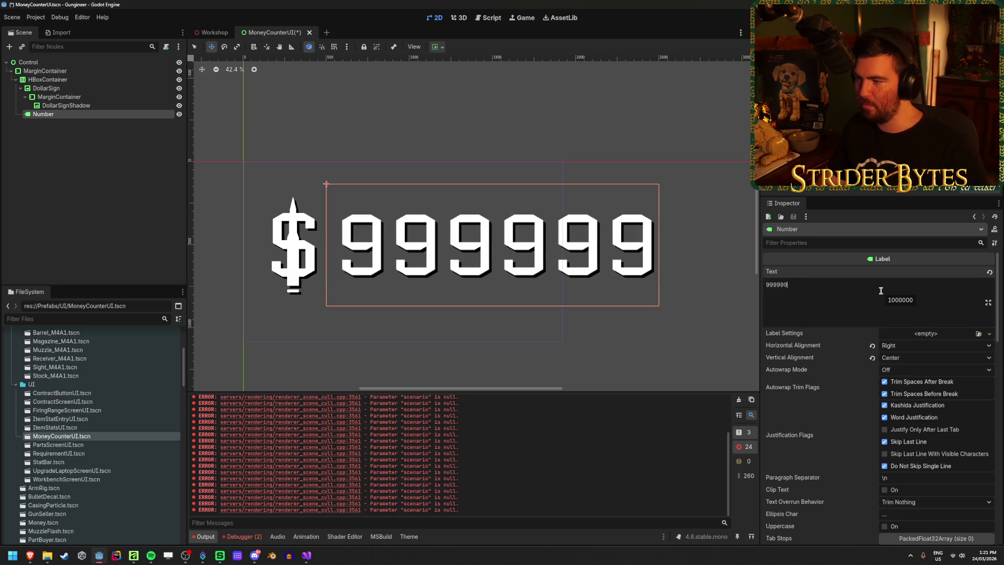
pyautogui.press('BackSpace')
pyautogui.press('BackSpace')
pyautogui.press('BackSpace')
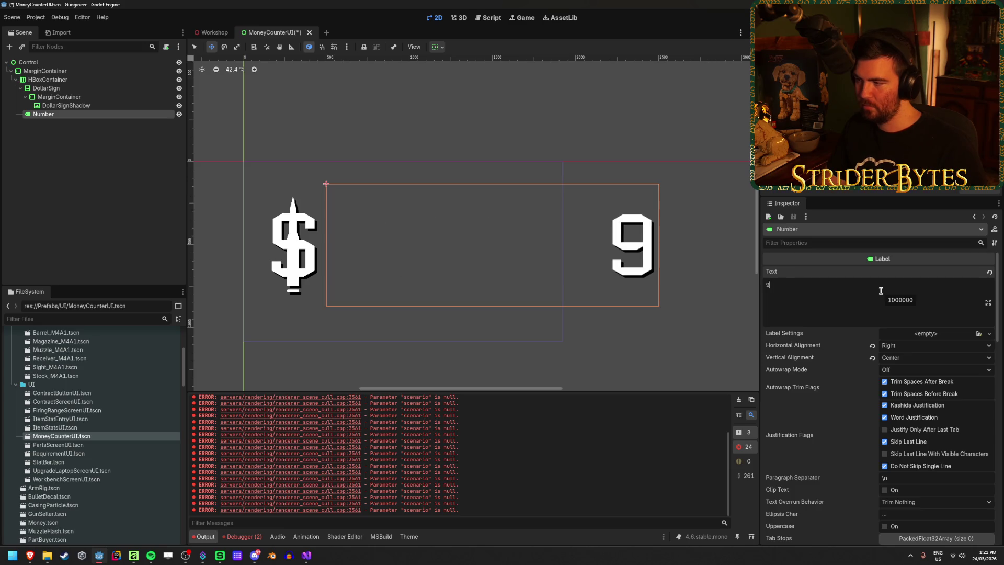
pyautogui.press('BackSpace')
pyautogui.write('1')
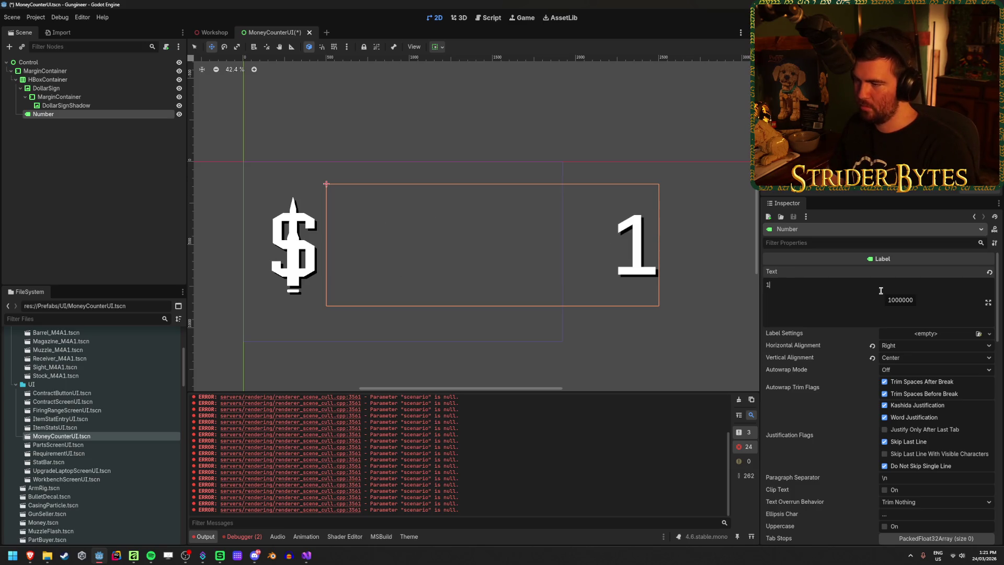
pyautogui.write('00000')
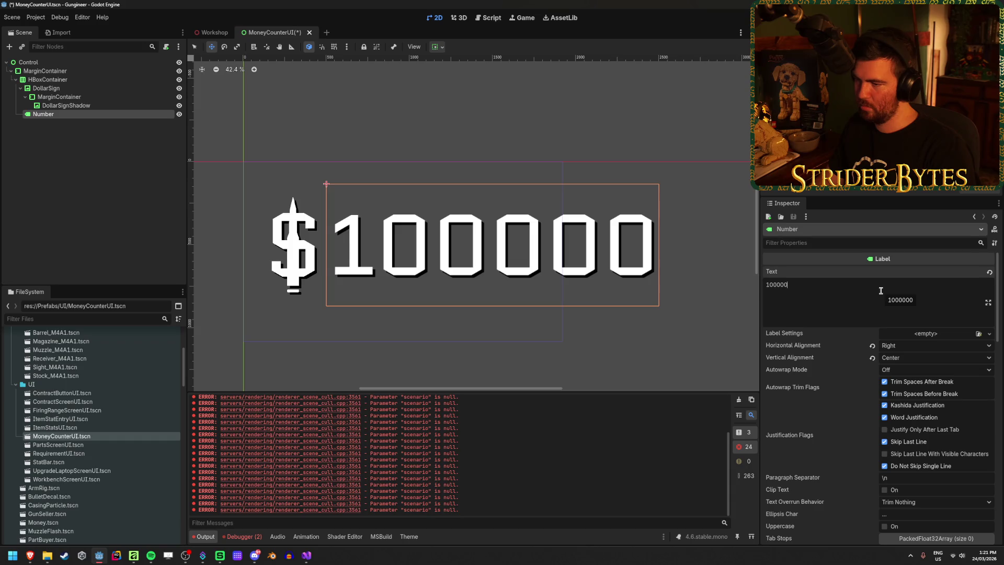
pyautogui.write('0')
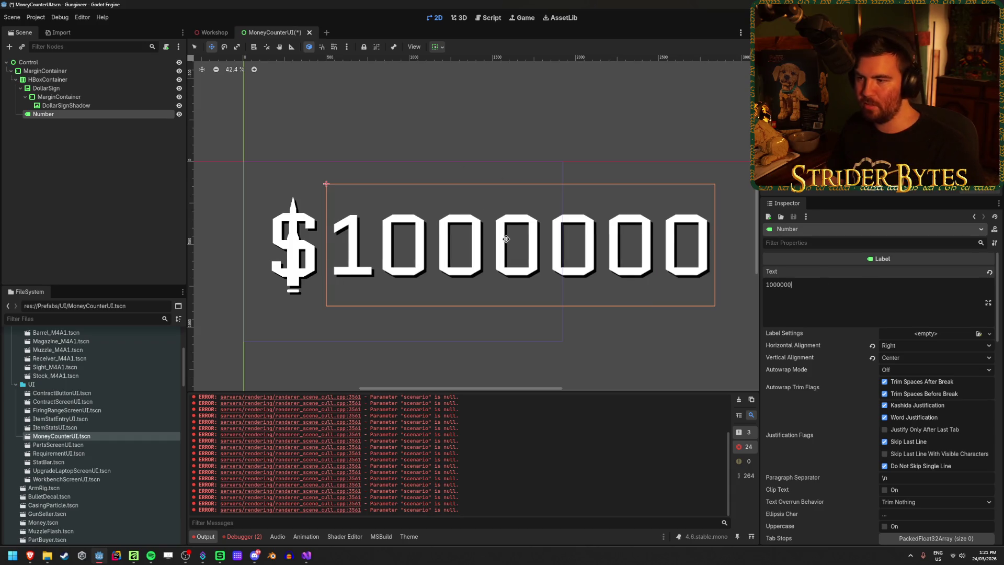
pyautogui.click(121, 197)
pyautogui.hotkey('ctrl', 's')
pyautogui.click(209, 33)
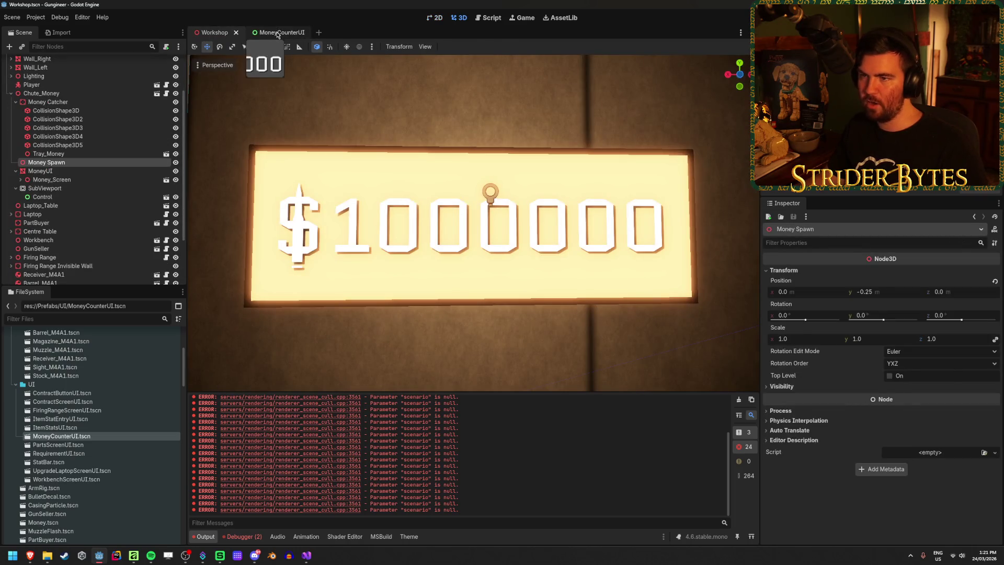
pyautogui.click(277, 32)
pyautogui.click(67, 62)
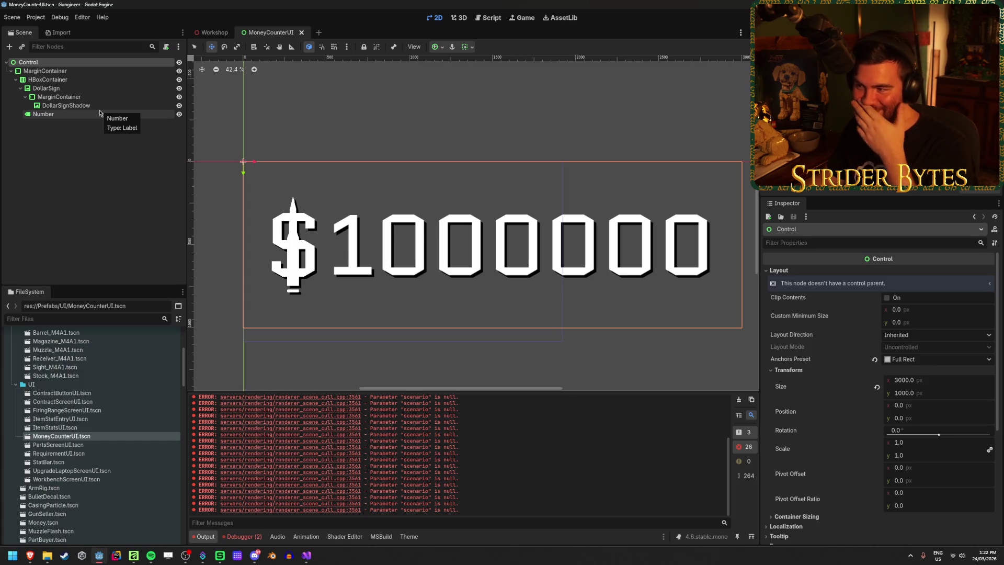
# Change the Number label's text to 0 and preview it in the Workshop scene
pyautogui.click(99, 113)
pyautogui.click(836, 308)
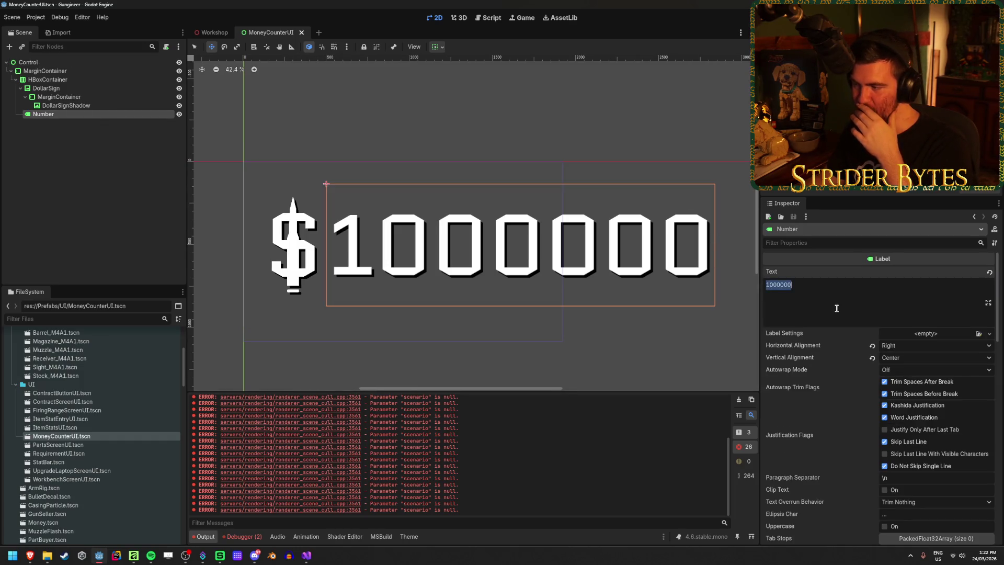
pyautogui.write('0')
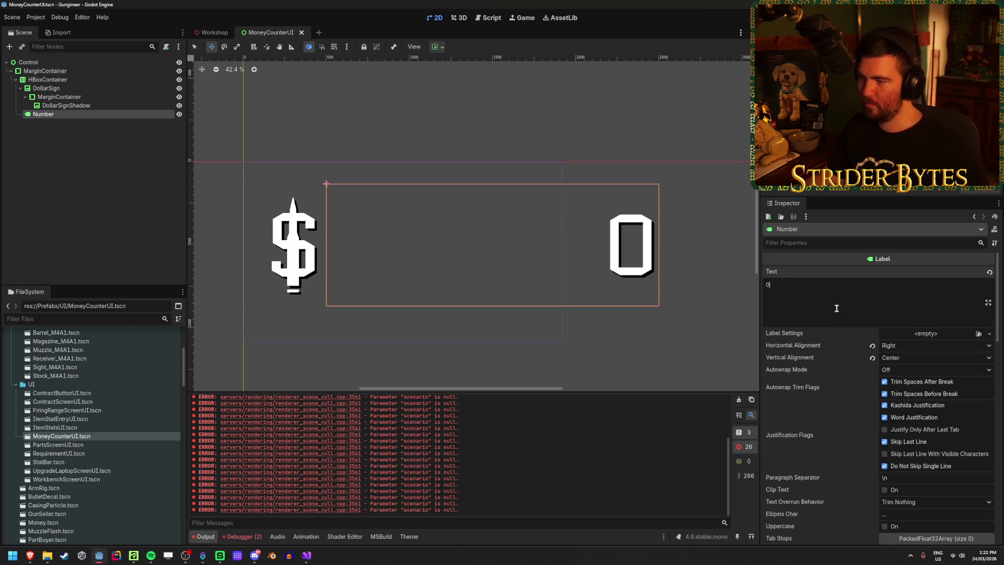
pyautogui.click(212, 32)
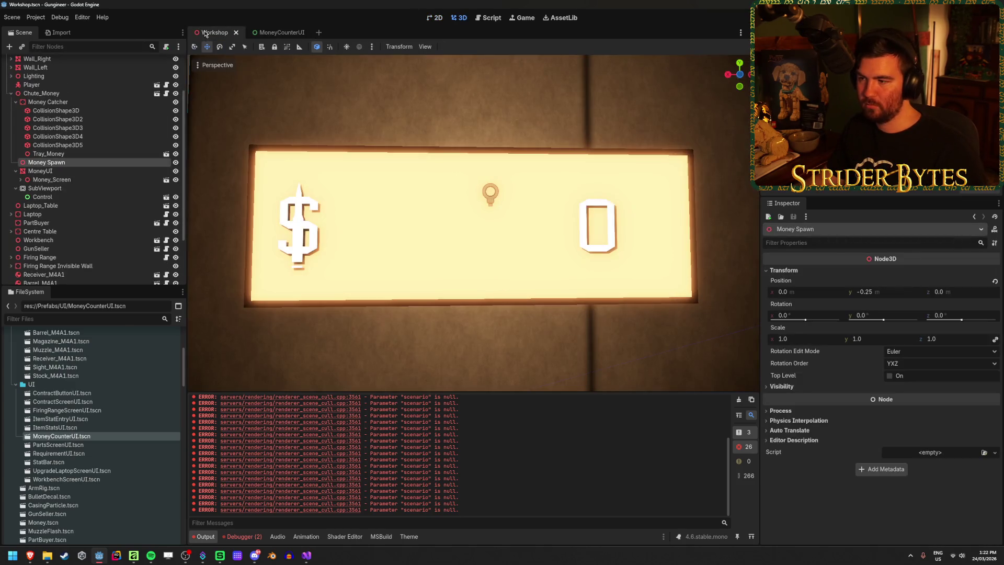
pyautogui.click(283, 32)
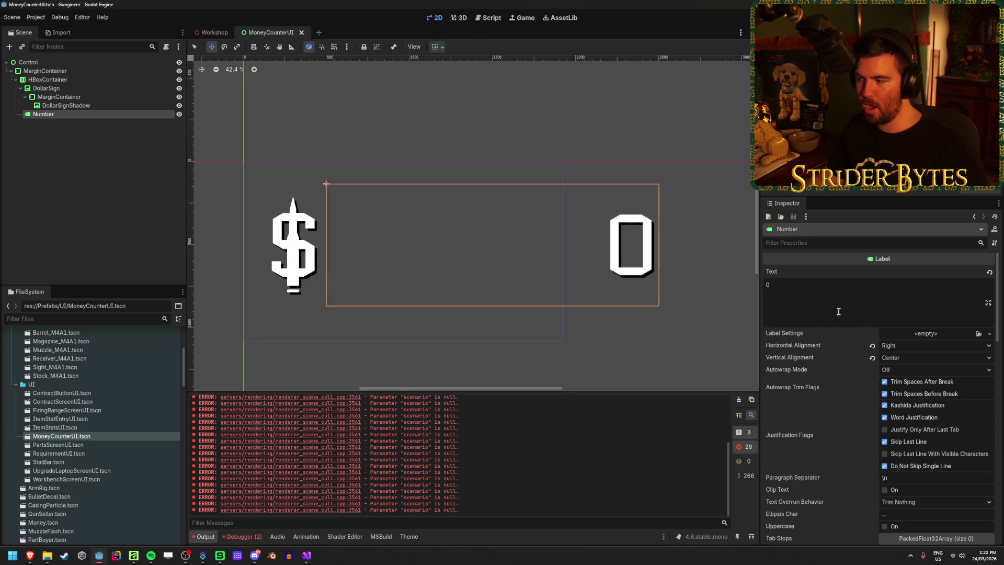
# Set the Number label's minimum width to 2500, save, and preview the wider counter
pyautogui.scroll(-4, 971, 466)
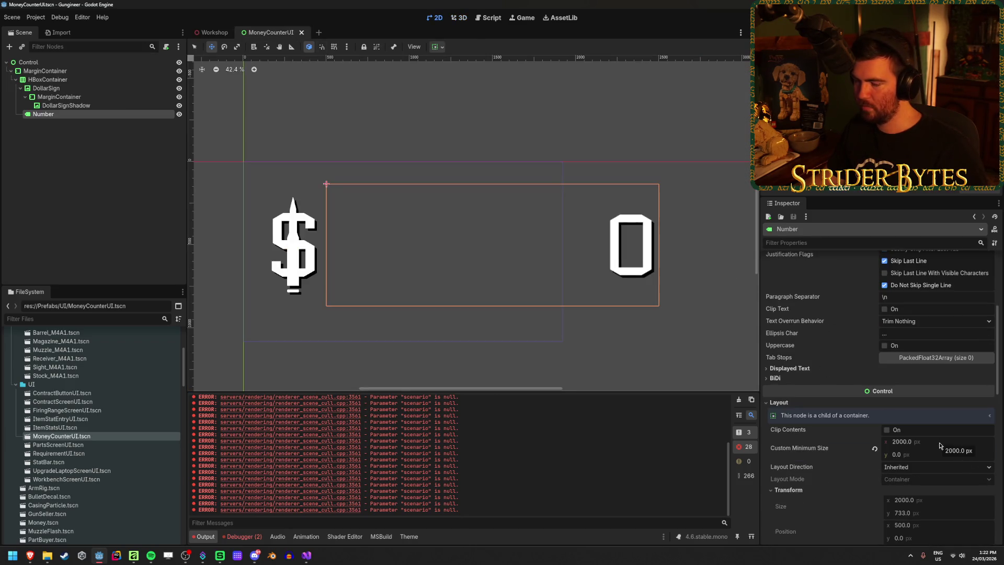
pyautogui.click(939, 442)
pyautogui.write('2500')
pyautogui.press('Return')
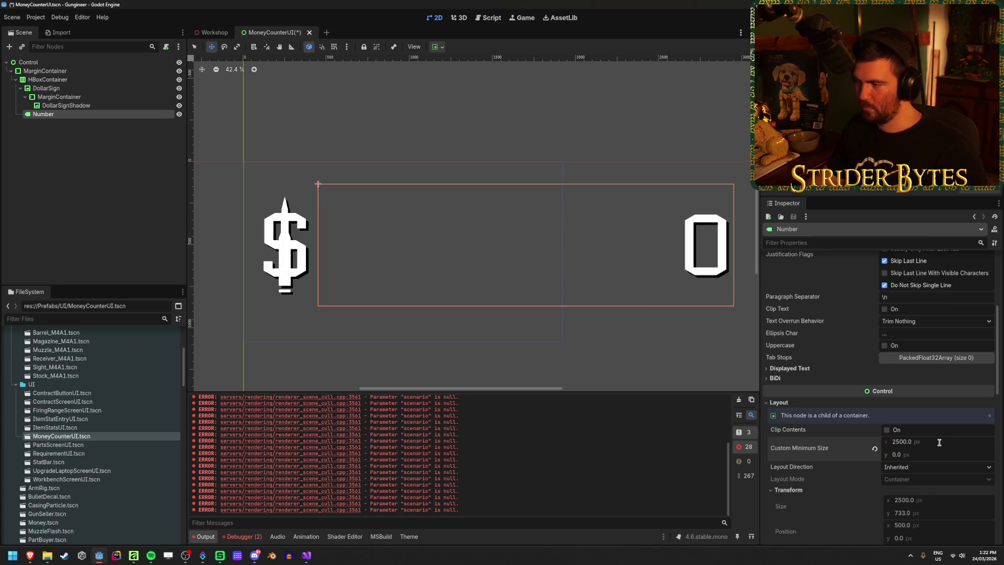
pyautogui.hotkey('ctrl', 's')
pyautogui.click(210, 33)
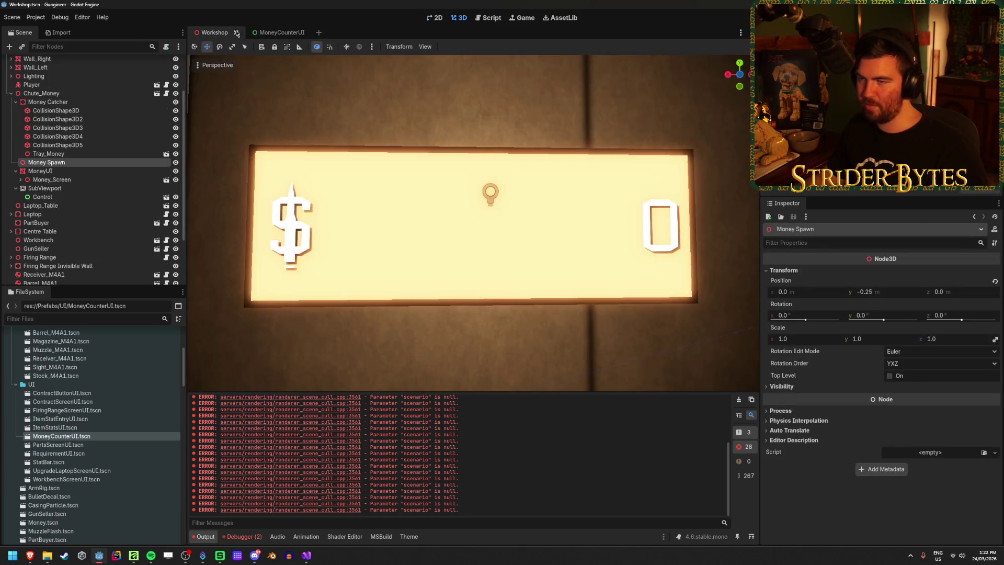
pyautogui.click(272, 33)
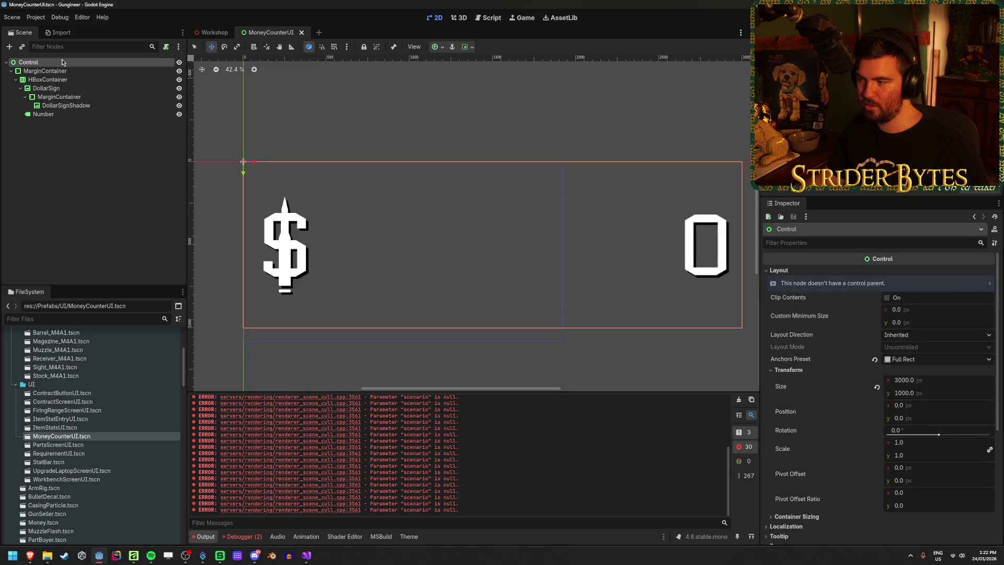
# Reduce the Number label's custom minimum width to 2200
pyautogui.click(67, 114)
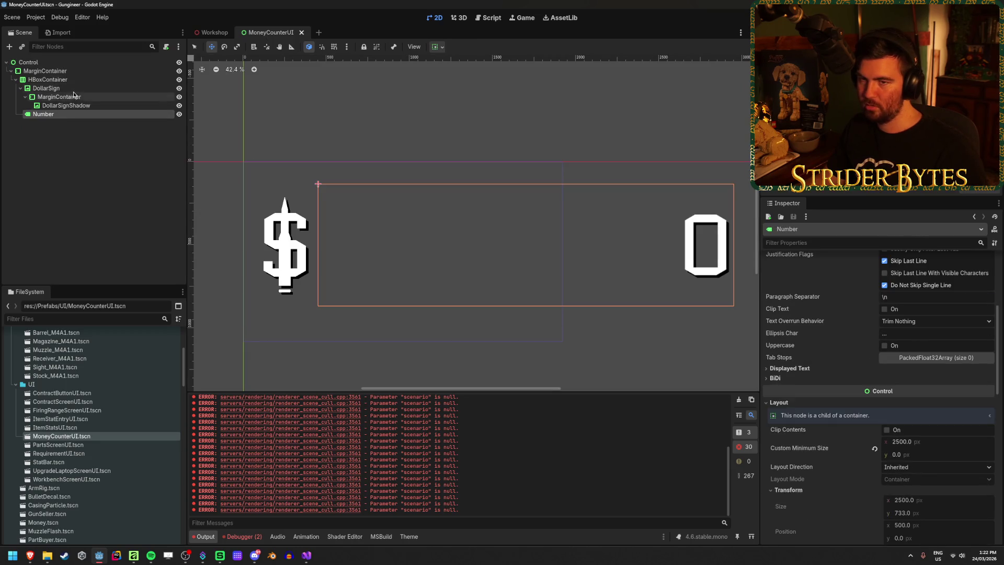
pyautogui.click(74, 92)
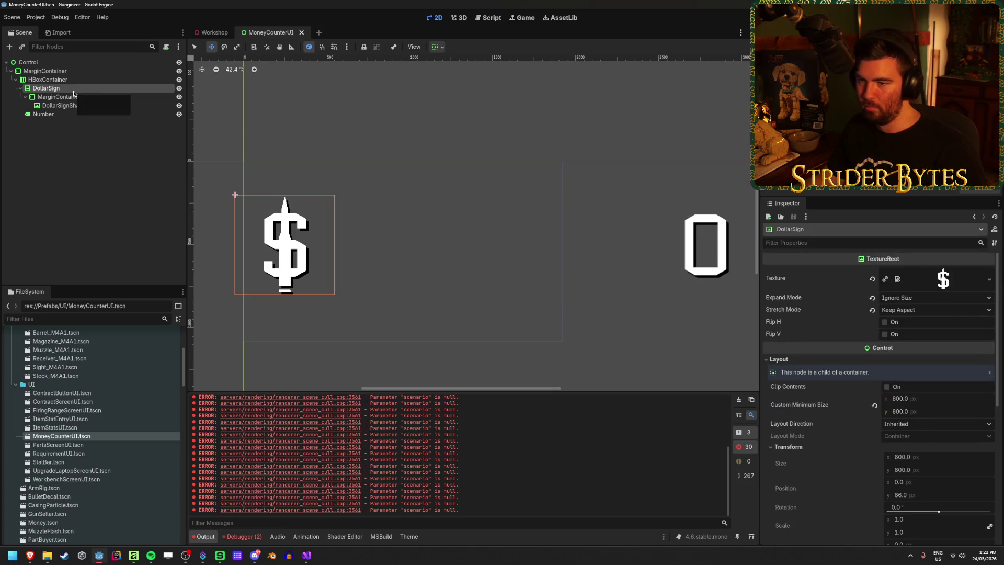
pyautogui.click(64, 113)
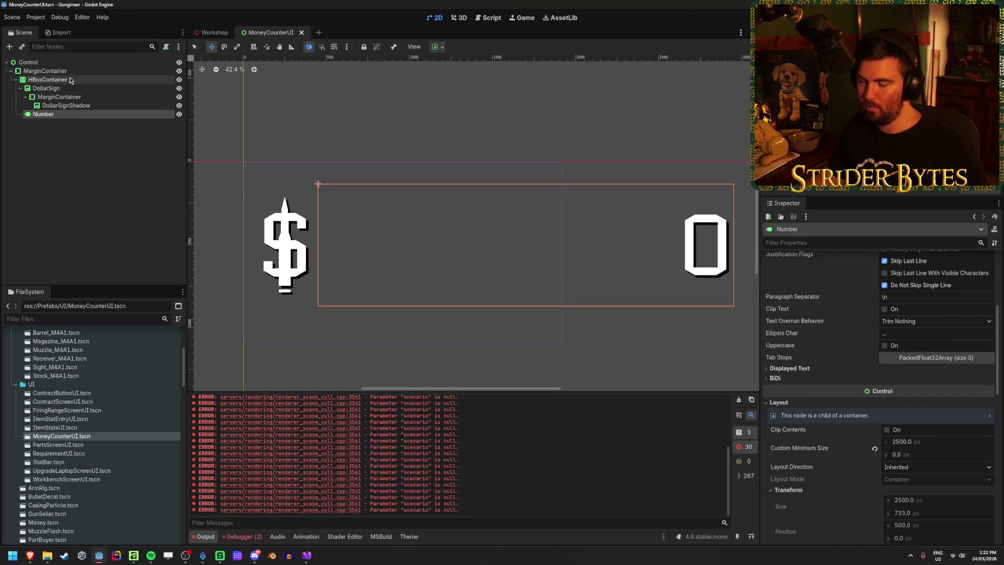
pyautogui.click(910, 442)
pyautogui.write('22')
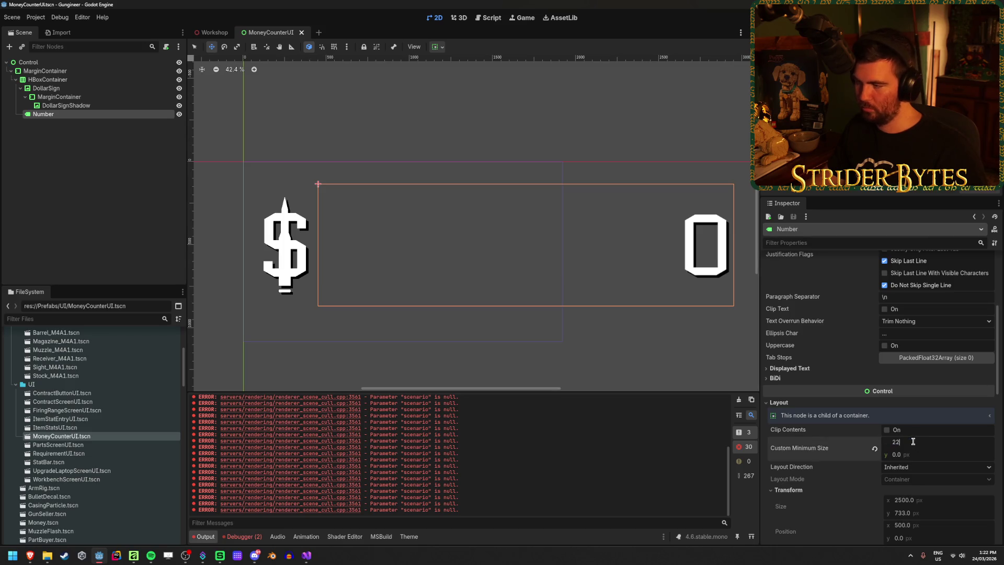
pyautogui.write('00')
pyautogui.press('Return')
pyautogui.moveTo(901, 442); pyautogui.dragTo(901, 443)
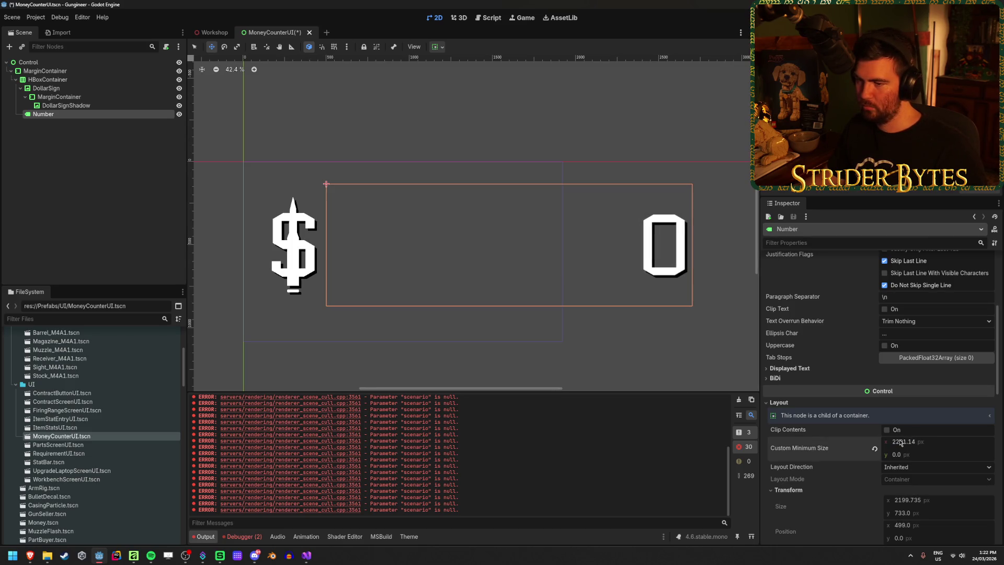
pyautogui.click(62, 63)
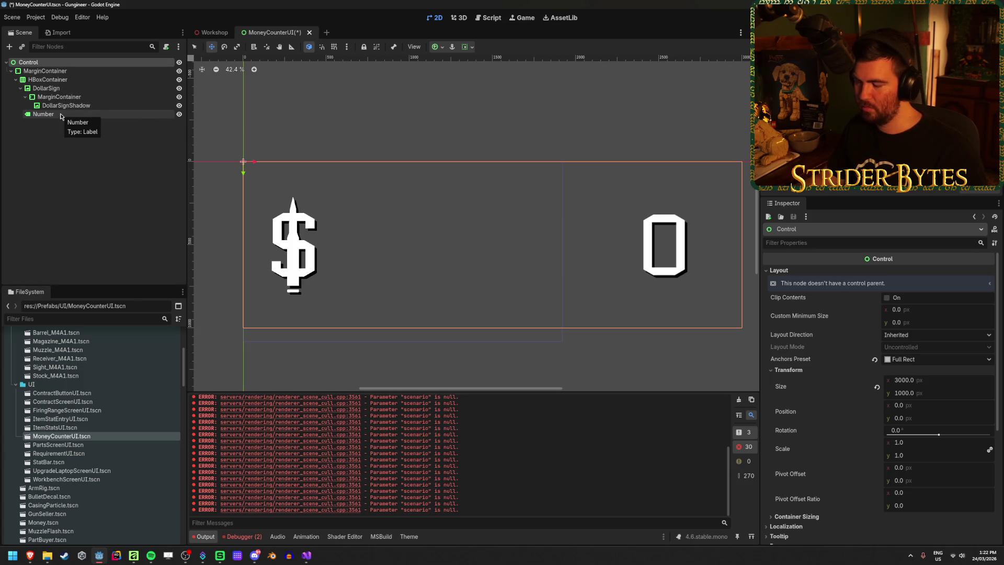
# Zero the MarginContainer's right and left margins, save, and preview the $0 counter in Workshop
pyautogui.click(45, 71)
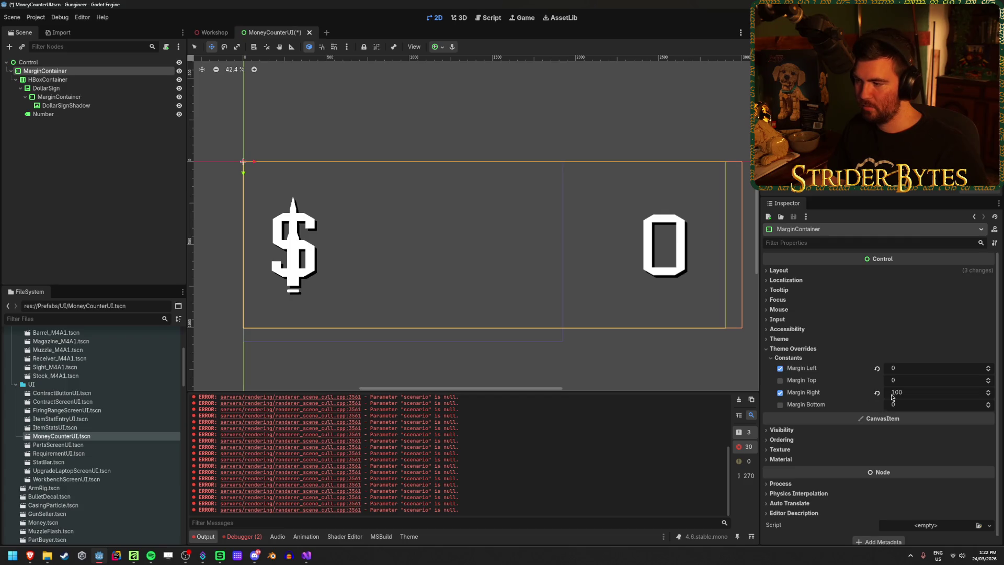
pyautogui.moveTo(902, 397)
pyautogui.mouseDown()
pyautogui.moveTo(920, 397)
pyautogui.moveTo(881, 397)
pyautogui.moveTo(925, 397)
pyautogui.moveTo(902, 397)
pyautogui.mouseUp()
pyautogui.click(946, 396)
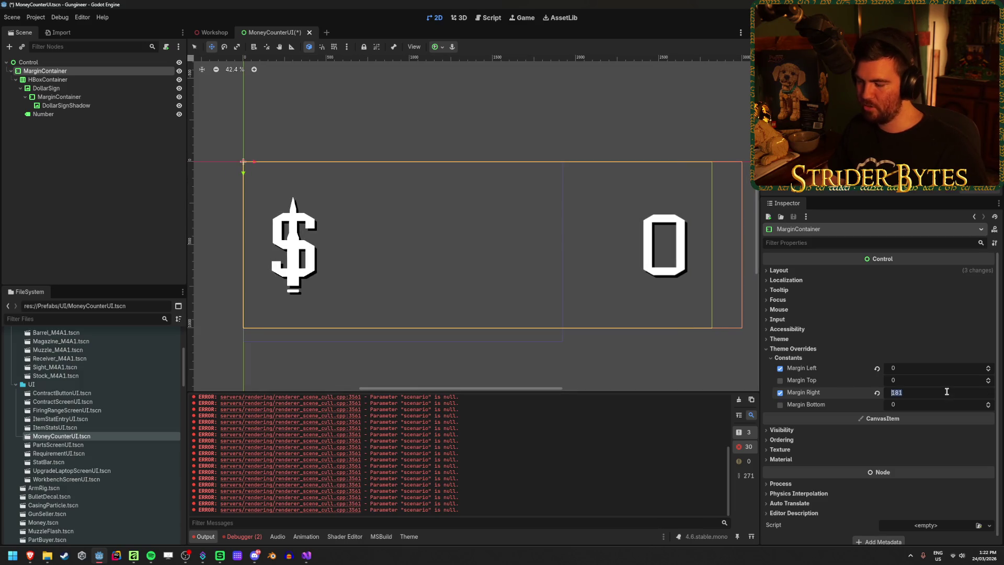
pyautogui.write('0')
pyautogui.press('Return')
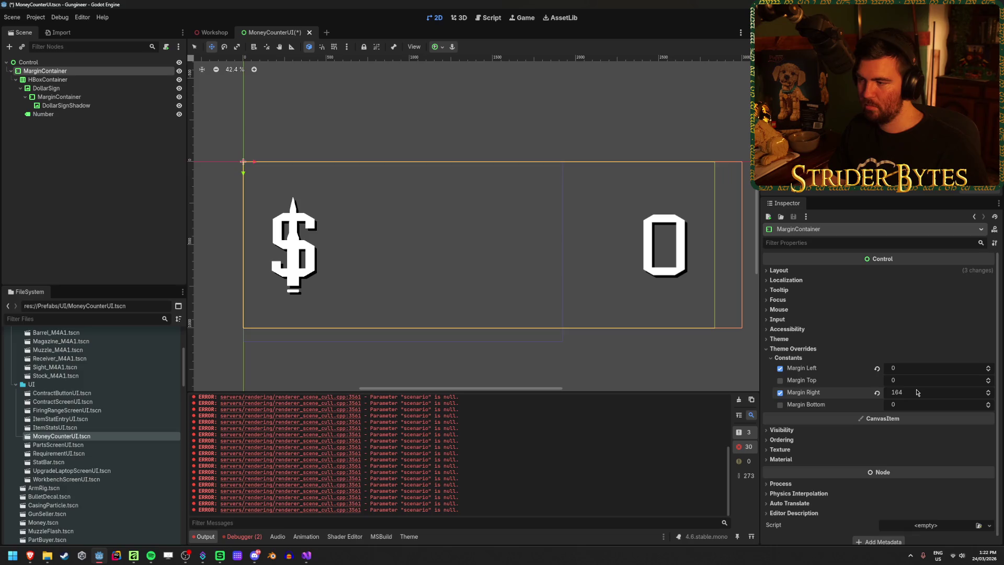
pyautogui.click(144, 80)
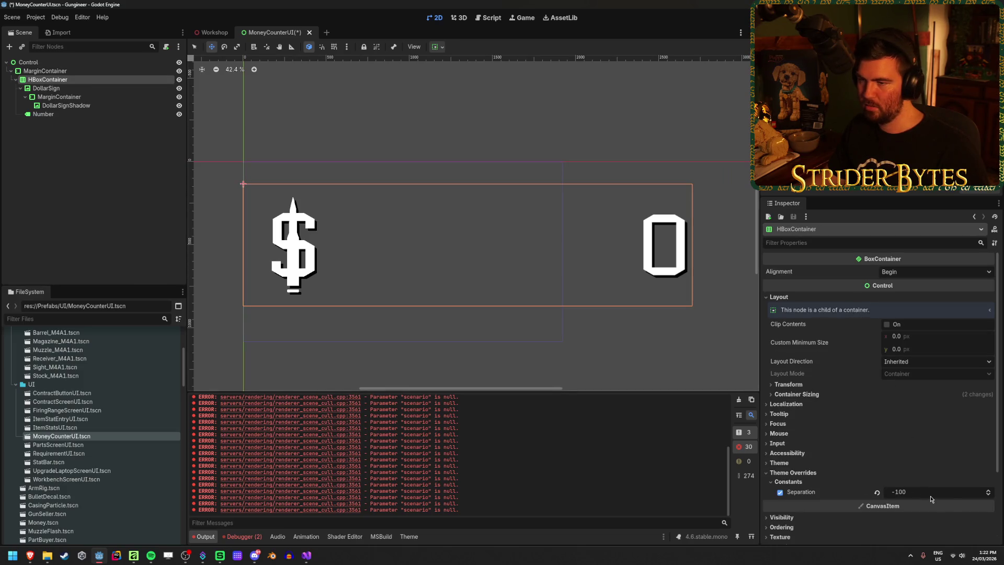
pyautogui.click(76, 71)
pyautogui.moveTo(920, 368)
pyautogui.mouseDown()
pyautogui.moveTo(941, 368)
pyautogui.moveTo(899, 372)
pyautogui.moveTo(916, 373)
pyautogui.mouseUp()
pyautogui.hotkey('ctrl', 's')
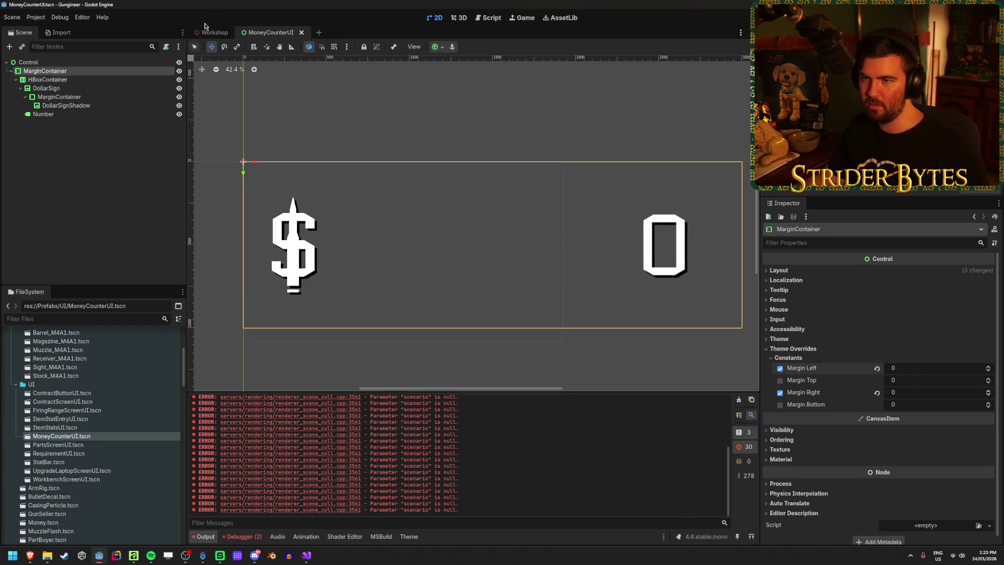
pyautogui.click(212, 33)
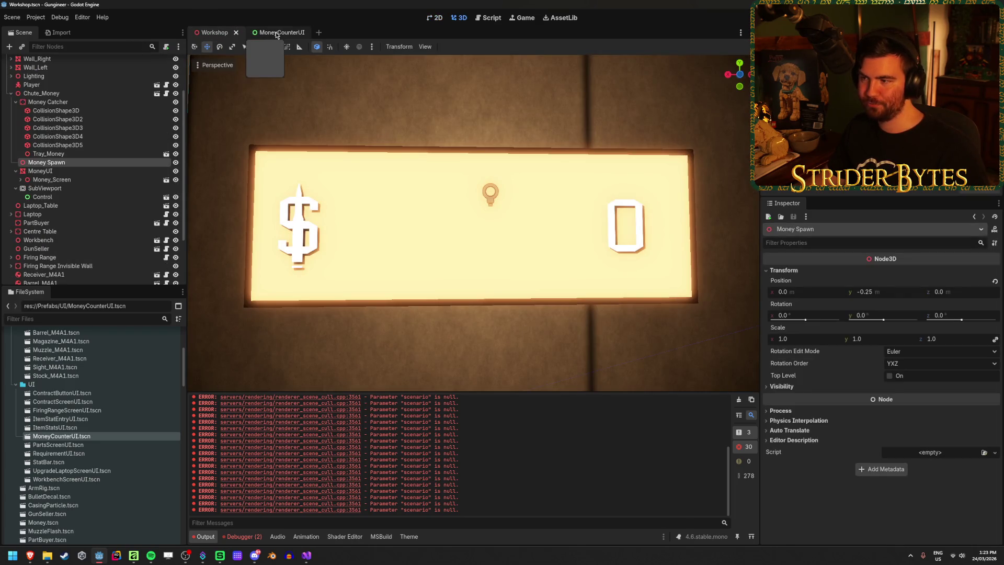
# Set the Number label's minimum width to 2400, save, and preview it in the Workshop scene
pyautogui.click(277, 35)
pyautogui.click(78, 114)
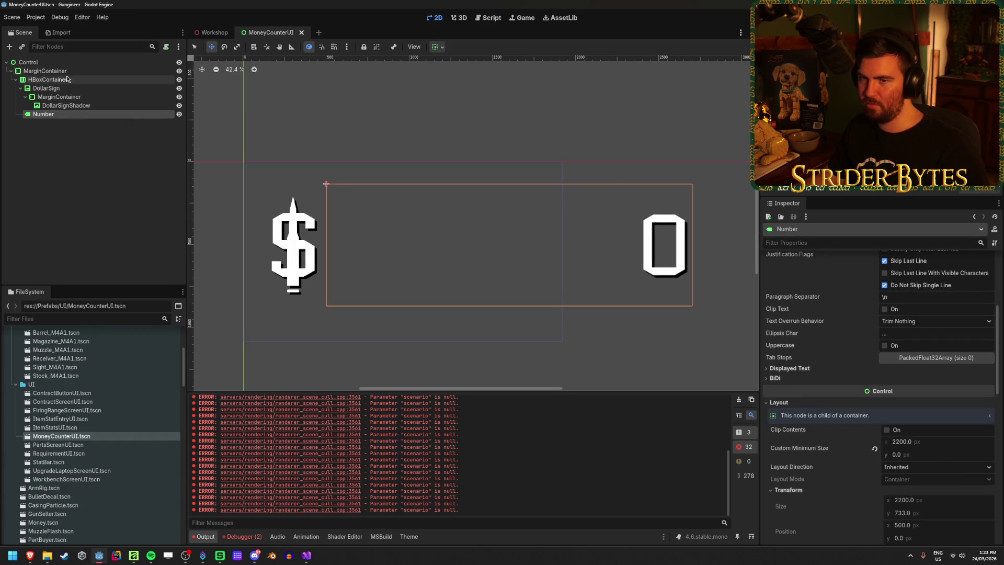
pyautogui.click(29, 63)
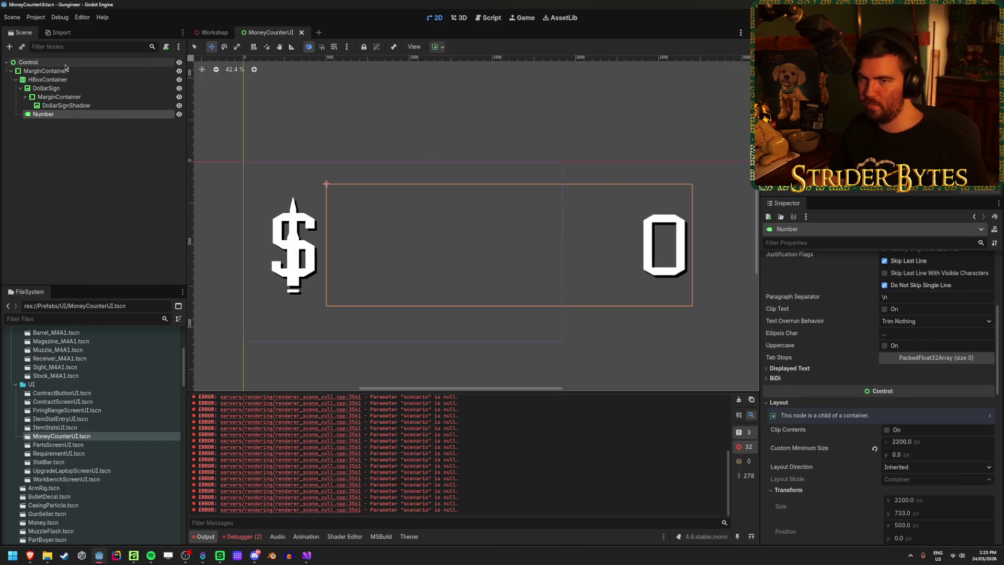
pyautogui.click(58, 115)
pyautogui.click(920, 441)
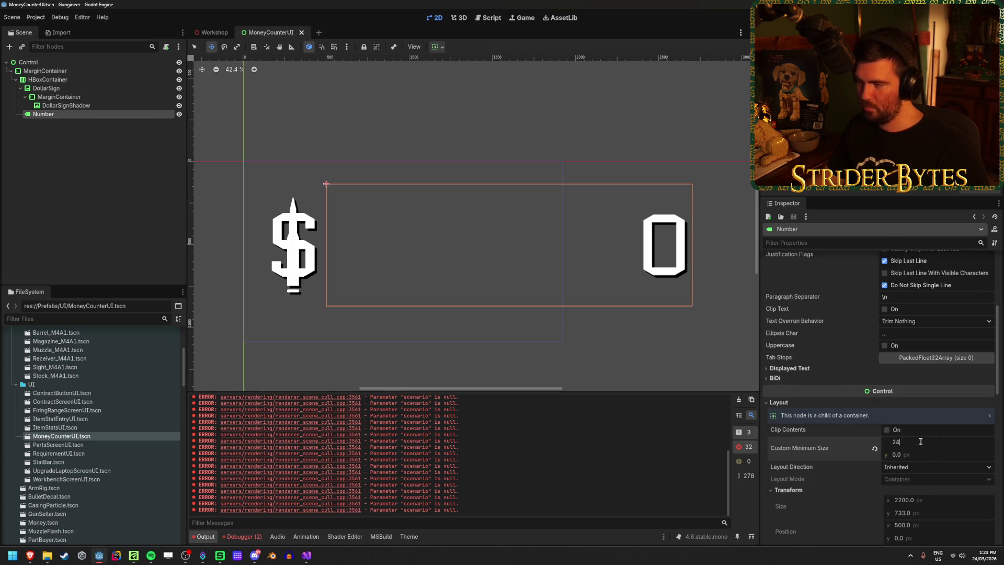
pyautogui.write('00')
pyautogui.press('Return')
pyautogui.hotkey('ctrl', 's')
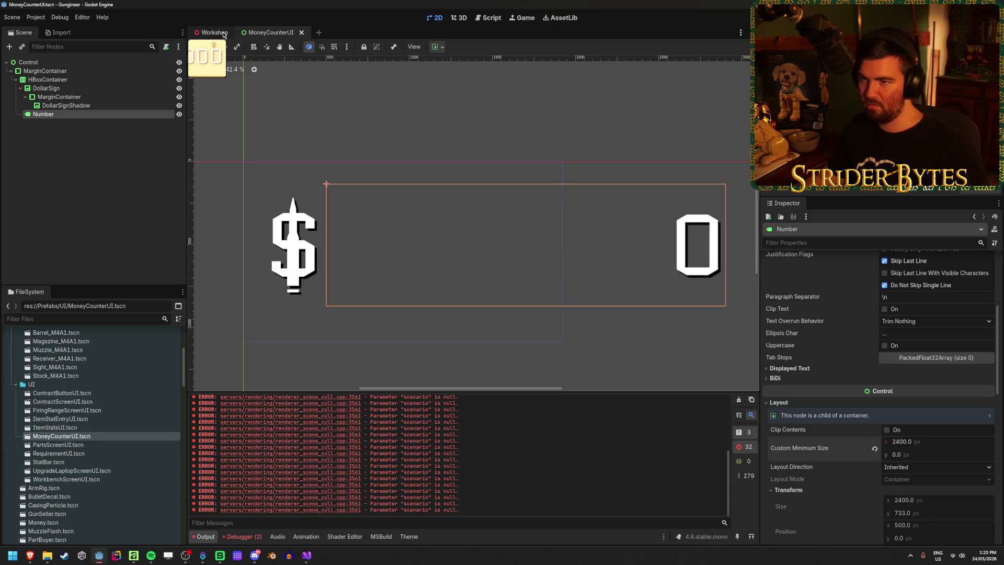
pyautogui.click(224, 34)
pyautogui.scroll(-5, 407, 215)
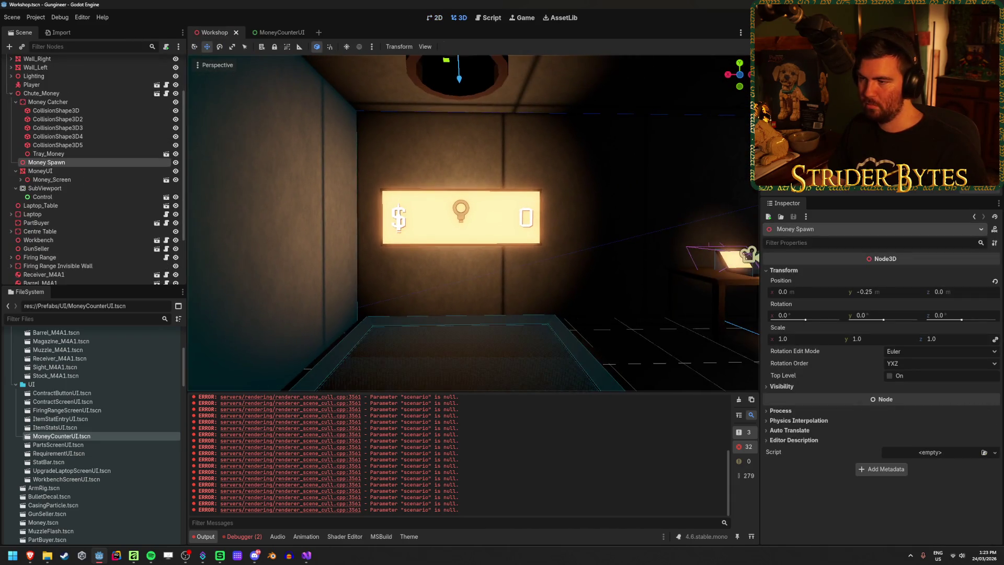
pyautogui.scroll(4, 407, 215)
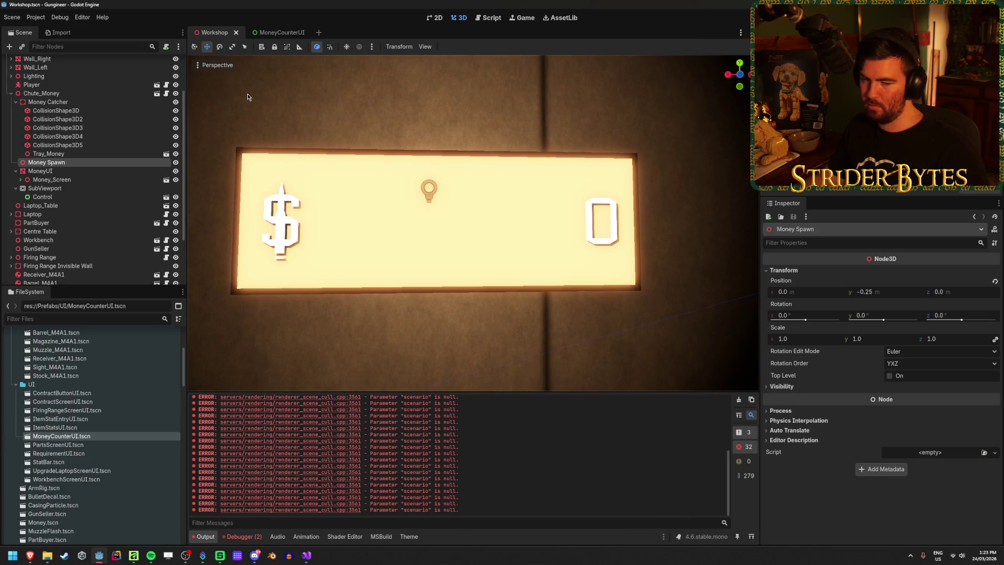
# Change the HBoxContainer separation from -100 to 0, then select the Number label
pyautogui.click(270, 33)
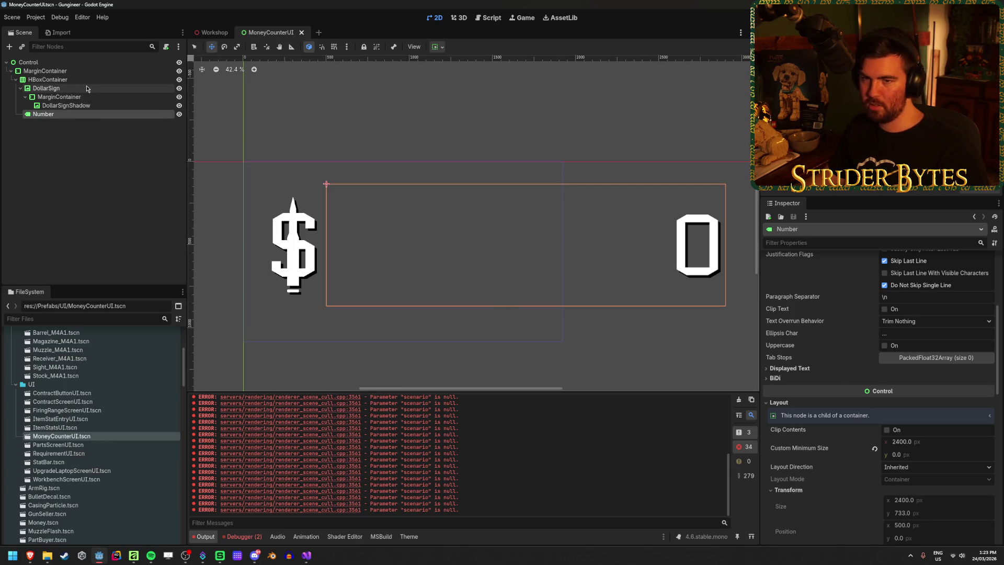
pyautogui.click(600, 307)
pyautogui.click(918, 490)
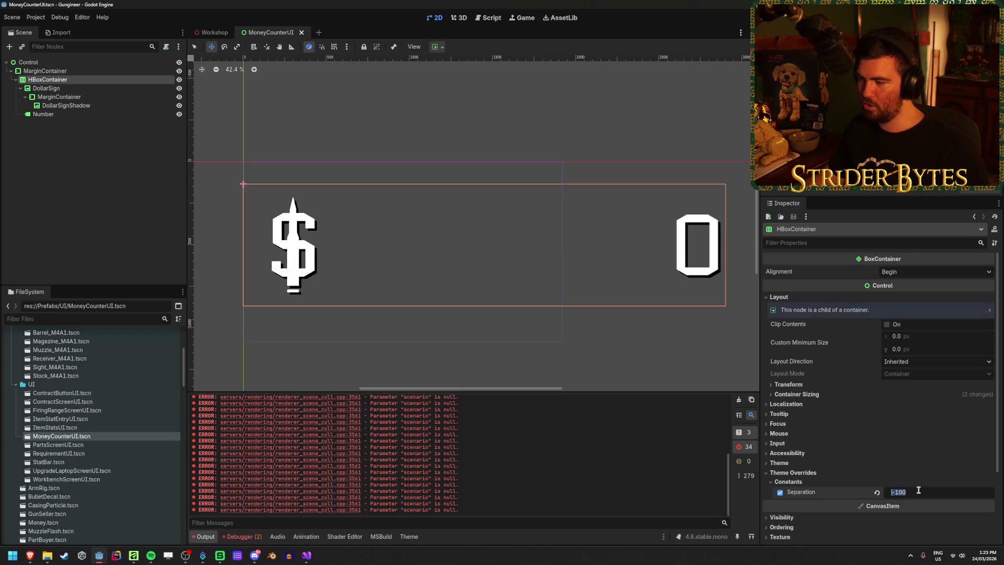
pyautogui.write('0')
pyautogui.press('Return')
pyautogui.click(87, 114)
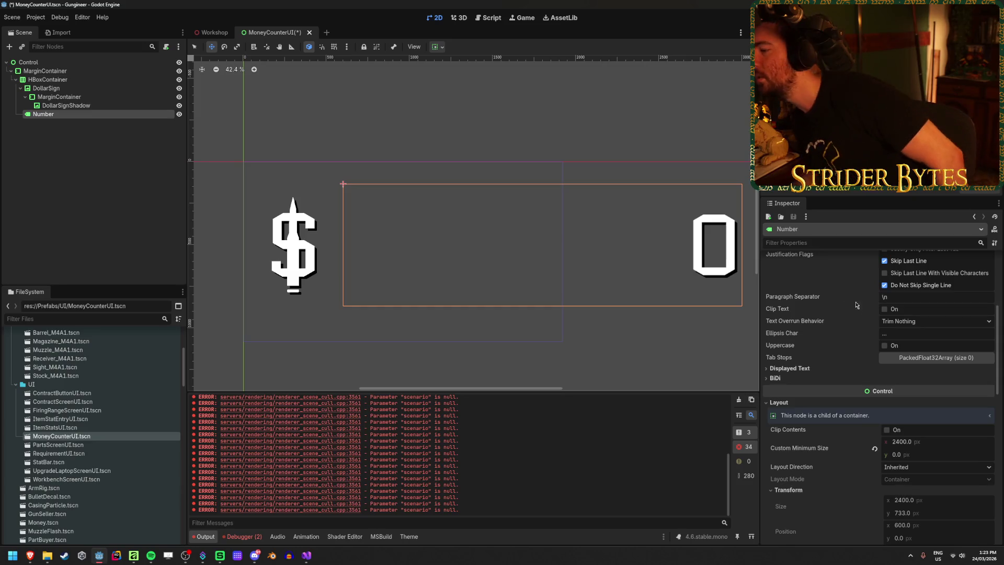
pyautogui.scroll(5, 857, 430)
# Replace the Number label's text with 1000000 and save
pyautogui.click(833, 286)
pyautogui.press('BackSpace')
pyautogui.write('1')
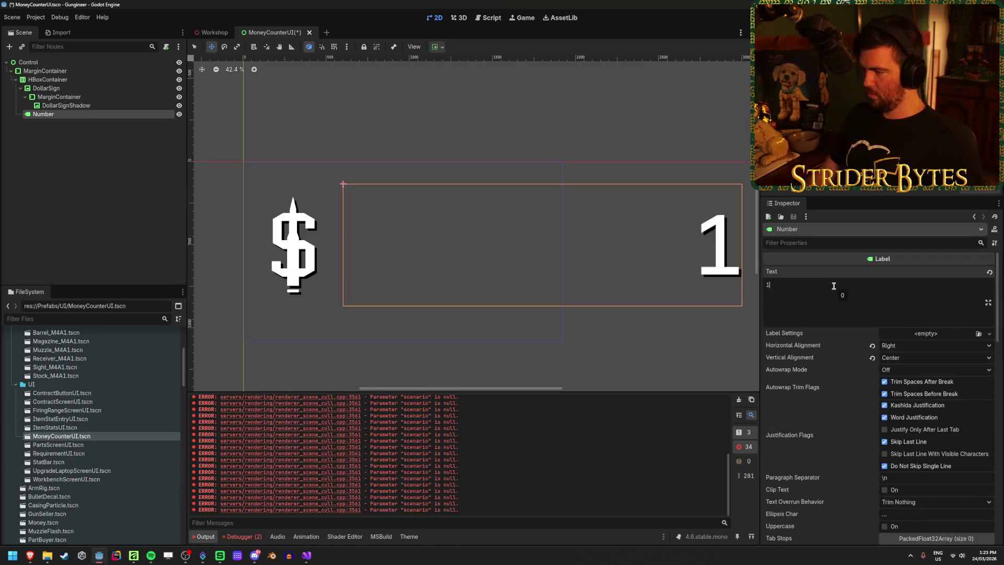
pyautogui.write('000000')
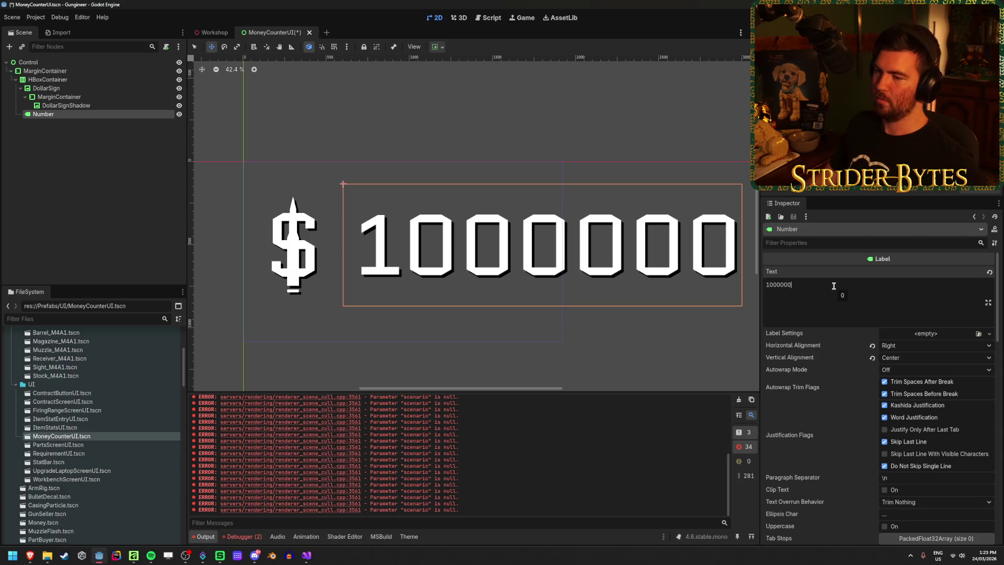
pyautogui.hotkey('ctrl', 's')
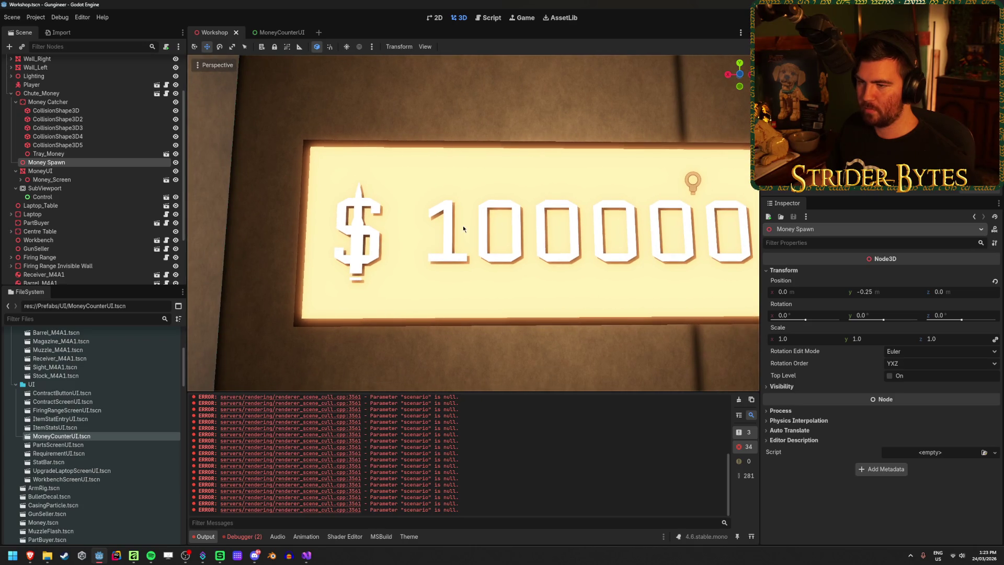
# Set the HBoxContainer separation to -100, save, and compare the counter in the Workshop scene
pyautogui.click(277, 32)
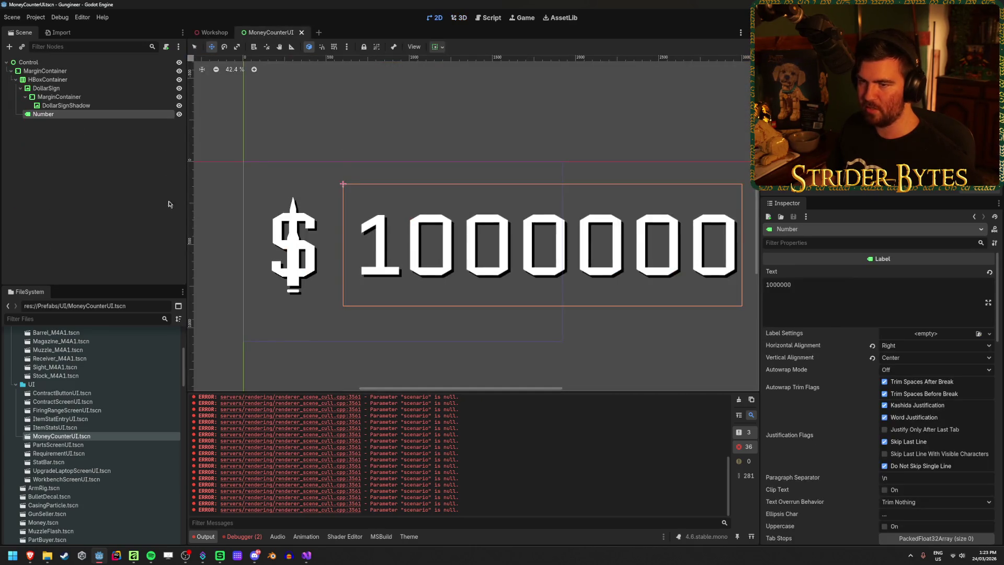
pyautogui.click(60, 88)
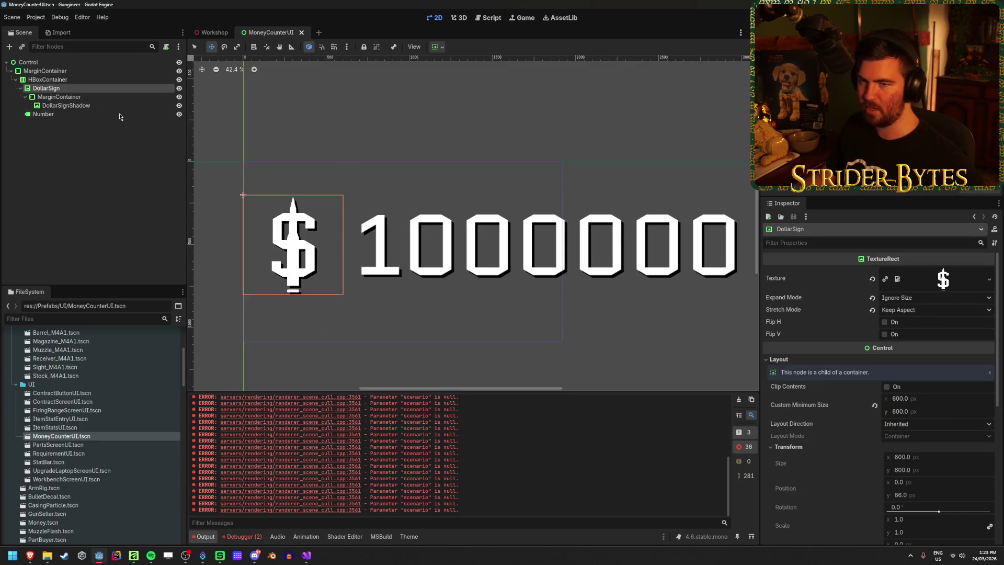
pyautogui.click(52, 80)
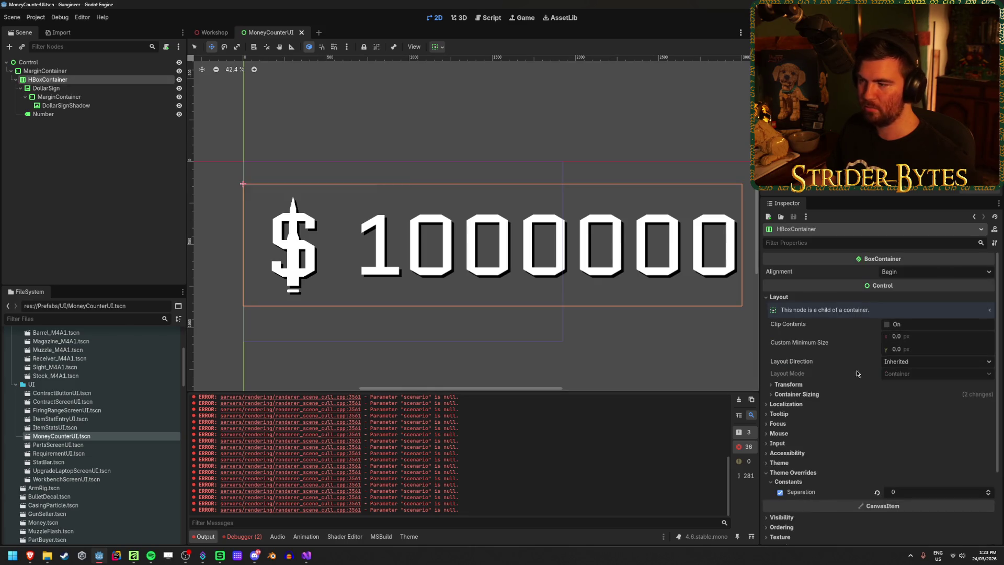
pyautogui.click(908, 493)
pyautogui.write('-100')
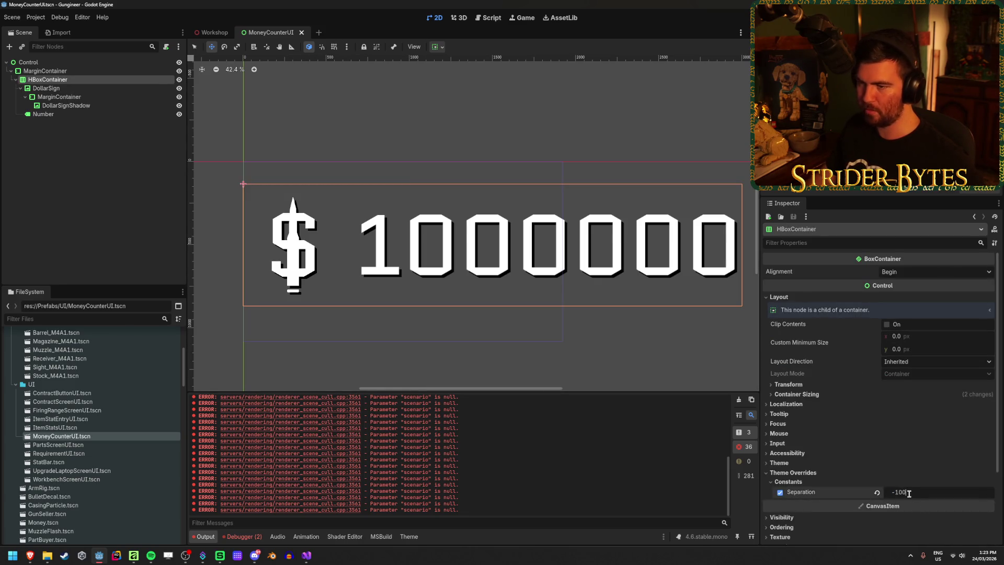
pyautogui.press('Return')
pyautogui.hotkey('ctrl', 's')
pyautogui.click(204, 34)
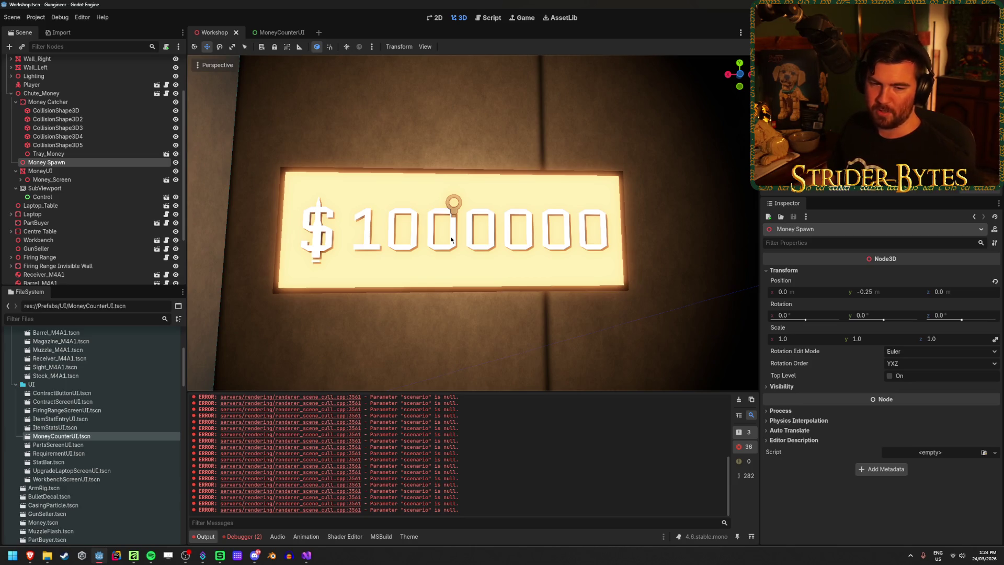
pyautogui.click(289, 33)
# Set the Number label's custom minimum width to 2400 and check it in the Workshop scene
pyautogui.click(58, 164)
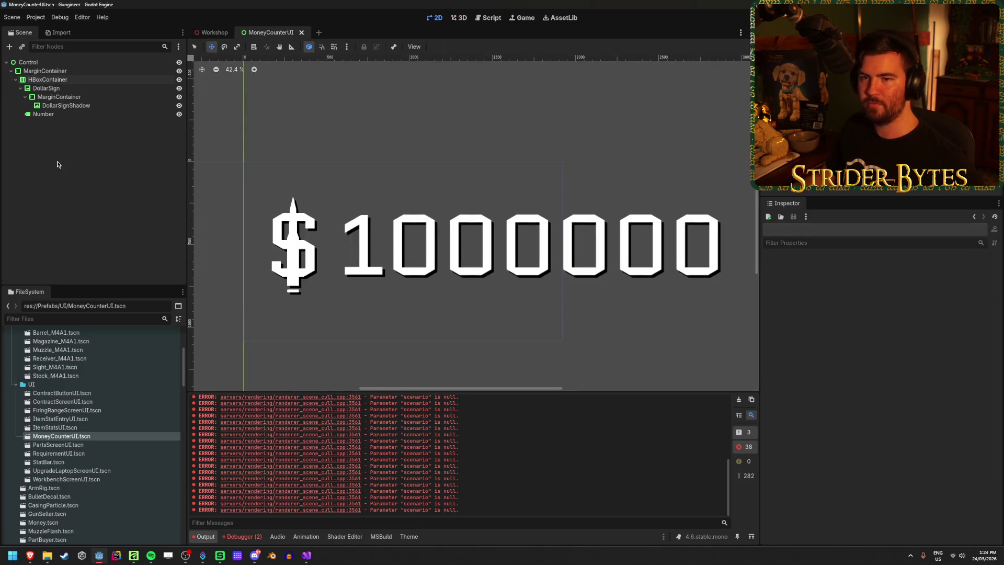
pyautogui.click(73, 89)
pyautogui.click(80, 81)
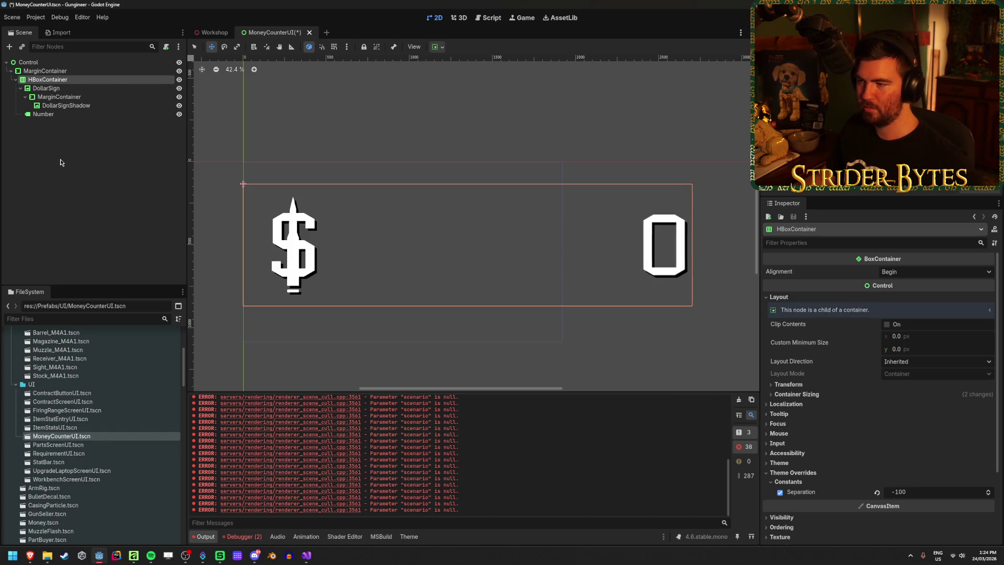
pyautogui.hotkey('ctrl', 's')
pyautogui.click(41, 114)
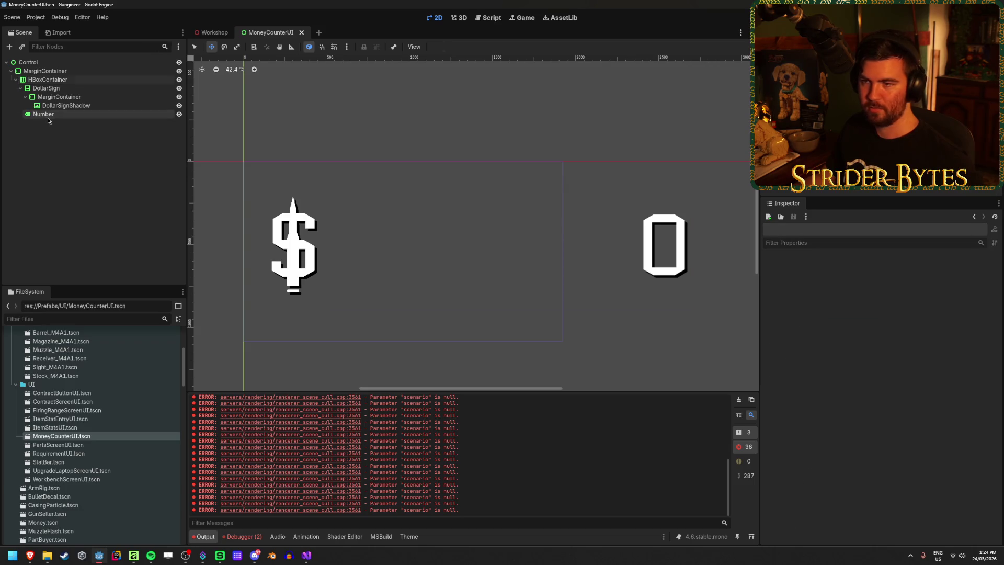
pyautogui.scroll(-5, 942, 360)
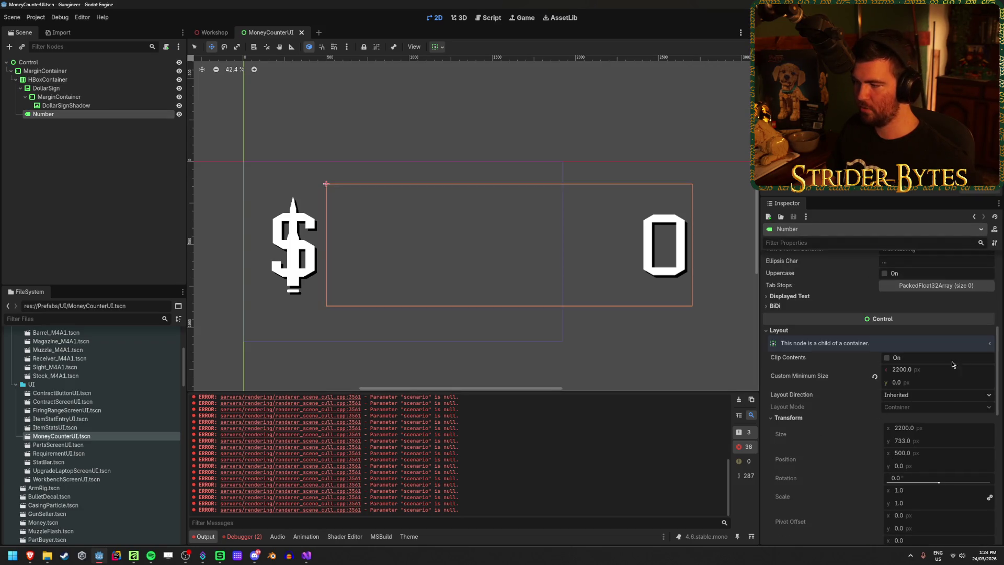
pyautogui.click(935, 369)
pyautogui.write('2400')
pyautogui.press('Return')
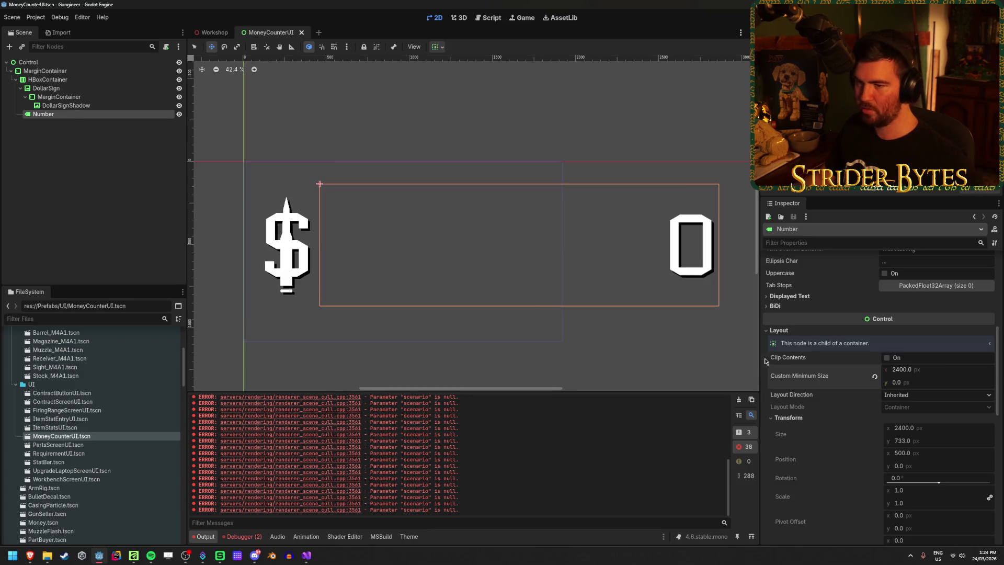
pyautogui.click(211, 32)
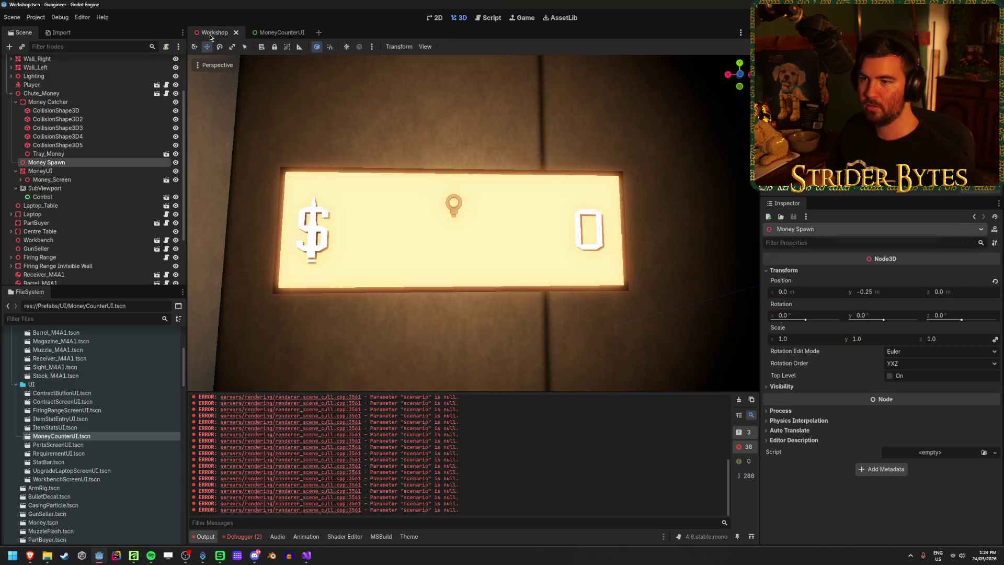
pyautogui.click(271, 32)
# Reset the MarginContainer's right margin from 181 to 0, save, and view the result in Workshop
pyautogui.click(79, 62)
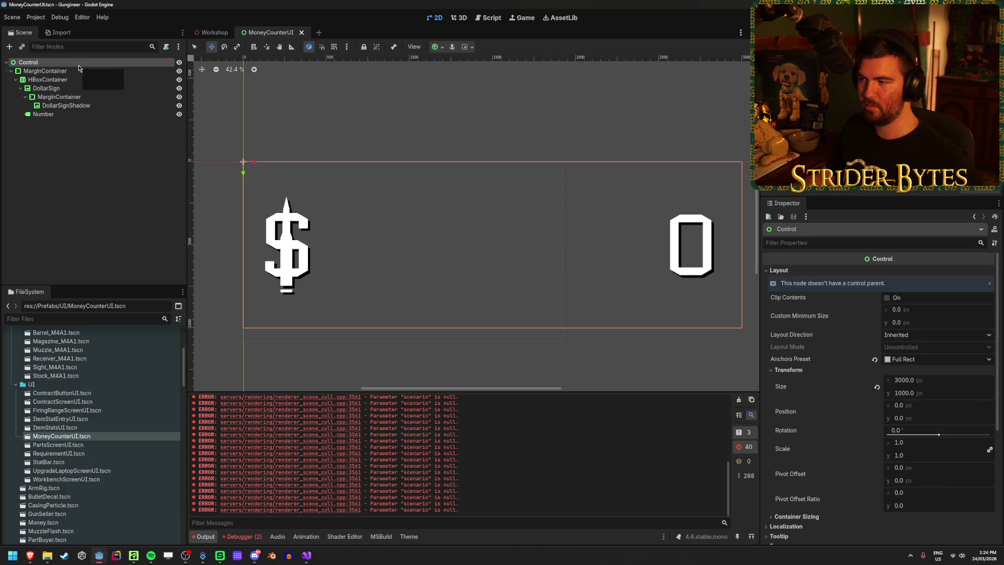
pyautogui.click(77, 72)
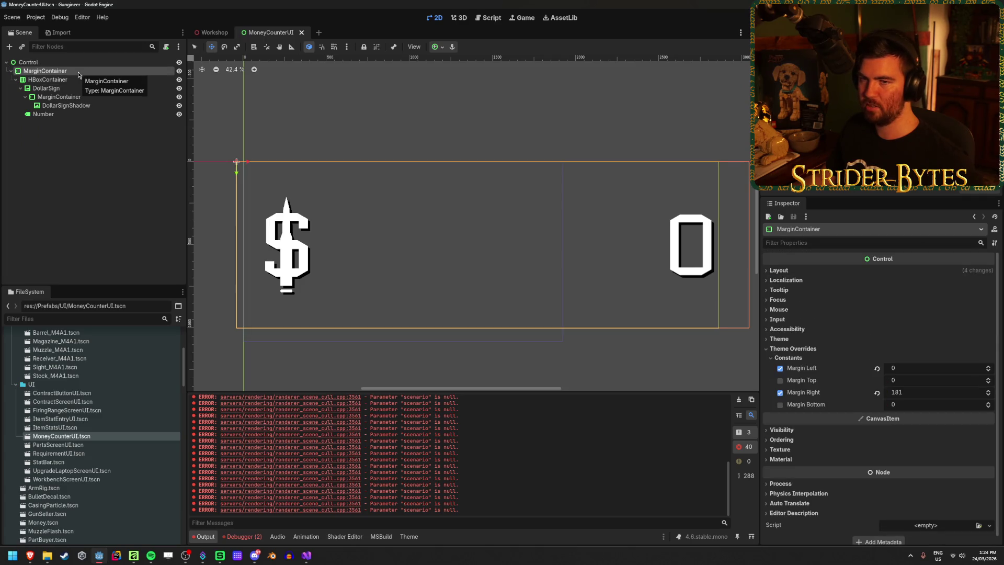
pyautogui.click(76, 89)
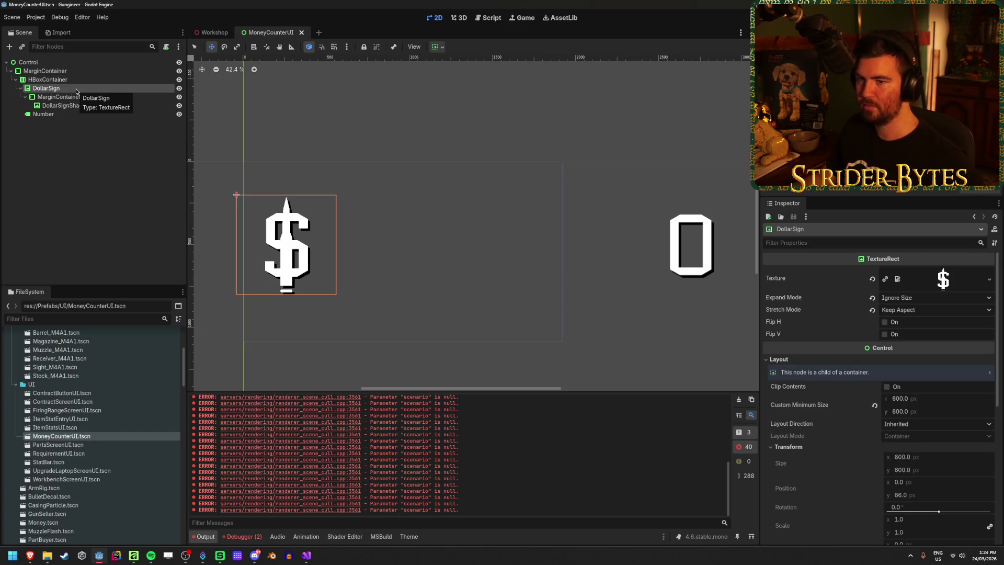
pyautogui.click(86, 72)
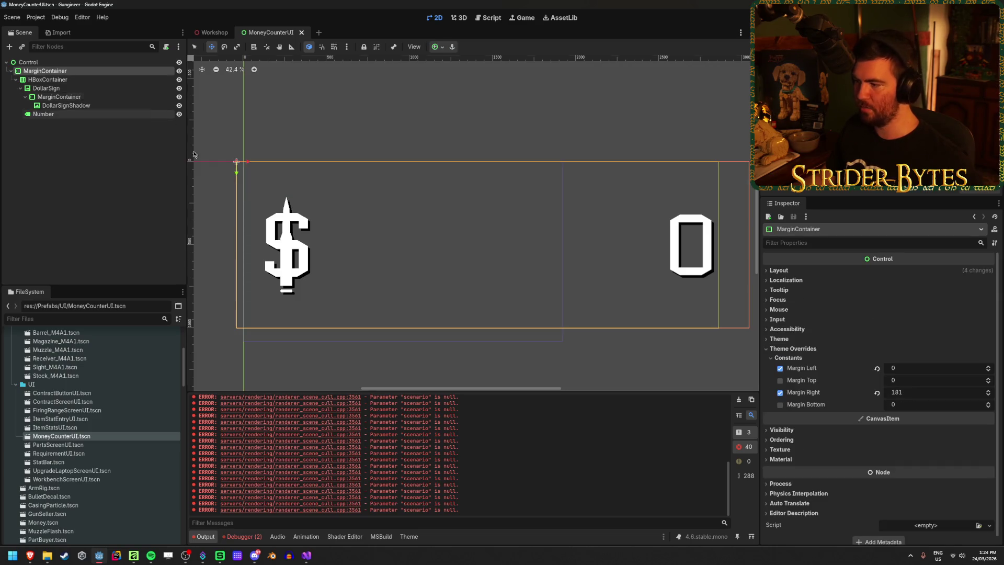
pyautogui.click(877, 393)
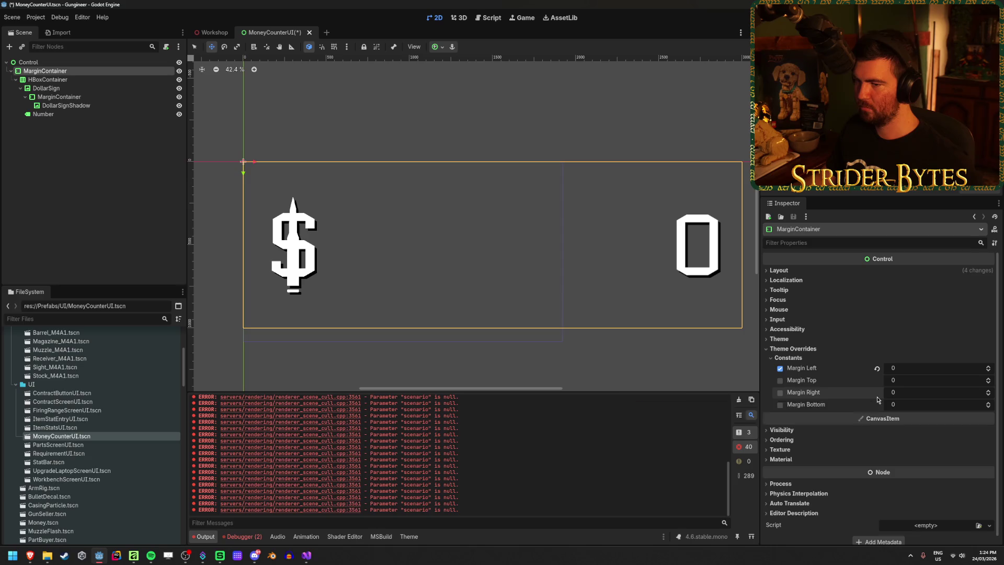
pyautogui.hotkey('ctrl', 's')
pyautogui.click(212, 34)
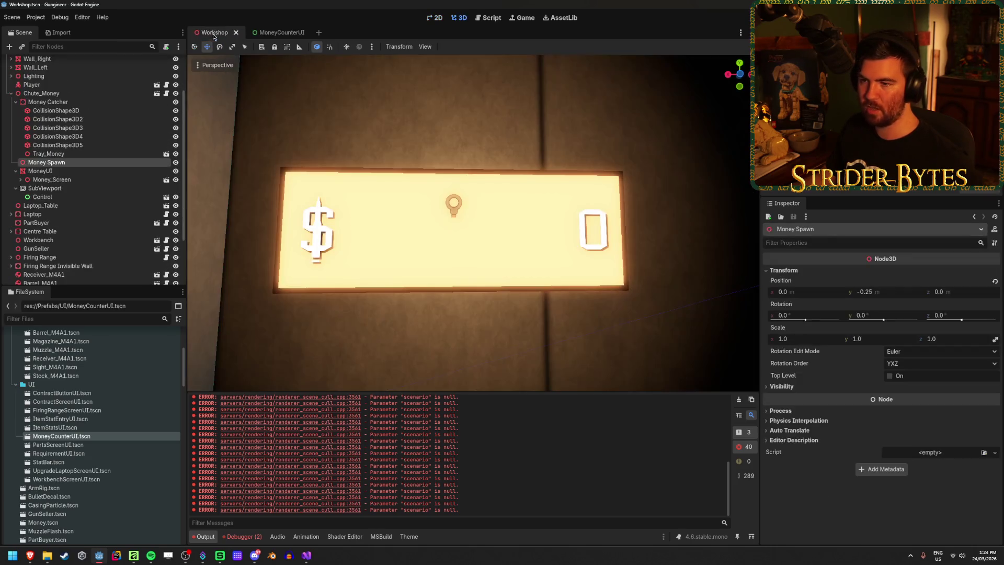
pyautogui.scroll(2, 538, 216)
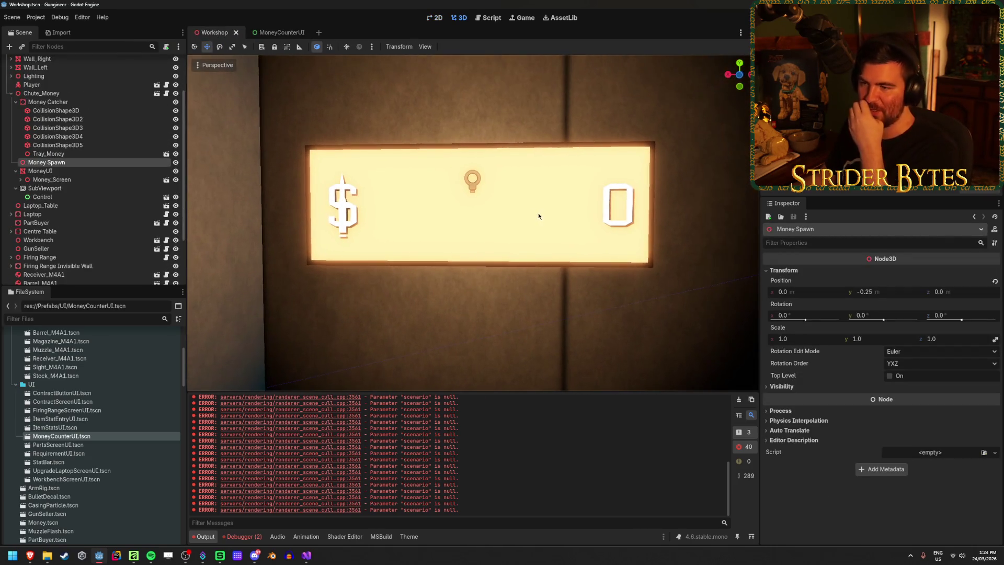
pyautogui.click(286, 34)
pyautogui.click(100, 60)
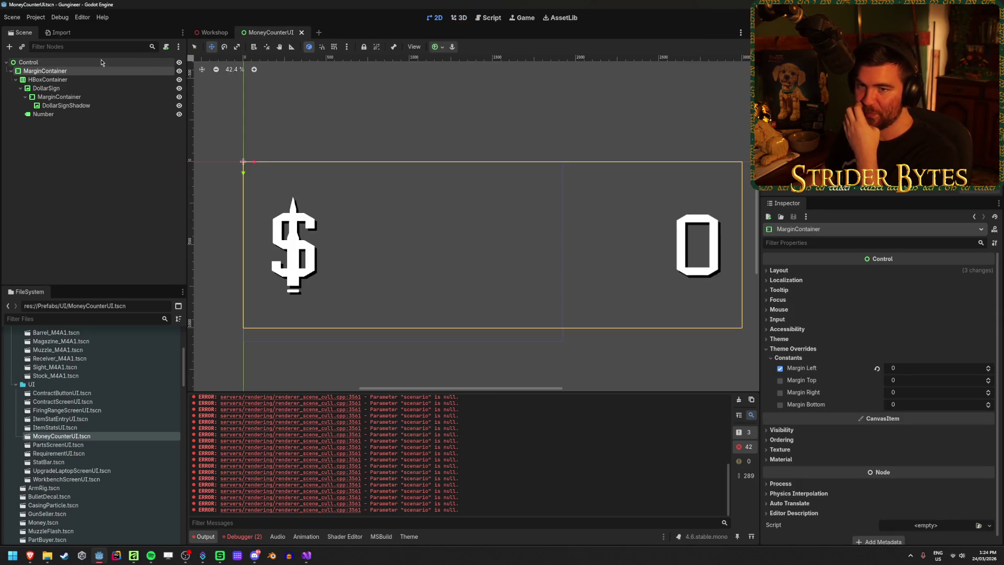
pyautogui.scroll(-5, 864, 383)
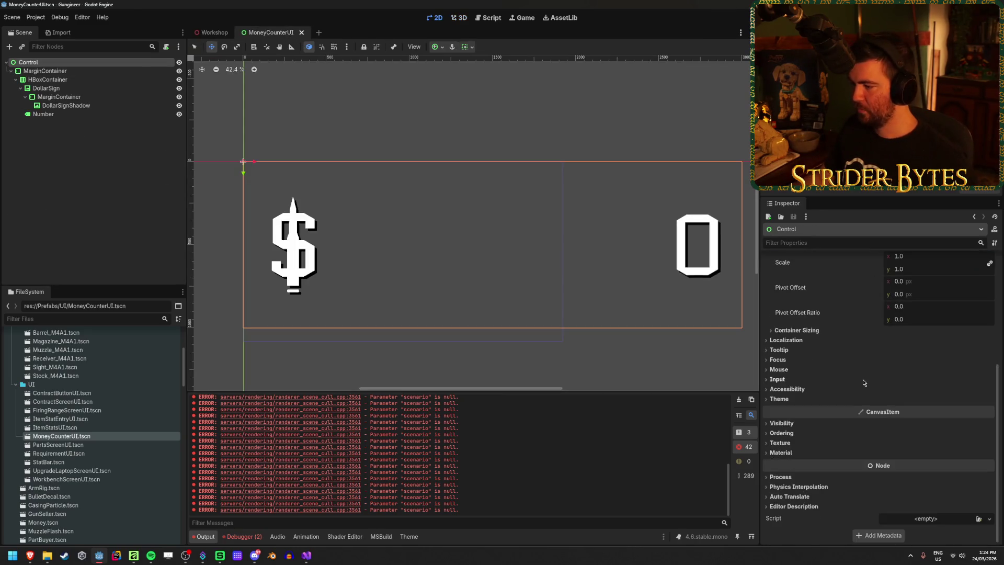
pyautogui.scroll(5, 864, 382)
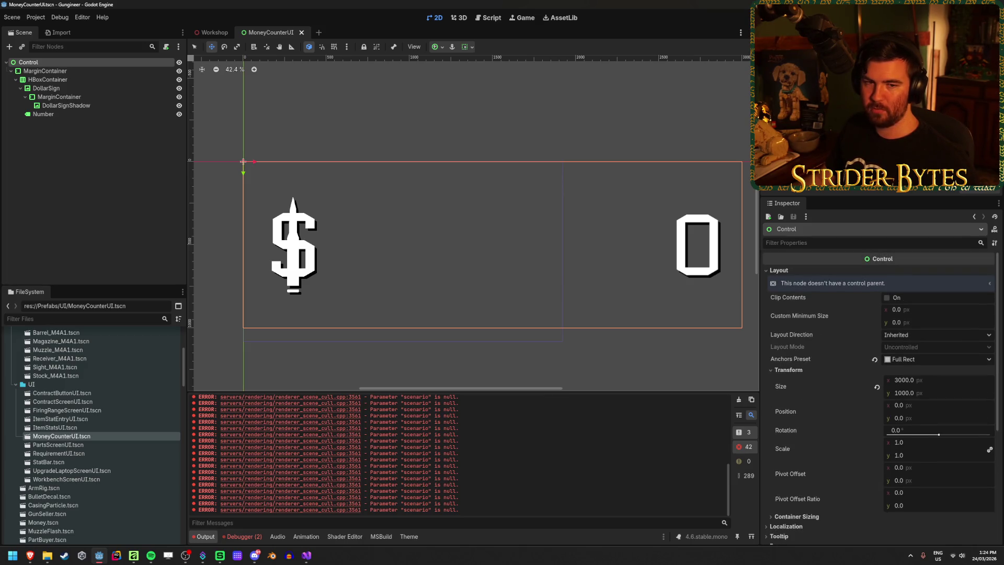
# Return to the Workshop scene and clear the error messages from the Output log
pyautogui.click(65, 207)
pyautogui.click(207, 37)
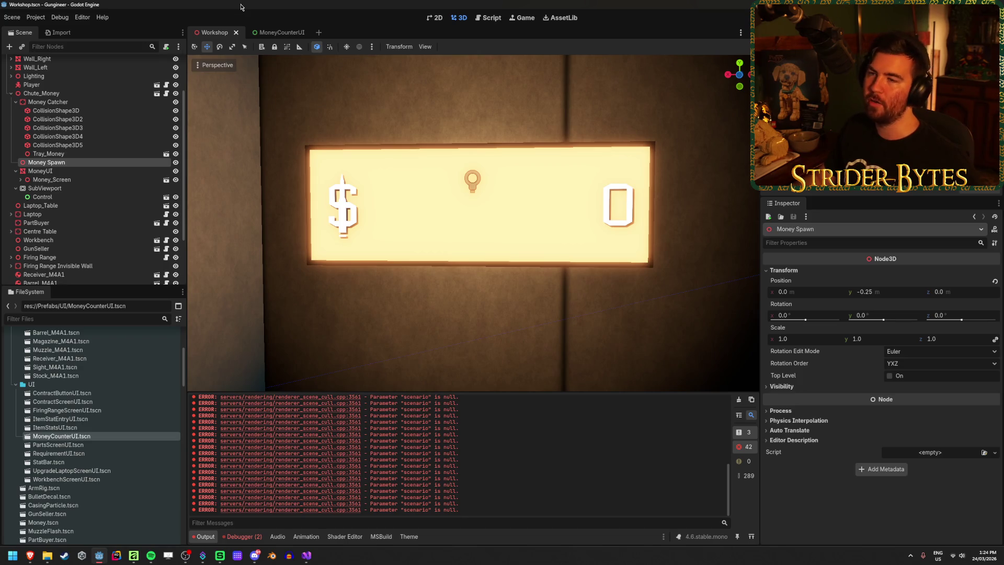
pyautogui.click(740, 401)
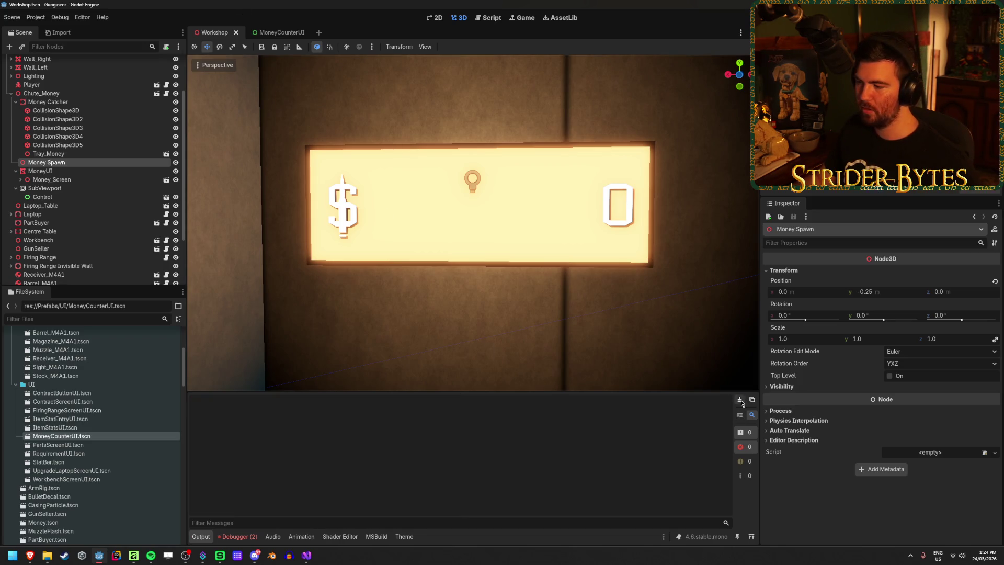
pyautogui.scroll(-2, 327, 287)
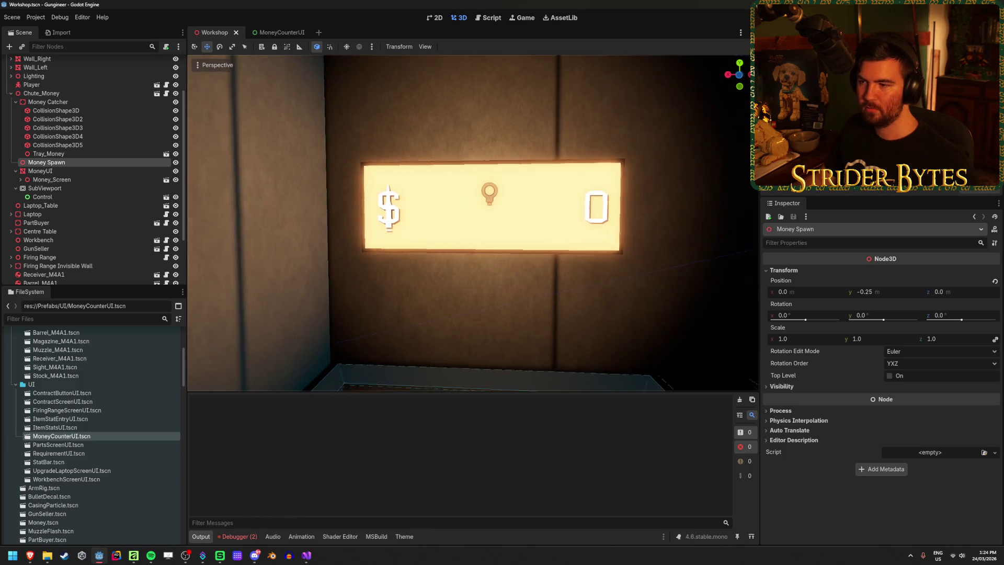
pyautogui.scroll(2, 330, 284)
# Fly the viewport view around the money sign, then save the Workshop scene
pyautogui.press('w')
pyautogui.press('a')
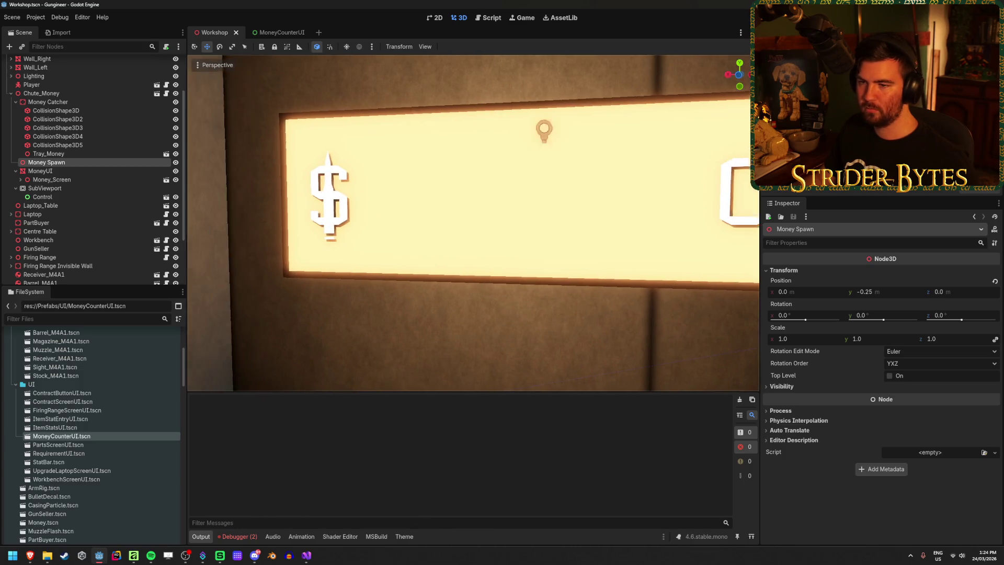
pyautogui.press('s')
pyautogui.press('w')
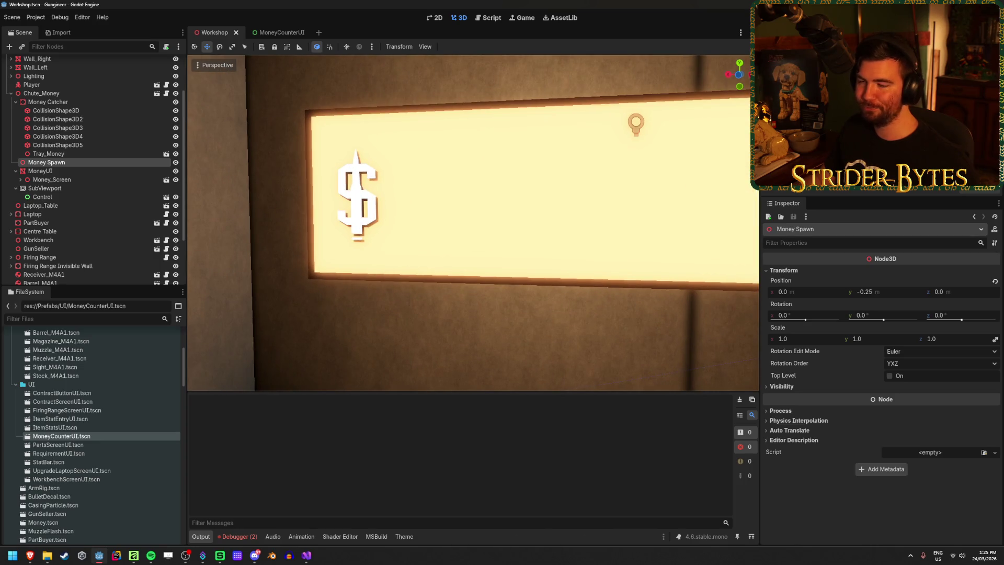
pyautogui.press('s')
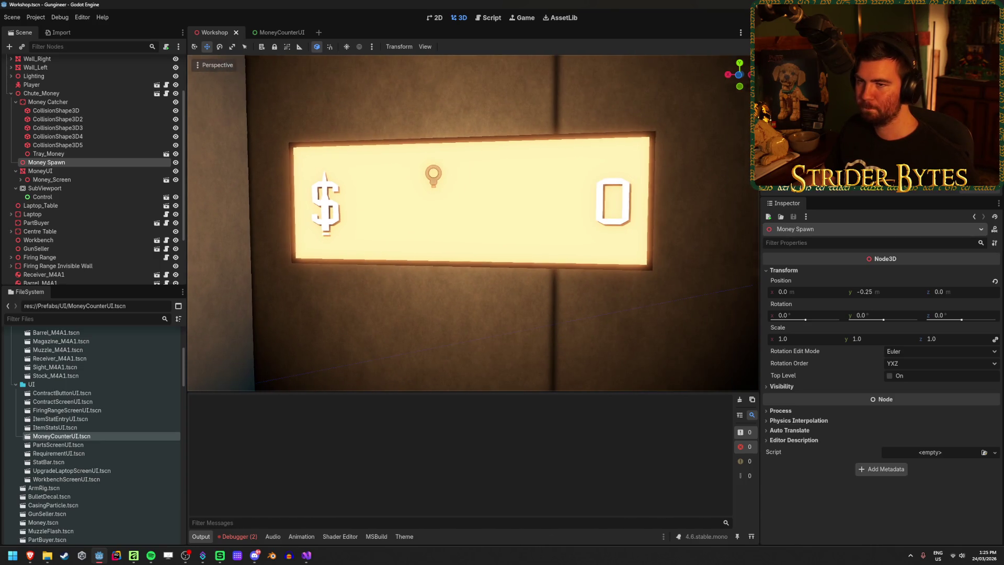
pyautogui.press('a')
pyautogui.hotkey('ctrl', 's')
# Collapse Money Catcher and MoneyUI, then inspect Chute_Money, whose Money Counter is unassigned
pyautogui.click(48, 153)
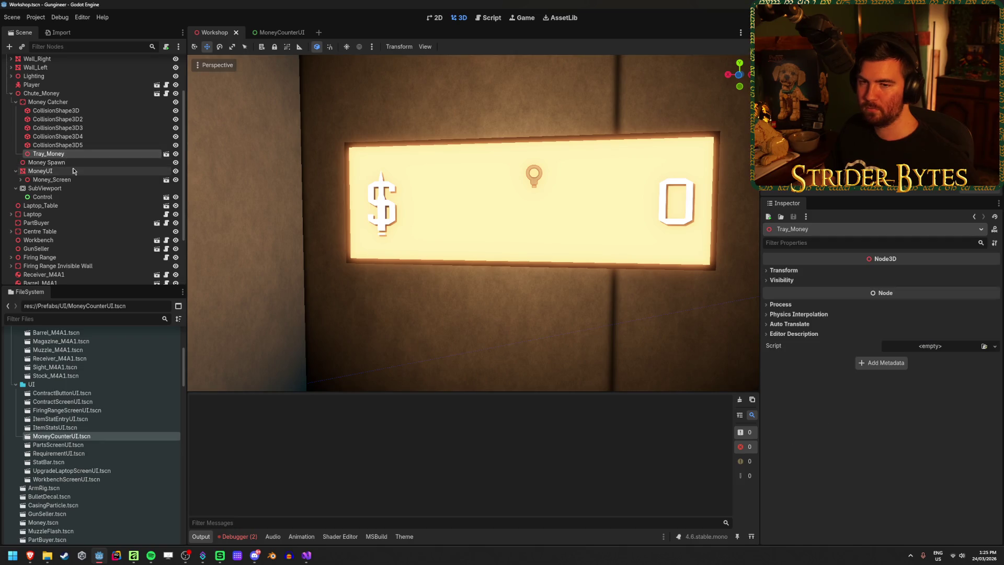
pyautogui.click(58, 162)
pyautogui.click(47, 102)
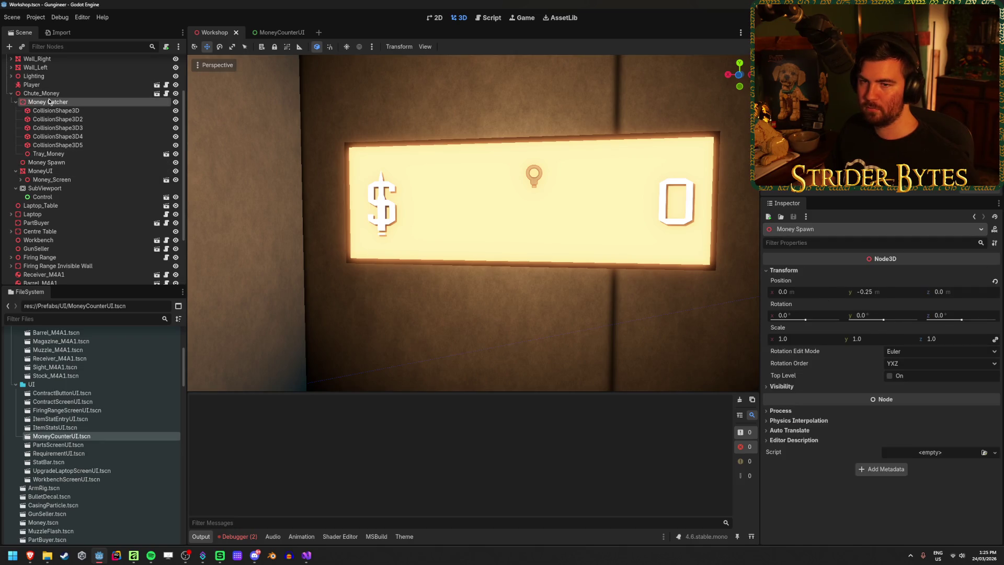
pyautogui.click(16, 101)
pyautogui.click(51, 117)
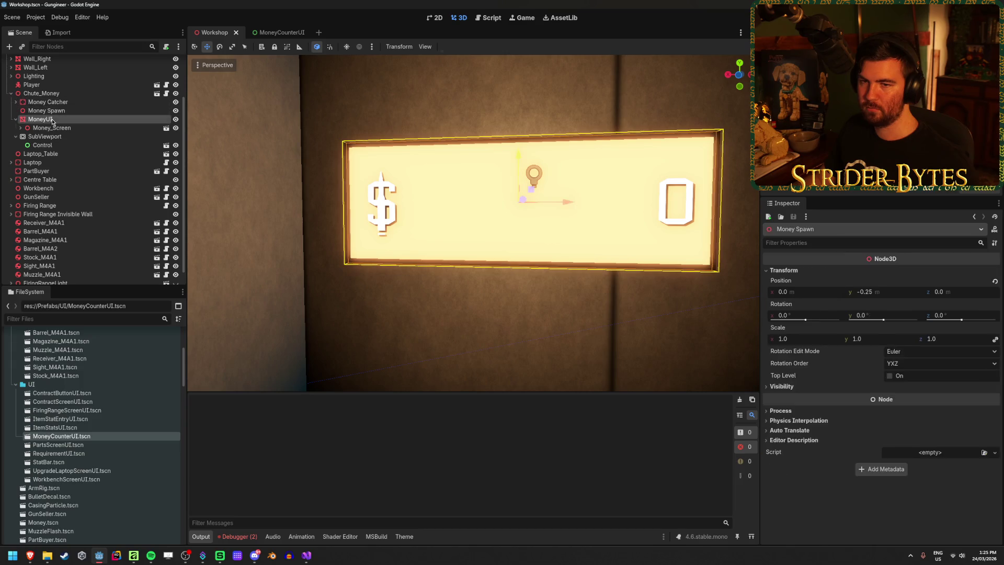
pyautogui.click(16, 118)
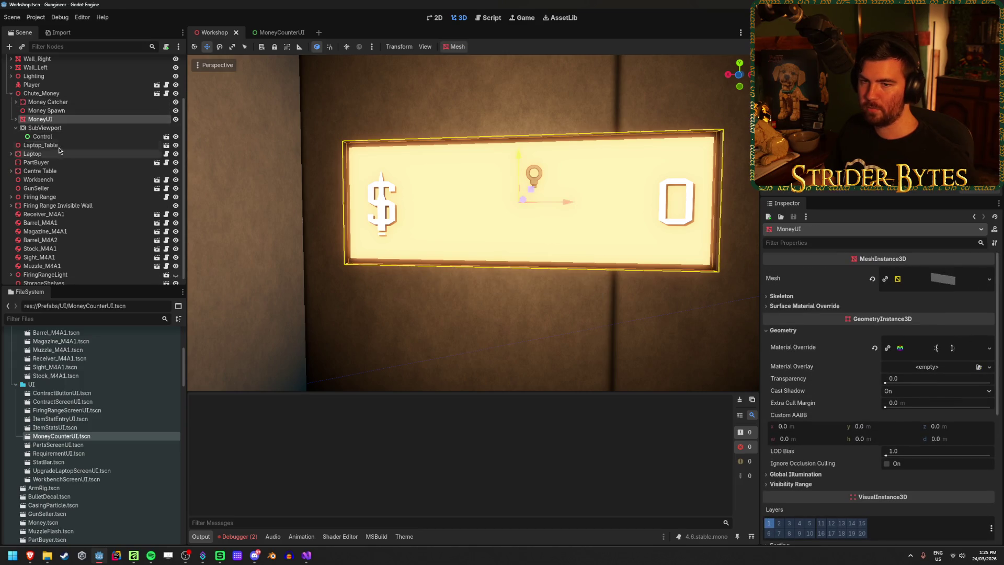
pyautogui.click(42, 93)
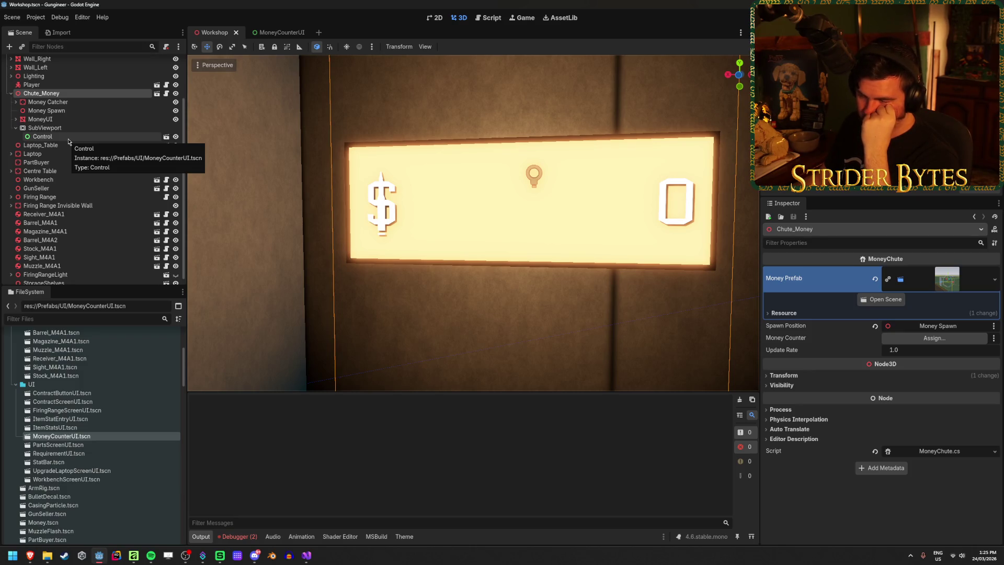
pyautogui.click(303, 558)
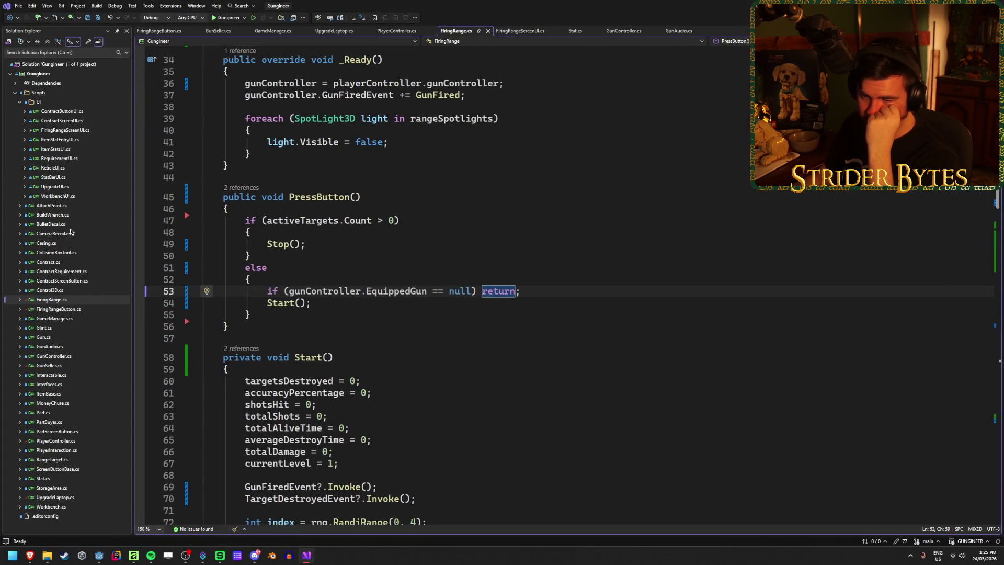
# Open MoneyChute.cs and look over the money counter text update line
pyautogui.doubleClick(54, 401)
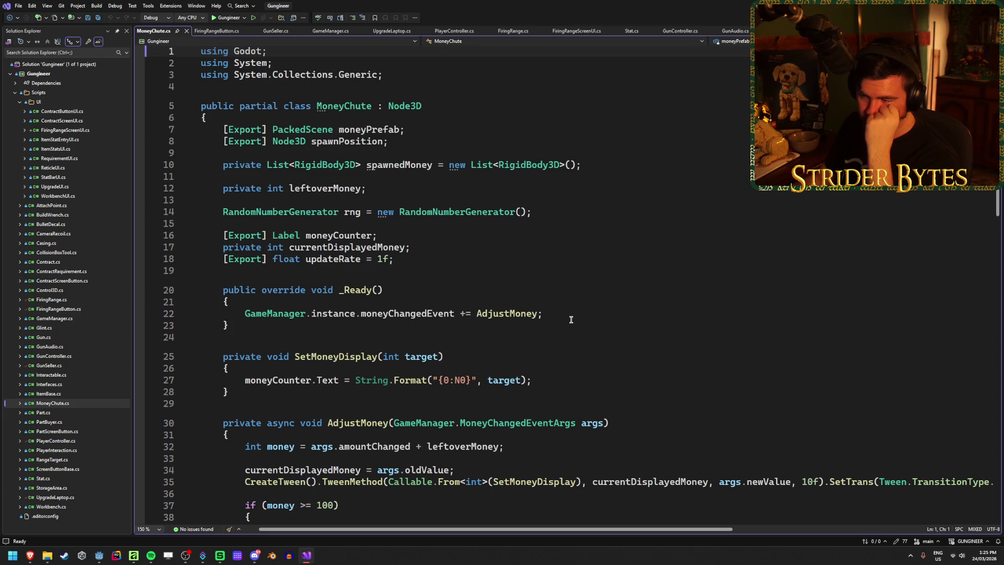
pyautogui.scroll(-2, 573, 317)
pyautogui.click(573, 316)
pyautogui.click(571, 307)
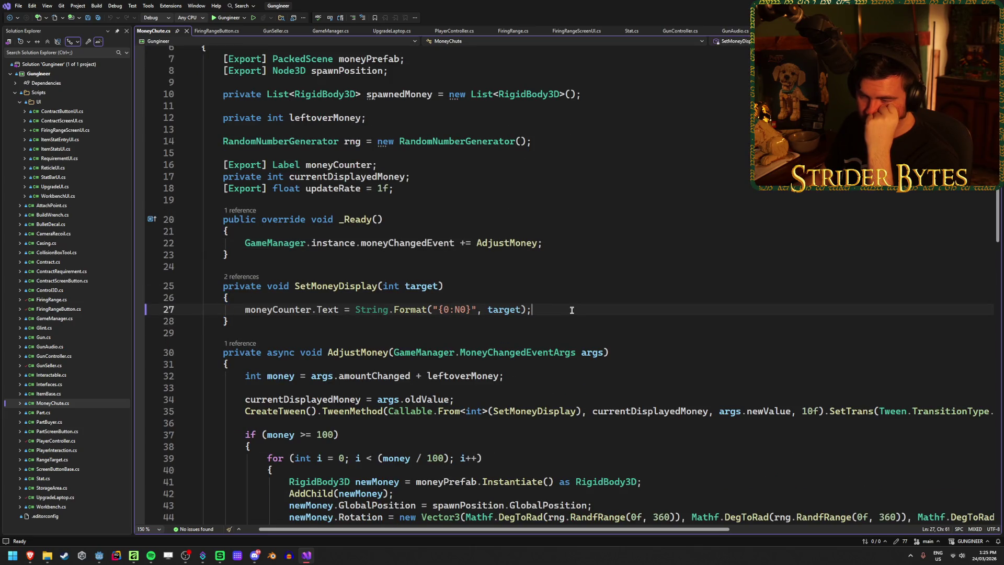
pyautogui.scroll(-2, 571, 310)
pyautogui.scroll(-4, 571, 310)
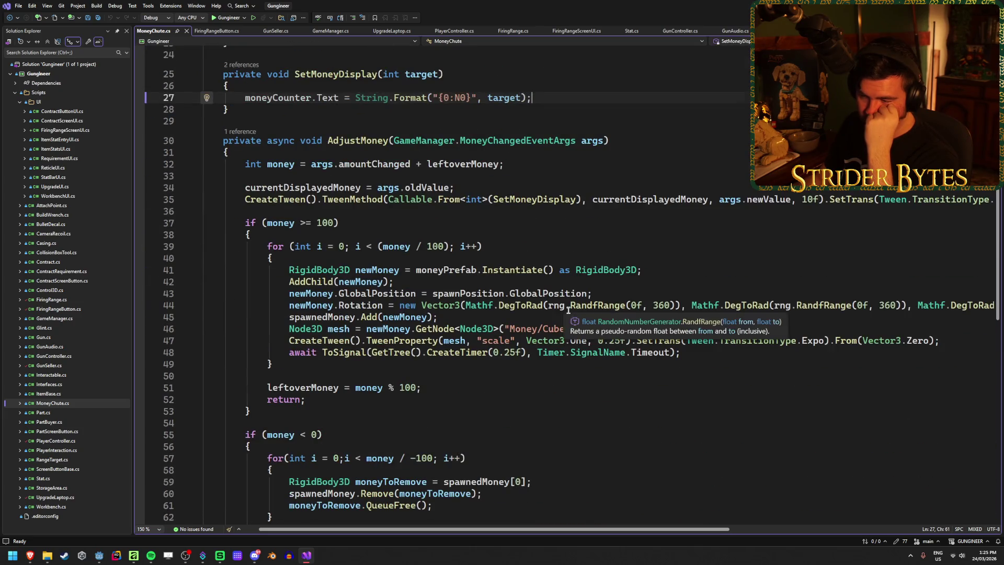
pyautogui.scroll(-2, 533, 363)
pyautogui.click(549, 376)
pyautogui.scroll(5, 551, 376)
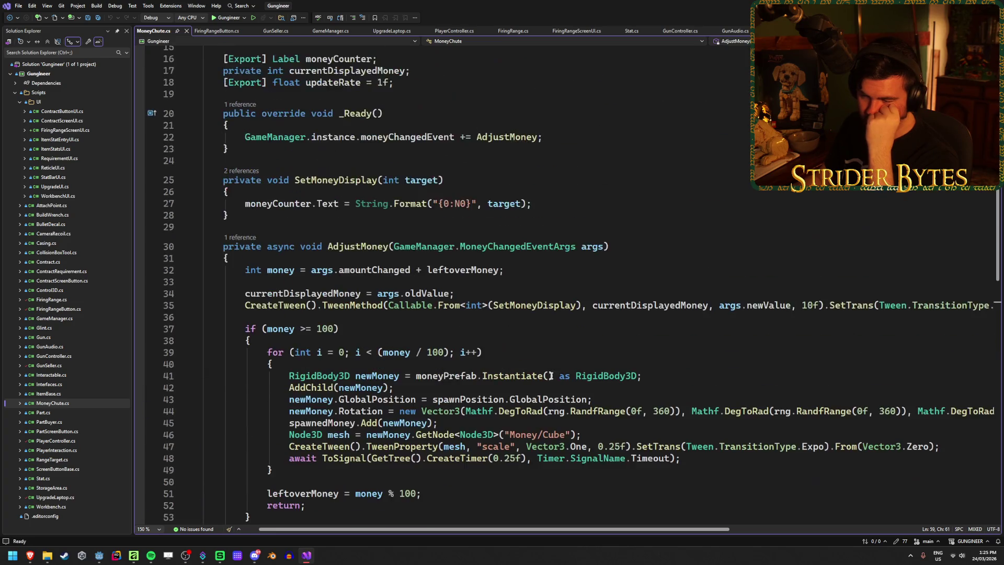
pyautogui.scroll(1, 551, 376)
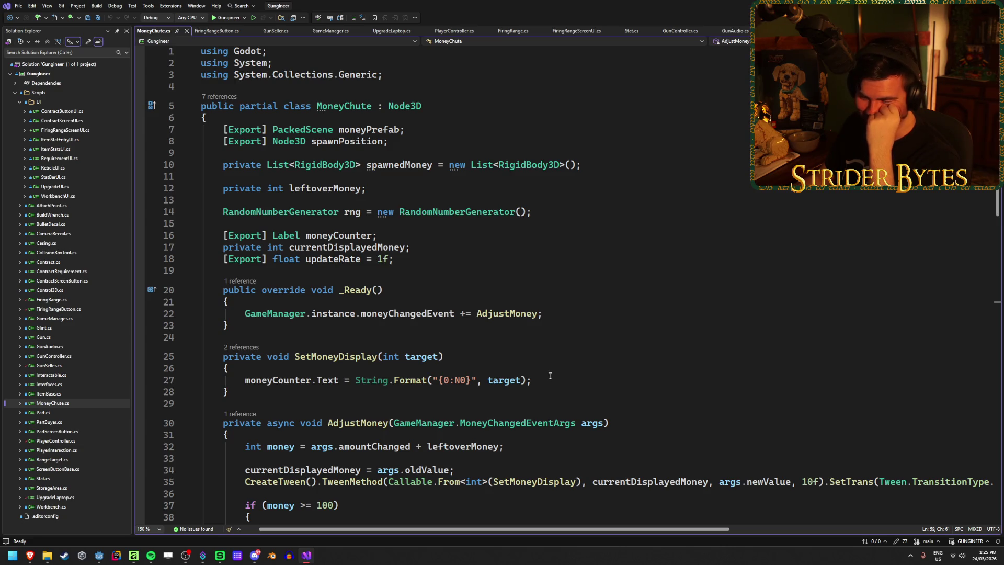
# Trace moneyCounter's uses, the _Ready method and the money-changed event subscription
pyautogui.click(321, 235)
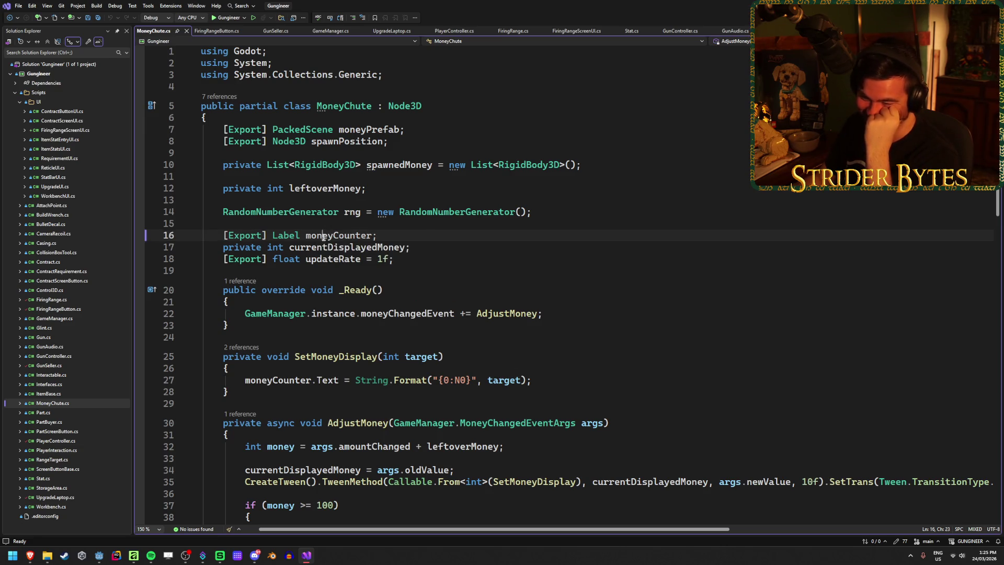
pyautogui.click(424, 237)
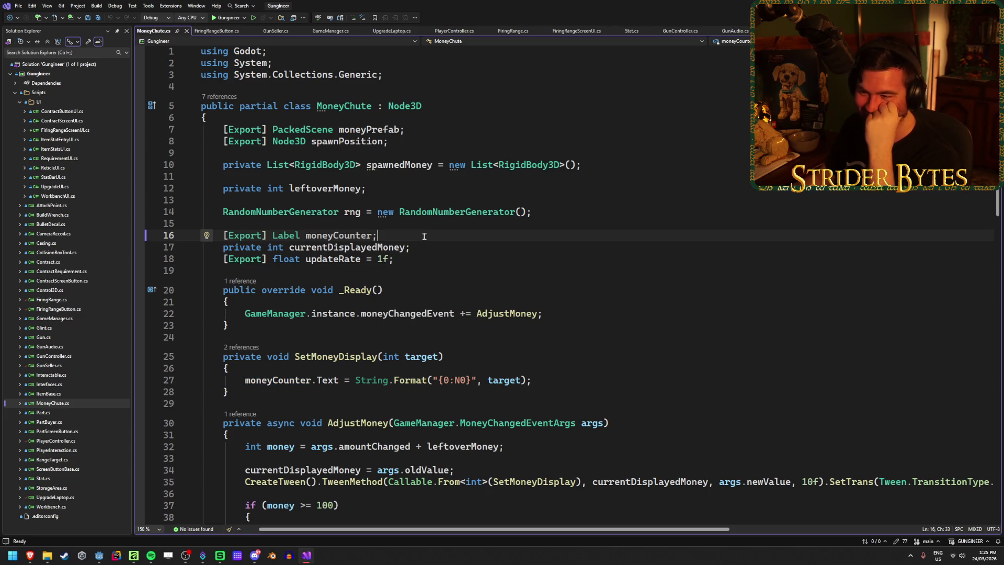
pyautogui.scroll(-8, 423, 238)
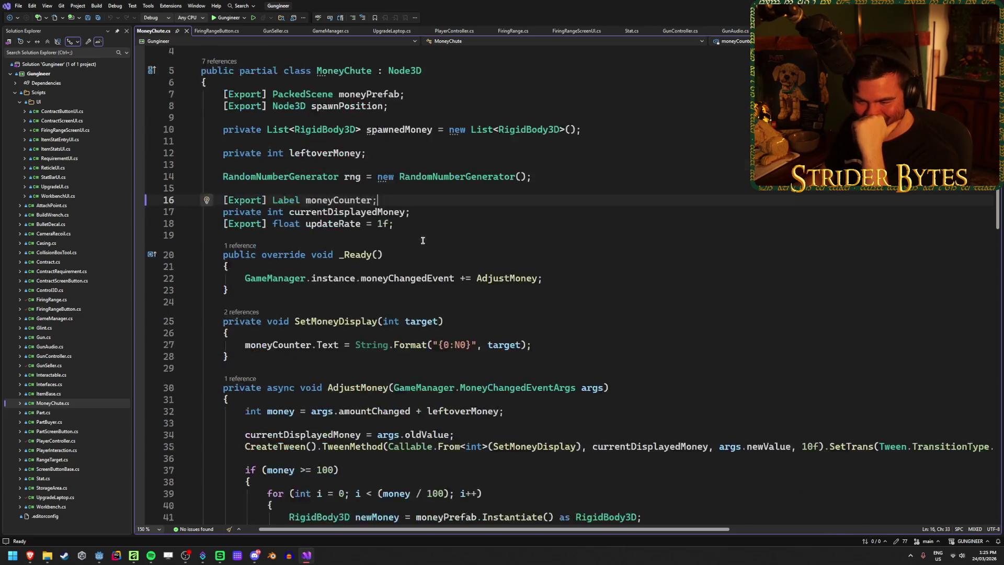
pyautogui.scroll(-4, 422, 241)
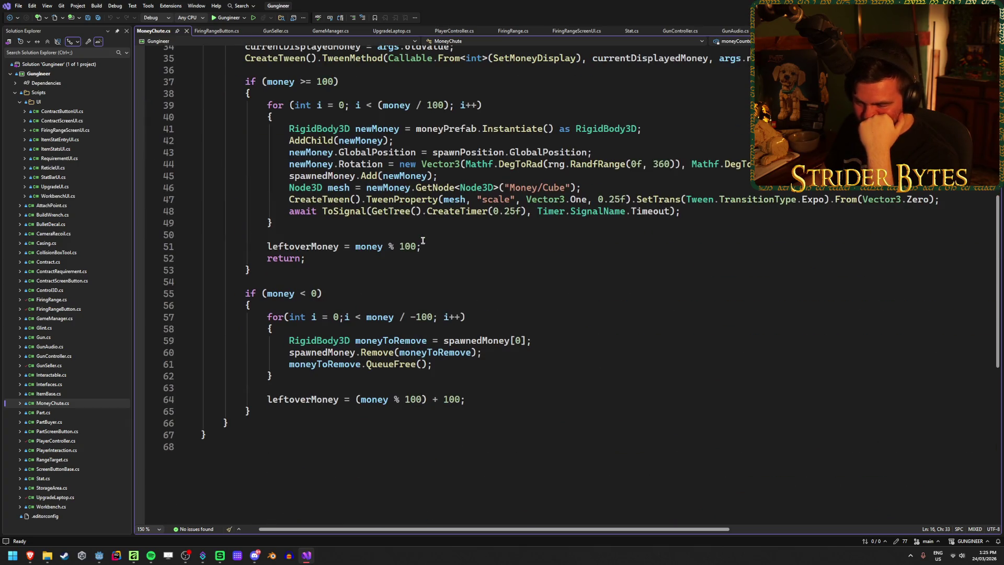
pyautogui.scroll(2, 423, 240)
pyautogui.scroll(9, 423, 241)
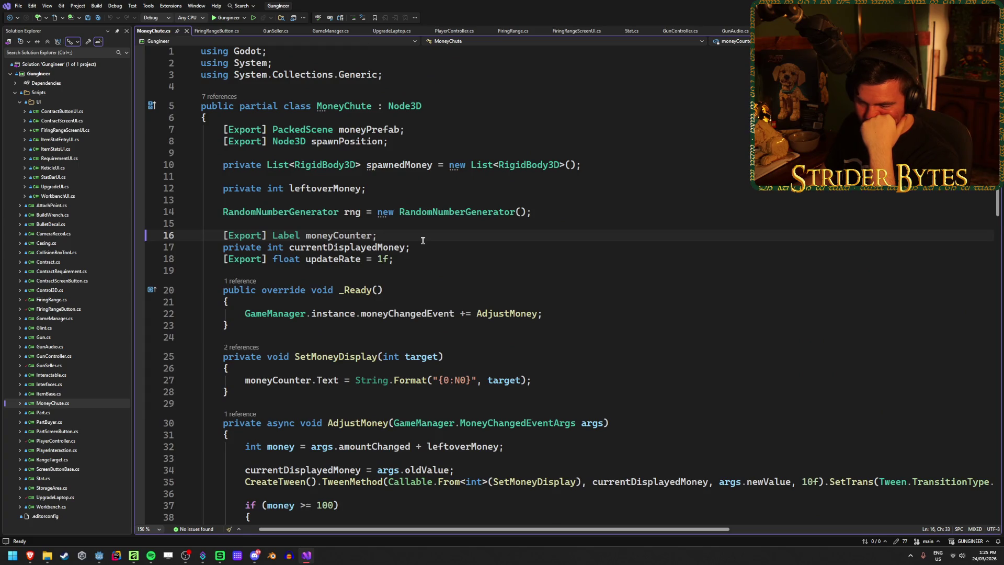
pyautogui.scroll(-1, 423, 241)
pyautogui.click(423, 254)
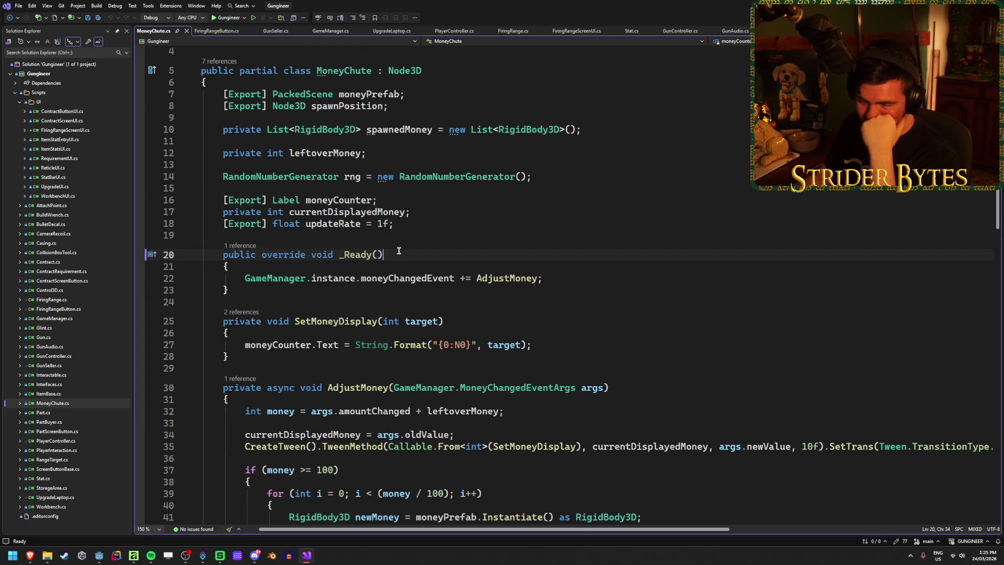
pyautogui.scroll(-3, 304, 281)
pyautogui.scroll(4, 303, 280)
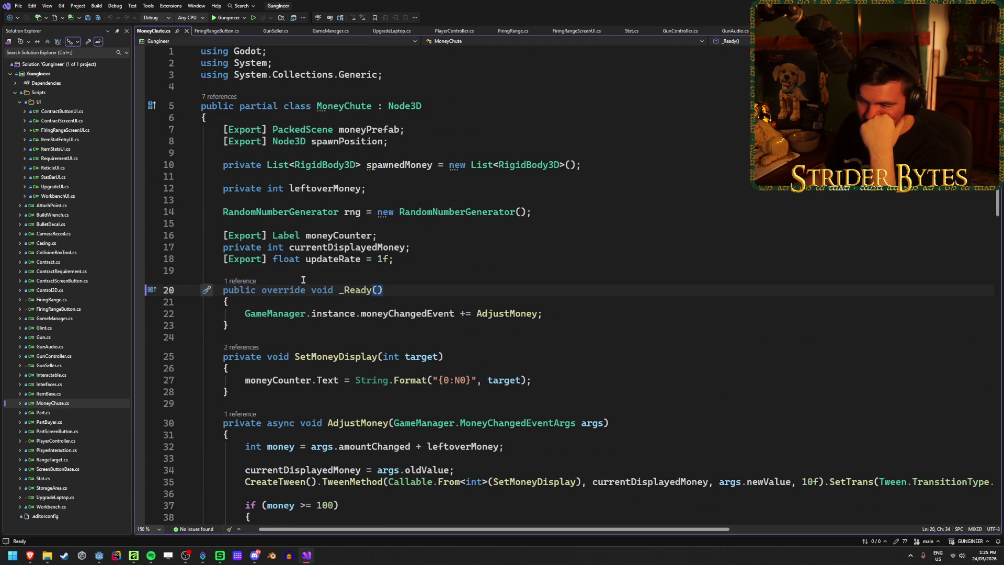
pyautogui.click(563, 316)
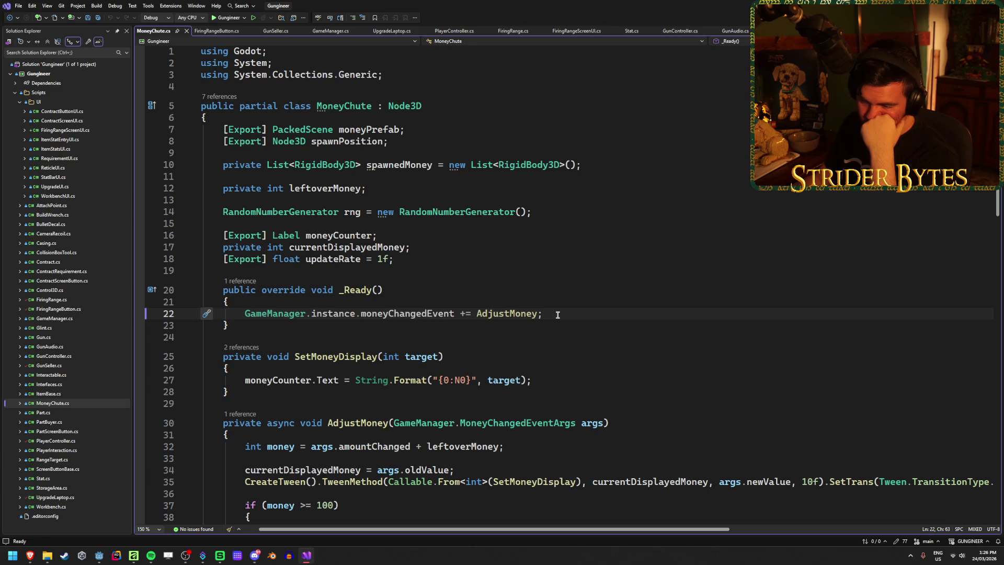
# Review the displayed-money tween line in AdjustMoney, then return to the Godot editor
pyautogui.scroll(-2, 557, 314)
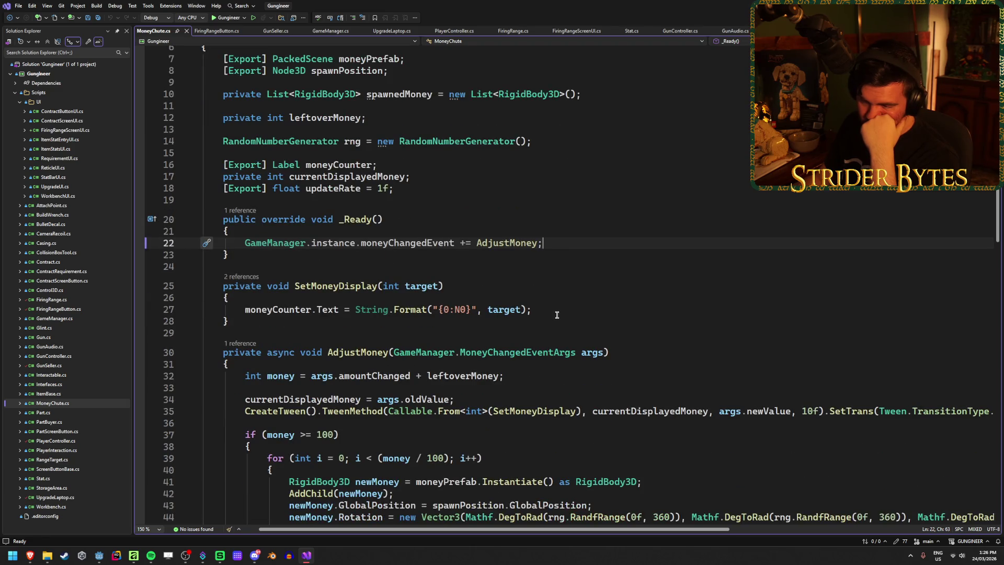
pyautogui.scroll(-4, 557, 315)
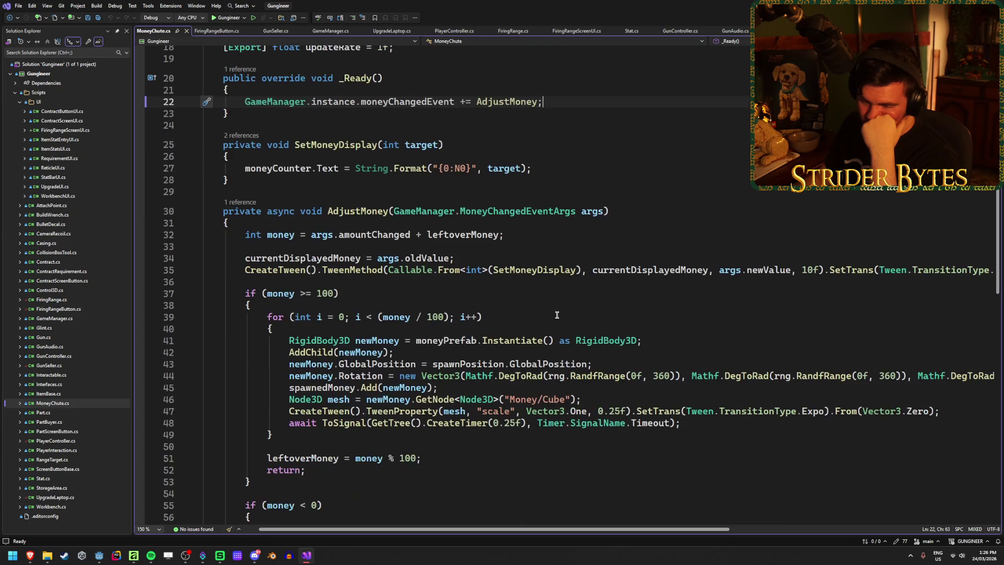
pyautogui.scroll(-2, 557, 315)
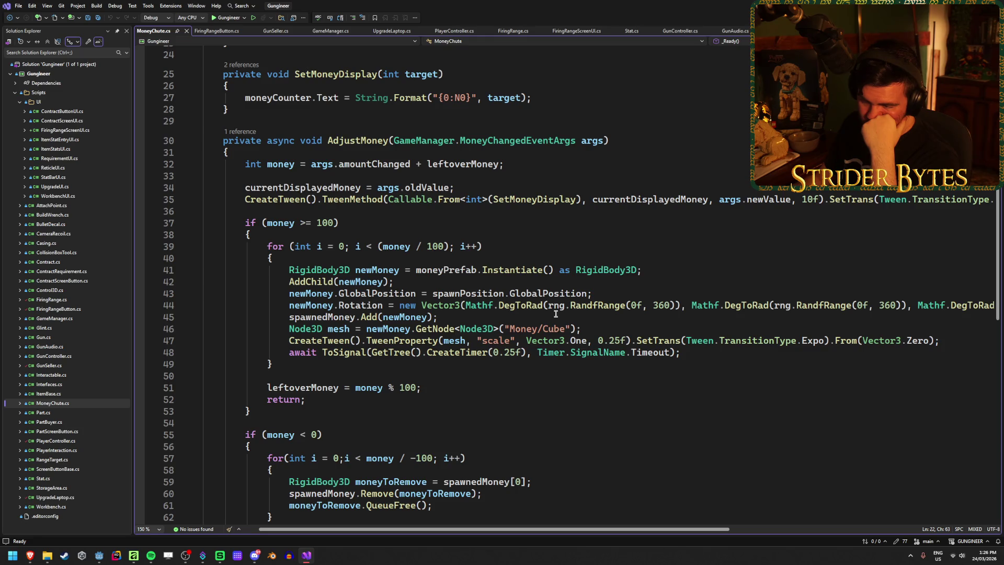
pyautogui.scroll(-2, 325, 296)
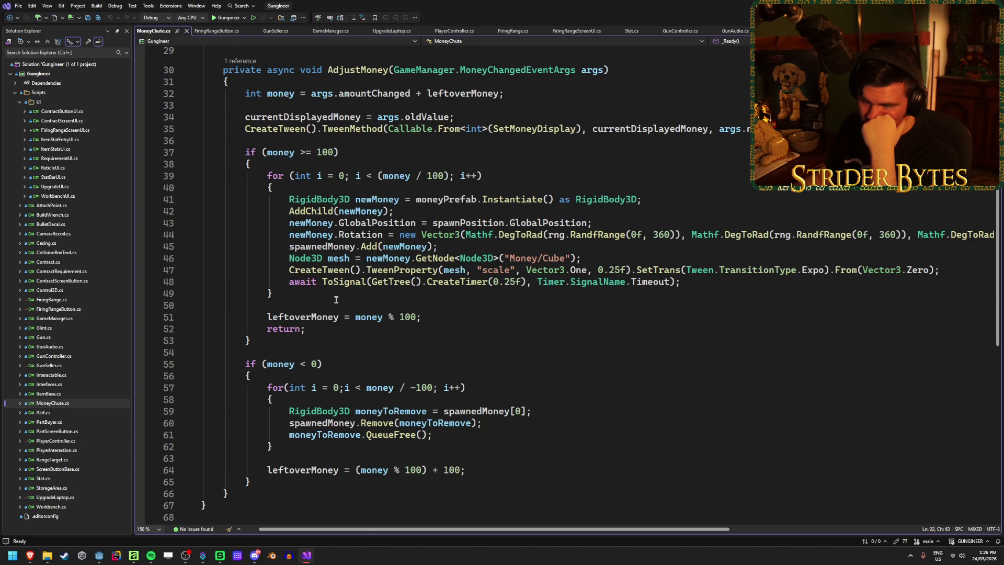
pyautogui.scroll(3, 336, 299)
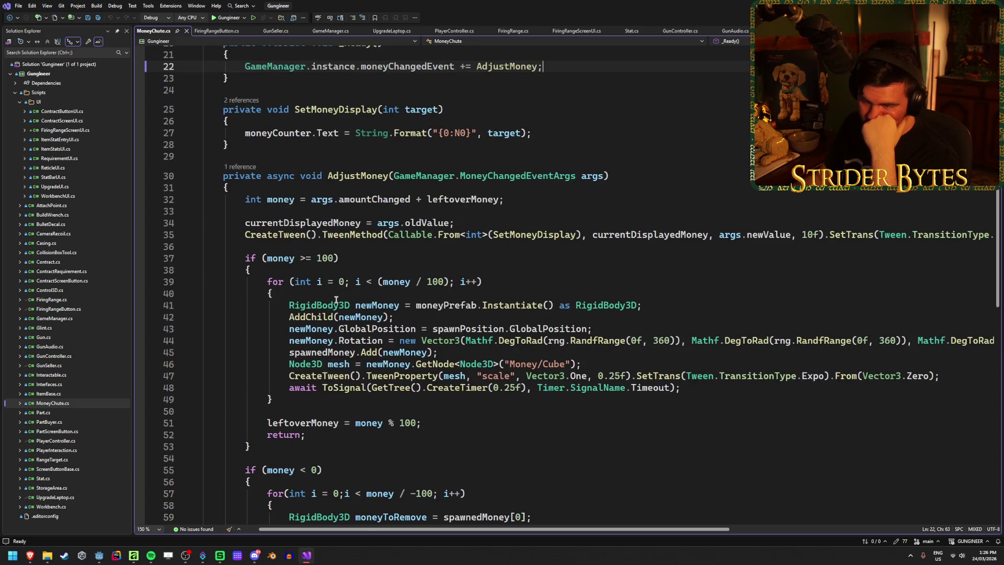
pyautogui.click(354, 236)
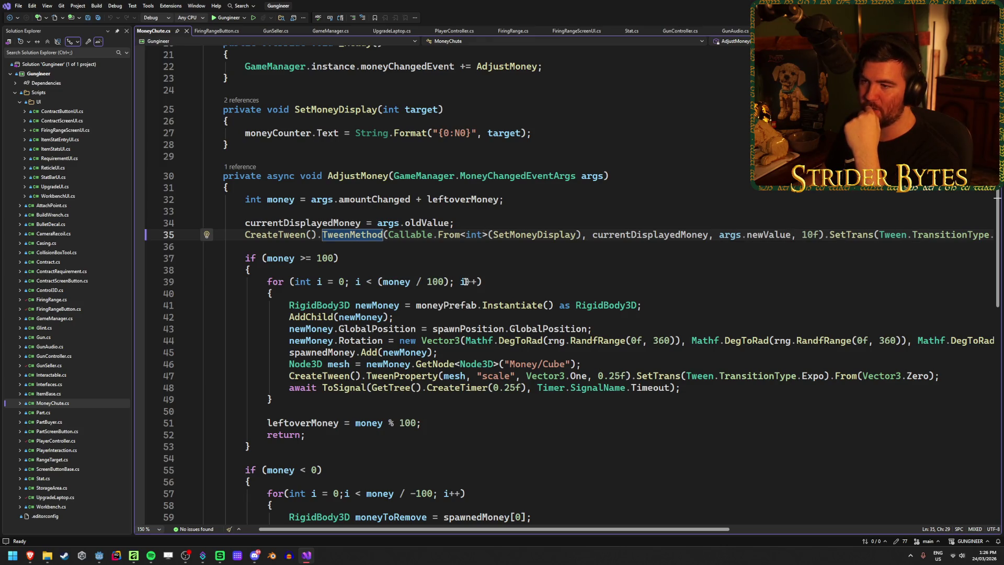
pyautogui.scroll(3, 465, 281)
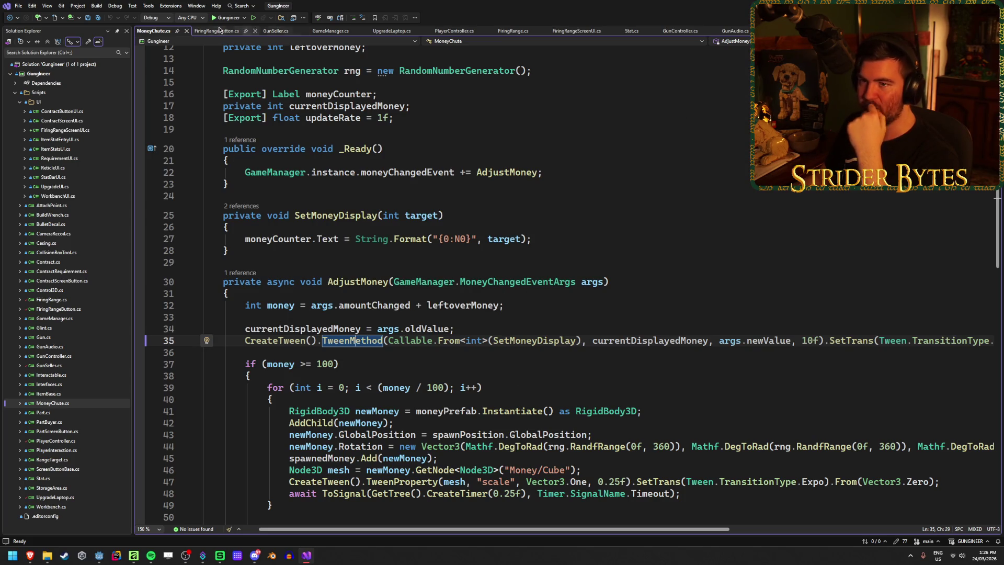
pyautogui.hotkey('alt', 'Tab')
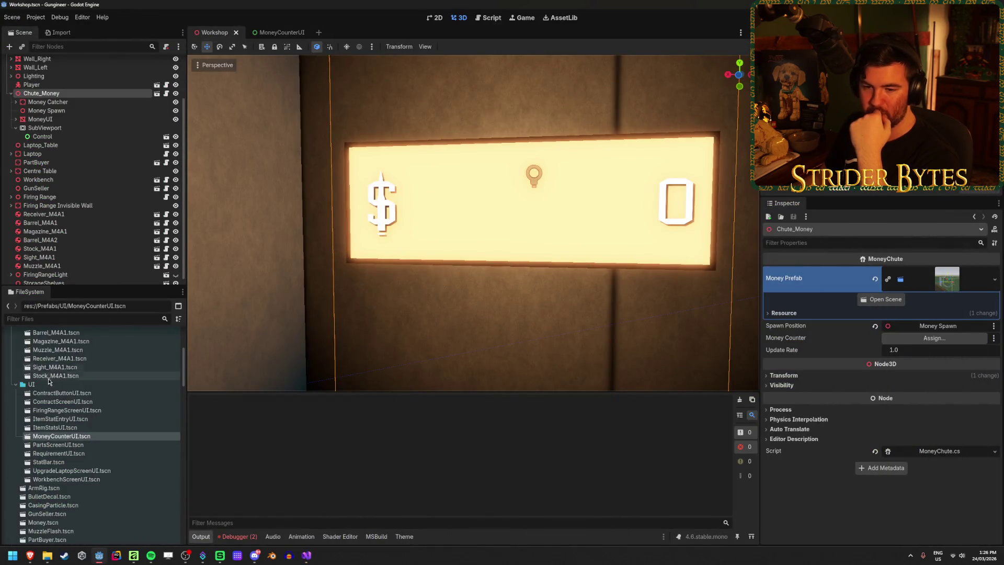
# From the Scripts/UI folder, create MoneyScreenUI.cs, a C# script inheriting Node
pyautogui.scroll(-5, 58, 366)
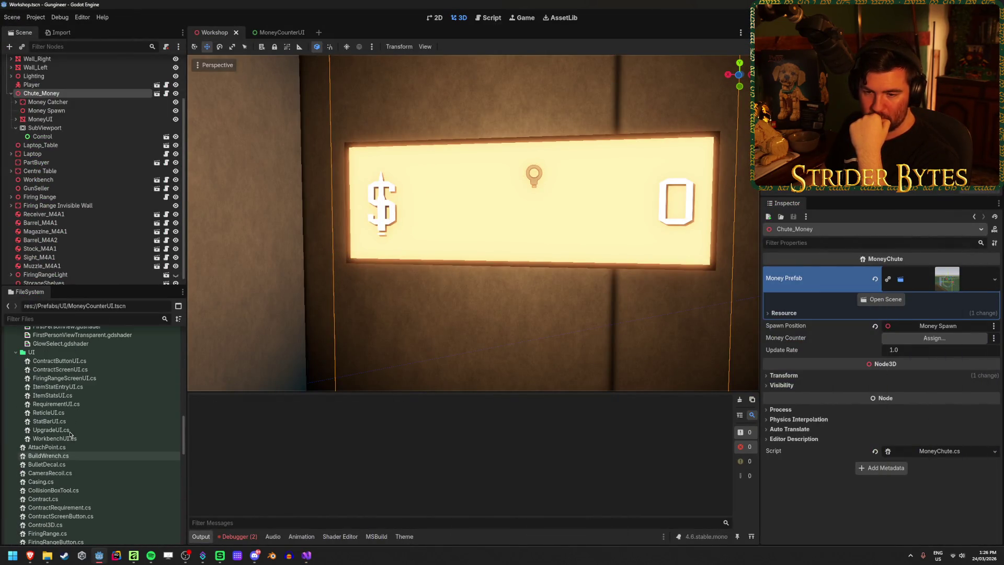
pyautogui.click(32, 352)
pyautogui.rightClick(56, 351)
pyautogui.moveTo(156, 355)
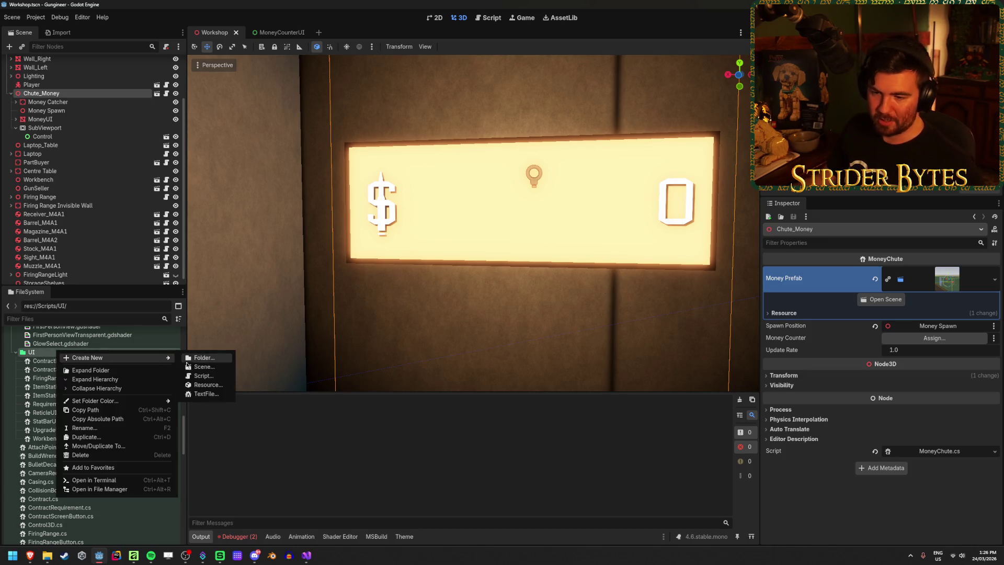
pyautogui.click(203, 375)
pyautogui.write('MoneyScreenUI.cs')
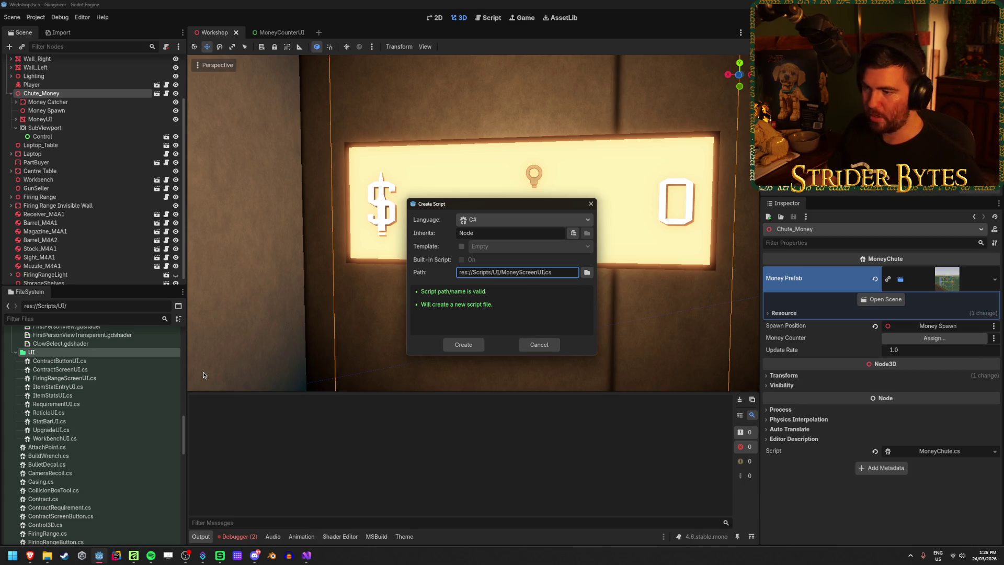
pyautogui.doubleClick(487, 230)
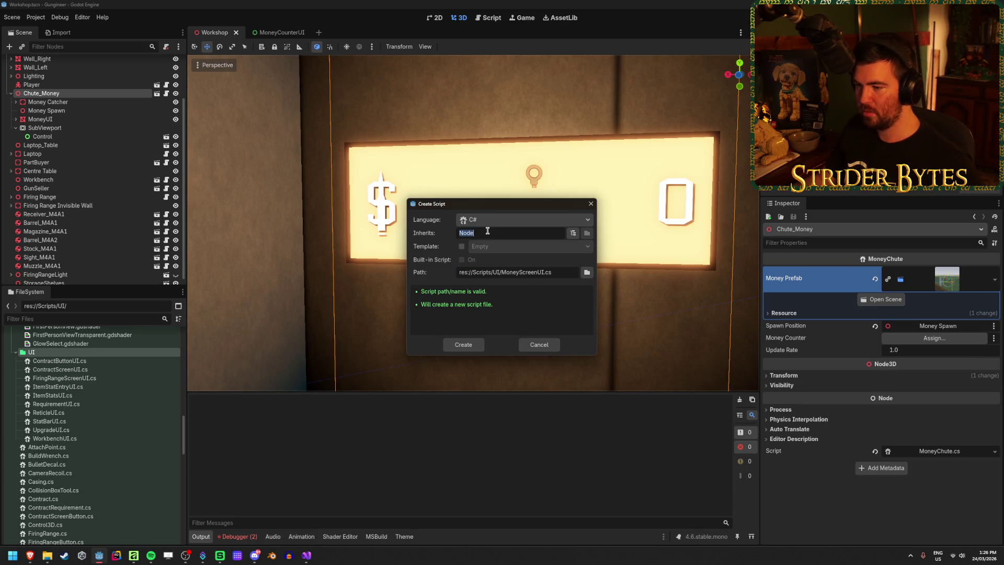
pyautogui.click(487, 231)
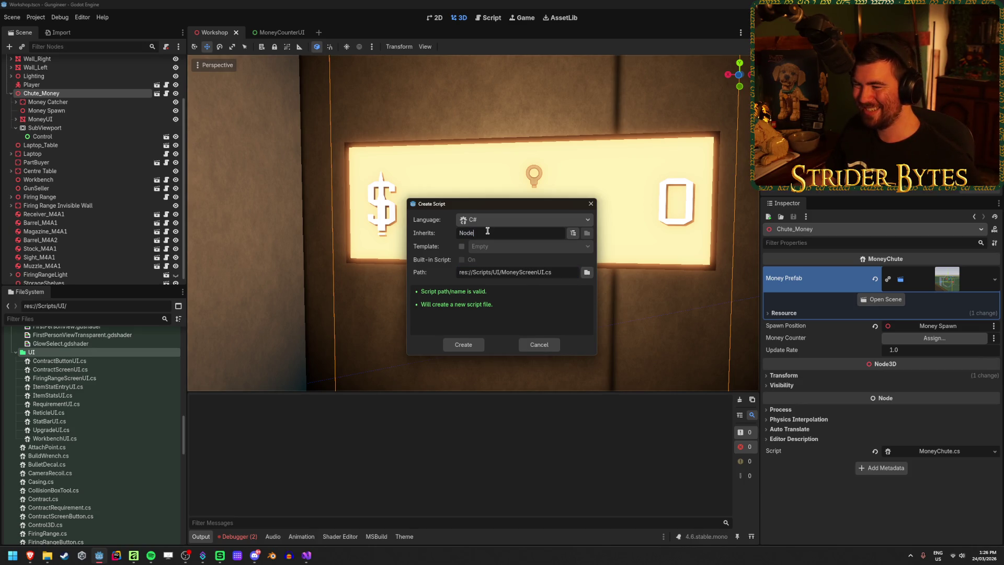
pyautogui.click(454, 346)
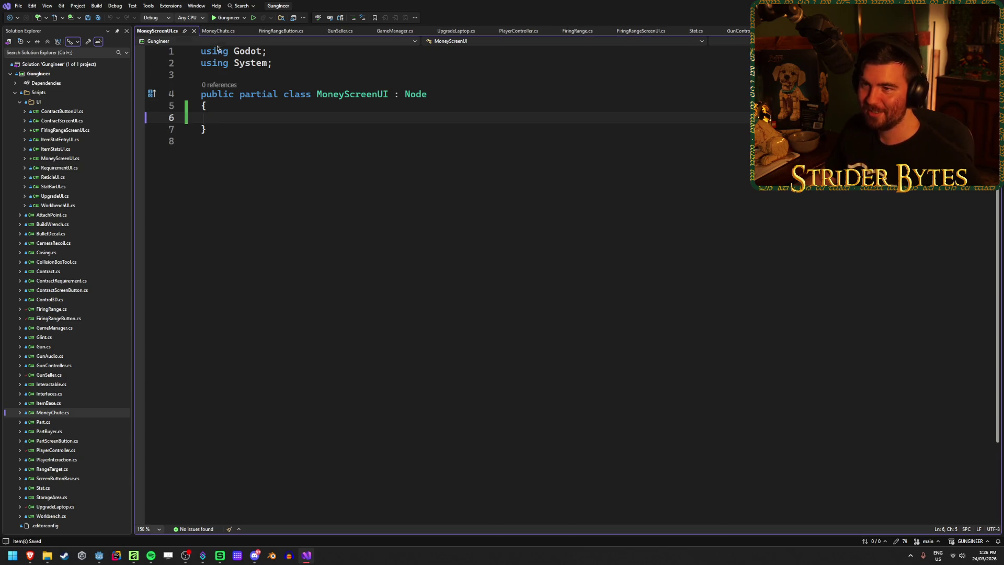
# In MoneyScreenUI.cs, start a method stub marked private using the priv completion
pyautogui.click(219, 33)
pyautogui.hotkey('ctrl', 'Tab')
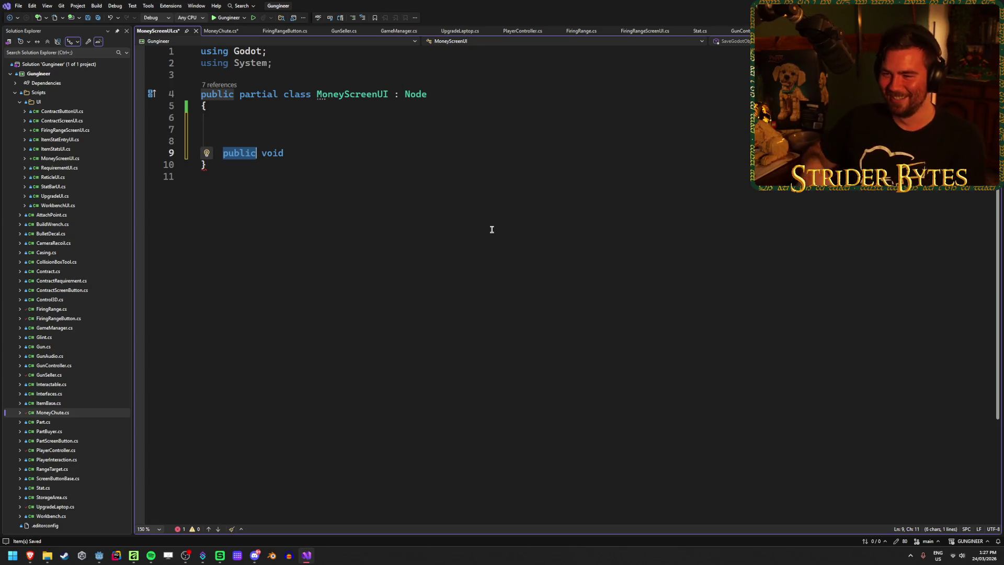
pyautogui.write('priv')
pyautogui.press('Tab')
pyautogui.press('End')
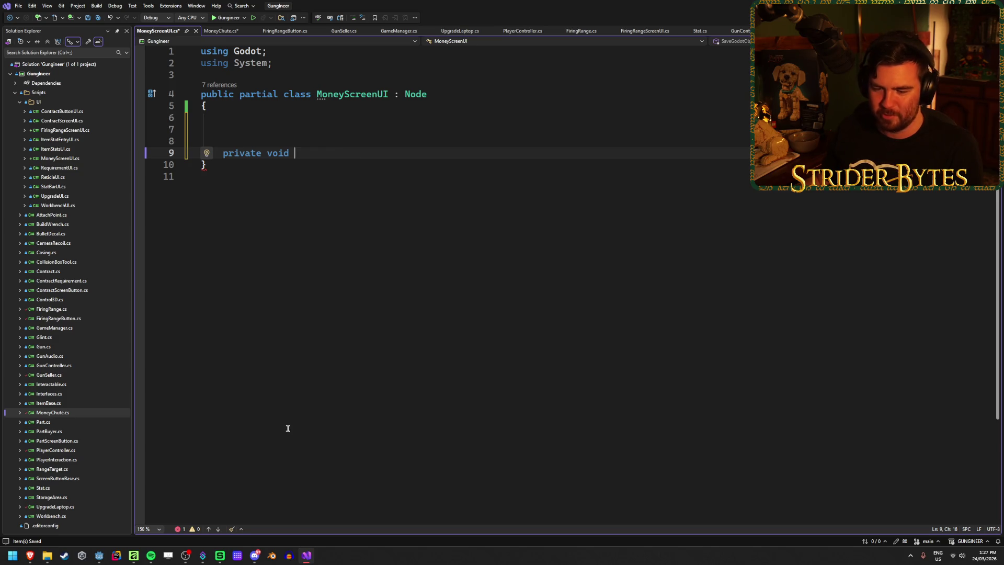
pyautogui.moveTo(102, 554)
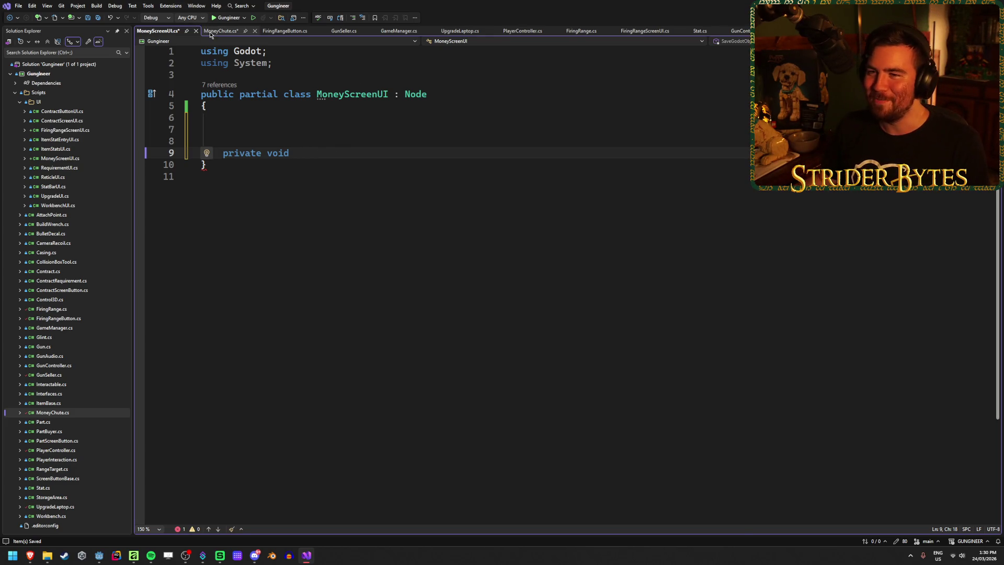
# Show MoneyChute.cs with its AdjustMoney method
pyautogui.click(214, 33)
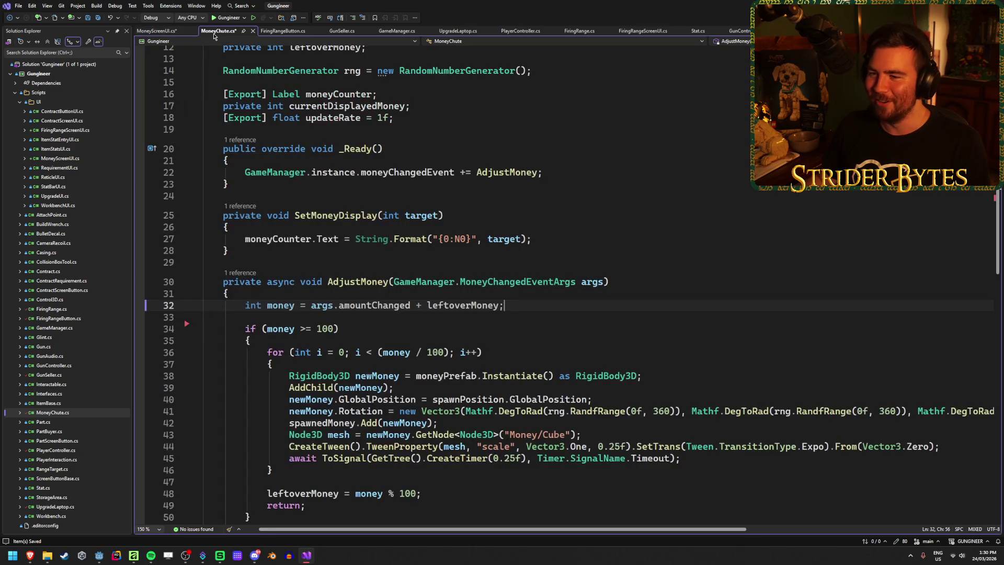
# Compare the two scripts and name the new MoneyScreenUI method ChangeMoney()
pyautogui.click(164, 32)
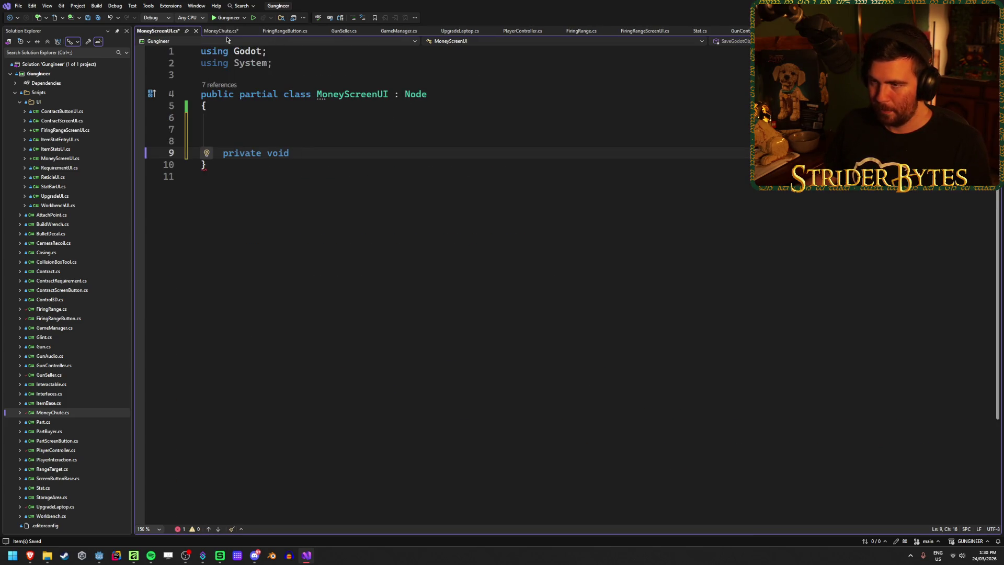
pyautogui.click(225, 32)
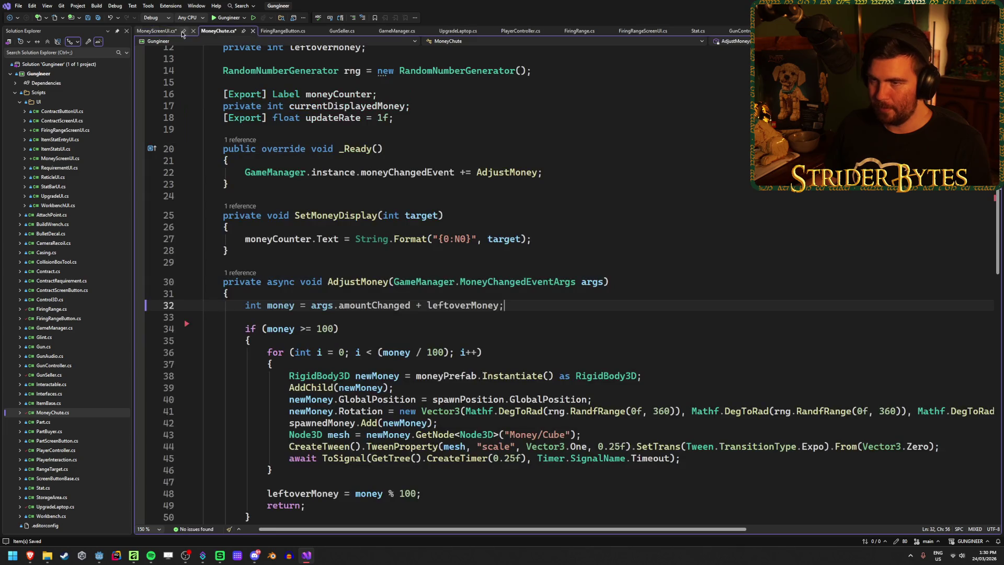
pyautogui.click(151, 32)
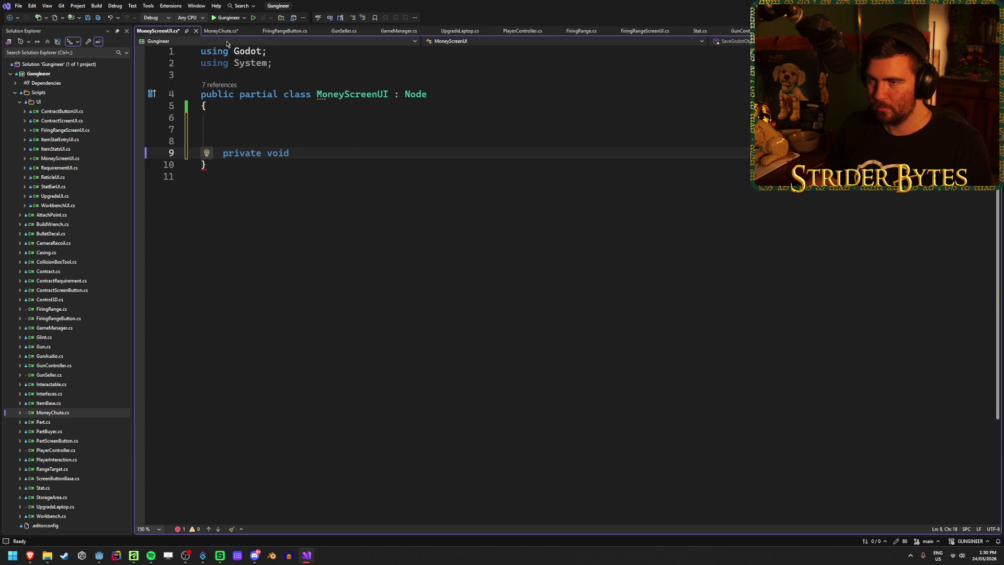
pyautogui.click(221, 31)
pyautogui.click(157, 31)
pyautogui.write('ChangeM')
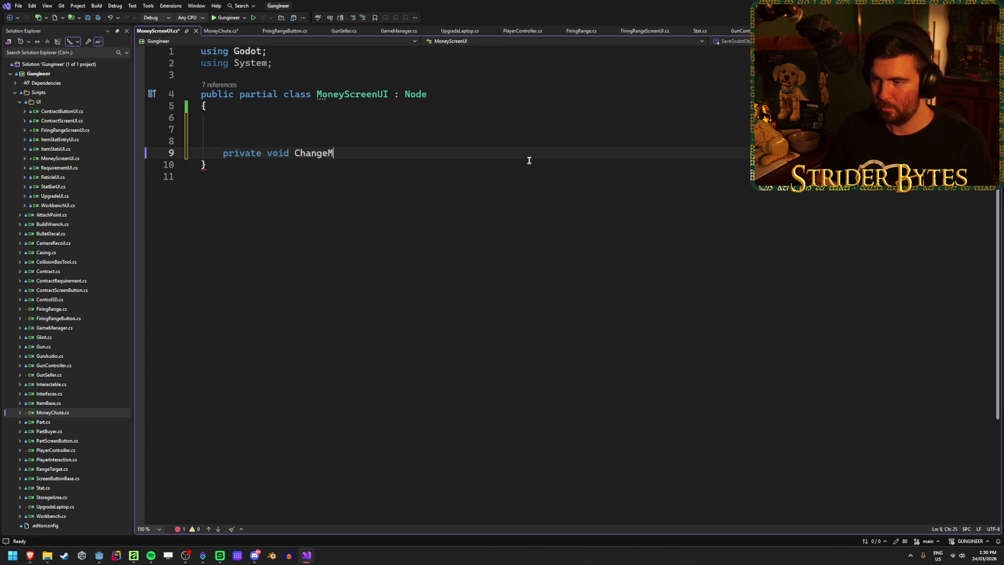
pyautogui.write('oney() {')
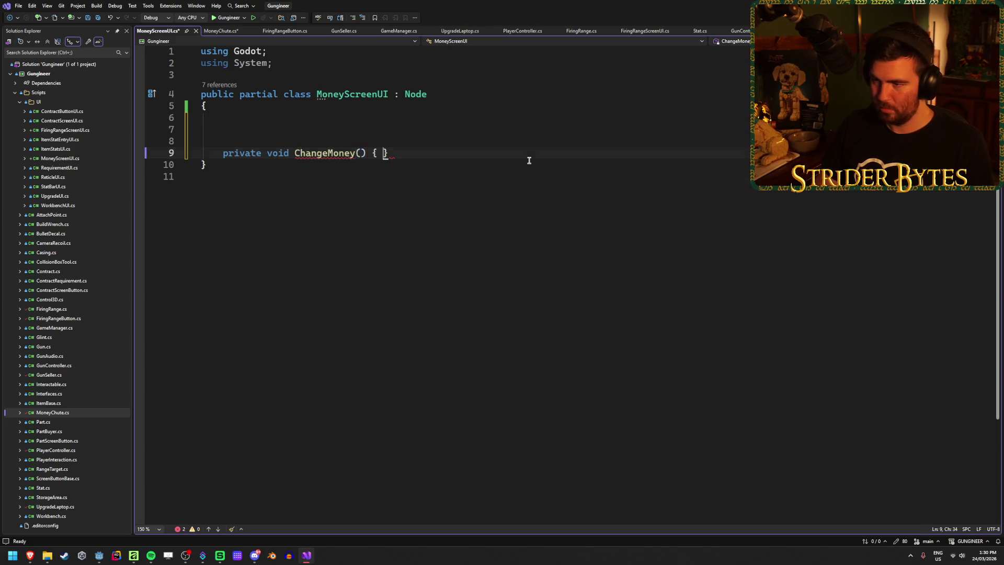
# Undo a stray web-link paste, remove a blank line, and save MoneyChute.cs
pyautogui.hotkey('ctrl', 'v')
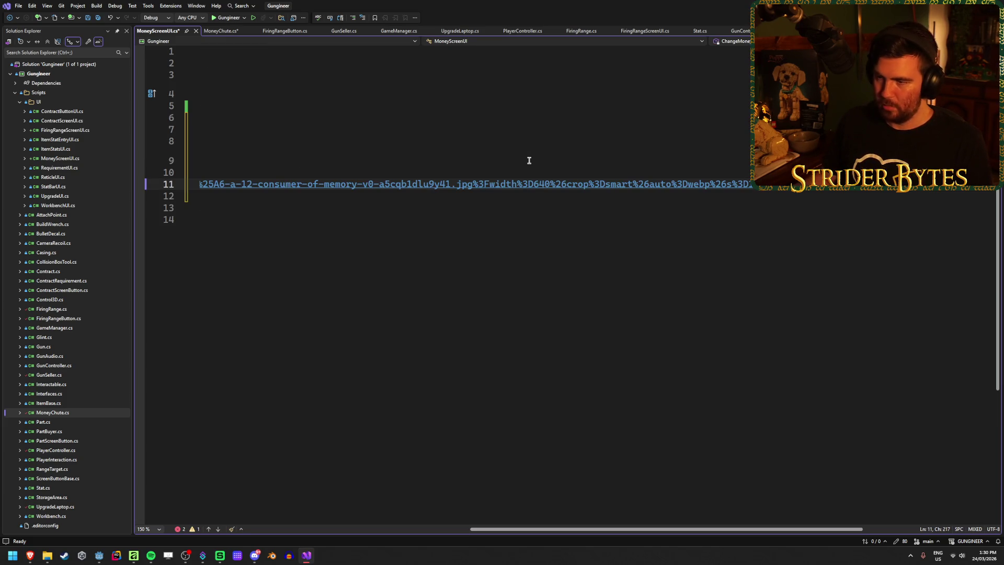
pyautogui.hotkey('ctrl', 'z')
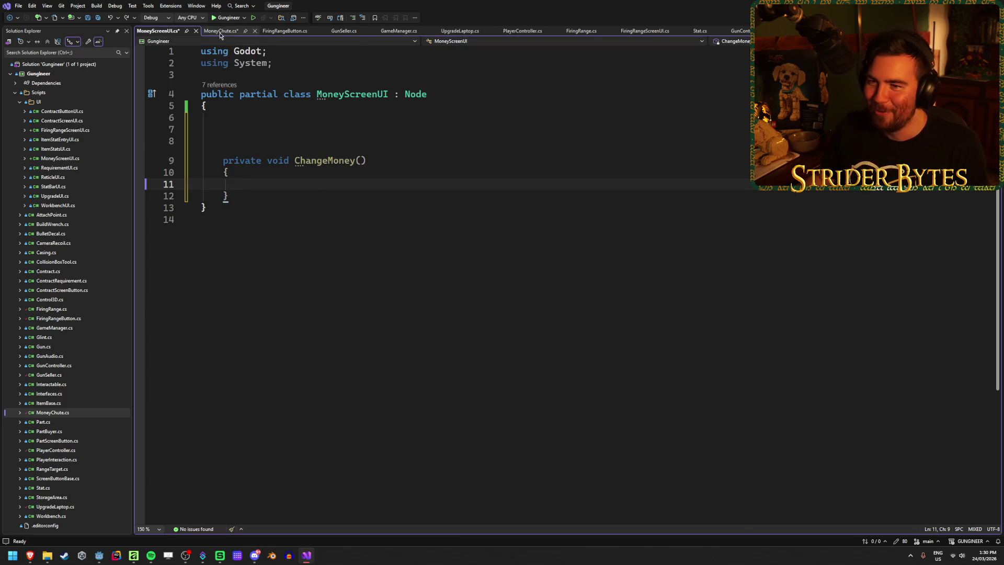
pyautogui.click(220, 31)
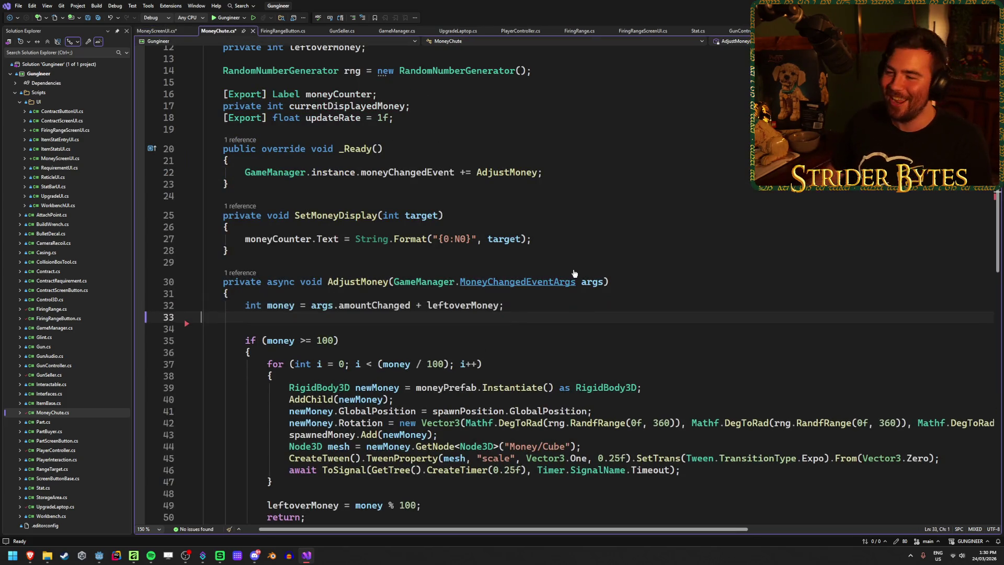
pyautogui.hotkey('ctrl', 'v')
pyautogui.hotkey('ctrl', 'z')
pyautogui.press('BackSpace')
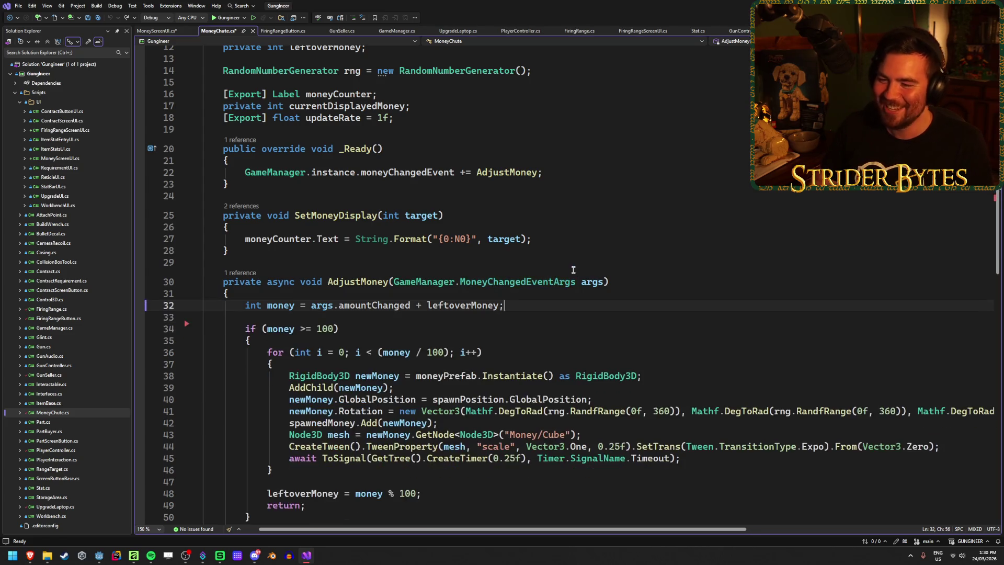
pyautogui.hotkey('ctrl', 's')
# Move the displayed-money tween lines into ChangeMoney and save MoneyScreenUI.cs
pyautogui.hotkey('ctrl', 'Tab')
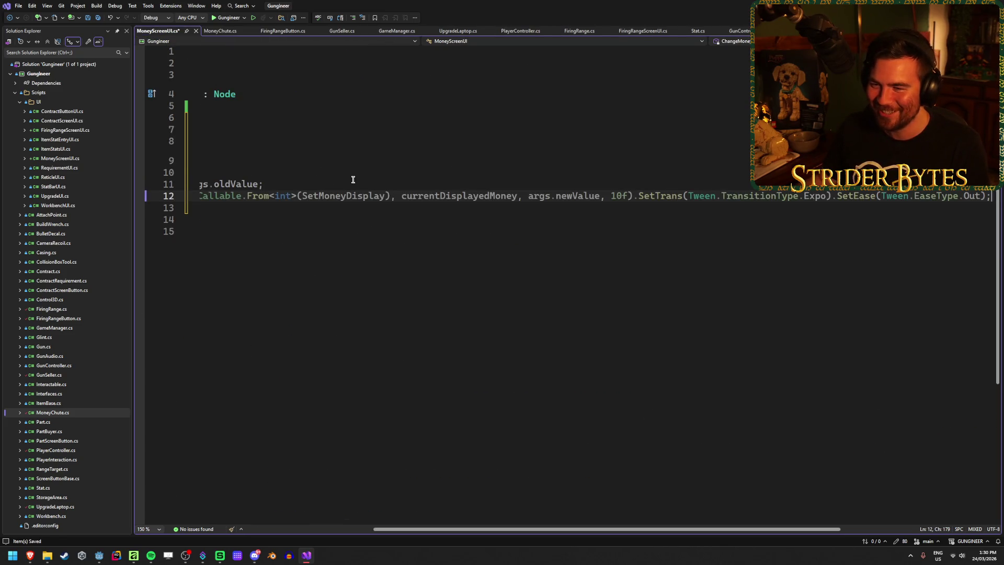
pyautogui.moveTo(499, 528); pyautogui.dragTo(401, 522)
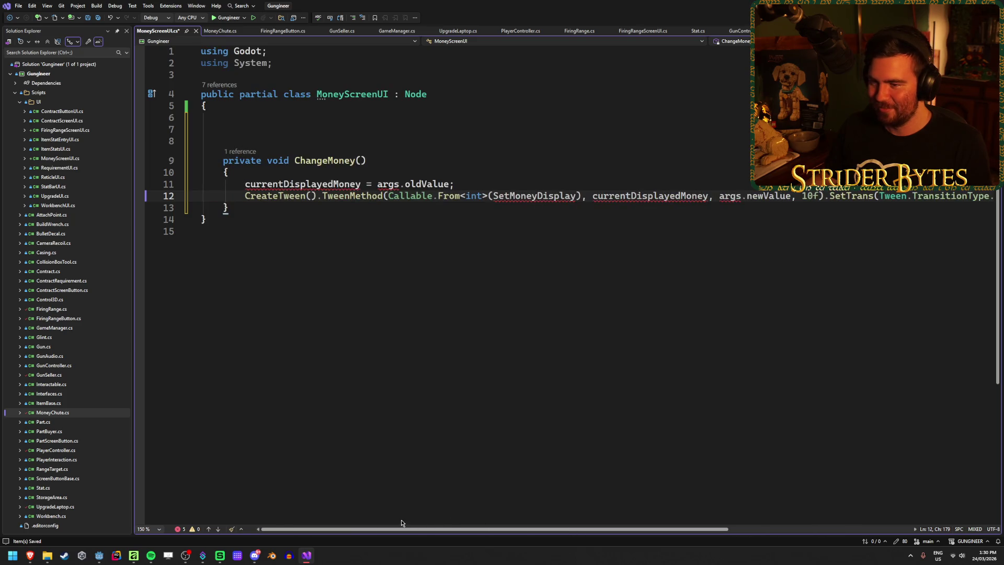
pyautogui.hotkey('ctrl', 's')
pyautogui.click(296, 132)
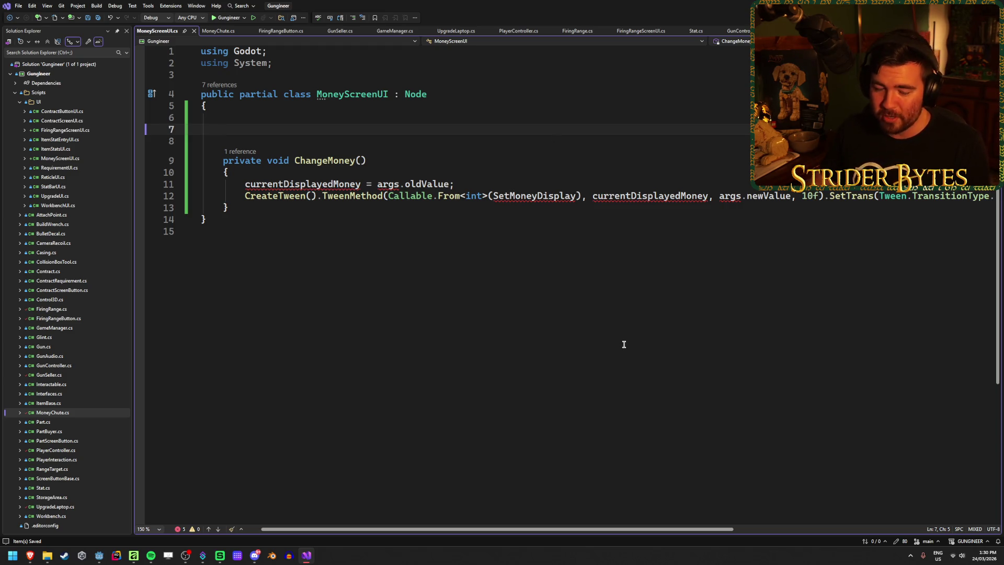
# Override _Ready to subscribe ChangeMoney to GameManager.instance.moneyChangedEvent, then save
pyautogui.write('ov')
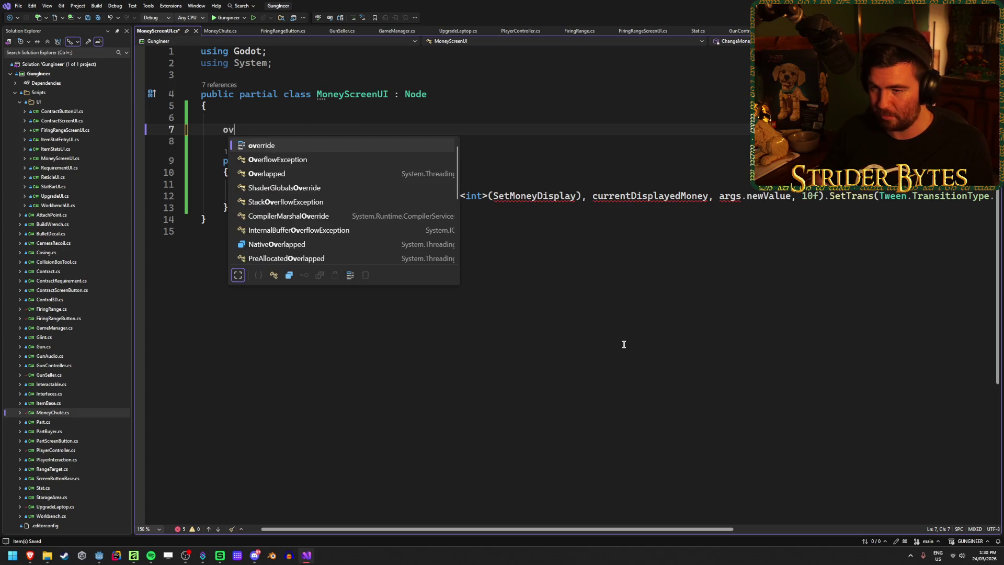
pyautogui.write('erride read')
pyautogui.press('Tab')
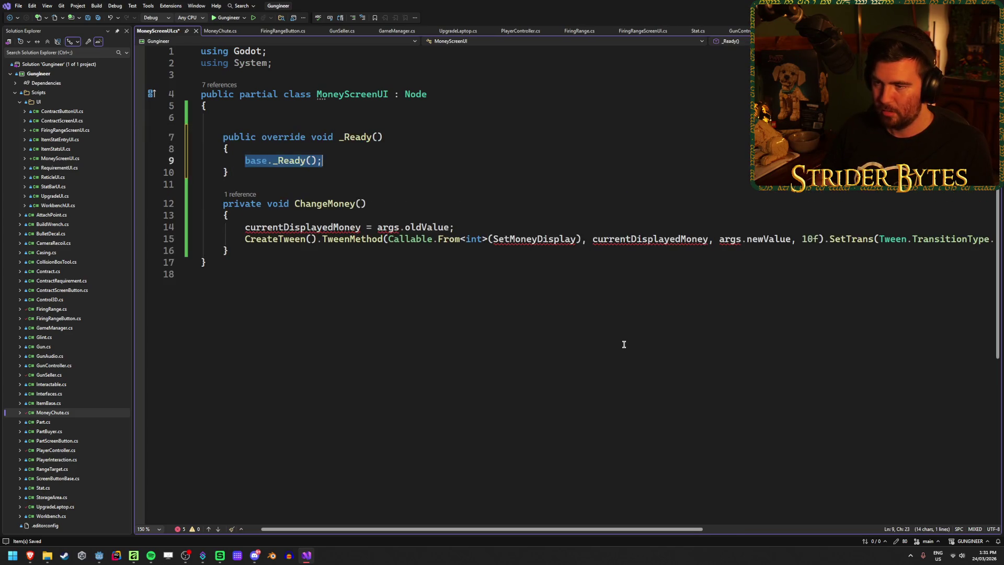
pyautogui.press('BackSpace')
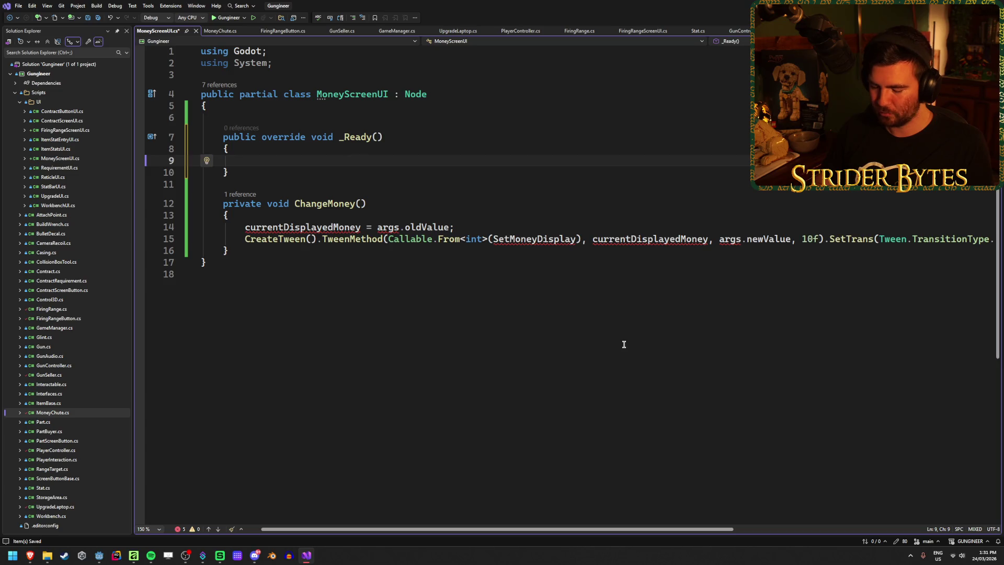
pyautogui.write('Game')
pyautogui.press('Tab')
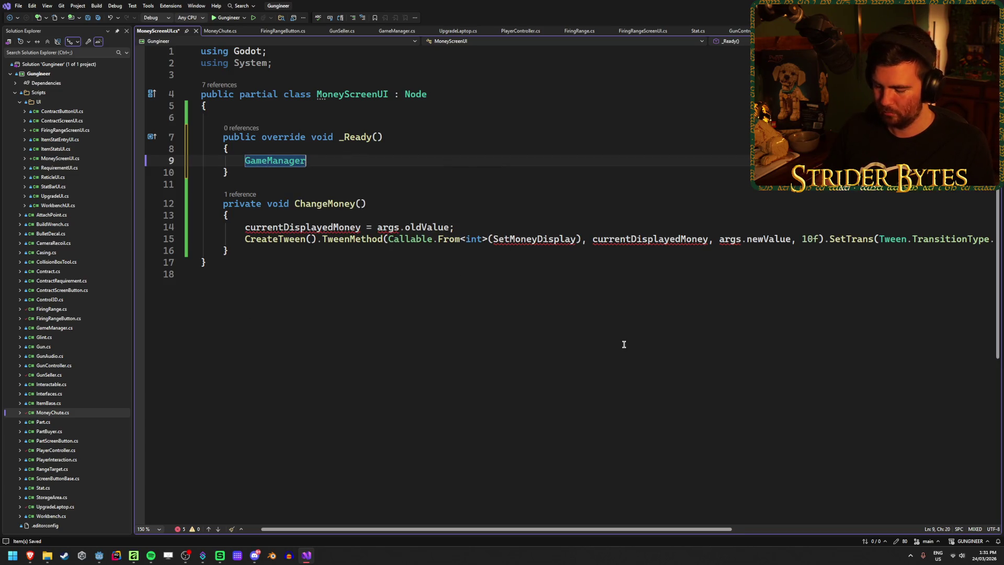
pyautogui.write('.instance.moneyChangedEv')
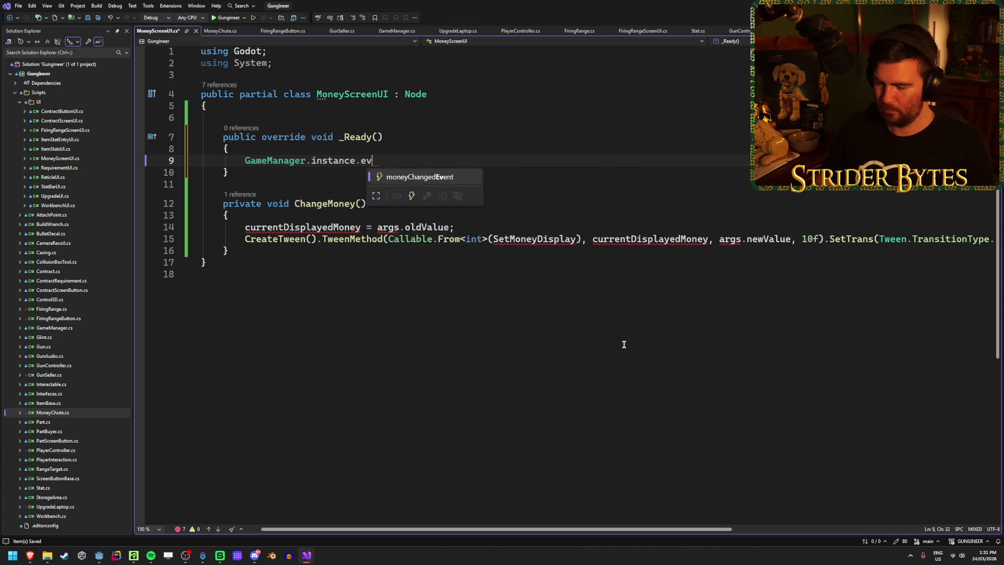
pyautogui.write('ent')
pyautogui.press('Tab')
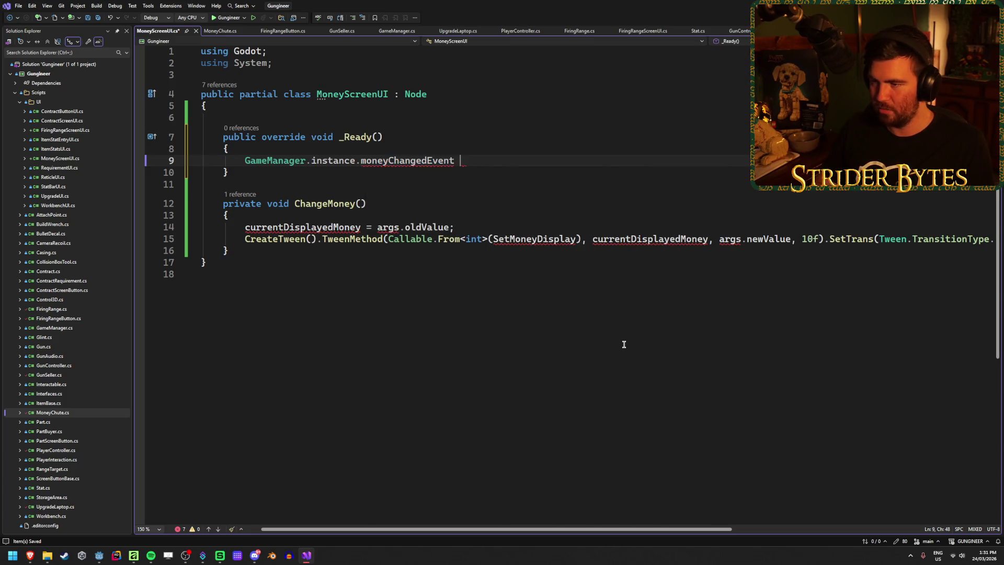
pyautogui.write('+=')
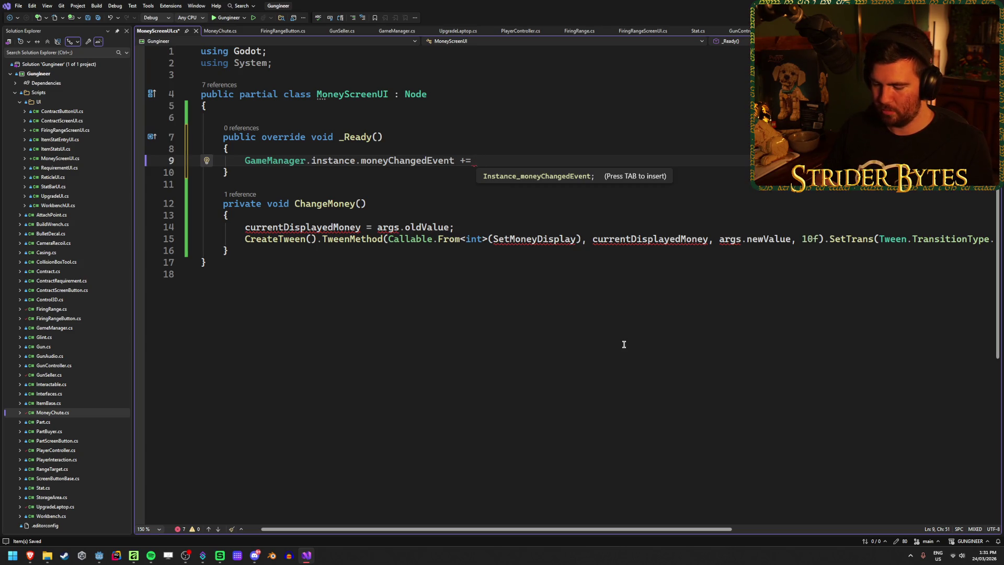
pyautogui.write('Change')
pyautogui.press('Tab')
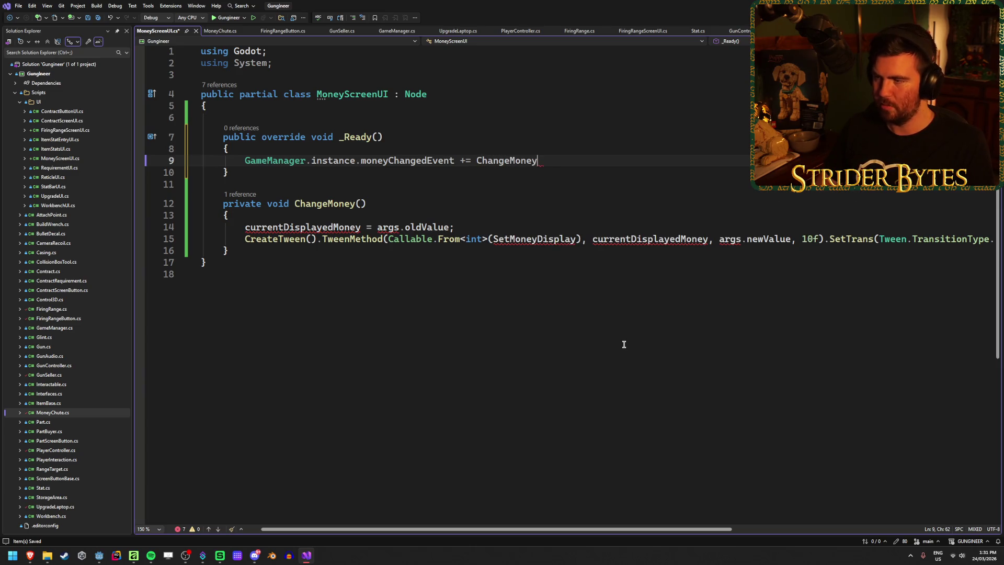
pyautogui.write(';')
pyautogui.hotkey('ctrl', 's')
pyautogui.moveTo(431, 165)
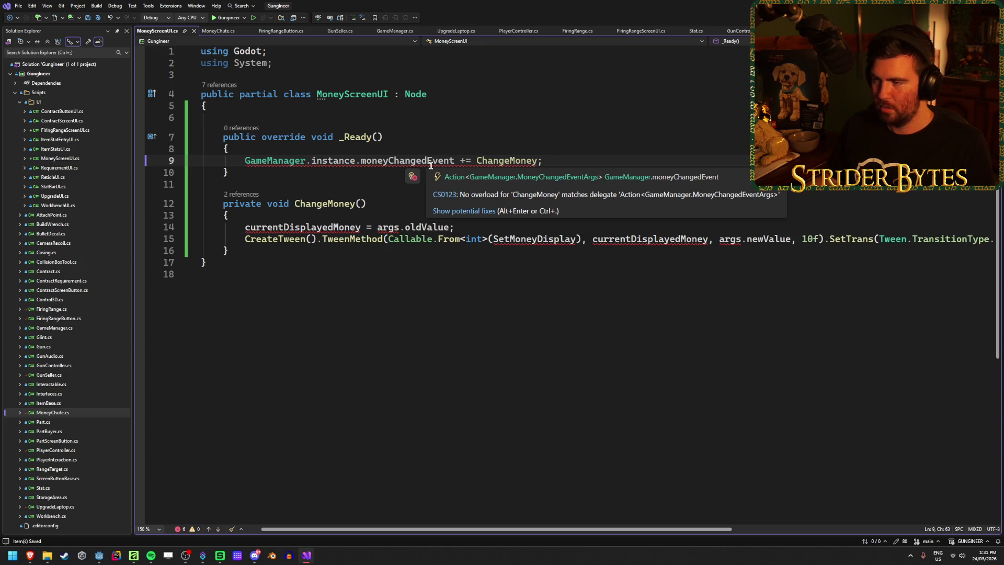
# Give ChangeMoney a GameManager.MoneyChangedEventArgs args parameter and save
pyautogui.press('Down')
pyautogui.press('Down')
pyautogui.press('Down')
pyautogui.press('Left')
pyautogui.write('Ga')
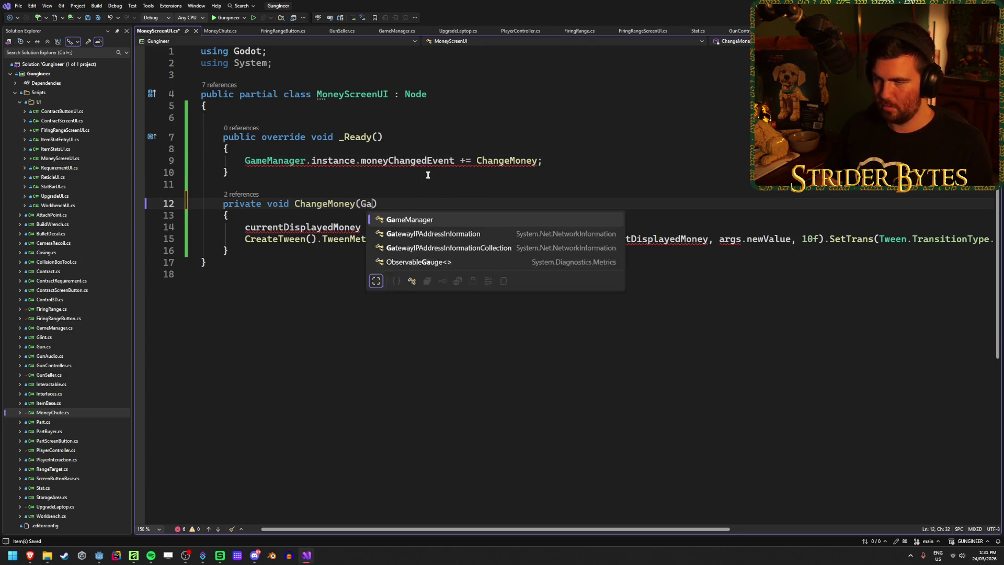
pyautogui.press('Tab')
pyautogui.write('.arg')
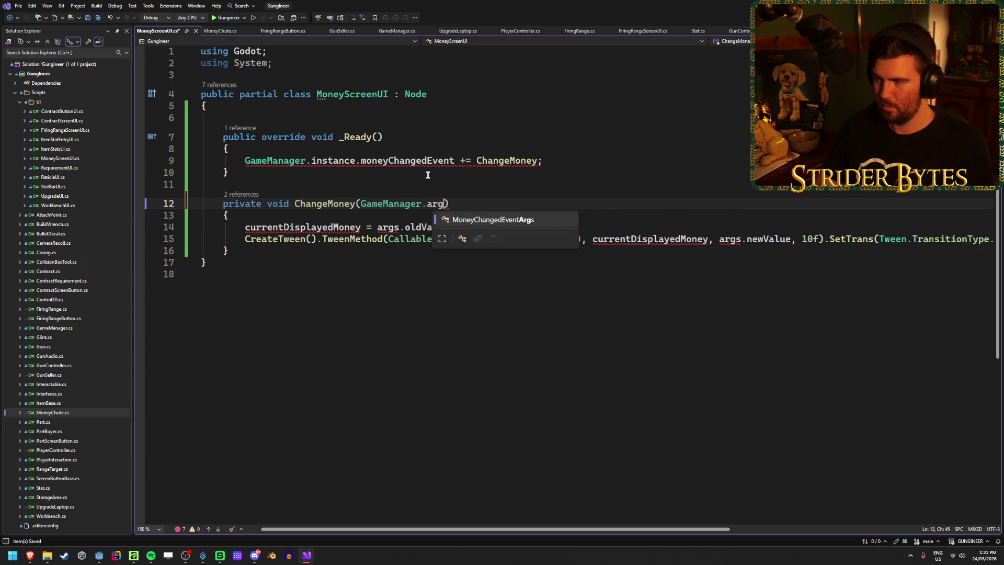
pyautogui.press('Tab')
pyautogui.write('args')
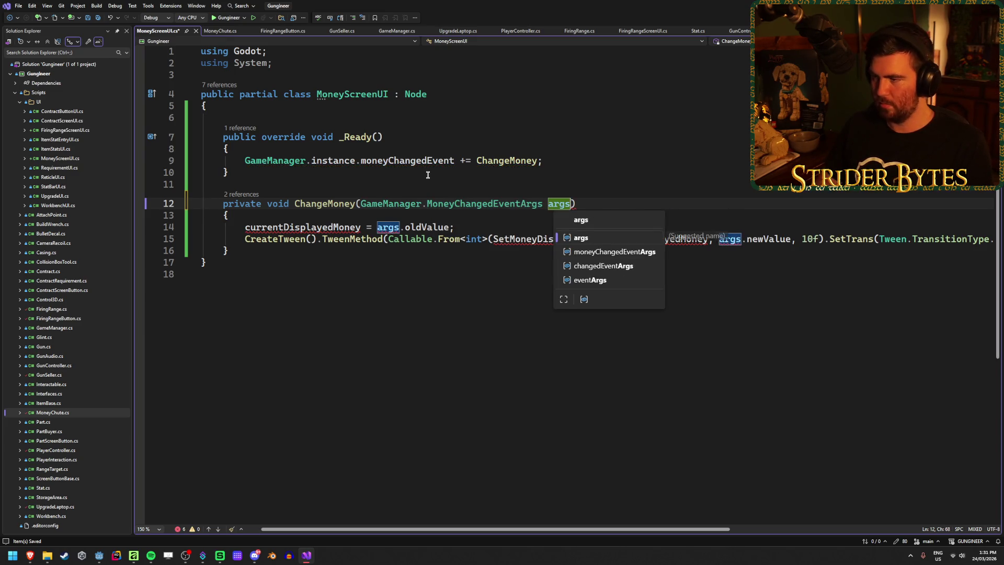
pyautogui.press('Escape')
pyautogui.click(487, 229)
pyautogui.hotkey('ctrl', 's')
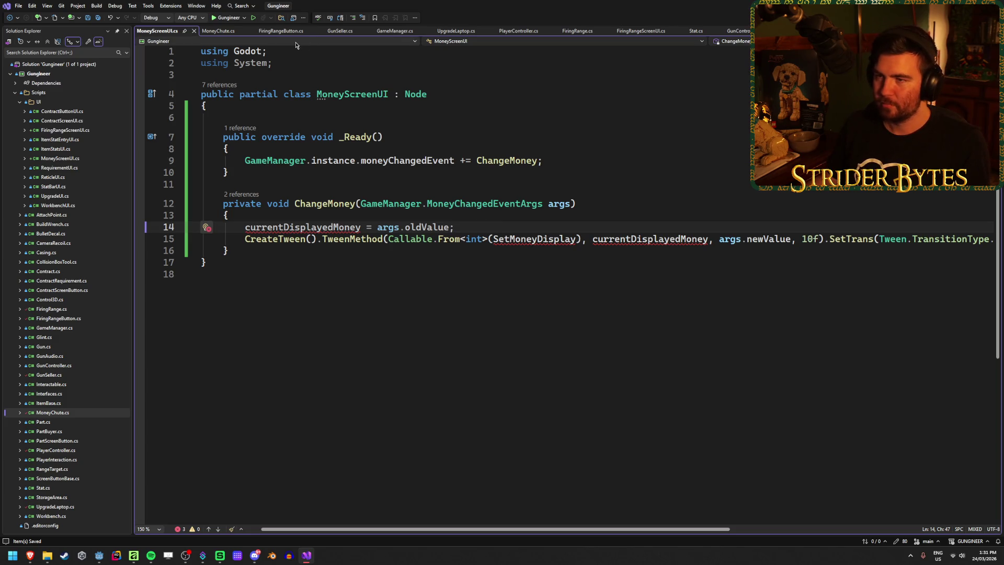
# Cut the SetMoneyDisplay method out of MoneyChute.cs
pyautogui.click(217, 31)
pyautogui.moveTo(266, 249); pyautogui.dragTo(484, 202)
pyautogui.hotkey('ctrl', 'c')
pyautogui.press('BackSpace')
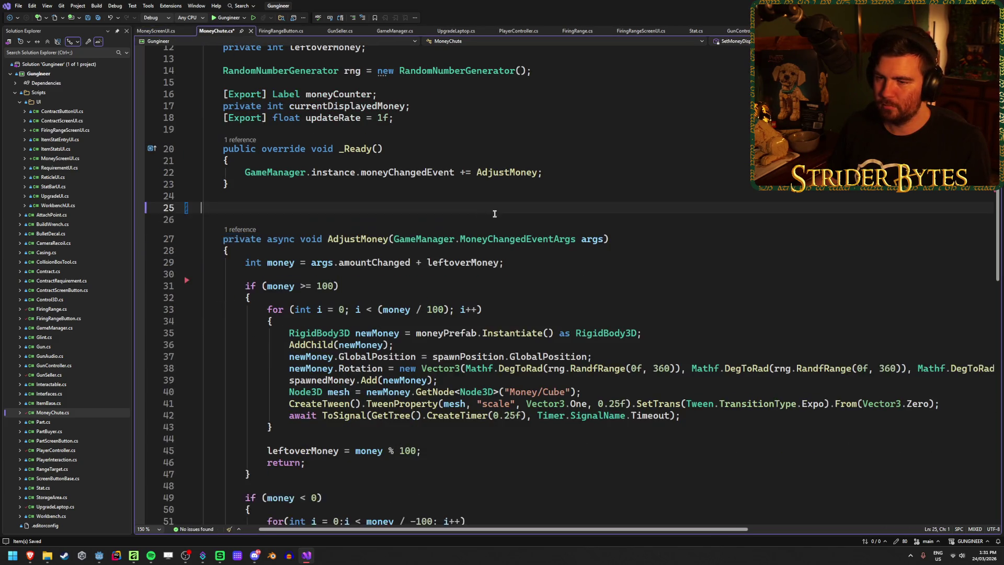
pyautogui.press('BackSpace')
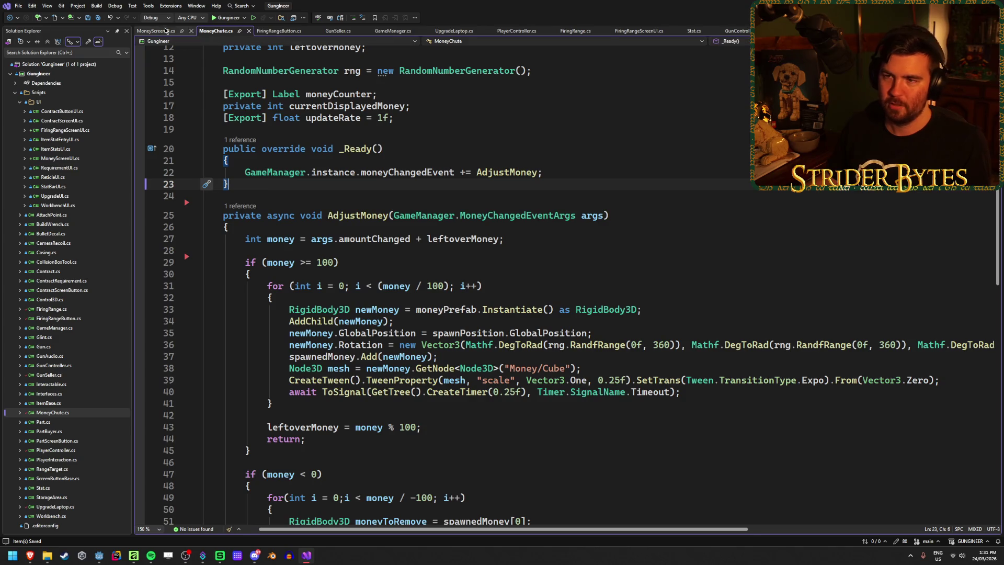
# Paste SetMoneyDisplay below ChangeMoney and add a blank line at the top of MoneyScreenUI
pyautogui.click(156, 31)
pyautogui.press('Return')
pyautogui.hotkey('ctrl', 'v')
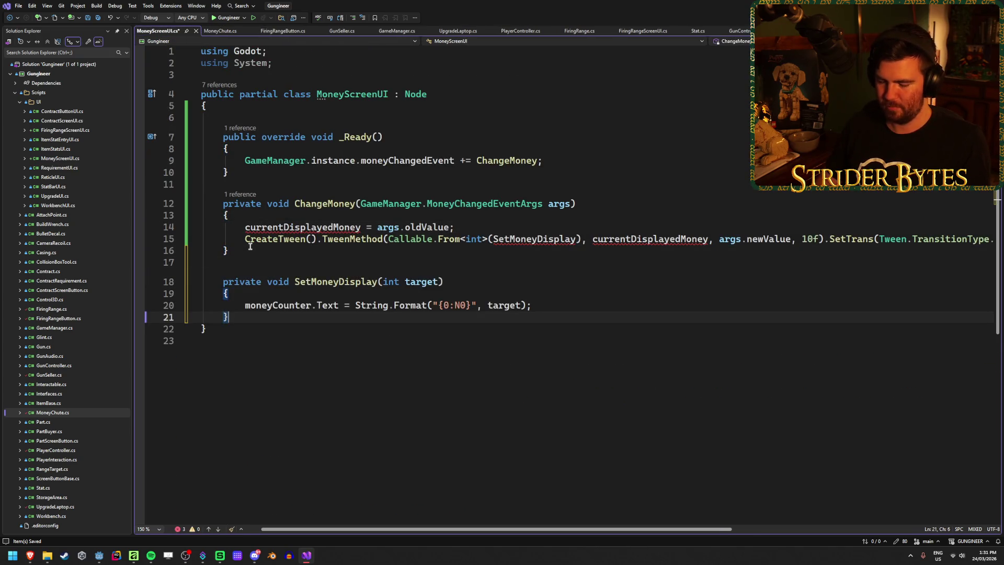
pyautogui.press('super+v')
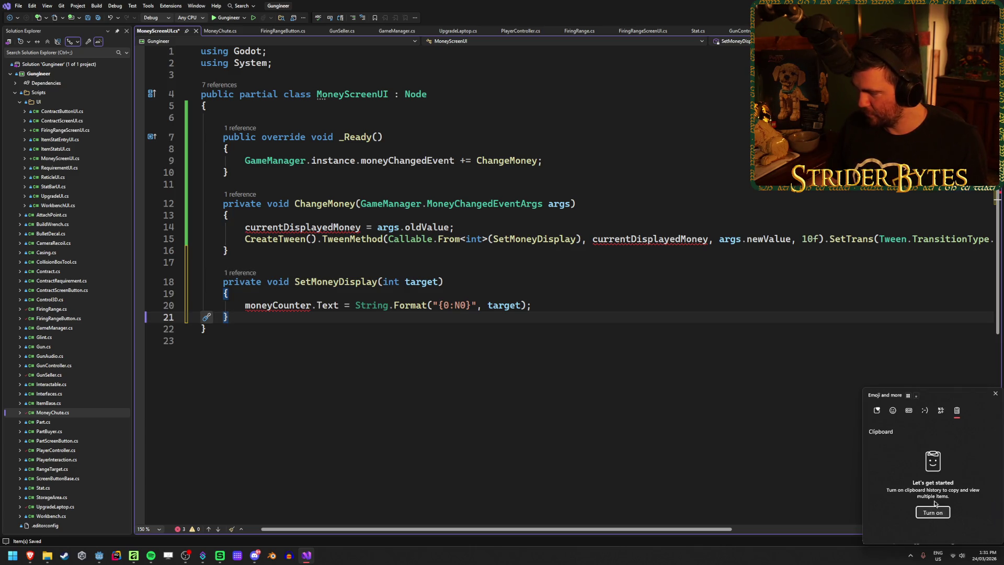
pyautogui.press('Escape')
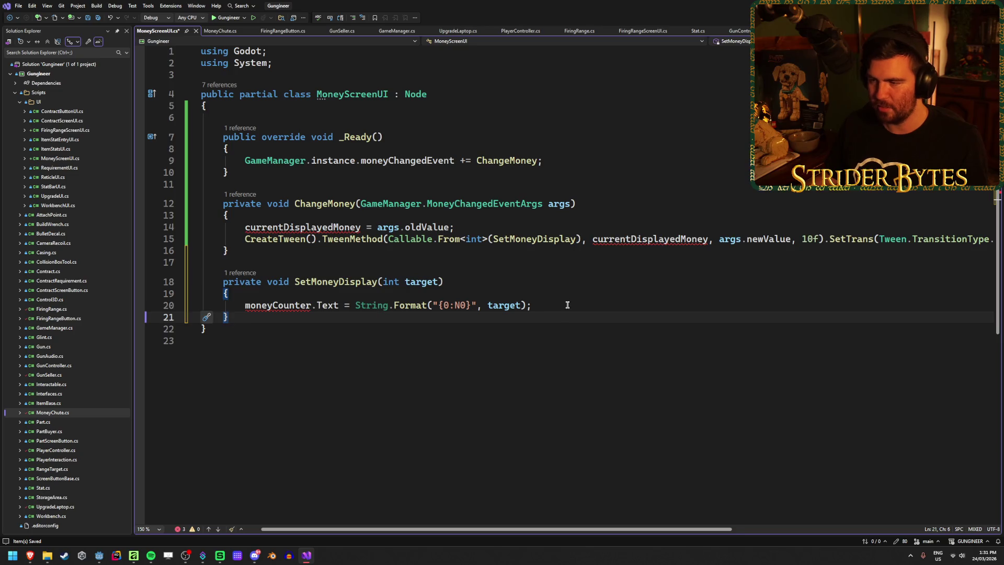
pyautogui.click(266, 305)
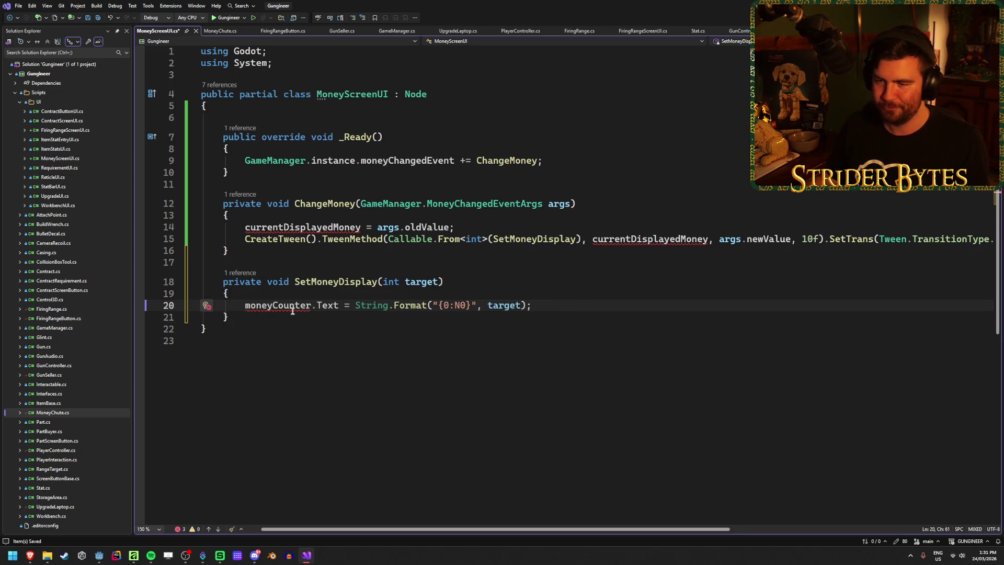
pyautogui.click(248, 107)
pyautogui.press('Return')
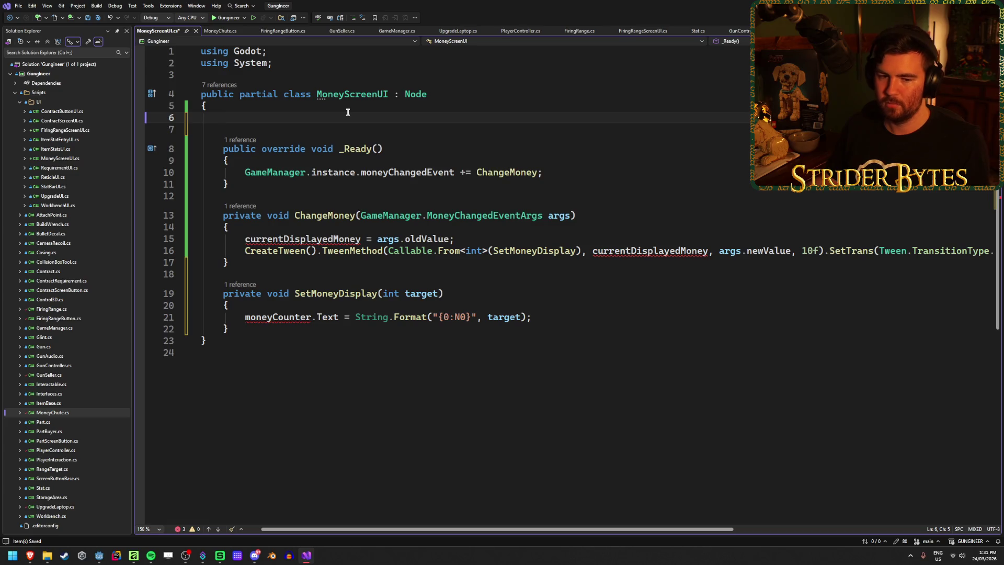
pyautogui.hotkey('ctrl', 'Tab')
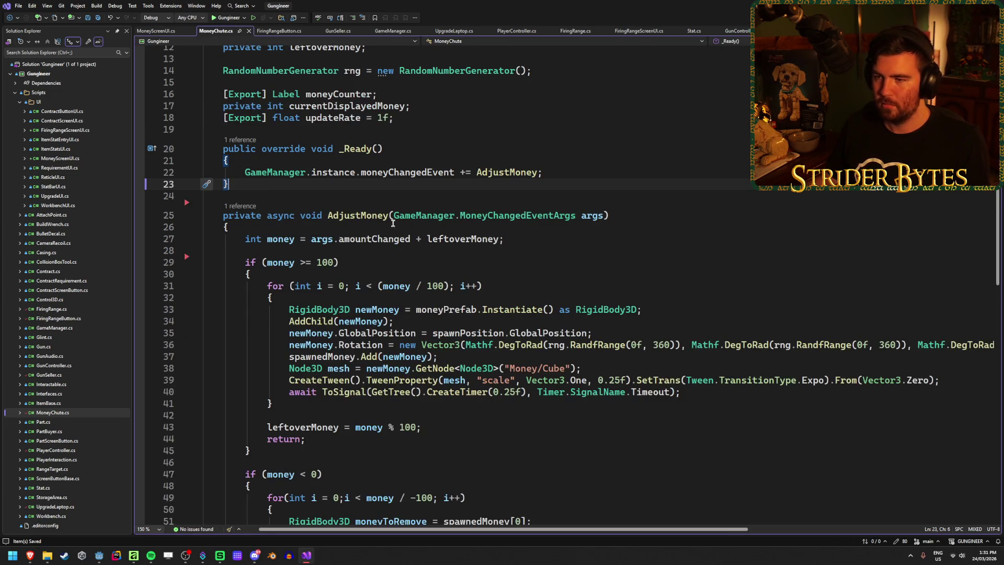
# Cut the moneyCounter, currentDisplayedMoney and updateRate field lines from MoneyChute.cs
pyautogui.scroll(4, 578, 285)
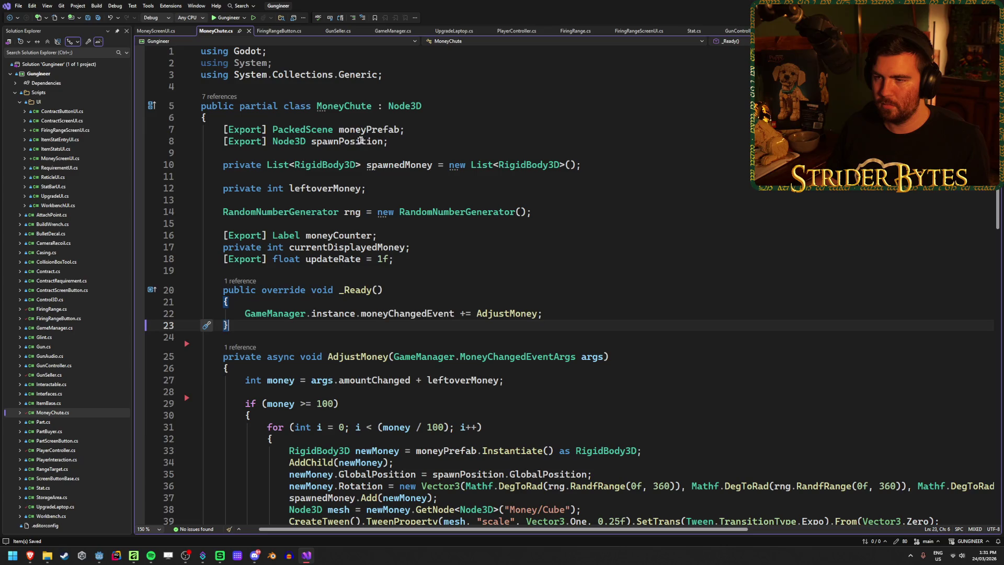
pyautogui.click(404, 238)
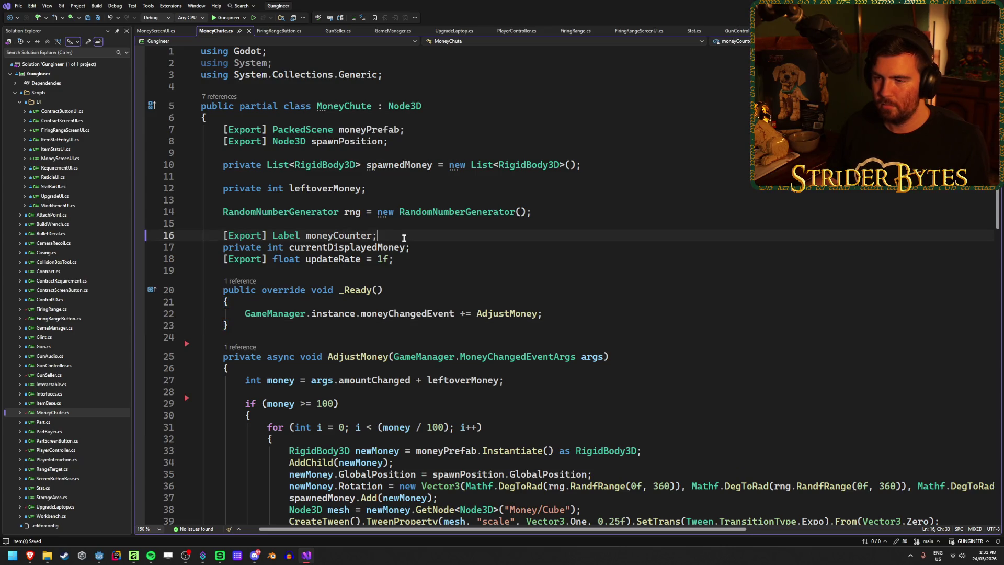
pyautogui.moveTo(432, 246); pyautogui.dragTo(92, 225)
pyautogui.moveTo(395, 259); pyautogui.dragTo(201, 236)
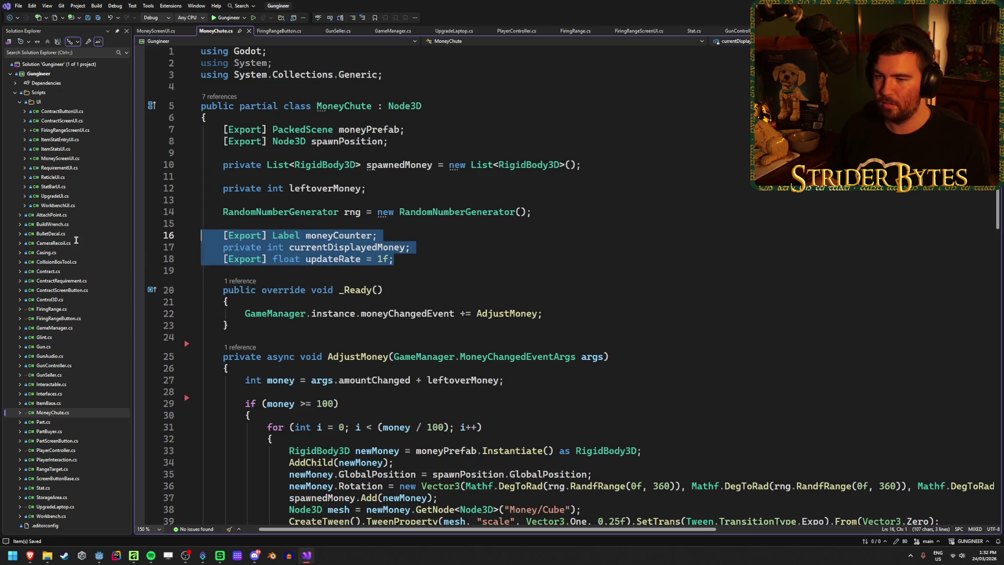
pyautogui.press('BackSpace')
pyautogui.press('BackSpace')
pyautogui.press('BackSpace')
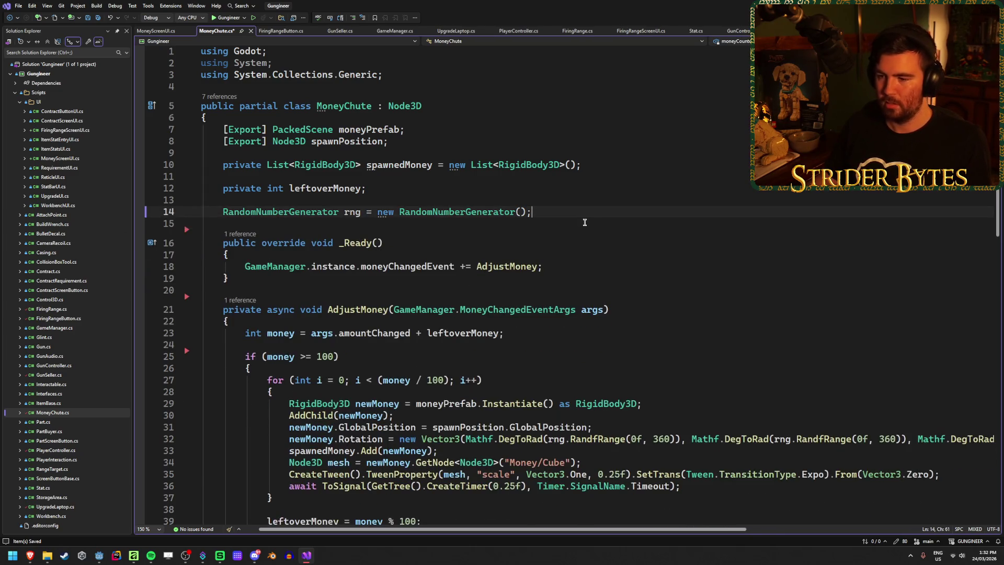
# Check MoneyScreenUI, revisit MoneyChute's blank line after the spawn loop, then return to MoneyScreenUI
pyautogui.scroll(-6, 356, 74)
pyautogui.click(156, 31)
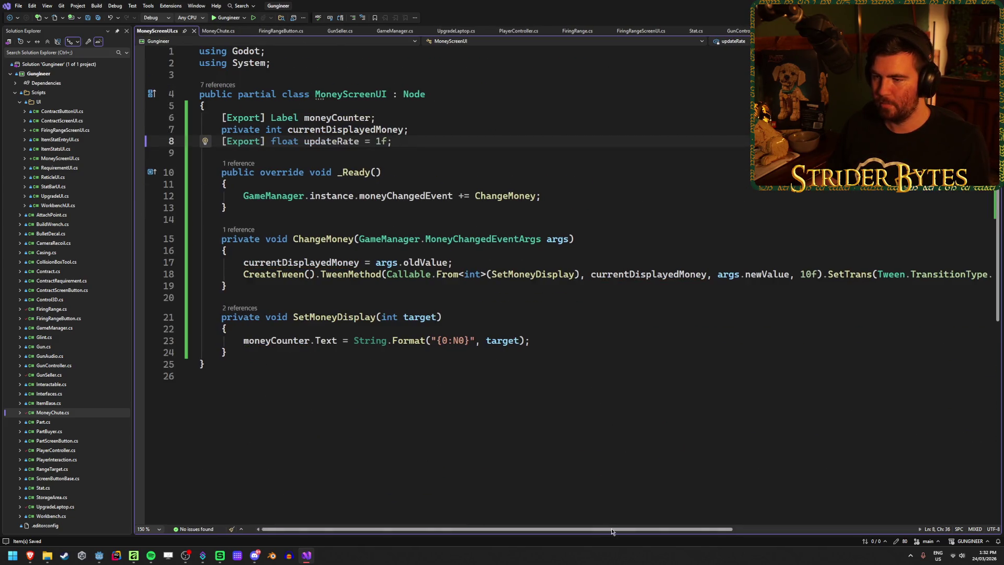
pyautogui.hscroll(5, 419, 460)
pyautogui.hscroll(-5, 322, 511)
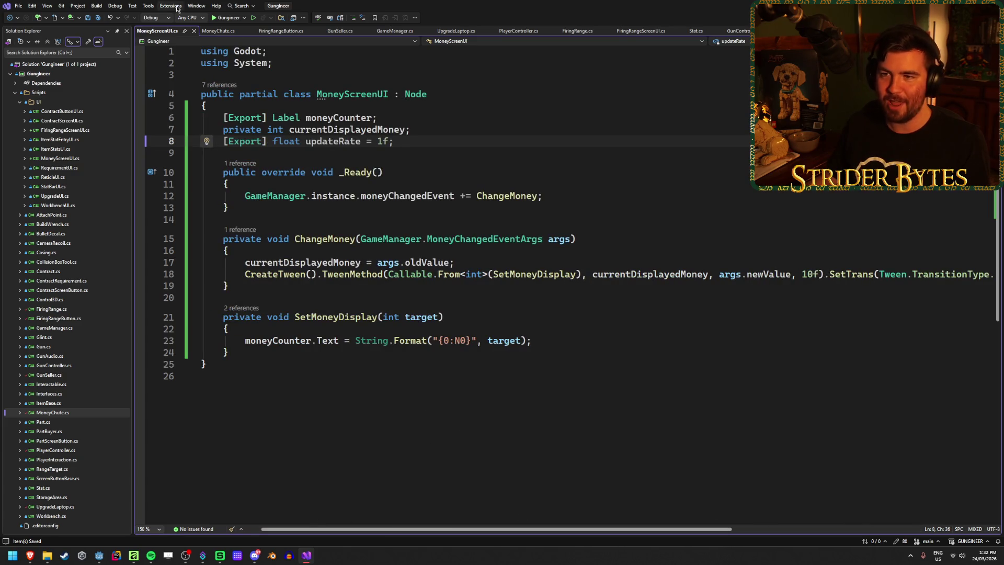
pyautogui.click(218, 31)
pyautogui.scroll(-2, 491, 364)
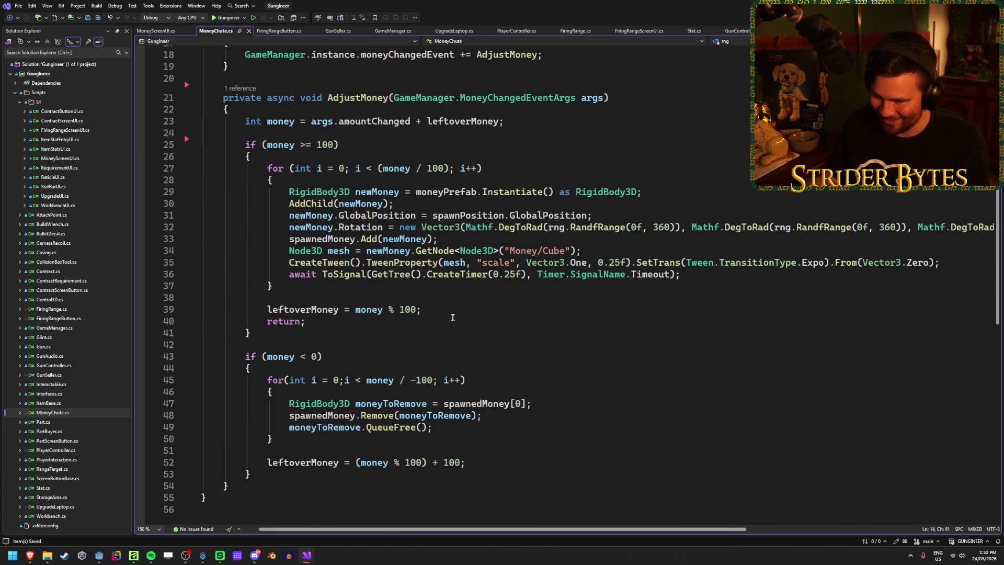
pyautogui.click(465, 298)
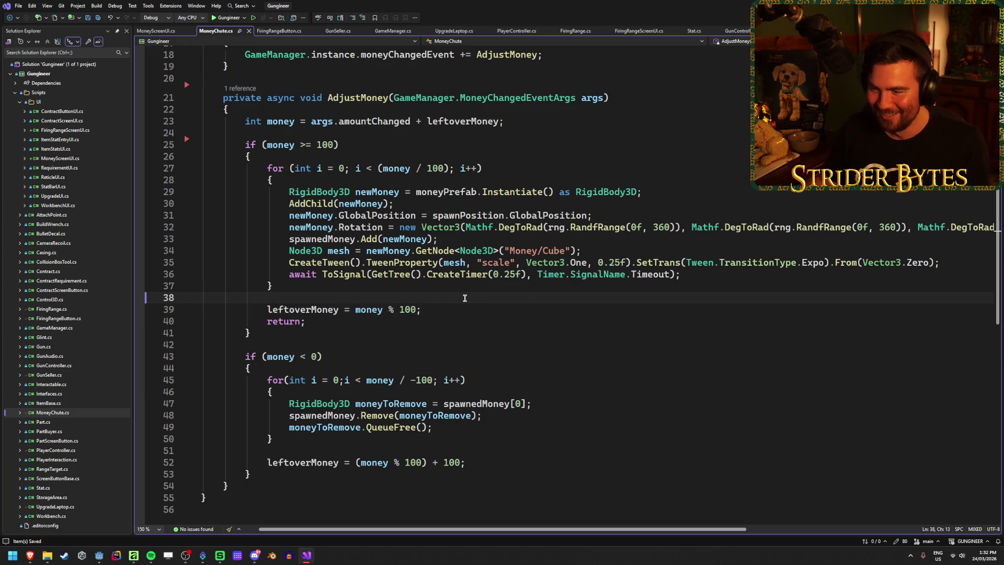
pyautogui.scroll(6, 496, 294)
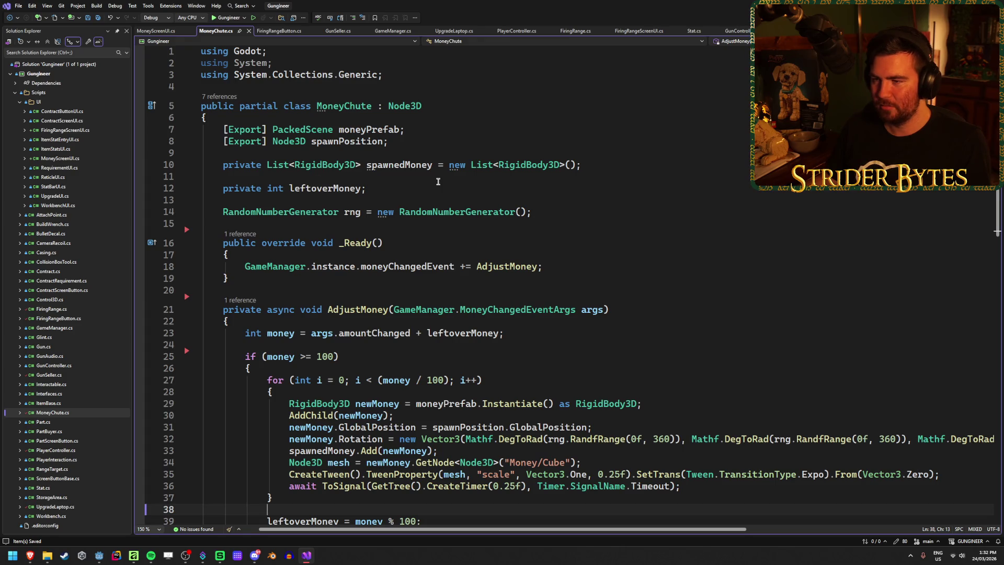
pyautogui.hotkey('ctrl', 'Tab')
# From MoneyScreenUI's GameManager reference, list GameManager's declarations and base types
pyautogui.click(564, 341)
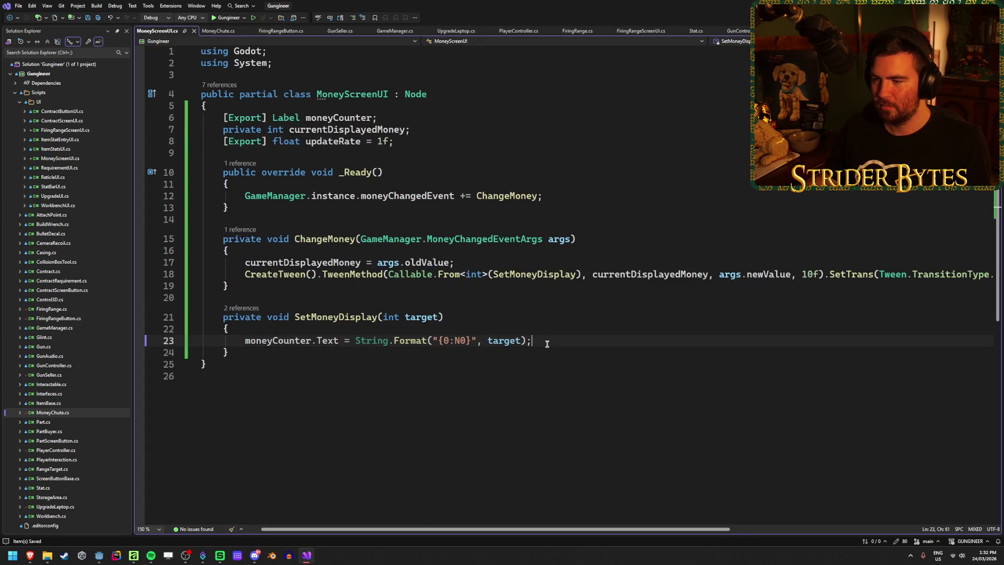
pyautogui.click(560, 360)
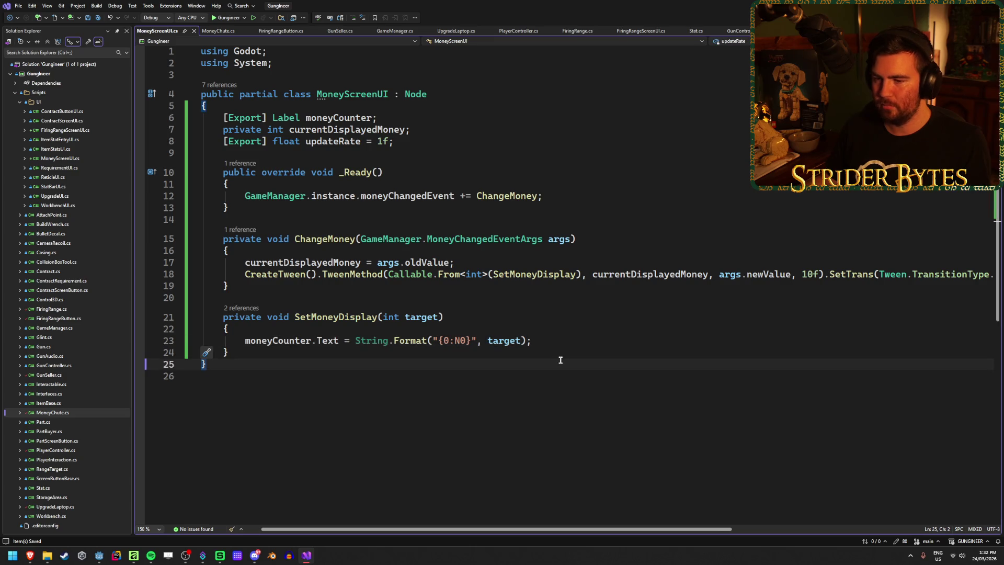
pyautogui.click(278, 196)
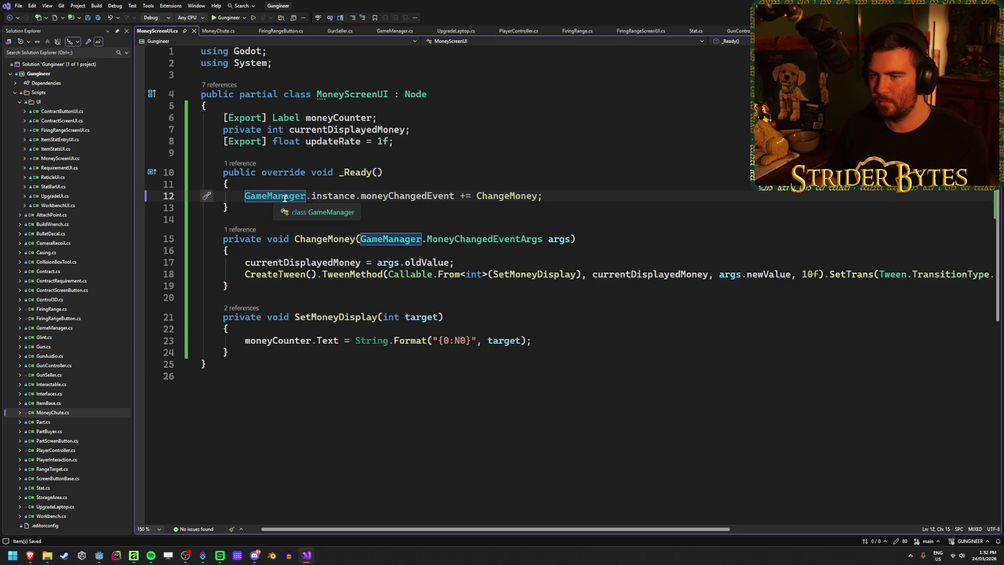
pyautogui.rightClick(285, 200)
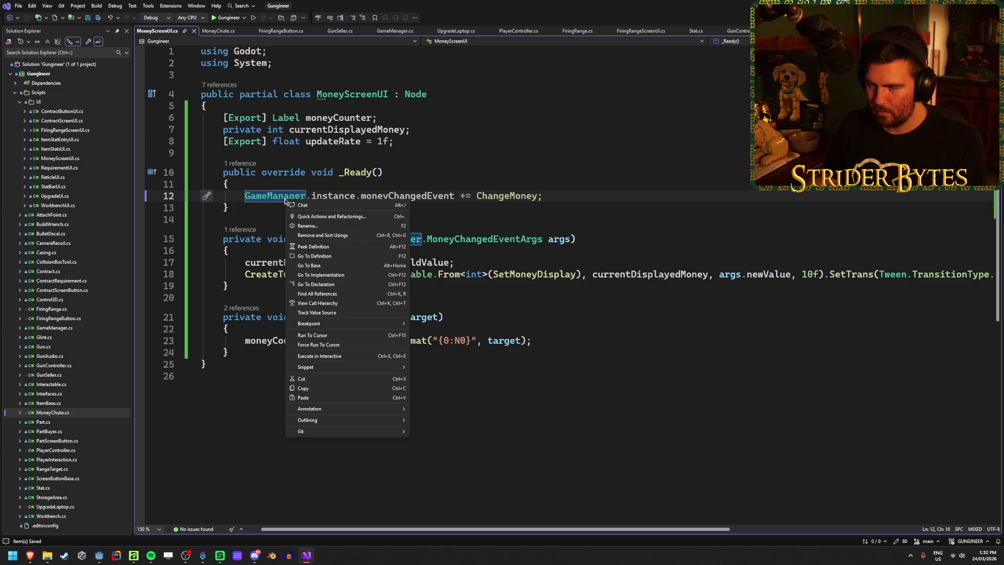
pyautogui.click(271, 197)
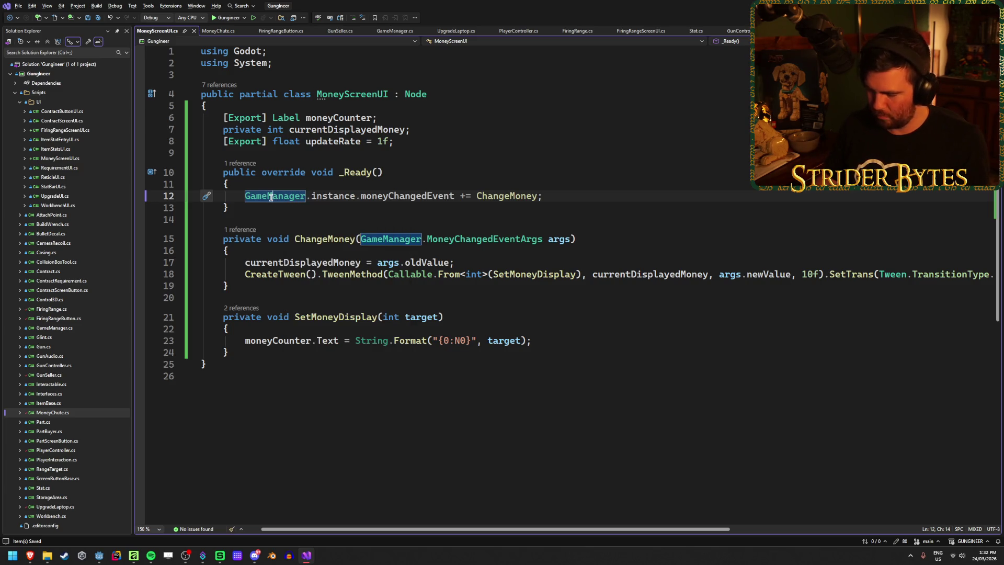
pyautogui.rightClick(271, 198)
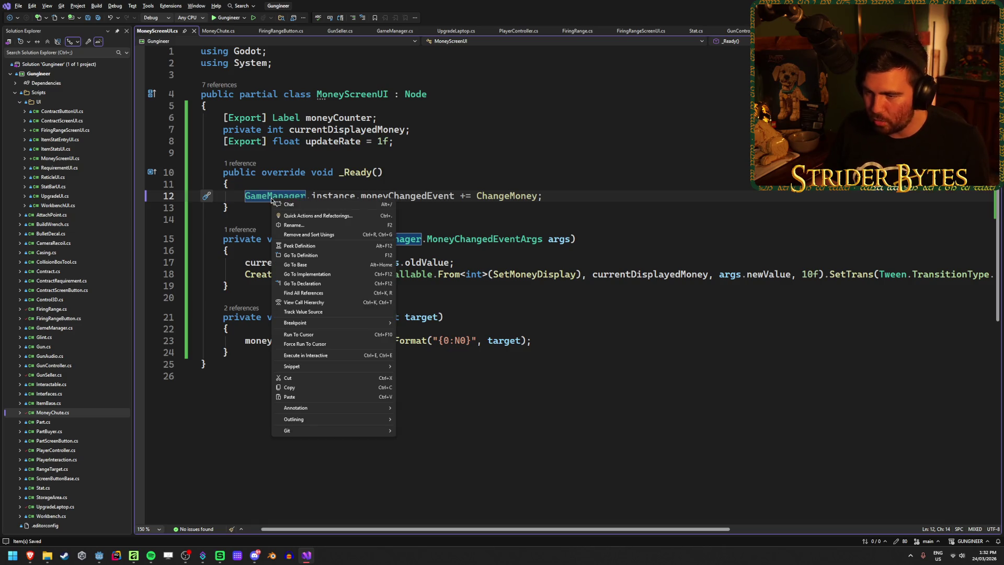
pyautogui.click(326, 256)
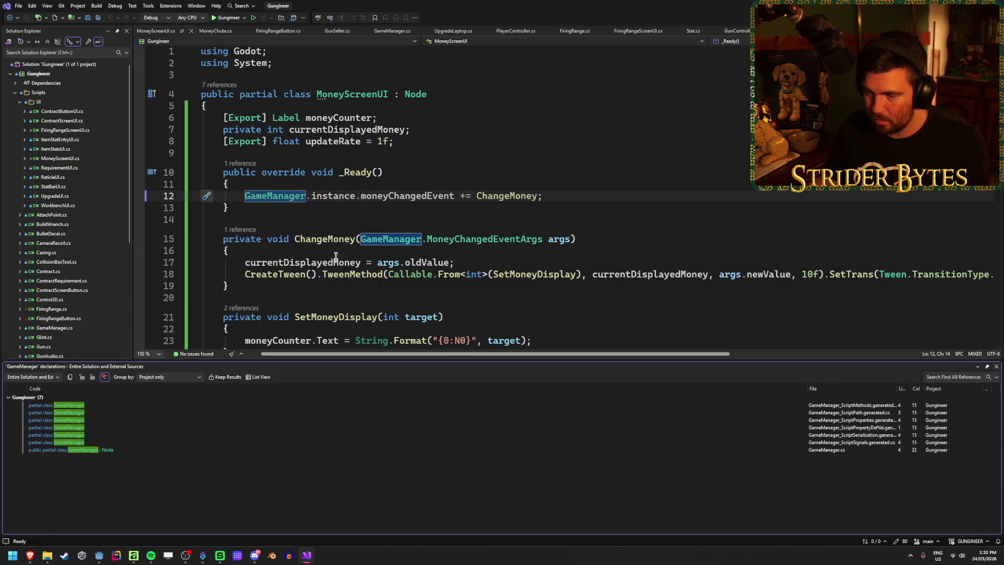
pyautogui.click(996, 366)
# List GameManager's implementations, close the results, and open GameManager.cs from Solution Explorer
pyautogui.rightClick(277, 198)
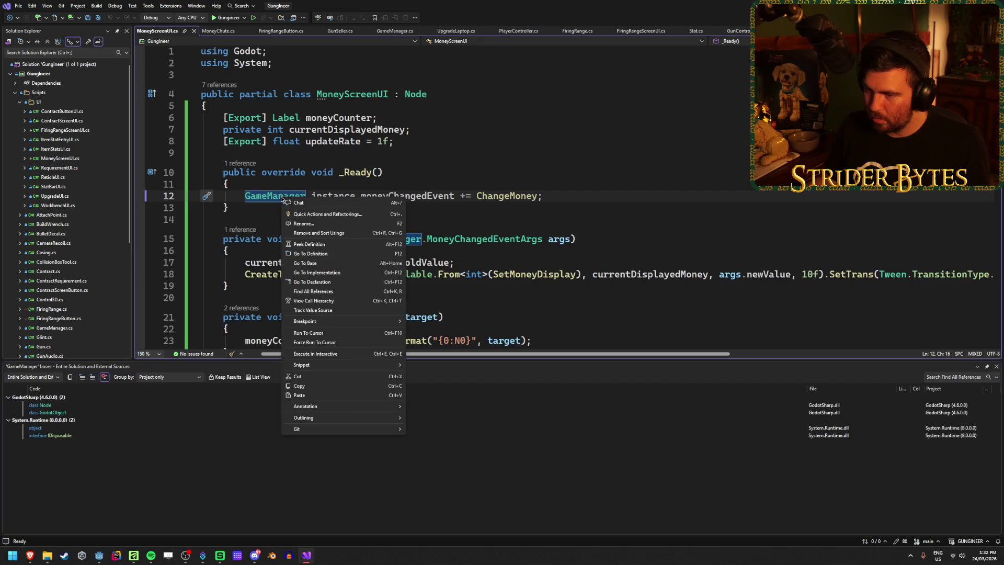
pyautogui.click(272, 198)
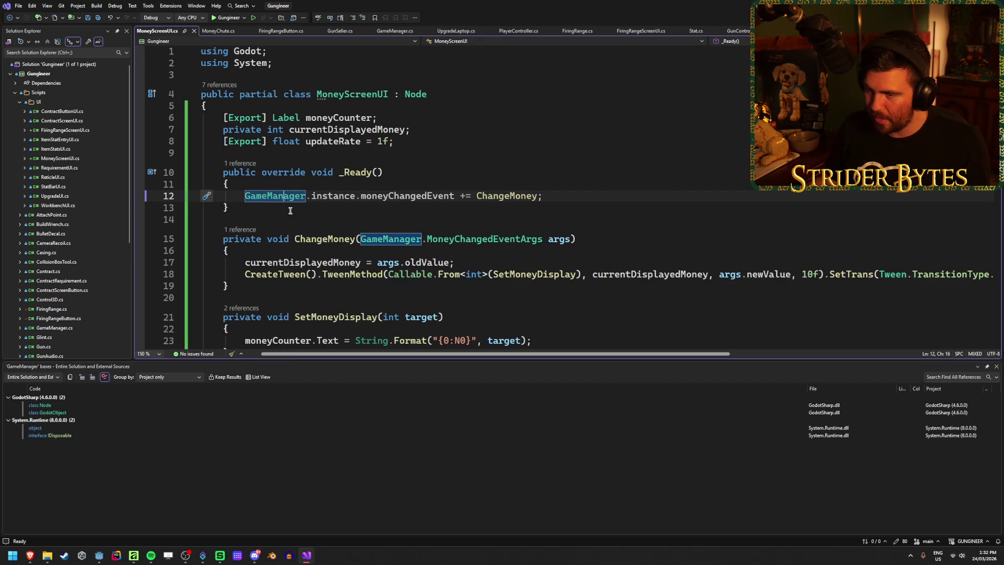
pyautogui.rightClick(272, 198)
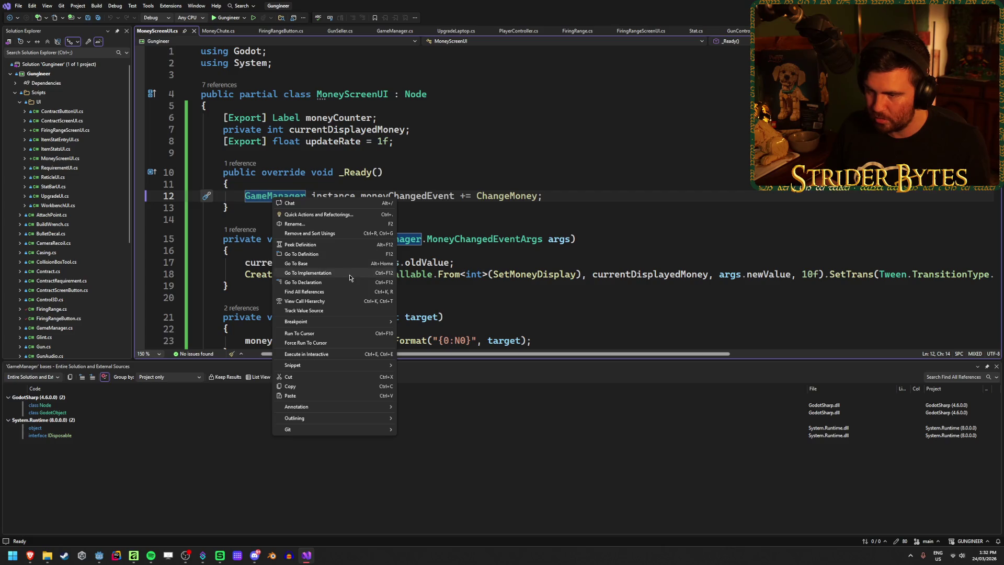
pyautogui.click(308, 273)
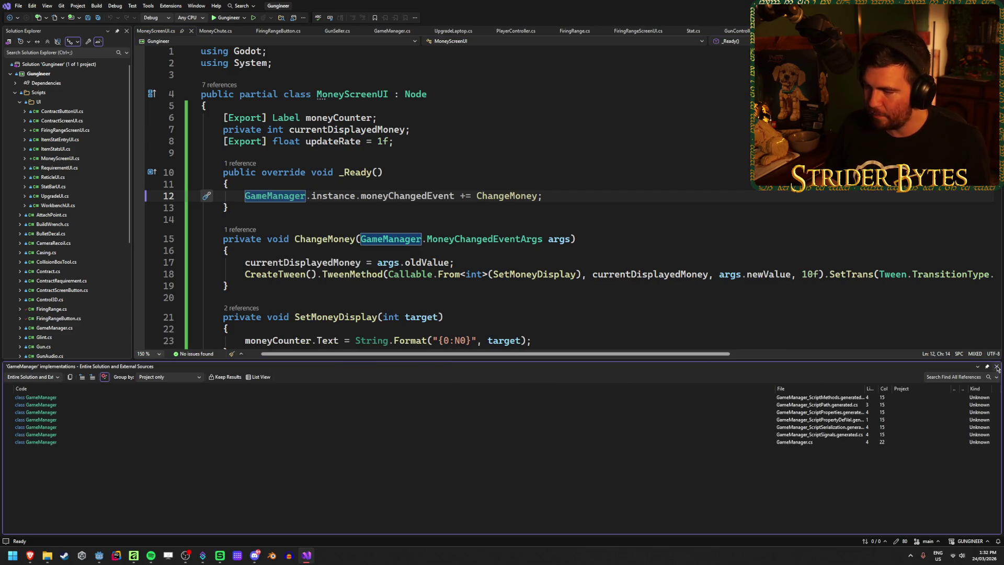
pyautogui.click(996, 366)
pyautogui.rightClick(282, 197)
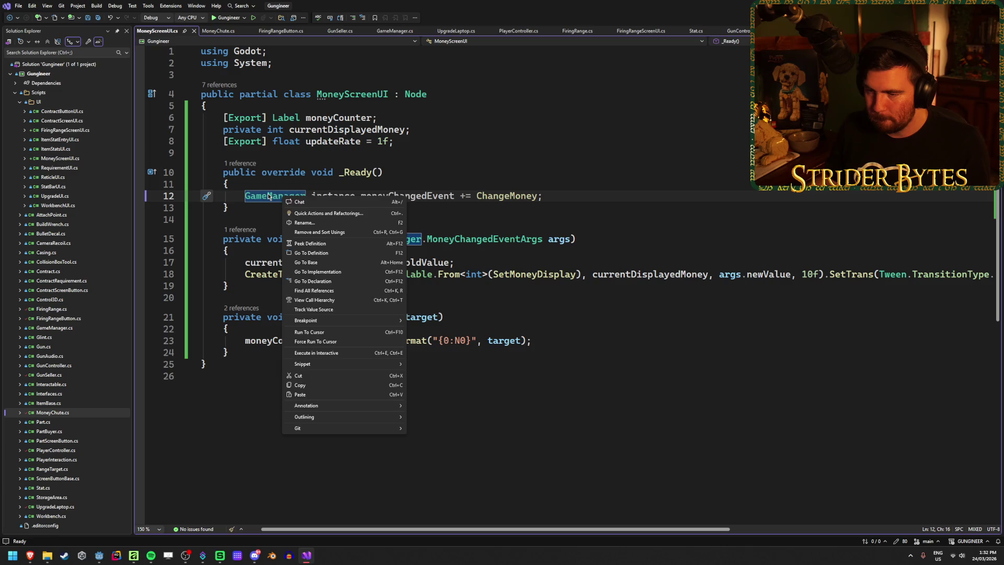
pyautogui.click(269, 196)
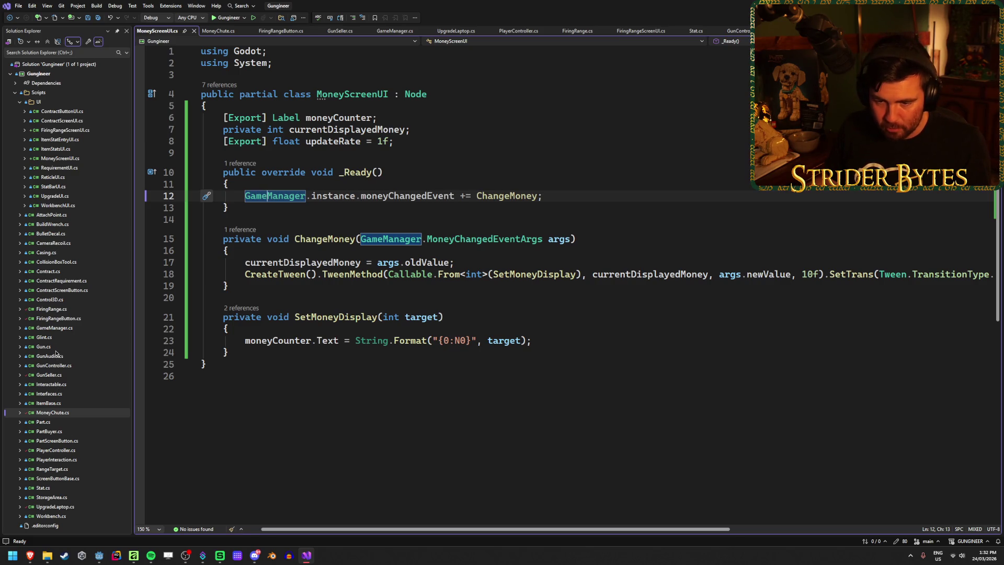
pyautogui.doubleClick(54, 327)
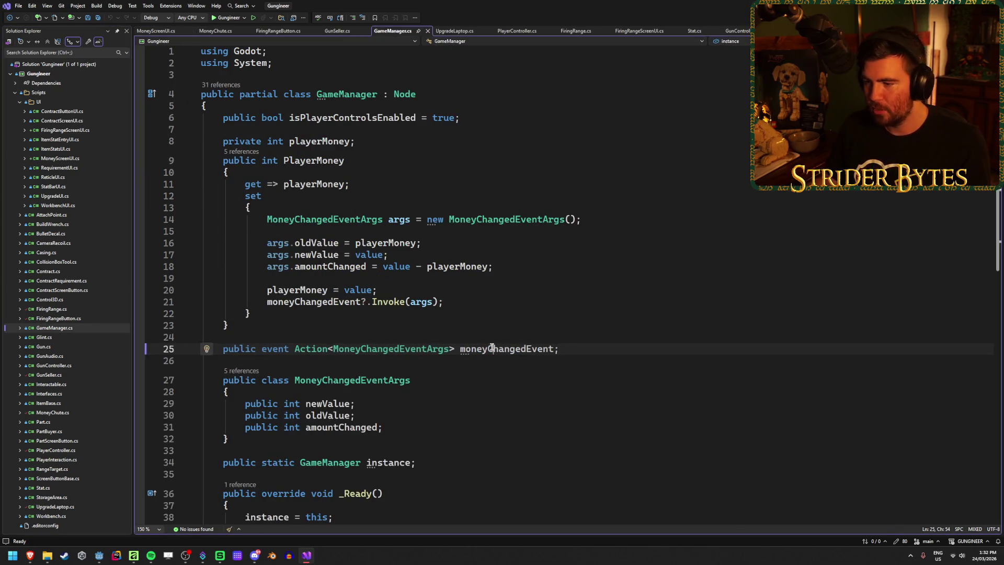
# Rename moneyChangedEvent to MoneyChangedEvent project-wide with Ctrl+R and save all files
pyautogui.hotkey('ctrl', 'r')
pyautogui.hotkey('ctrl', 'r')
pyautogui.press('Home')
pyautogui.press('Delete')
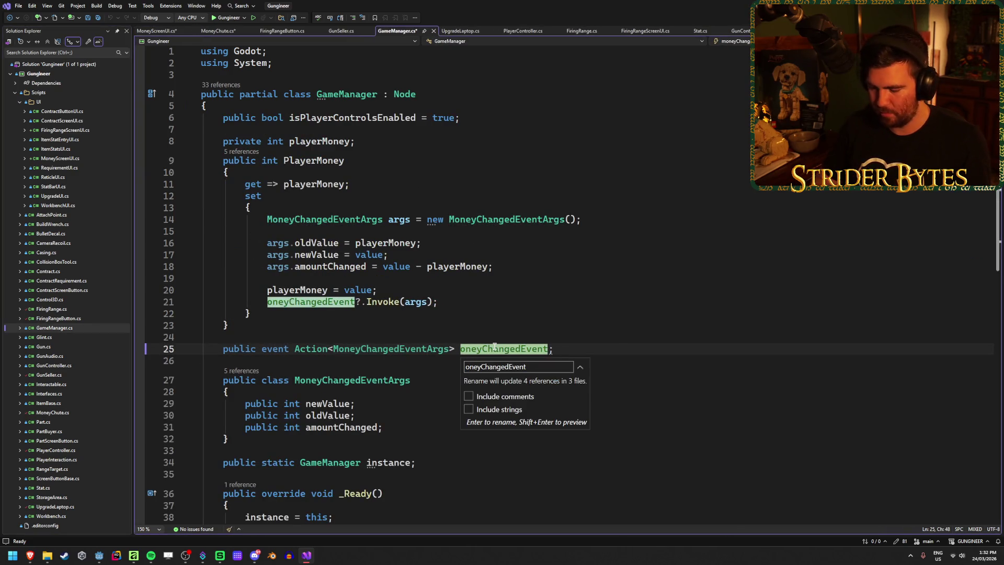
pyautogui.write('M')
pyautogui.press('Return')
pyautogui.hotkey('ctrl', 'shift', 's')
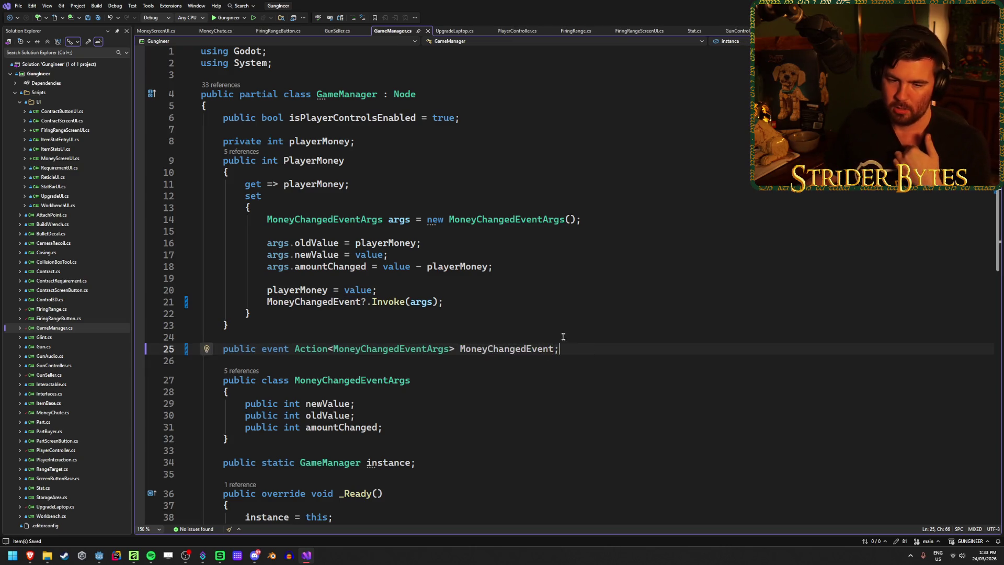
# Review the updated MoneyChangedEvent subscriptions in the MoneyChute and MoneyScreenUI scripts
pyautogui.click(215, 30)
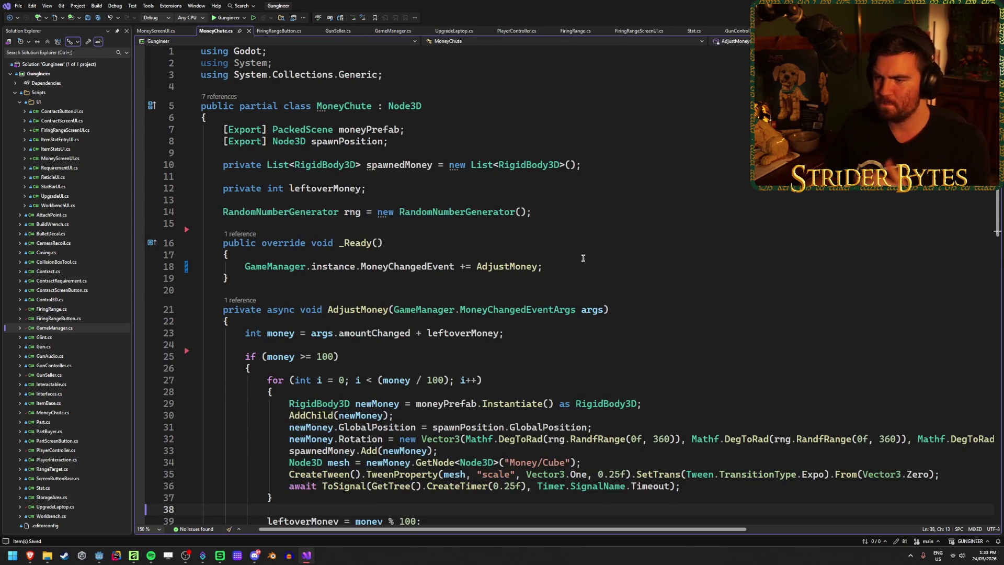
pyautogui.click(156, 30)
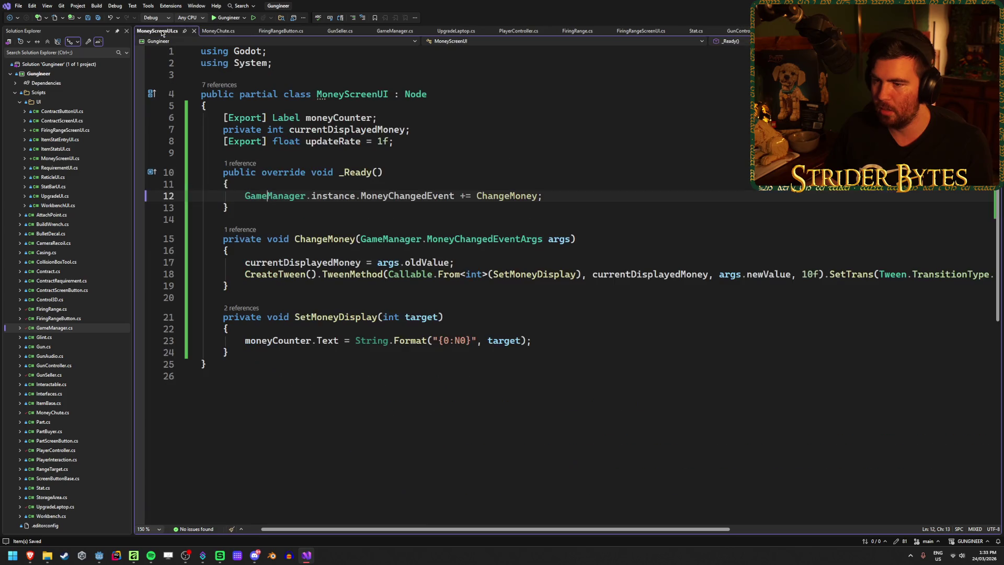
pyautogui.keyDown('ctrl'); pyautogui.click(340, 196); pyautogui.keyUp('ctrl')
pyautogui.scroll(5, 470, 315)
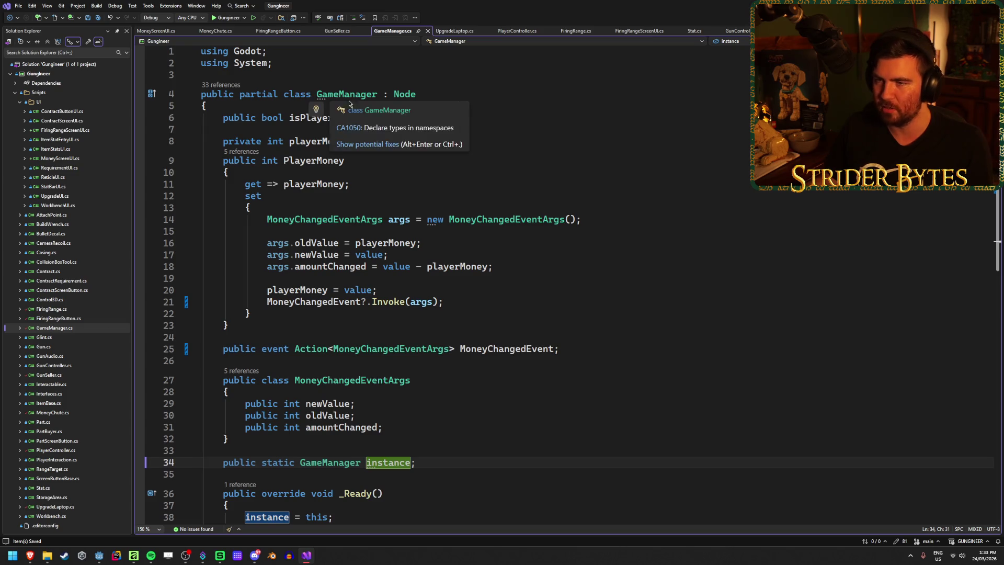
pyautogui.scroll(-3, 518, 307)
pyautogui.click(447, 356)
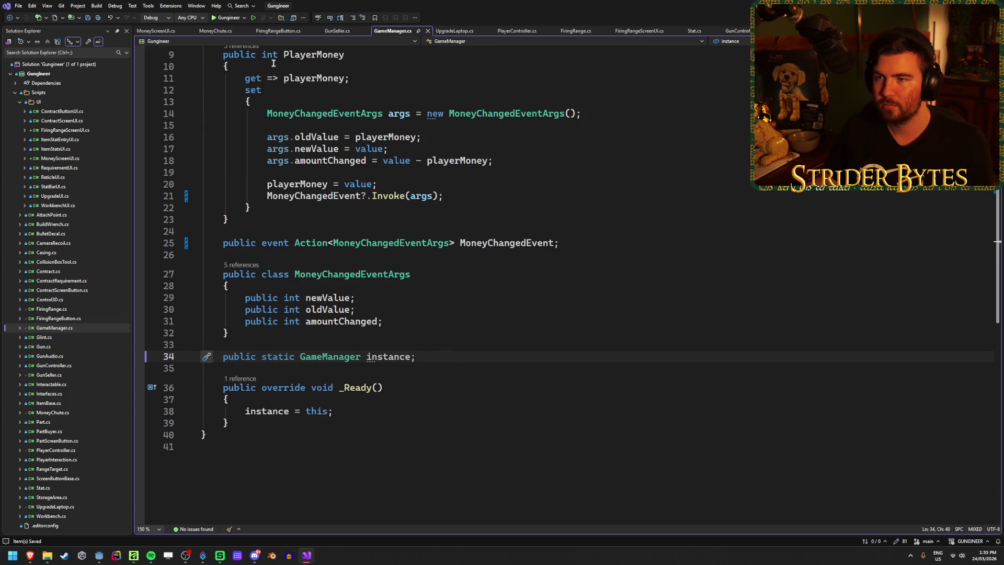
pyautogui.click(216, 31)
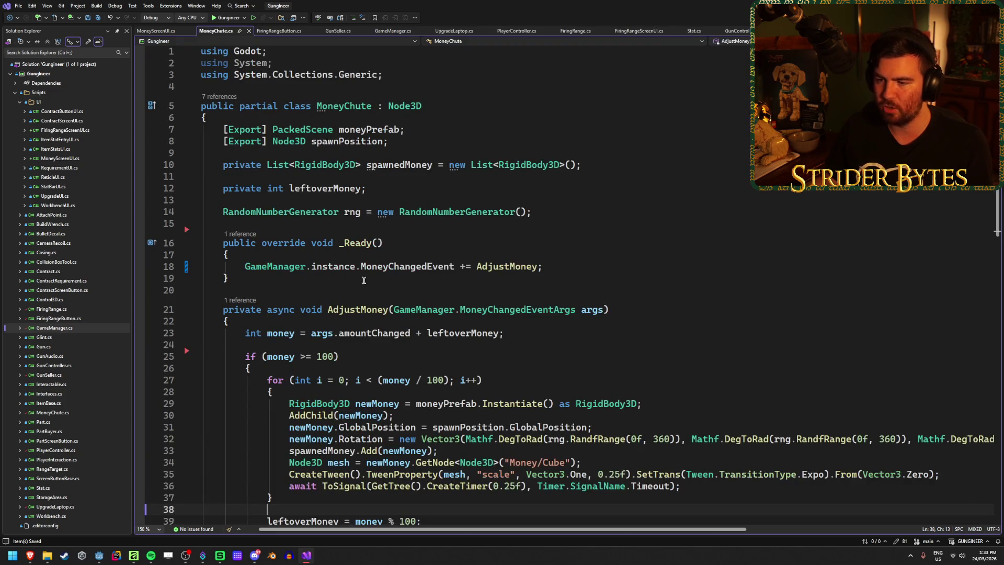
pyautogui.scroll(-2, 450, 301)
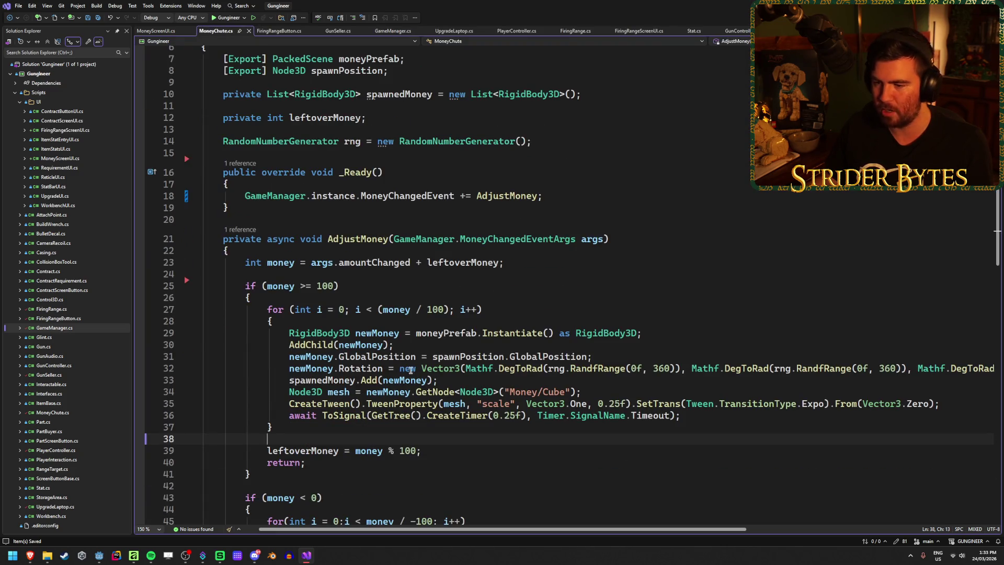
pyautogui.scroll(2, 381, 393)
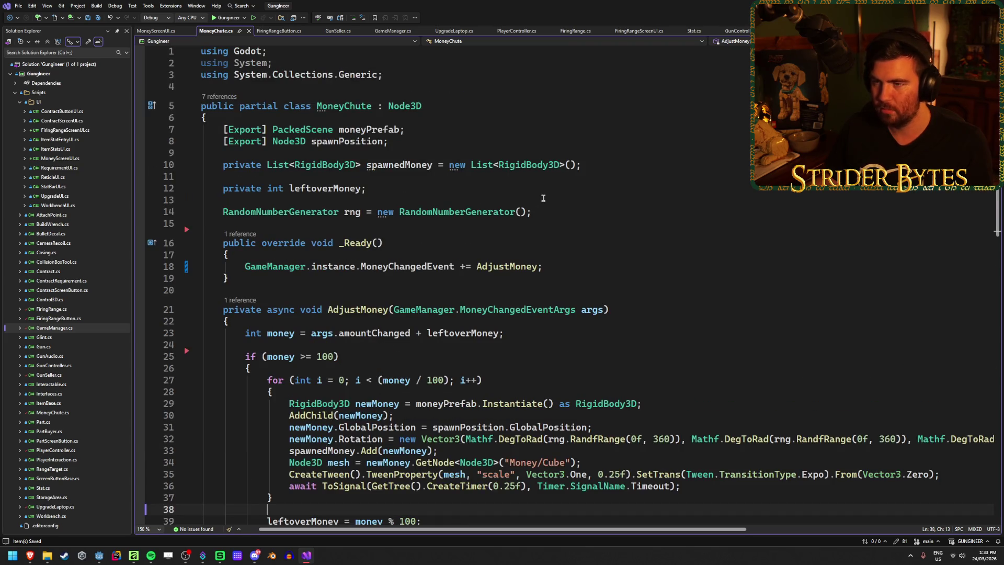
pyautogui.click(156, 30)
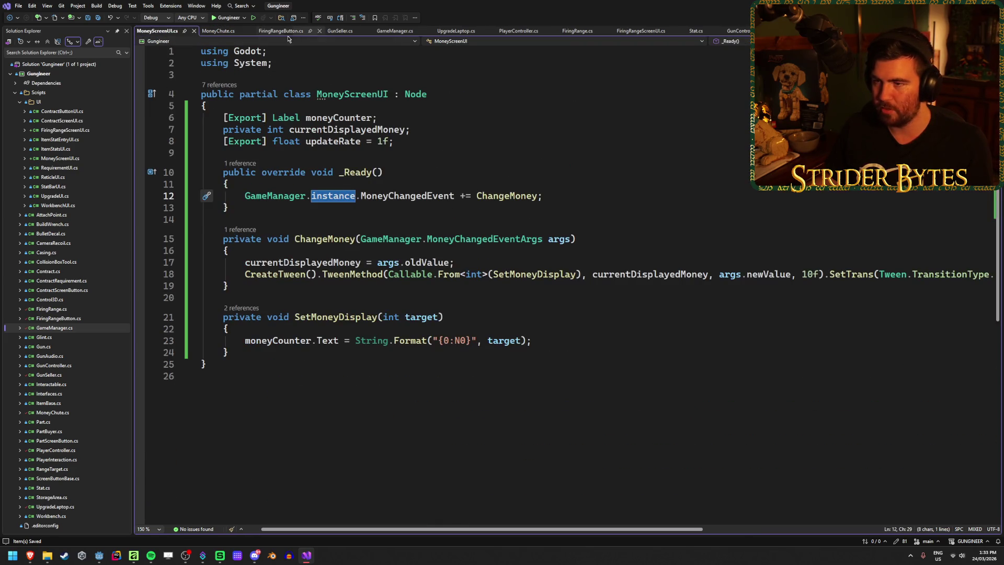
# In GunSeller, look up PlayerController's declarations and open the main class declaration
pyautogui.click(338, 30)
pyautogui.scroll(4, 349, 206)
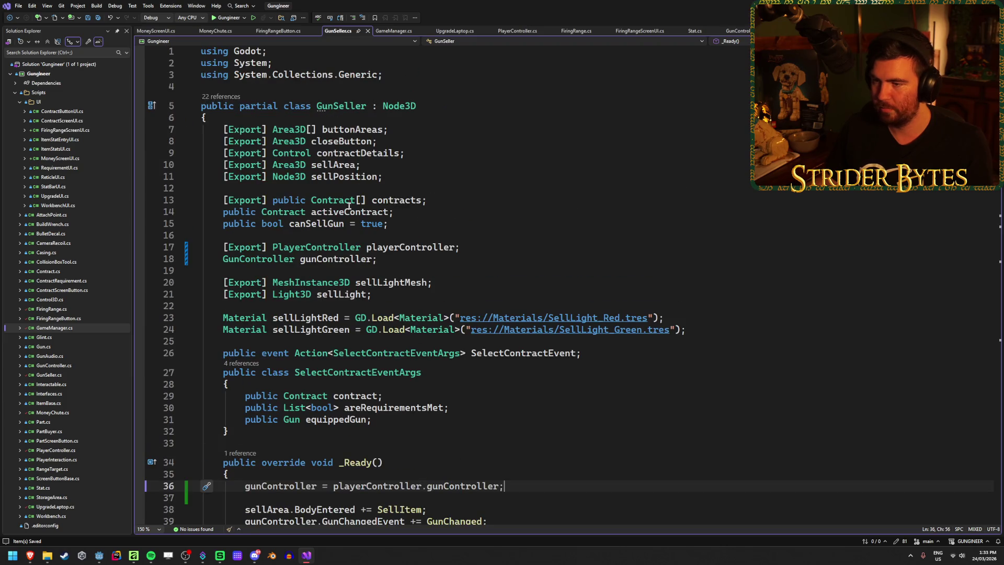
pyautogui.click(404, 249)
pyautogui.keyDown('ctrl'); pyautogui.click(340, 250); pyautogui.keyUp('ctrl')
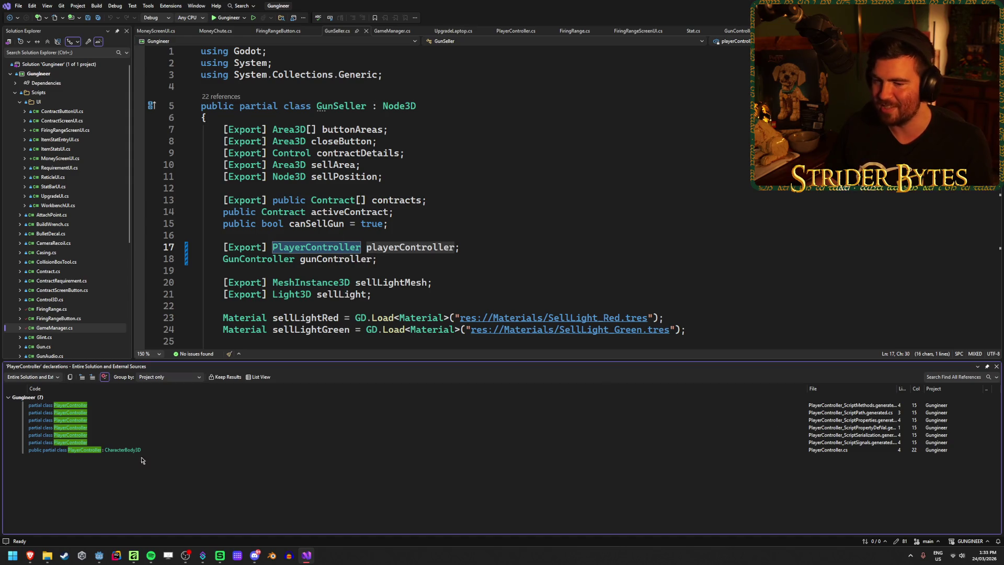
pyautogui.doubleClick(97, 451)
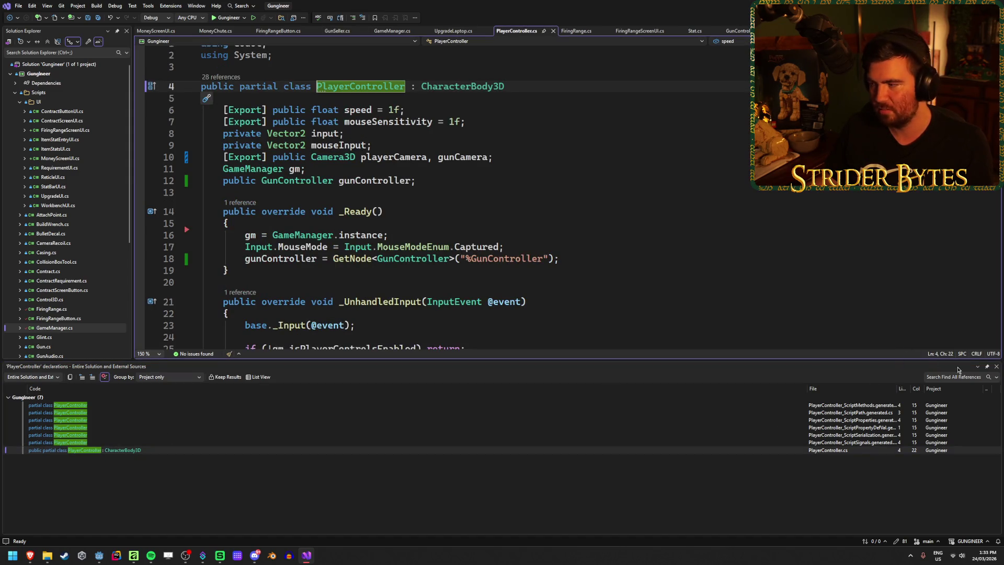
pyautogui.click(996, 367)
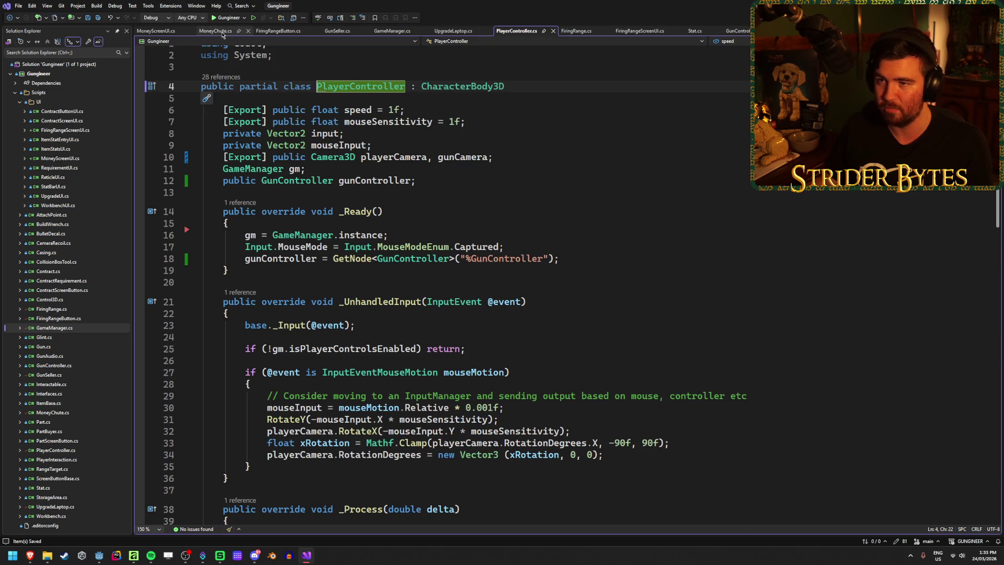
# Review MoneyChute's line-18 GameManager.instance.MoneyChangedEvent subscription, then return to MoneyScreenUI.cs
pyautogui.click(215, 30)
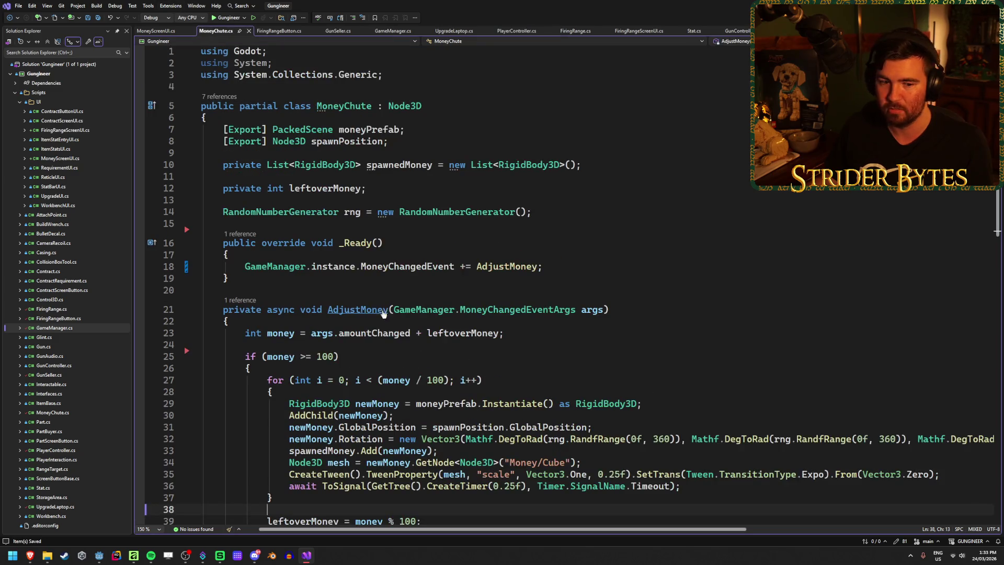
pyautogui.click(281, 267)
pyautogui.hotkey('ctrl', 't')
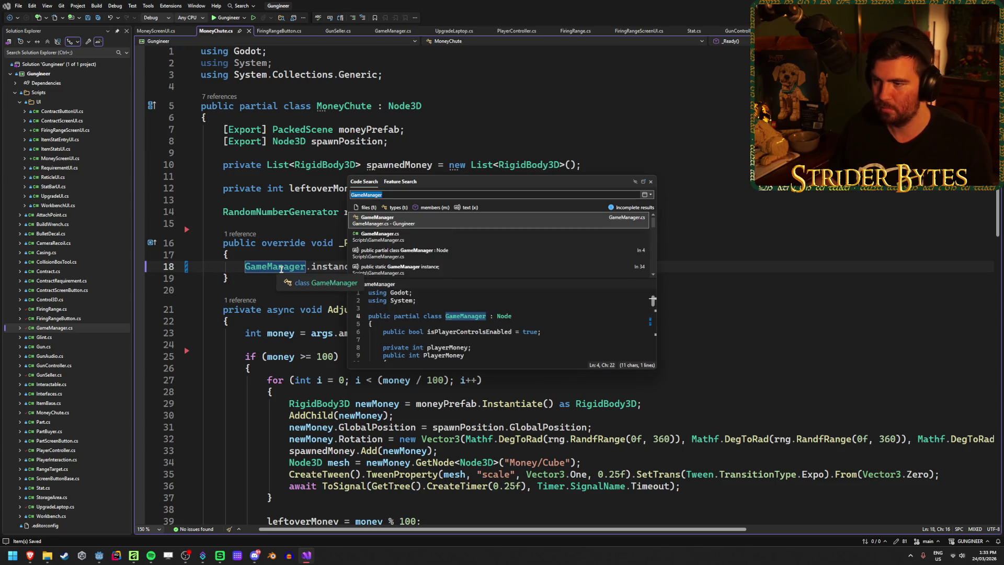
pyautogui.click(650, 181)
pyautogui.click(407, 267)
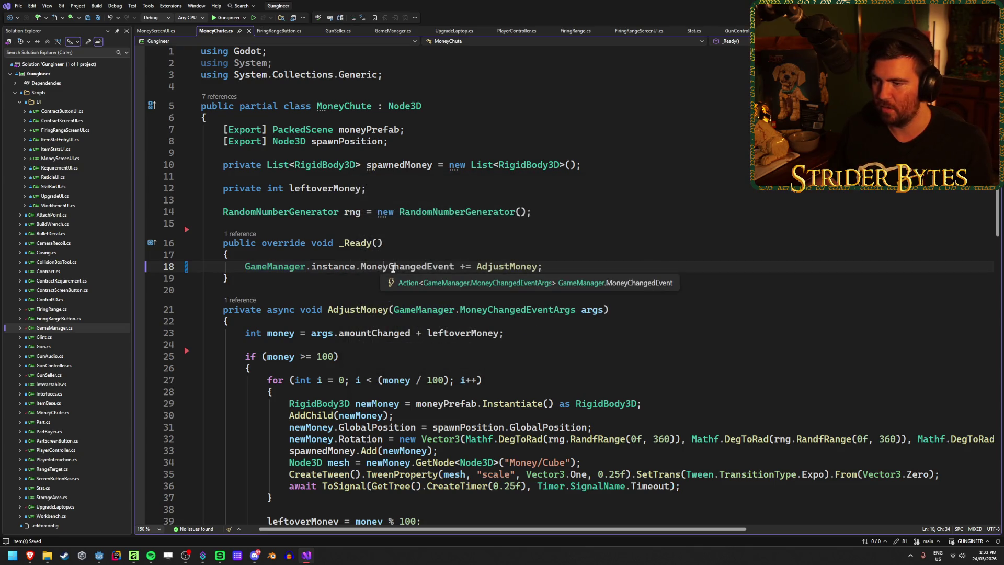
pyautogui.click(333, 267)
pyautogui.click(538, 272)
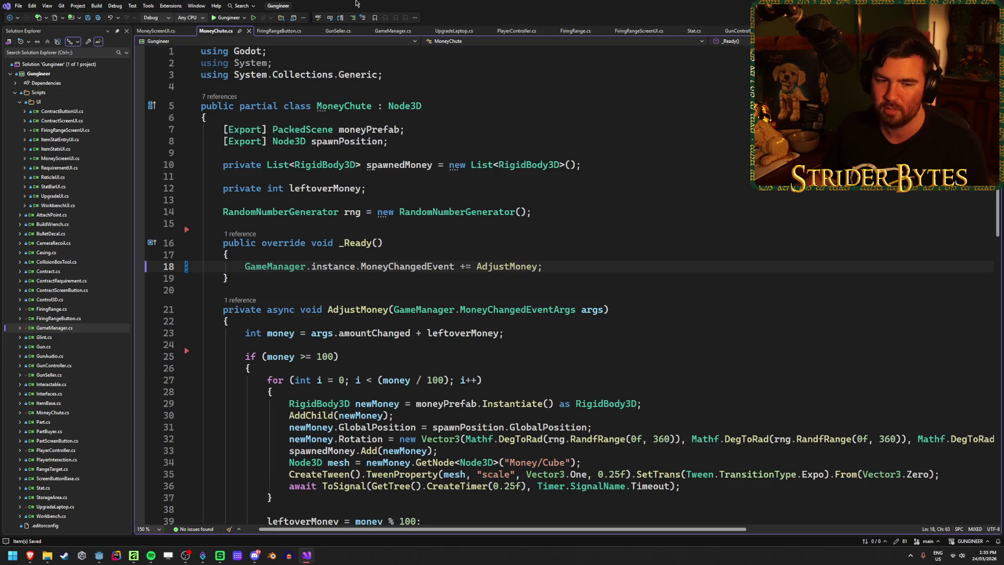
pyautogui.scroll(-2, 592, 197)
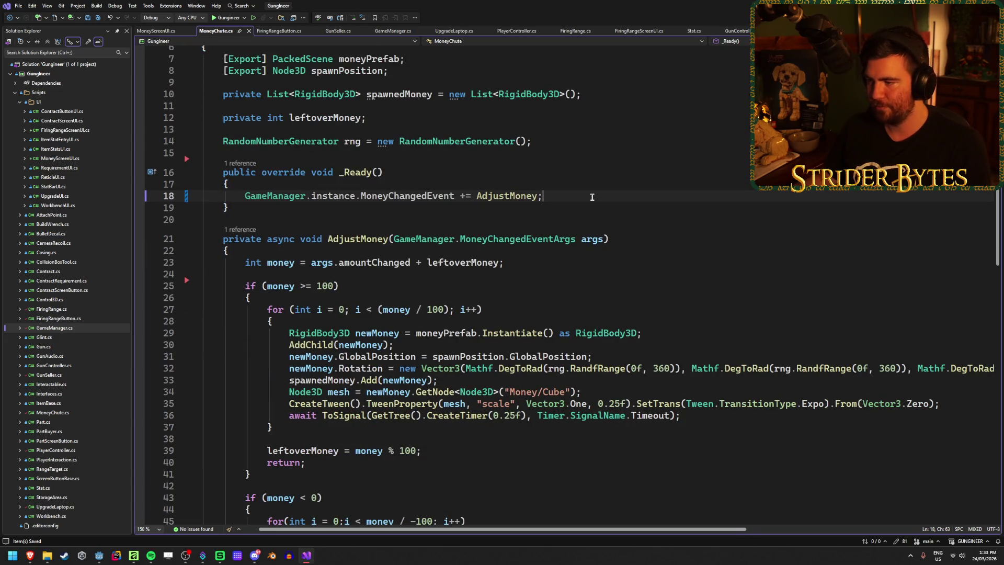
pyautogui.scroll(2, 688, 210)
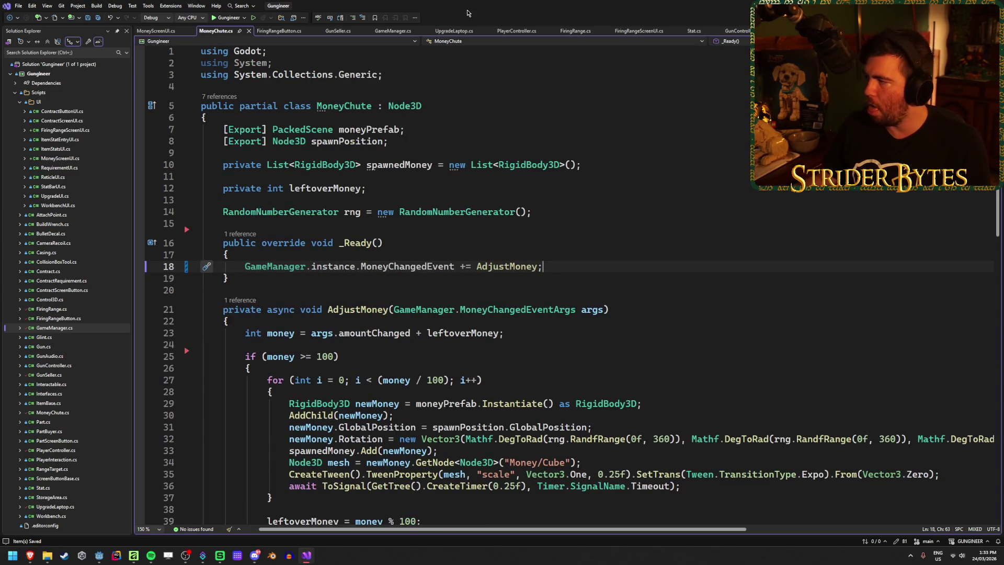
pyautogui.hotkey('ctrl', 'Tab')
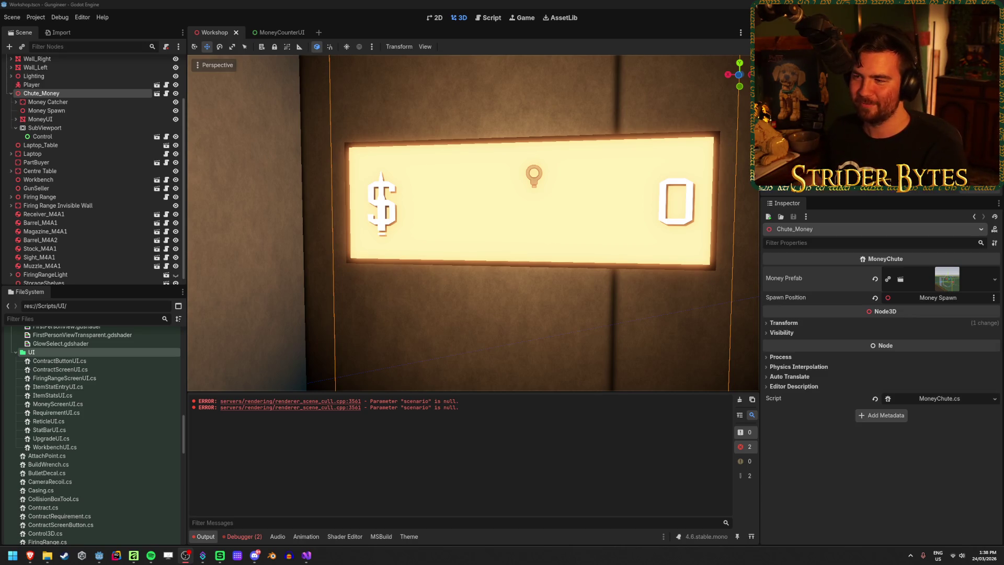
# Read the two reported errors in the Debugger's Errors tab, then build and run the game
pyautogui.click(251, 535)
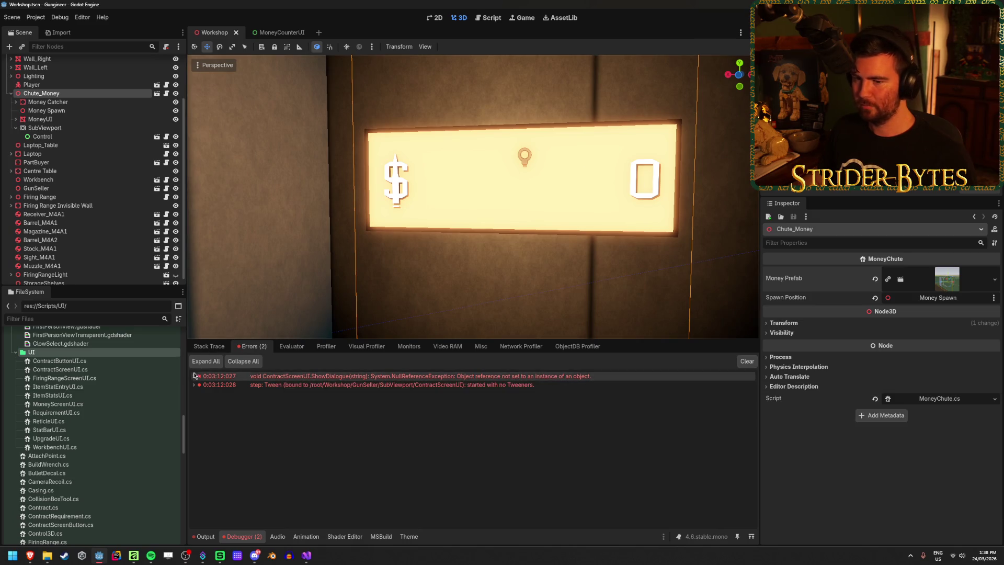
pyautogui.press('F5')
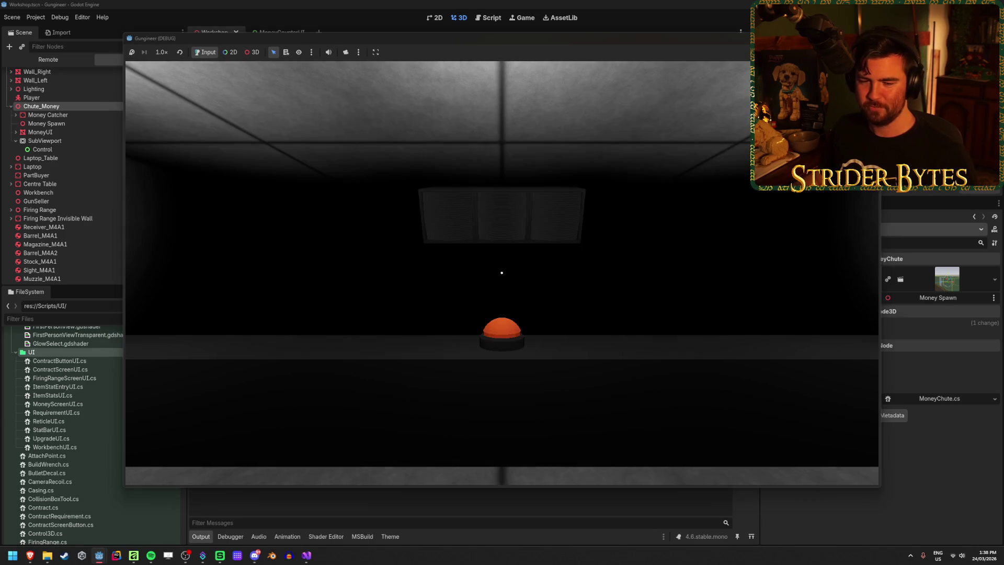
# Look around the dark room in the running game, then stop the test run
pyautogui.moveTo(502, 272)
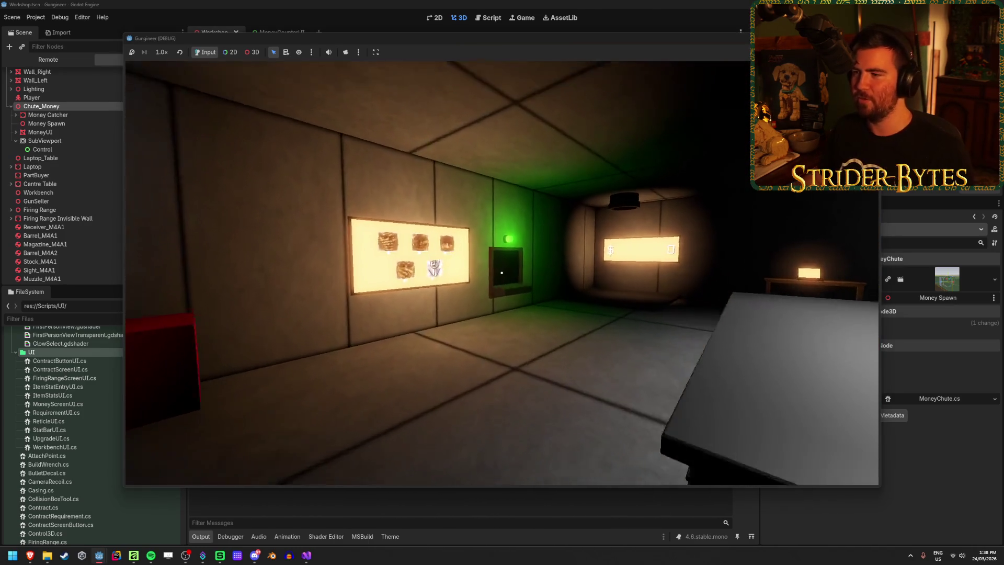
pyautogui.press('Escape')
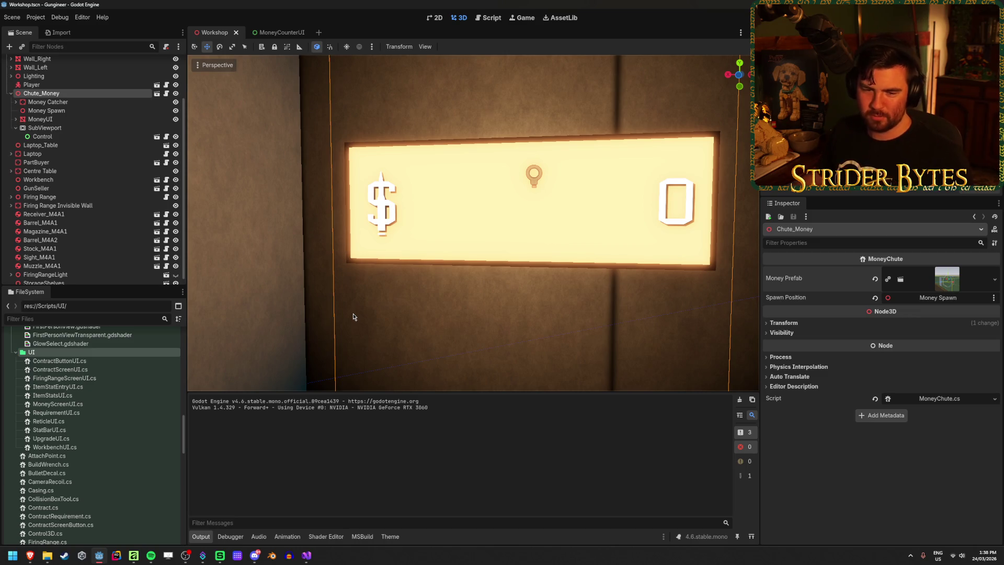
# Save the Workshop scene and look down the length of the workshop room
pyautogui.hotkey('ctrl', 's')
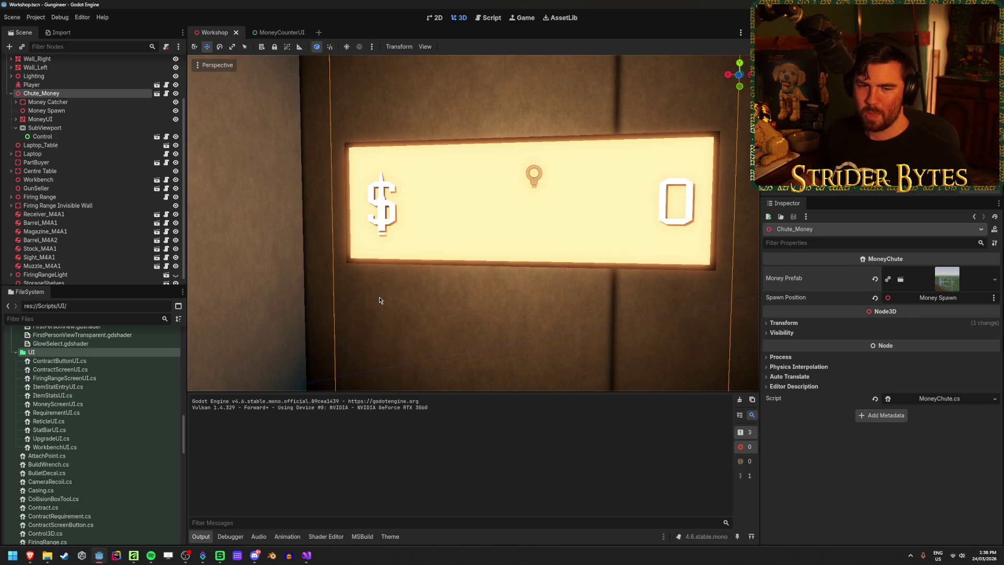
pyautogui.scroll(5, 380, 300)
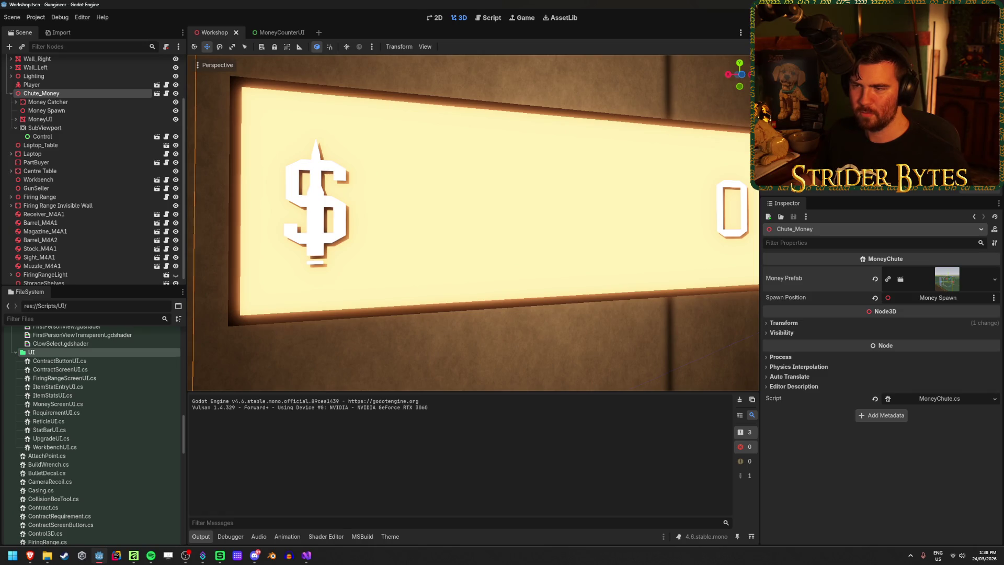
pyautogui.scroll(-4, 379, 300)
pyautogui.hotkey('ctrl', 's')
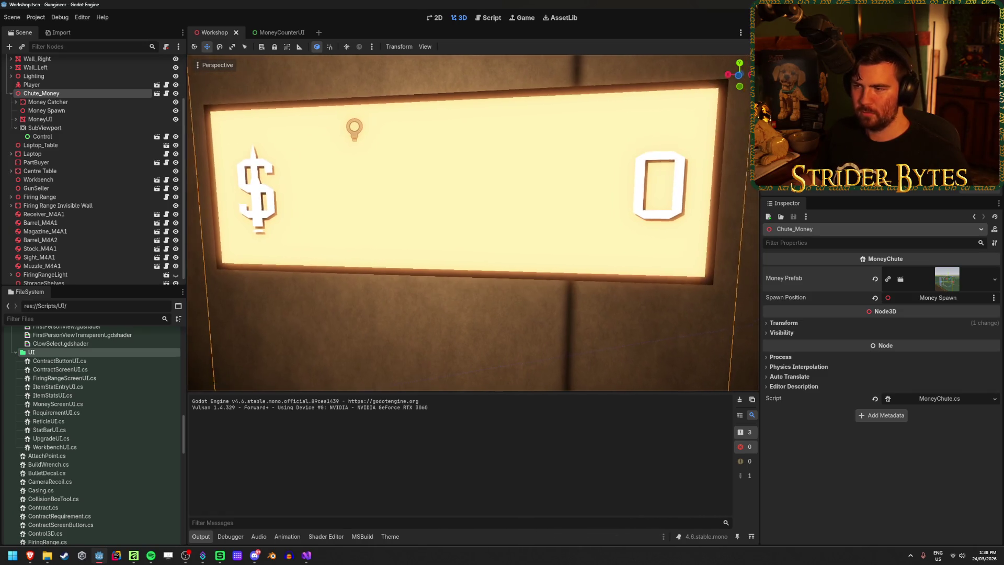
pyautogui.scroll(-3, 378, 296)
pyautogui.click(695, 267)
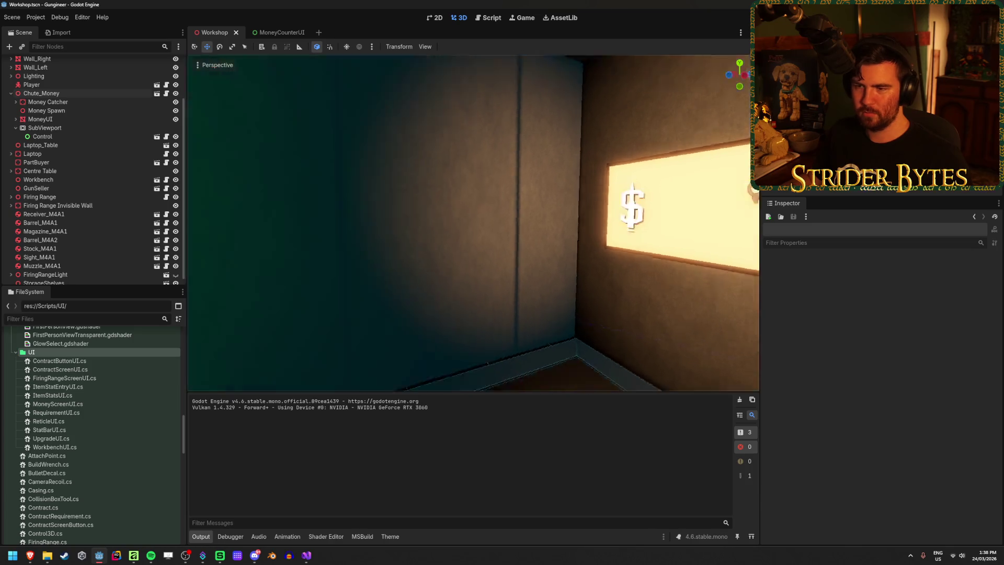
pyautogui.moveTo(473, 223)
pyautogui.mouseDown()
pyautogui.moveTo(580, 226)
pyautogui.moveTo(455, 224)
pyautogui.moveTo(566, 297)
pyautogui.mouseUp()
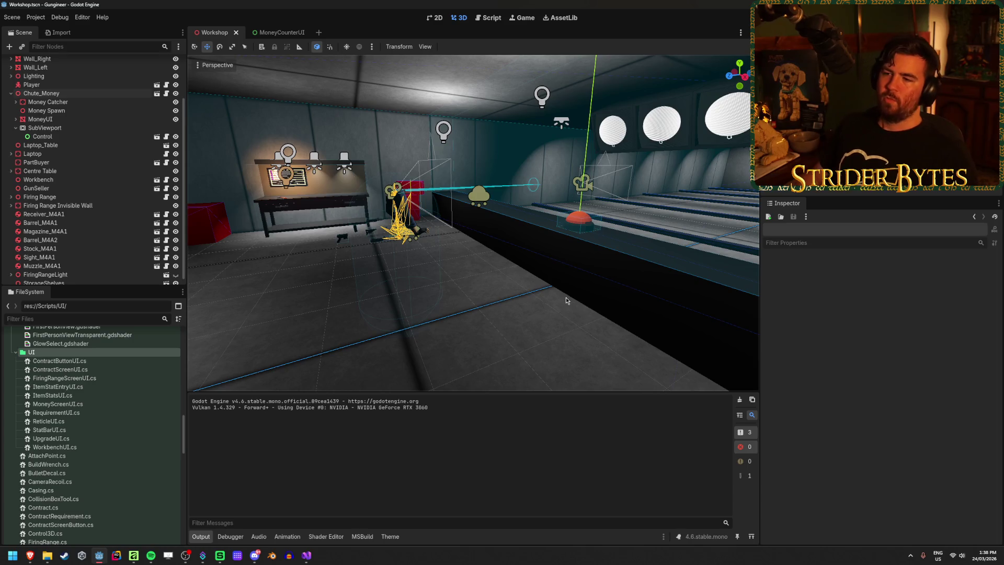
pyautogui.hotkey('alt', 'Tab')
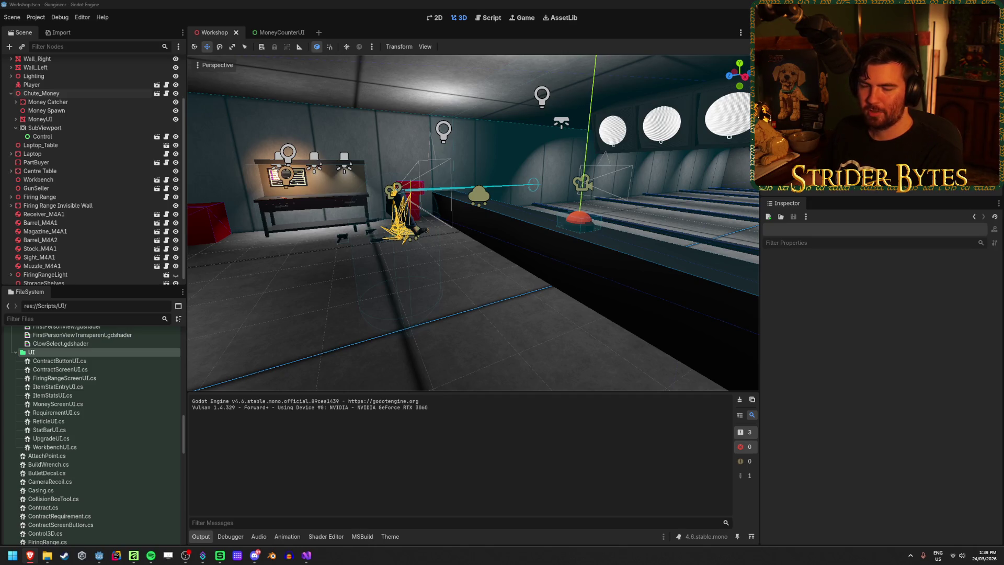
# Turn the view to the wall display and table, save again, and collapse Chute_Money
pyautogui.moveTo(353, 134)
pyautogui.mouseDown()
pyautogui.moveTo(429, 146)
pyautogui.moveTo(398, 149)
pyautogui.moveTo(657, 160)
pyautogui.moveTo(434, 157)
pyautogui.moveTo(424, 261)
pyautogui.mouseUp()
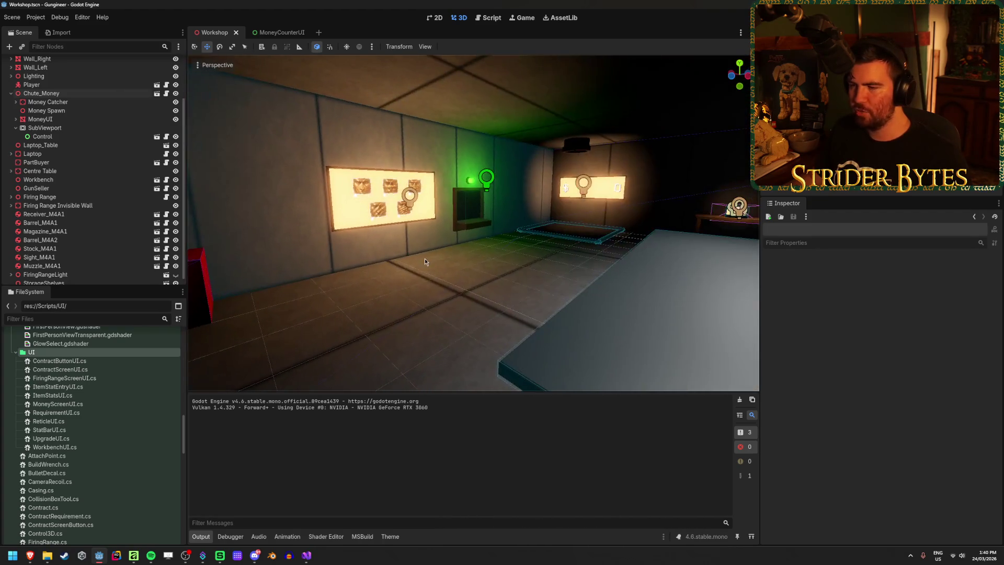
pyautogui.moveTo(397, 193)
pyautogui.mouseDown()
pyautogui.moveTo(496, 204)
pyautogui.moveTo(434, 206)
pyautogui.mouseUp()
pyautogui.hotkey('ctrl', 's')
pyautogui.click(11, 93)
pyautogui.scroll(5, 61, 157)
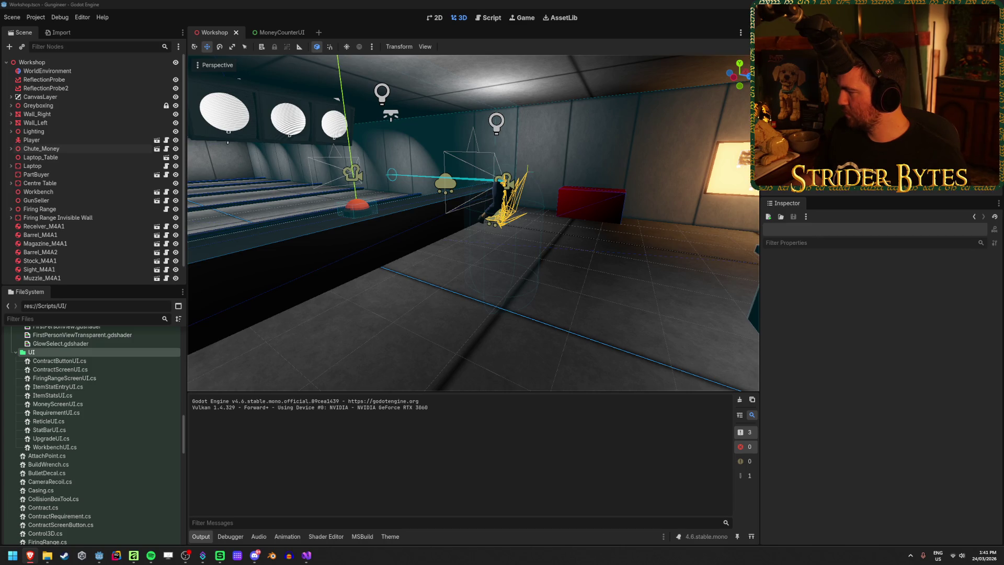
# Add a GPUParticlesCollisionSDF3D child to Workshop (searched 'parti') and drag it to the top
pyautogui.rightClick(110, 62)
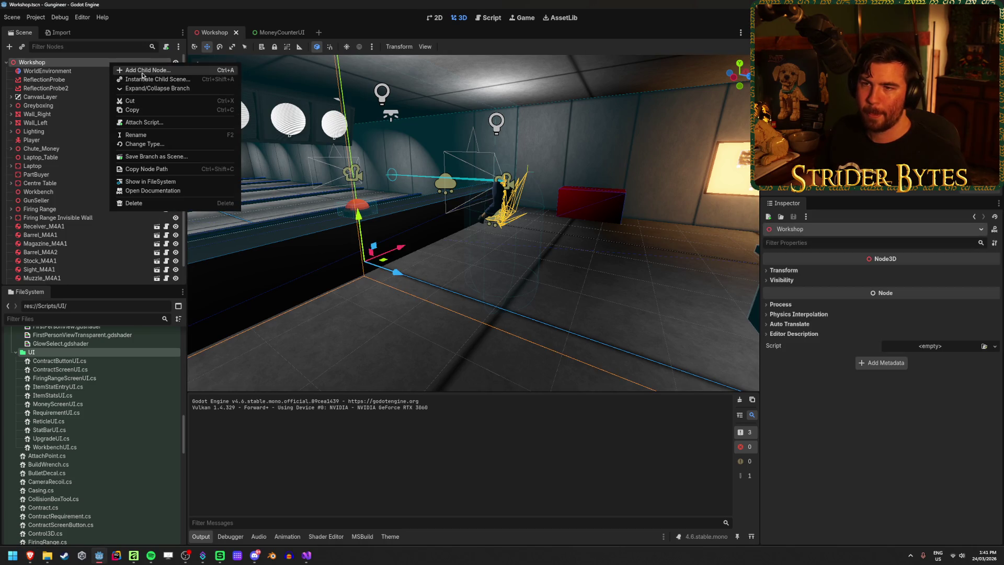
pyautogui.click(142, 71)
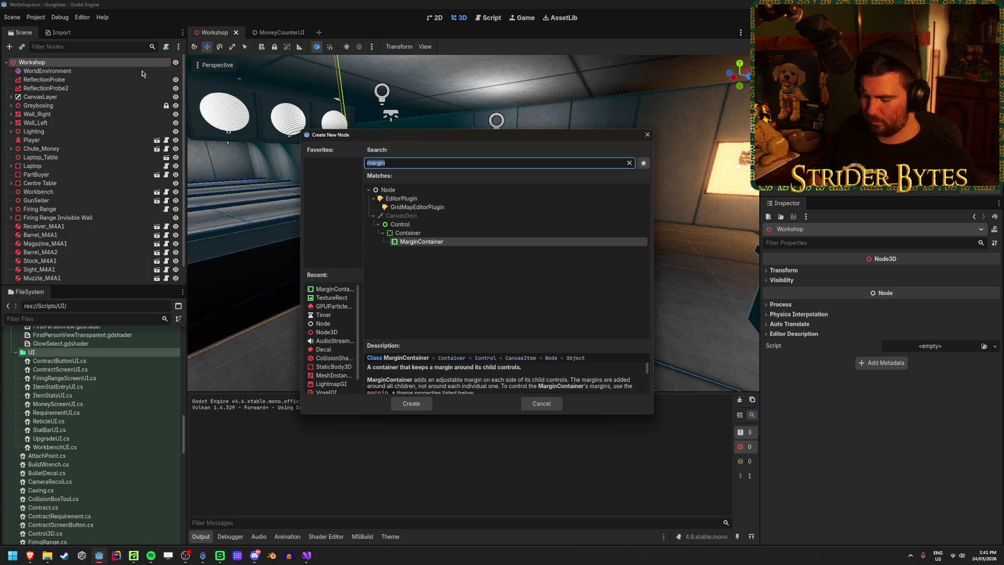
pyautogui.write('parti')
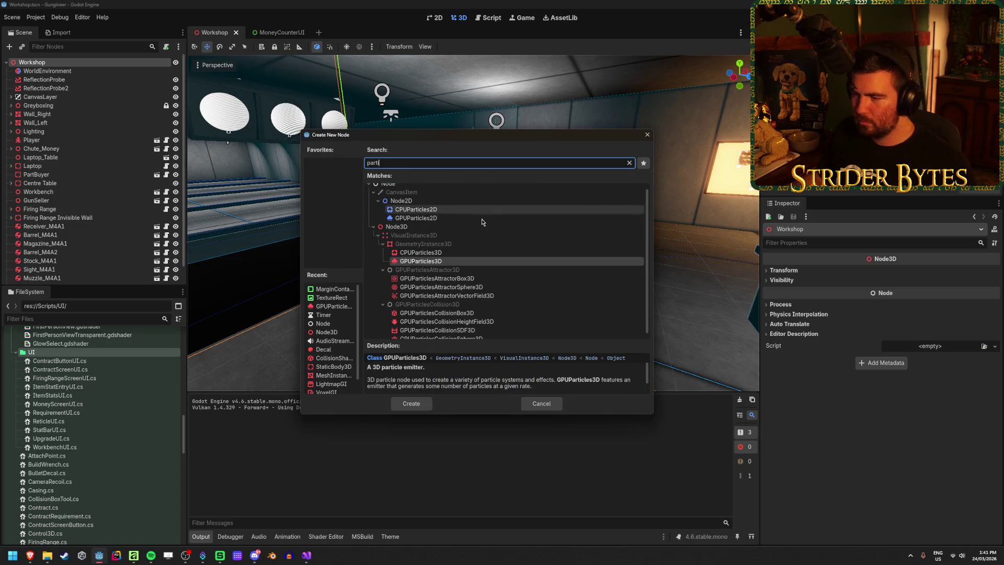
pyautogui.scroll(-1, 444, 293)
pyautogui.click(437, 323)
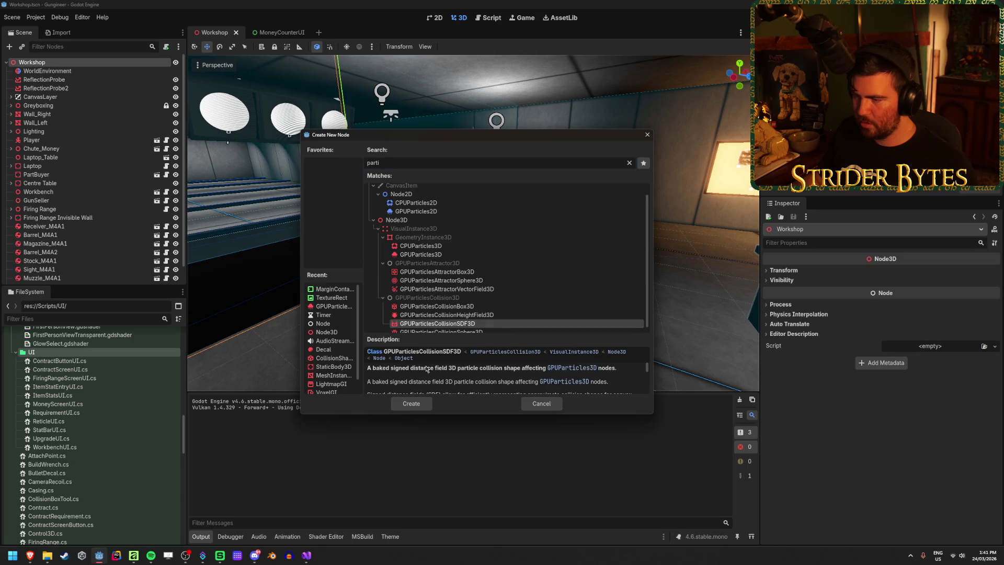
pyautogui.click(411, 403)
pyautogui.moveTo(81, 108); pyautogui.dragTo(68, 70)
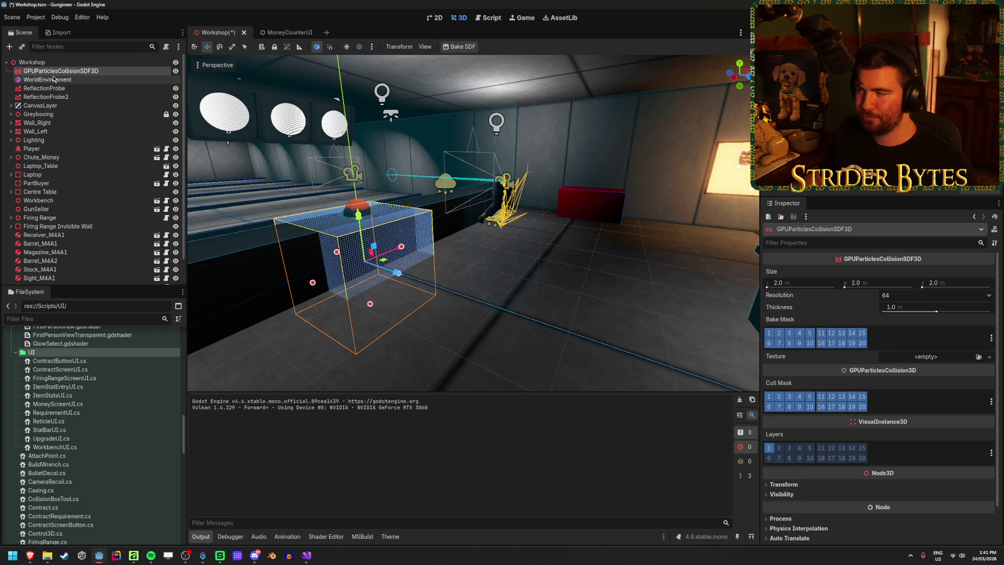
# Select the SDF node, untick bake mask layers 2–20 leaving only layer 1, and save
pyautogui.click(112, 80)
pyautogui.click(117, 73)
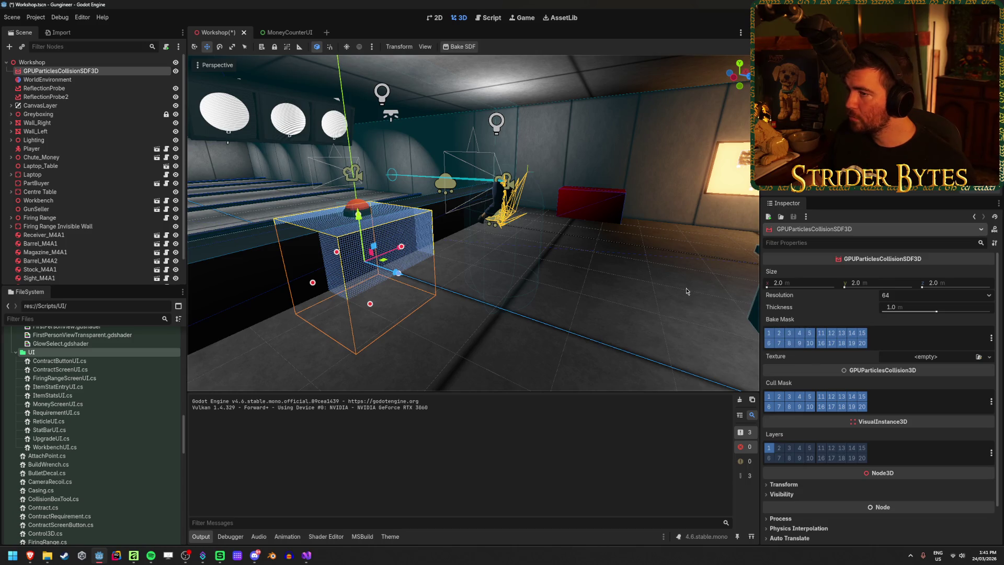
pyautogui.click(780, 335)
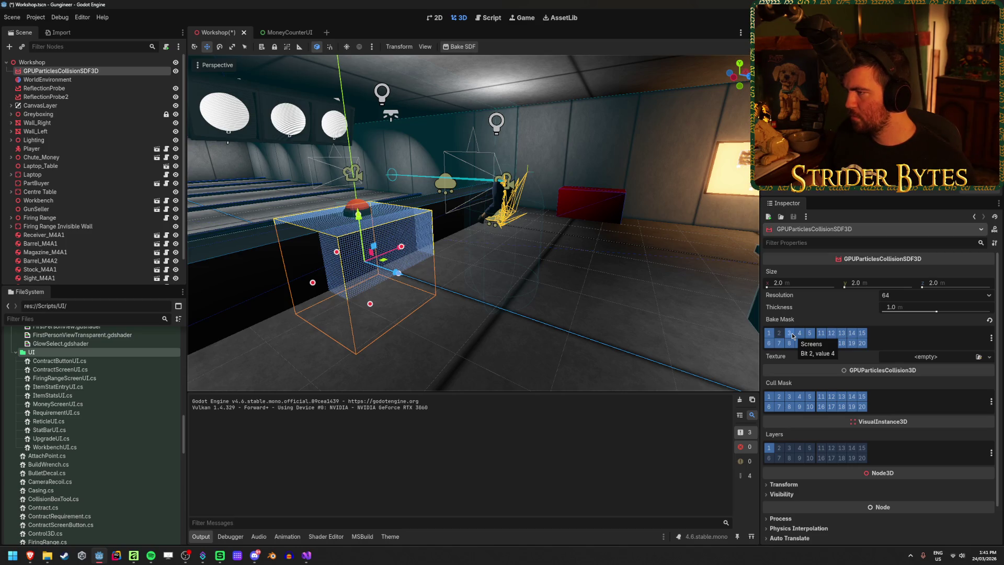
pyautogui.click(792, 336)
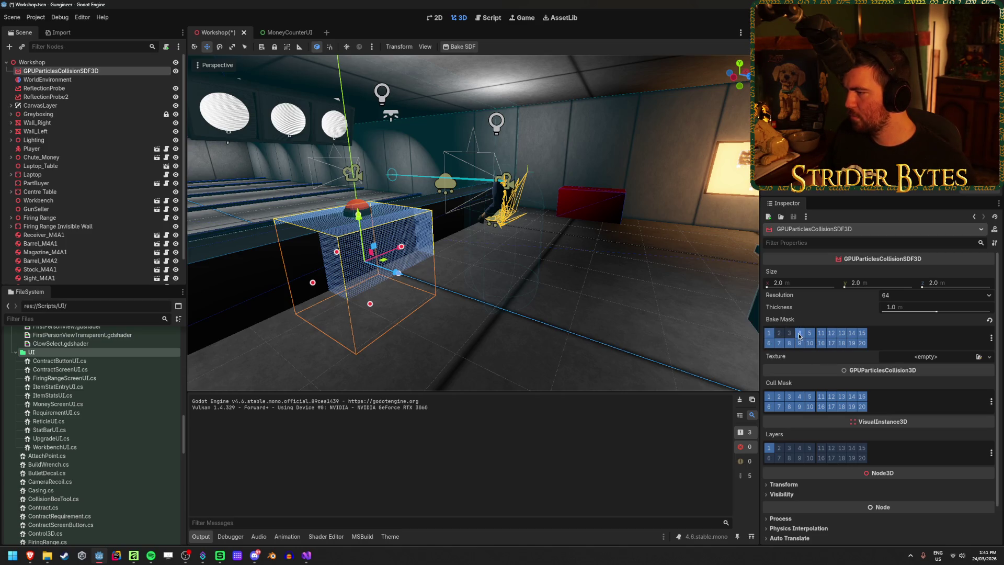
pyautogui.moveTo(798, 336)
pyautogui.mouseDown()
pyautogui.moveTo(861, 333)
pyautogui.moveTo(769, 343)
pyautogui.mouseUp()
pyautogui.hotkey('ctrl', 's')
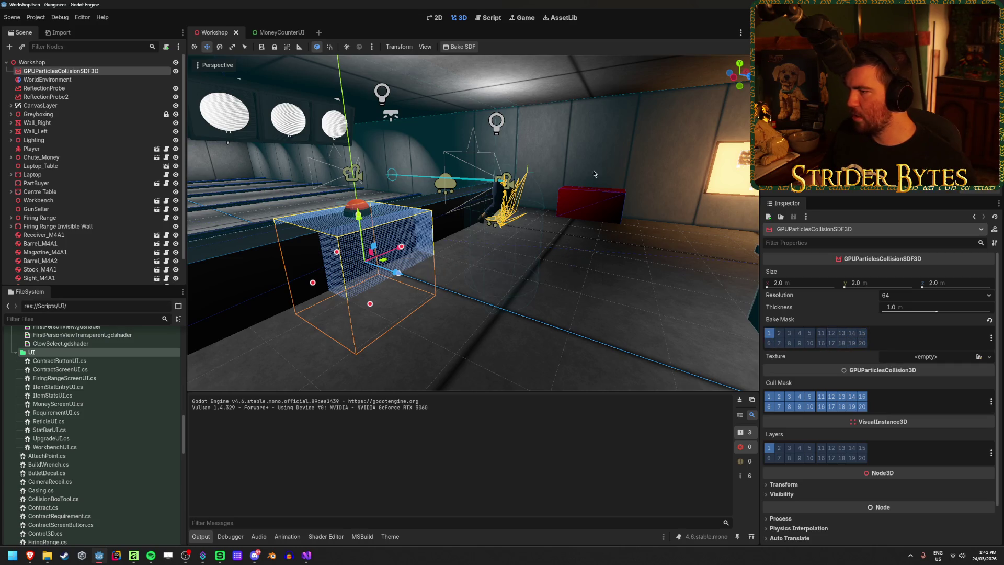
# Bake the collision SDF and save its texture into res://Resources
pyautogui.click(458, 46)
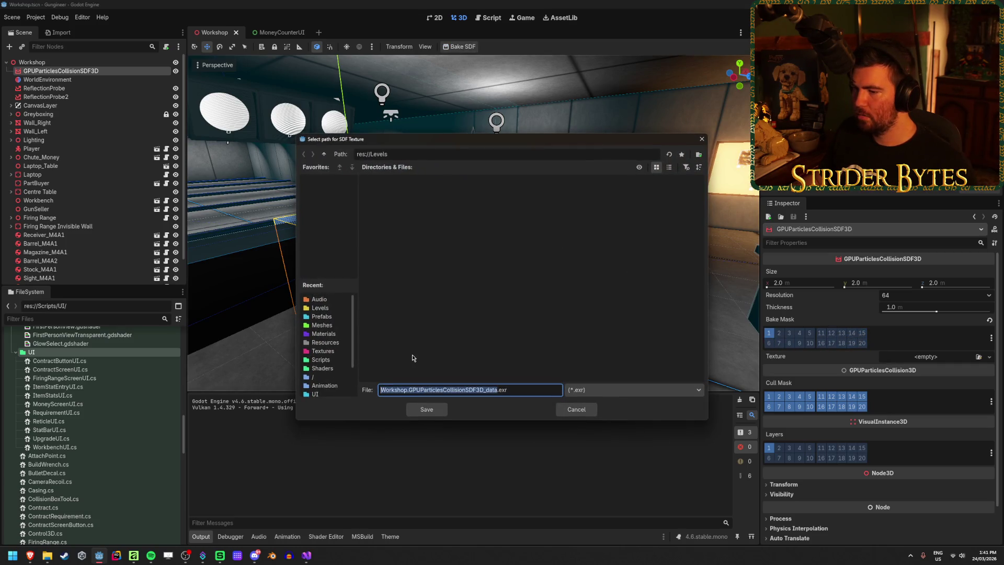
pyautogui.click(325, 342)
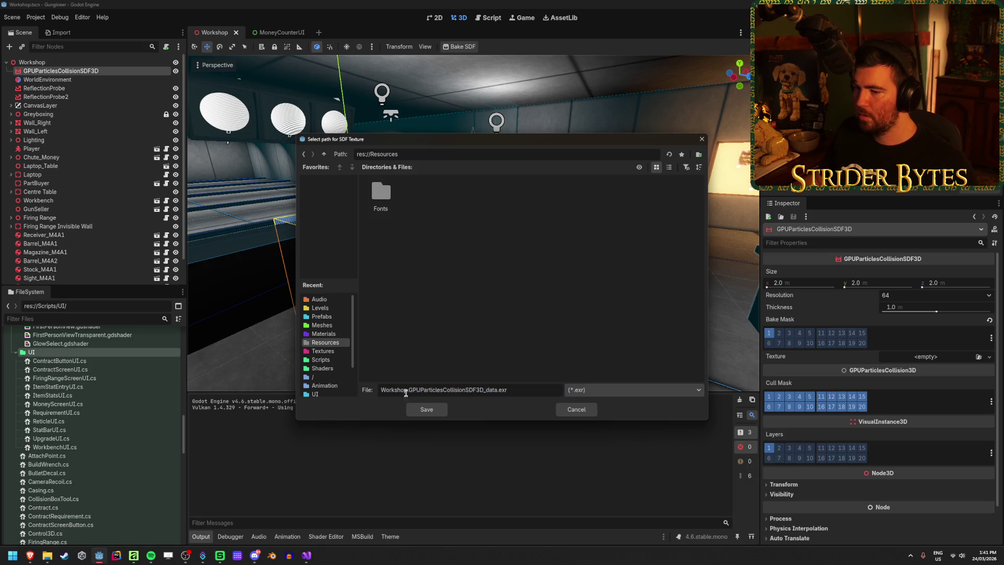
pyautogui.click(428, 413)
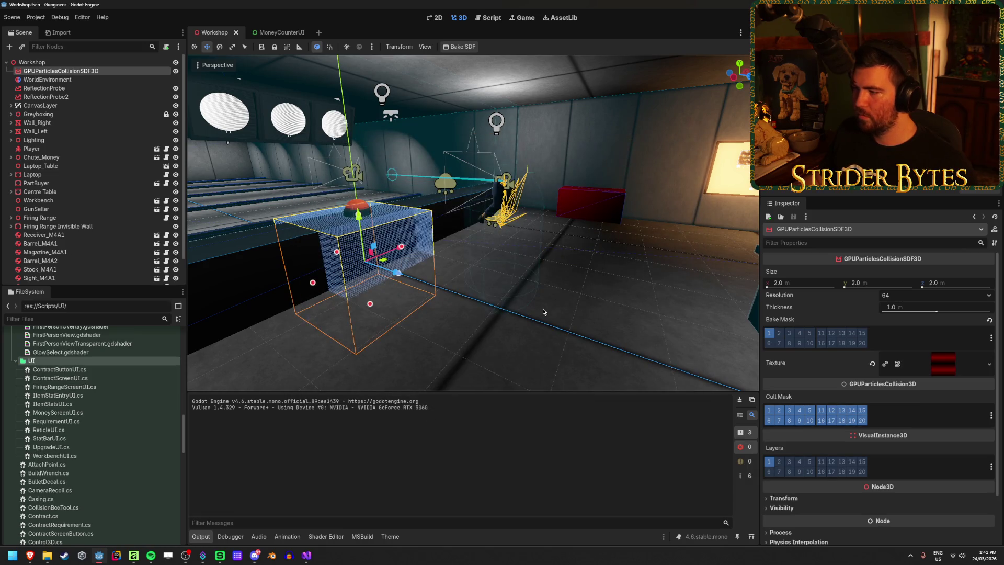
# Set the collision volume's X size to 16 m, trying 10 and 15 along the way
pyautogui.press('s')
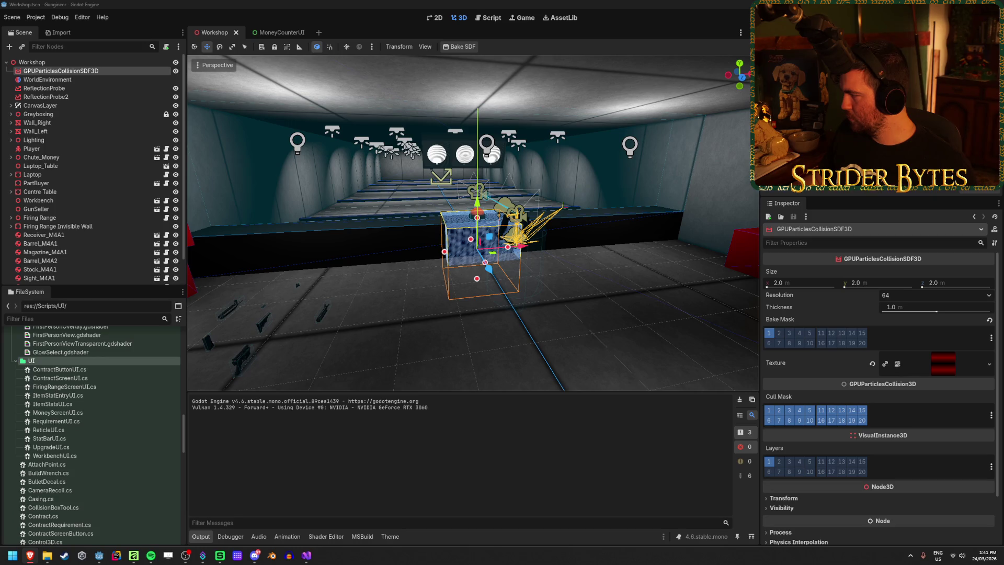
pyautogui.press('w')
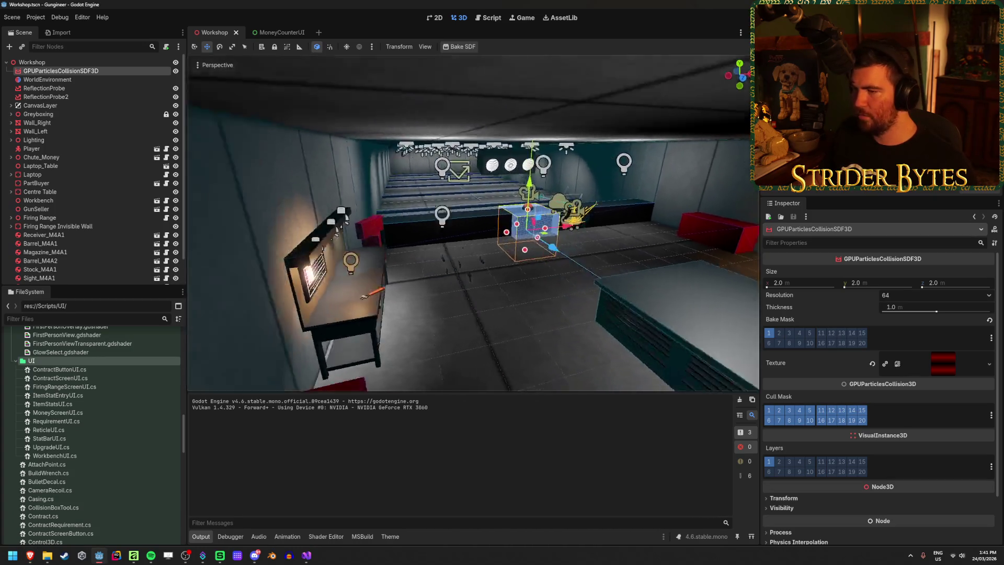
pyautogui.press('w')
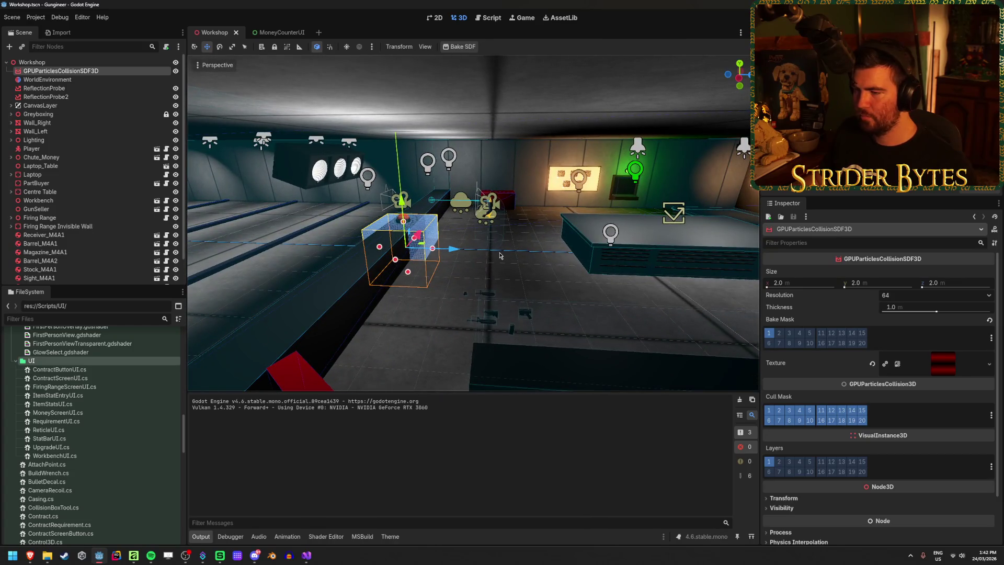
pyautogui.click(793, 282)
pyautogui.write('10')
pyautogui.press('Return')
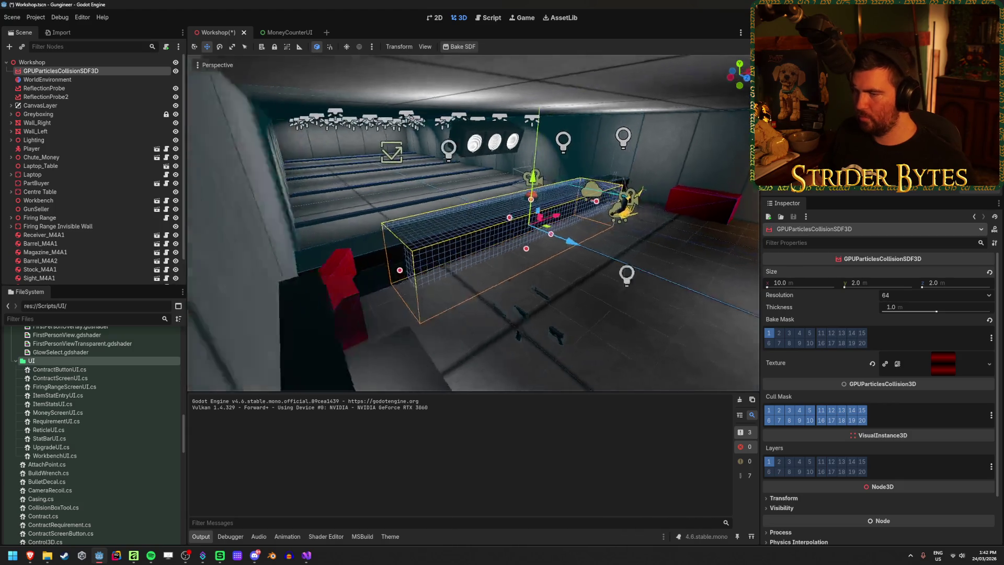
pyautogui.press('f')
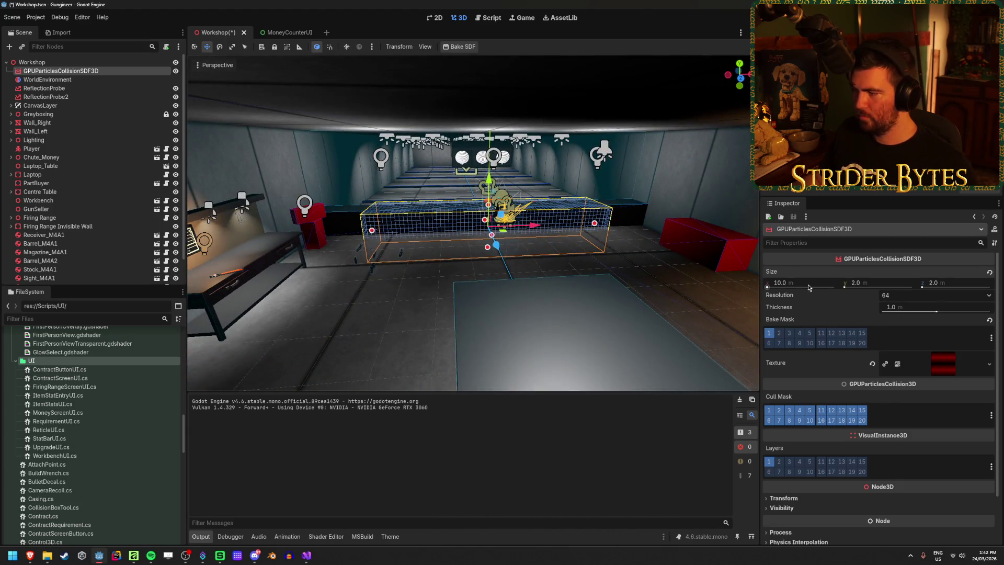
pyautogui.click(807, 284)
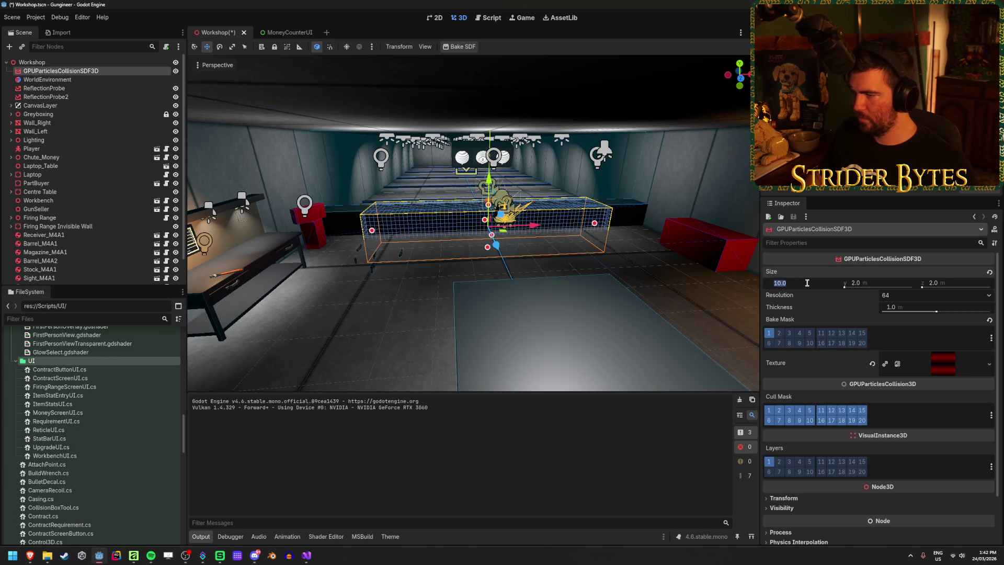
pyautogui.write('15')
pyautogui.press('Return')
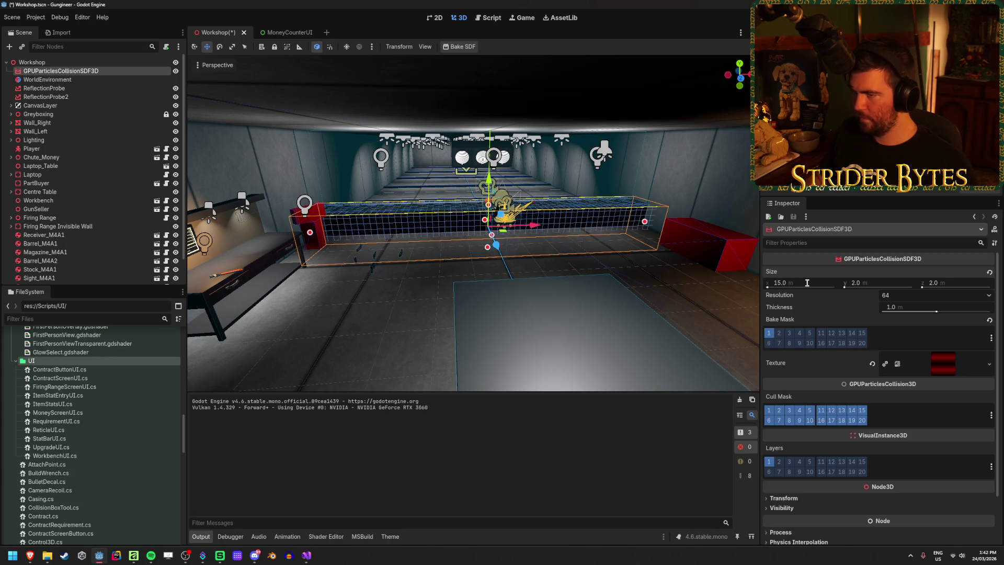
pyautogui.scroll(5, 588, 259)
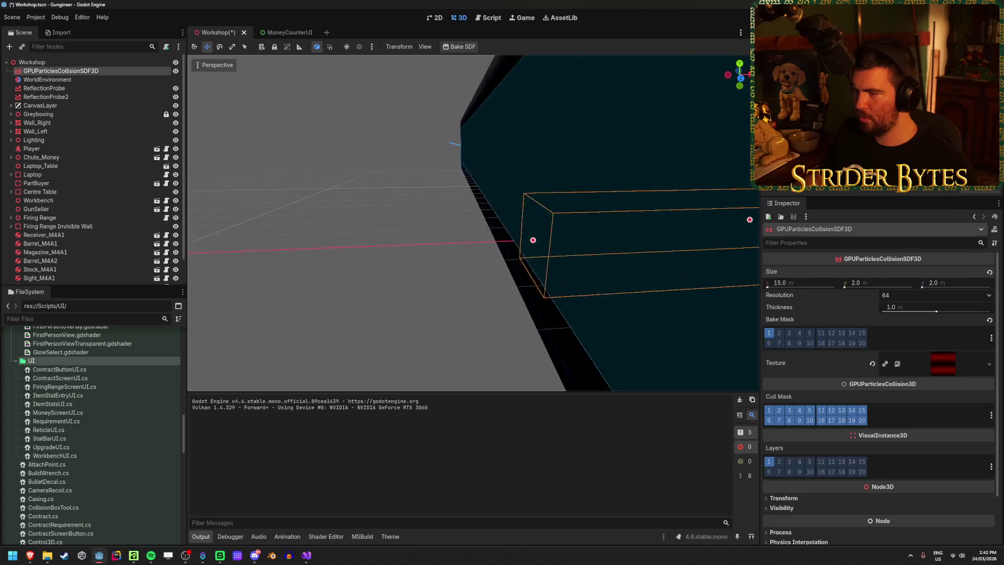
pyautogui.click(818, 287)
pyautogui.write('16')
pyautogui.press('Return')
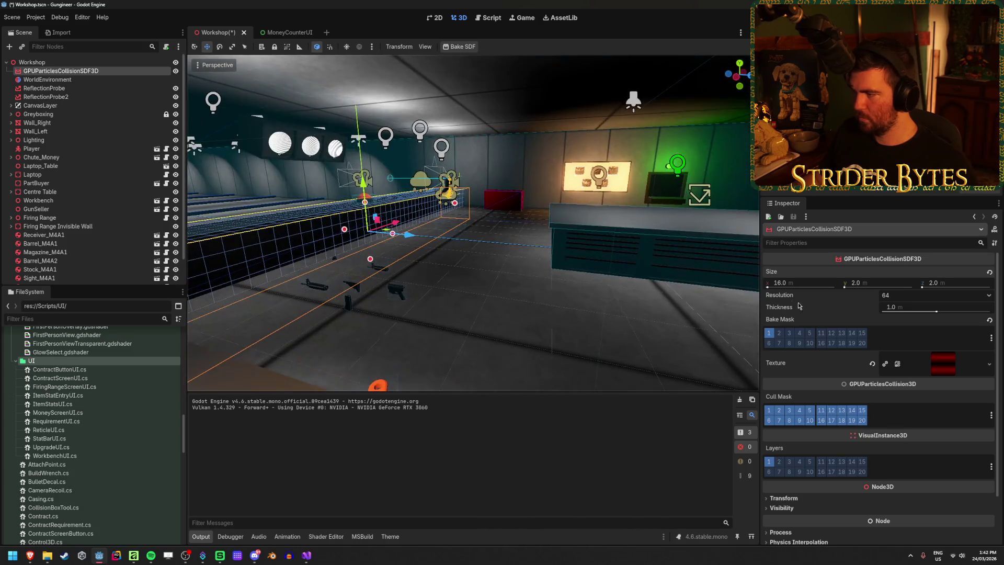
# Set the volume's Y size to 4 m and raise its position to Y 2 m
pyautogui.click(865, 284)
pyautogui.write('4')
pyautogui.press('Return')
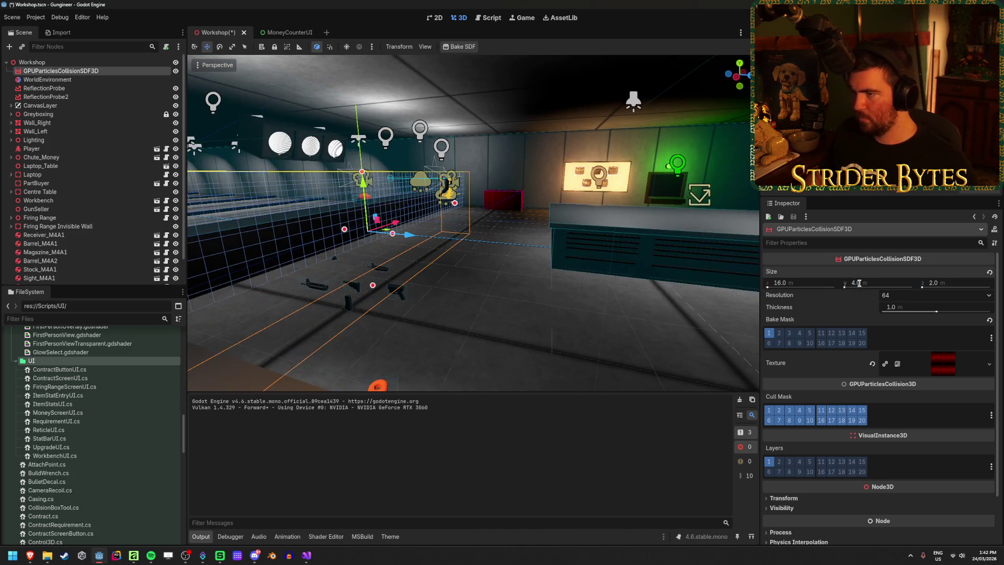
pyautogui.scroll(-2, 868, 366)
pyautogui.click(783, 443)
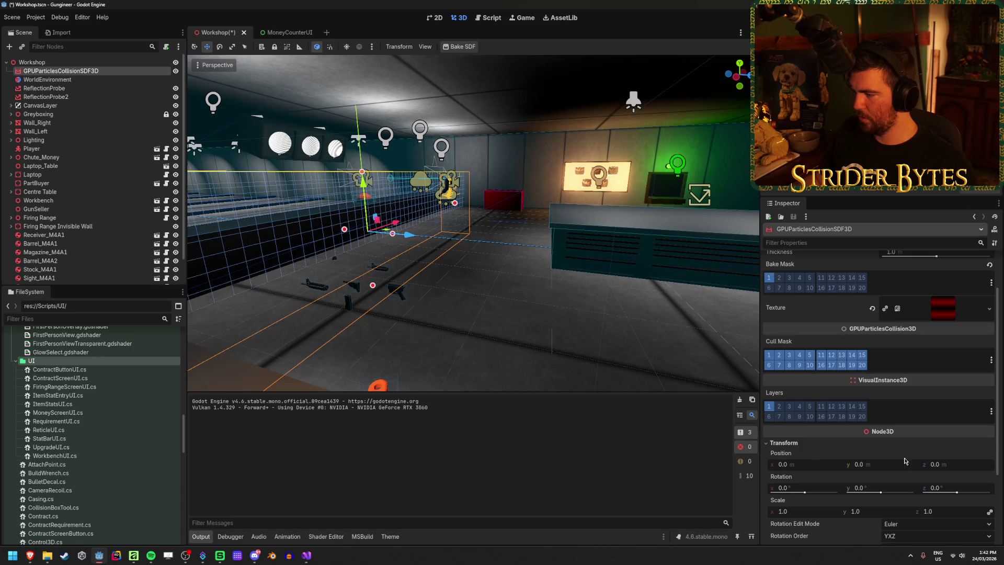
pyautogui.click(879, 462)
pyautogui.write('2')
pyautogui.press('Return')
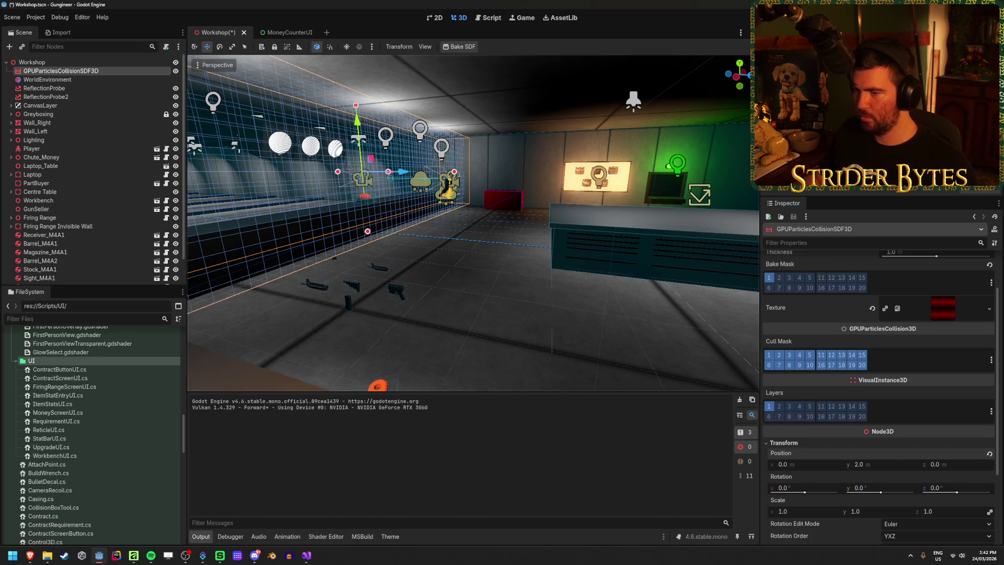
# Extend the volume's Z size to 50 m, slide it down the range, and save
pyautogui.press('w')
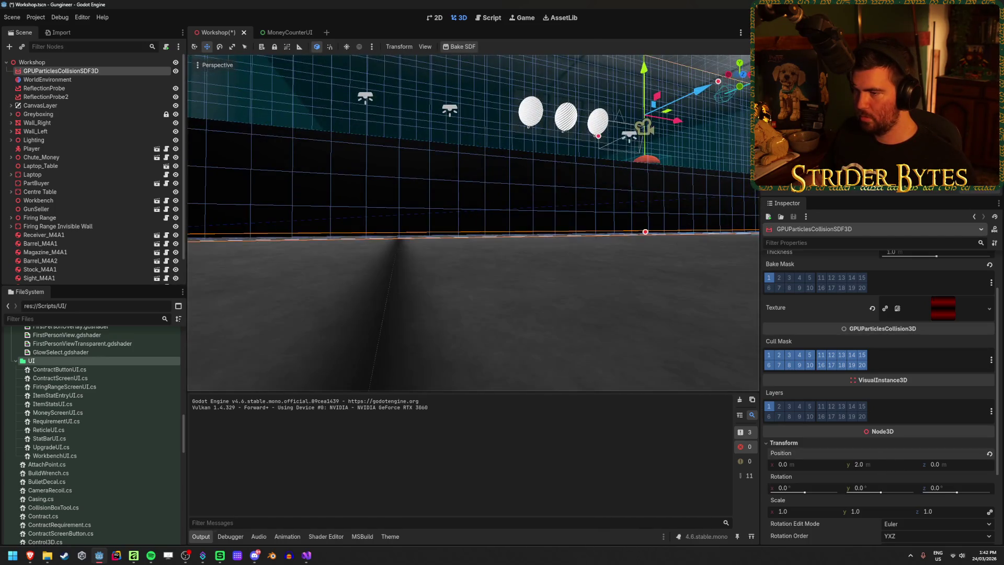
pyautogui.press('s')
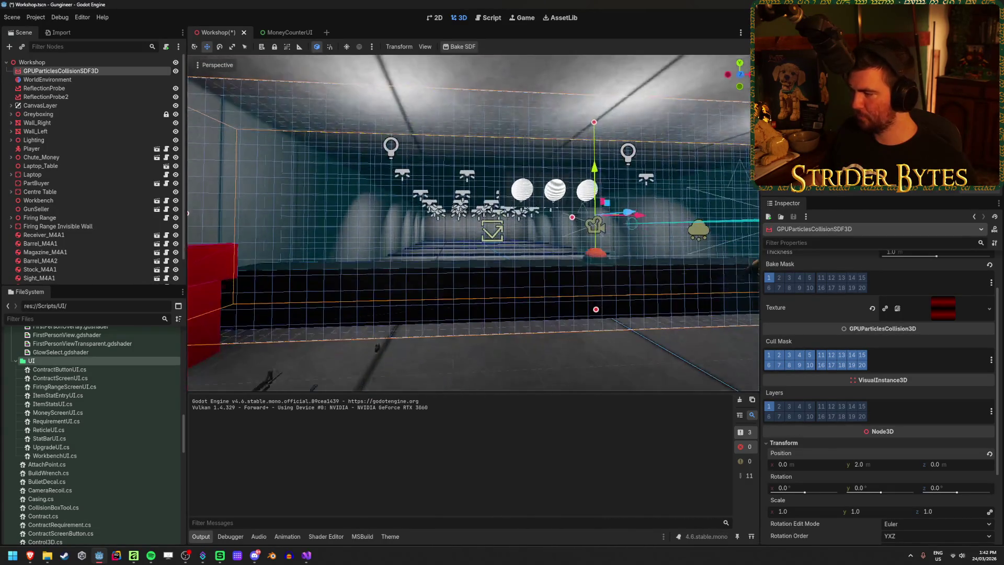
pyautogui.scroll(2, 924, 363)
pyautogui.click(933, 283)
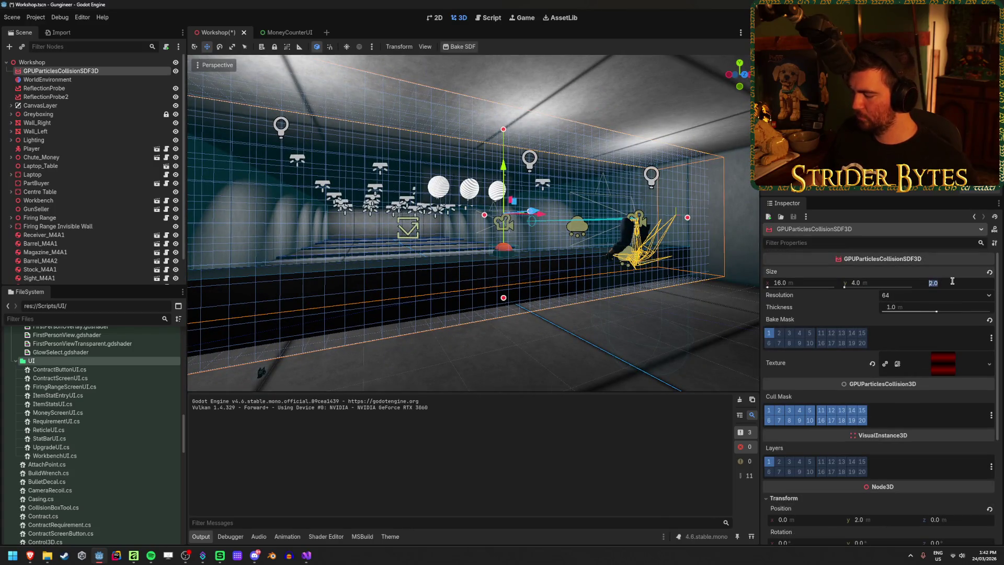
pyautogui.write('50')
pyautogui.press('Return')
pyautogui.press('f')
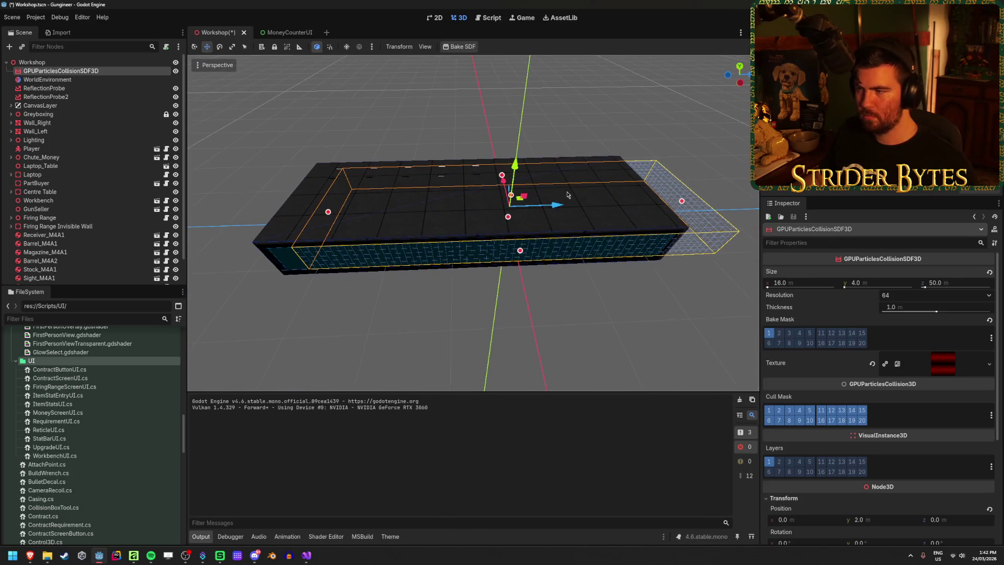
pyautogui.moveTo(555, 204); pyautogui.dragTo(523, 207)
pyautogui.scroll(5, 665, 311)
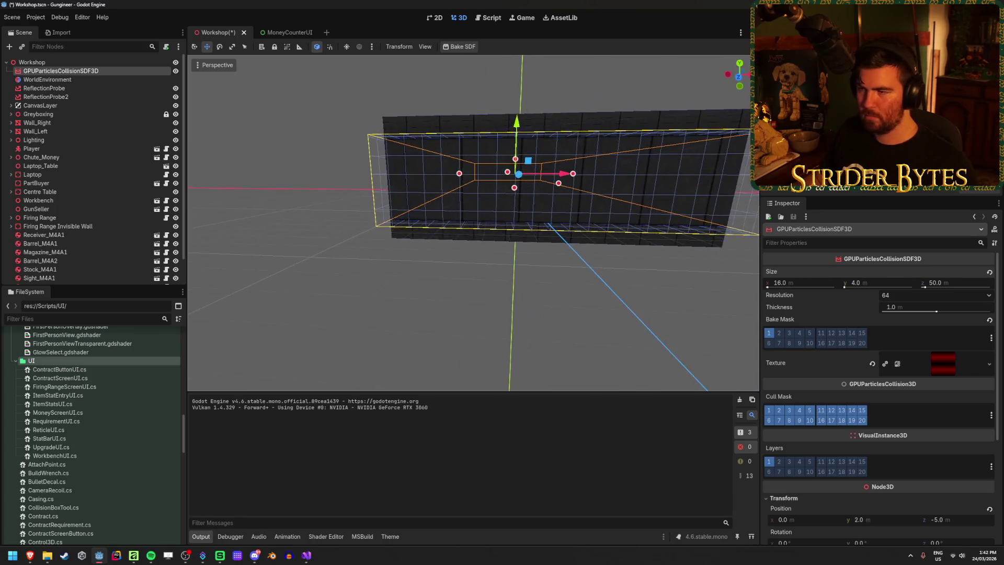
pyautogui.hotkey('ctrl', 's')
# Increase the volume's Y size to 5 m
pyautogui.click(855, 283)
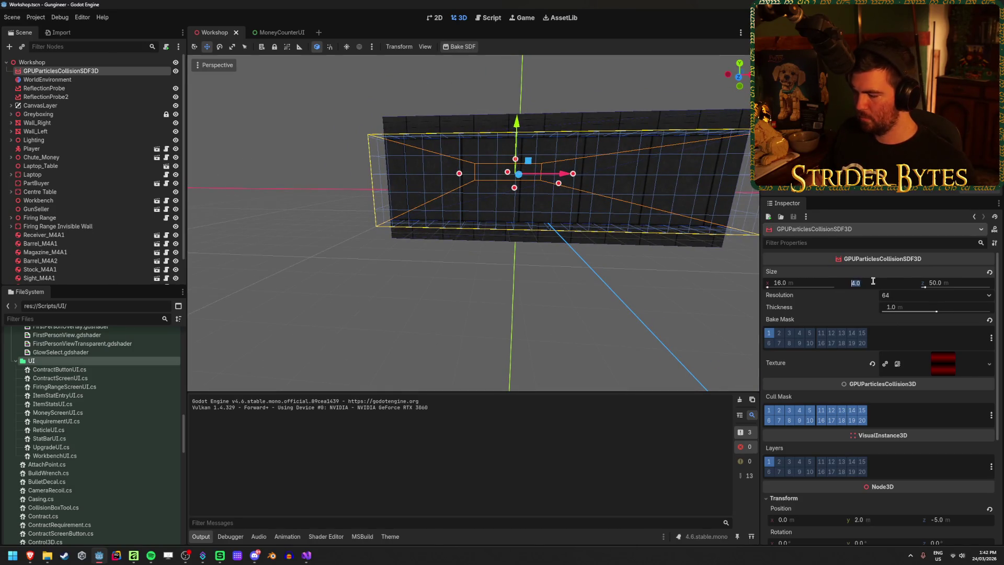
pyautogui.write('5')
pyautogui.press('Return')
pyautogui.scroll(5, 473, 222)
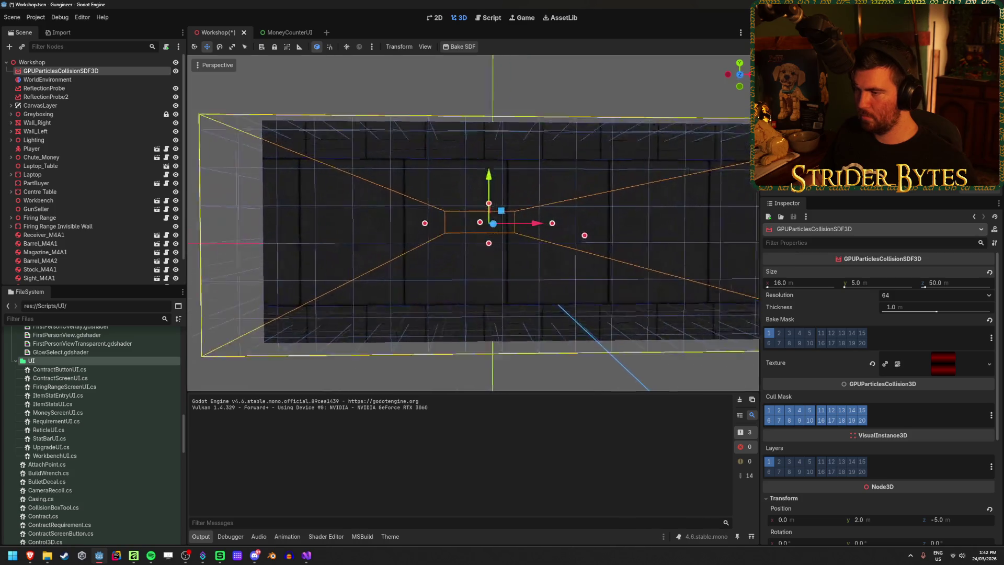
pyautogui.scroll(3, 473, 222)
# Bake the SDF for the resized volume, save the Workshop scene, and run the game
pyautogui.click(460, 47)
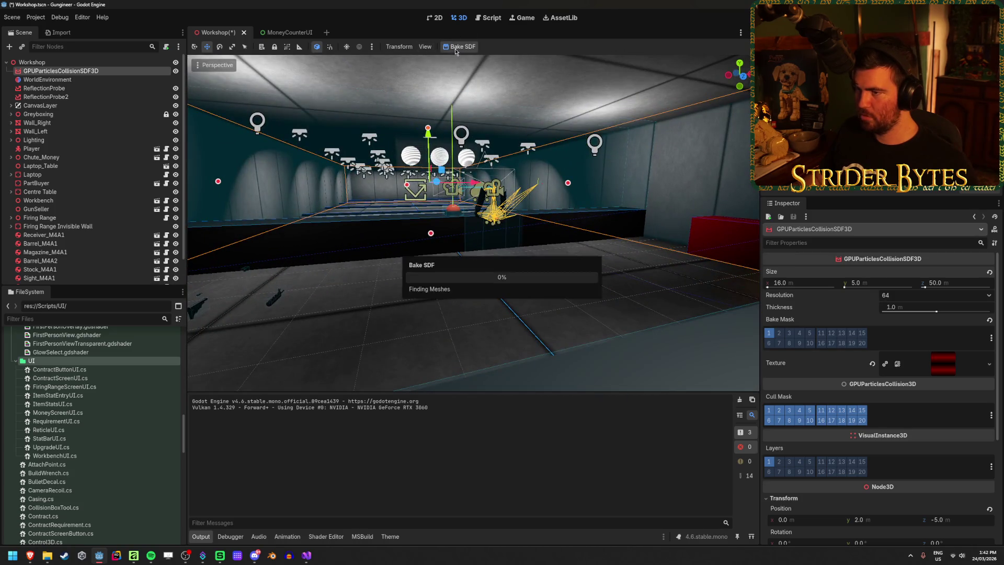
pyautogui.scroll(3, 473, 222)
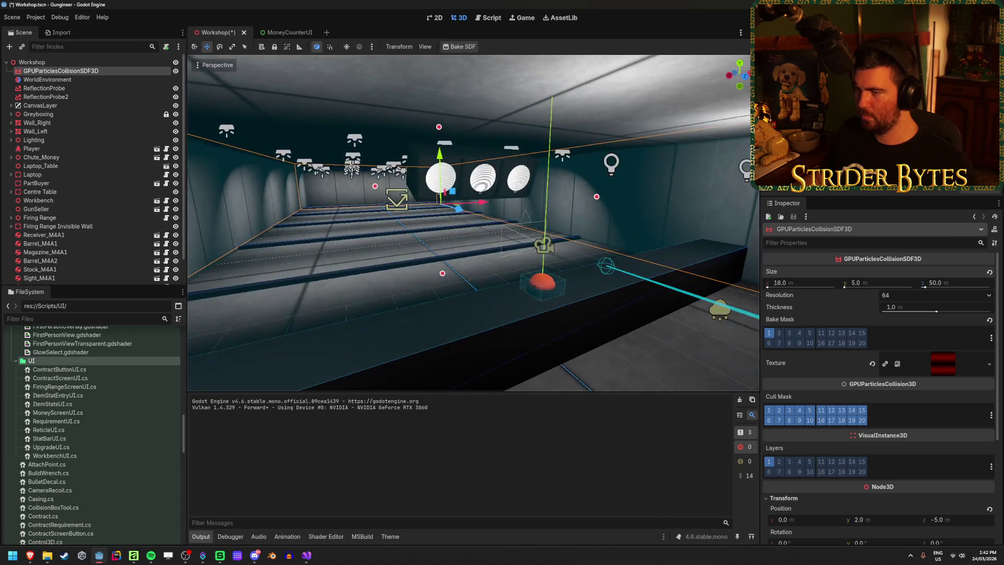
pyautogui.hotkey('ctrl', 's')
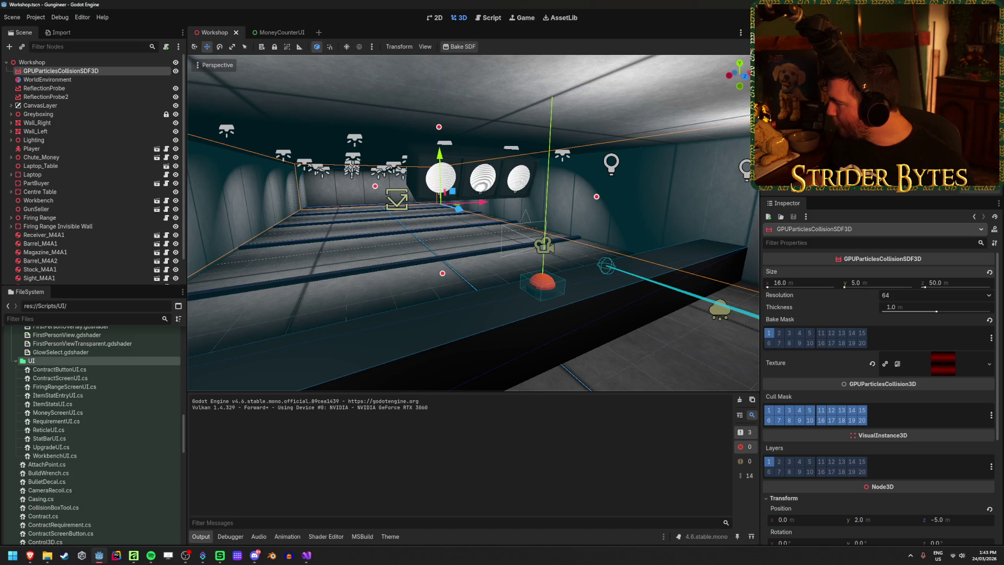
pyautogui.press('F5')
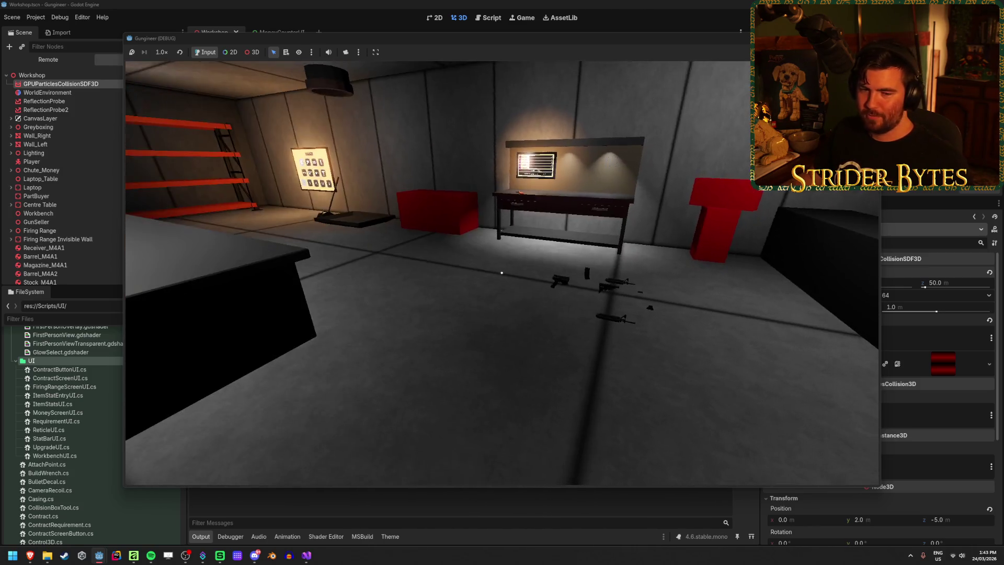
# Walk toward the table and shoot the floor to check casings collide, then stop the game with F8
pyautogui.press('w')
pyautogui.press('w')
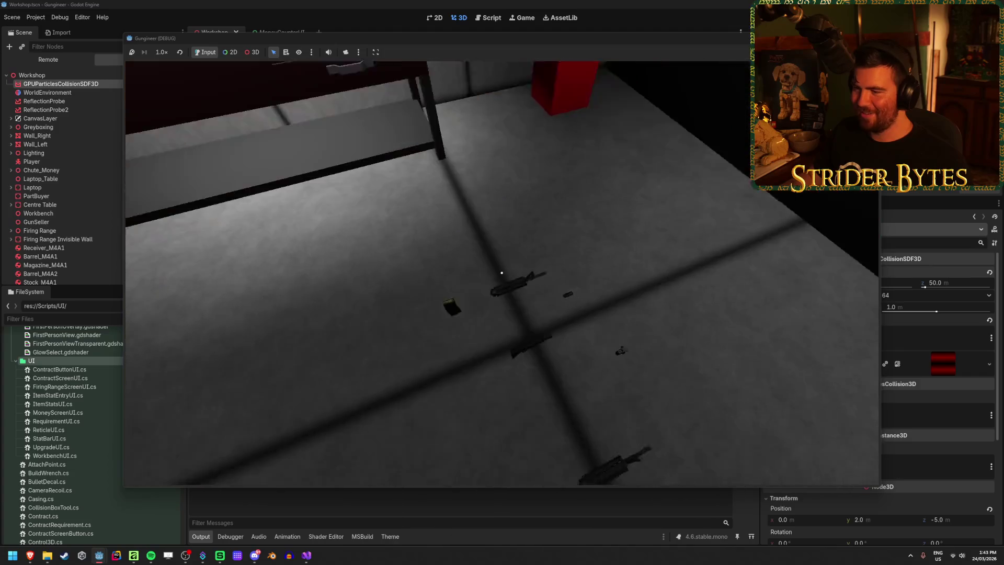
pyautogui.press('w')
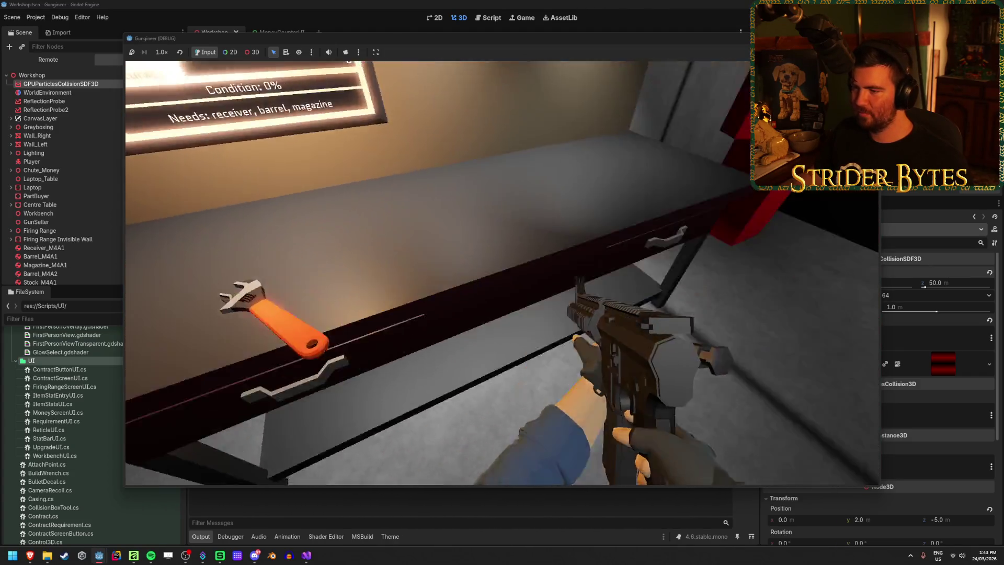
pyautogui.click(502, 272)
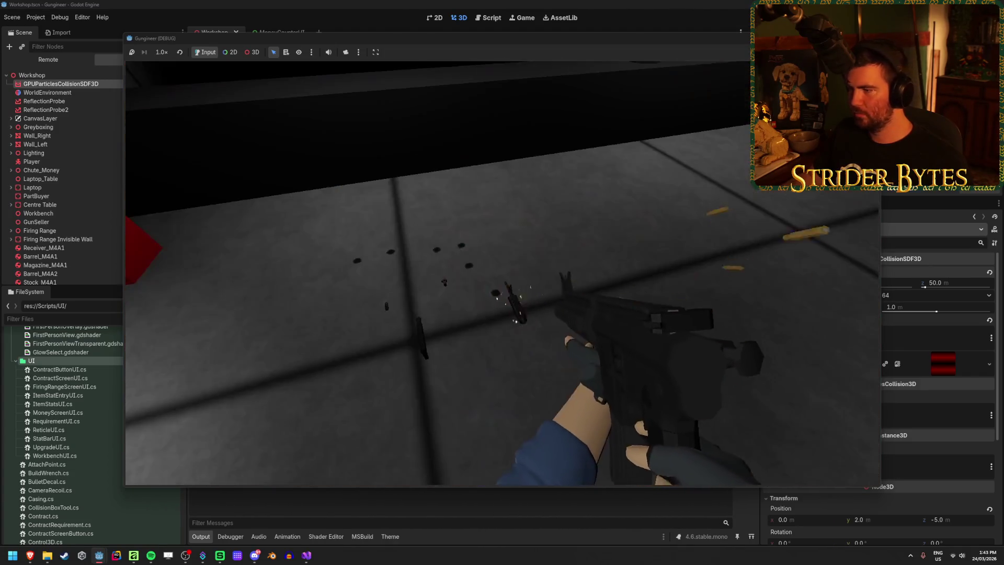
pyautogui.press('F8')
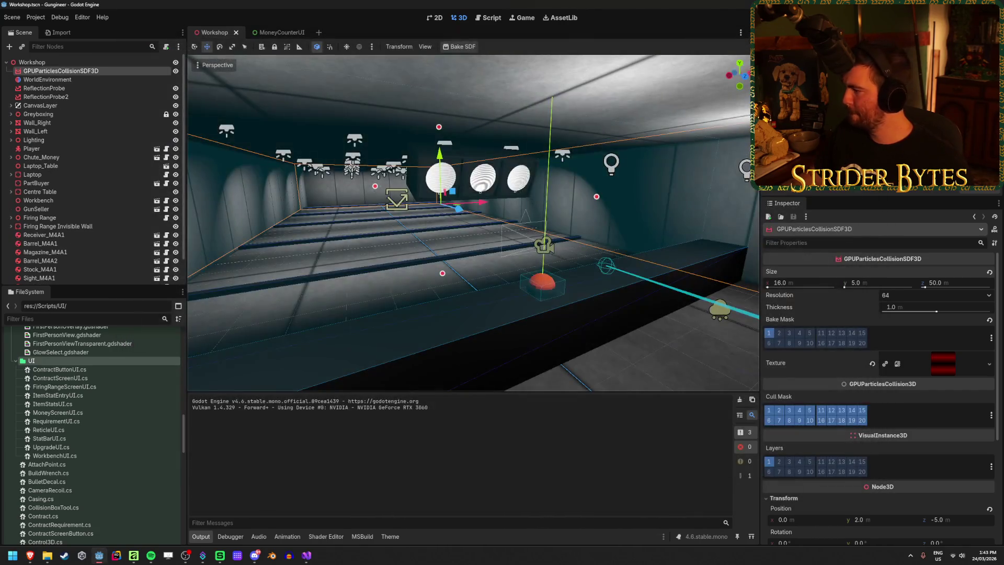
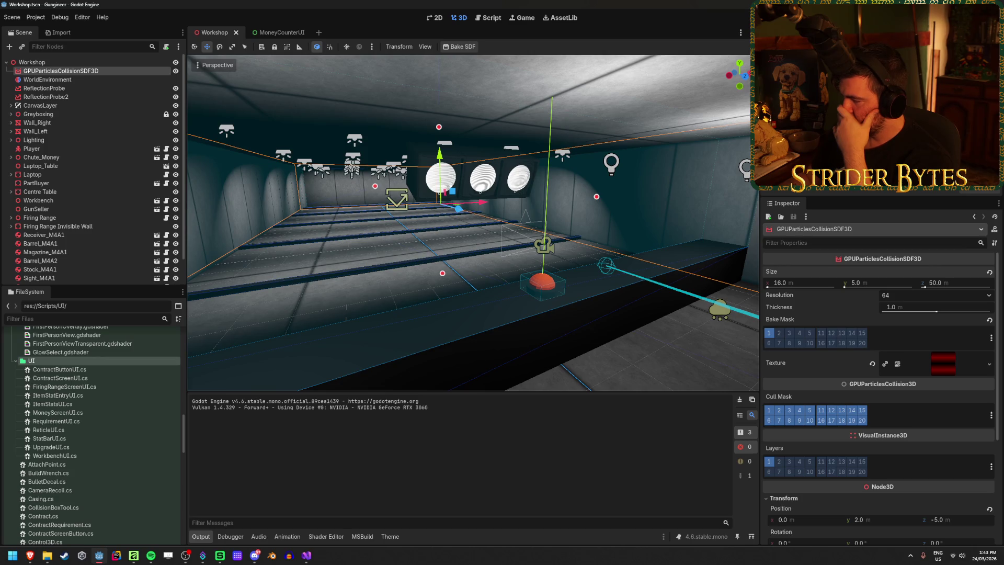
# Set the collision SDF resolution to 512 and bake it
pyautogui.click(919, 296)
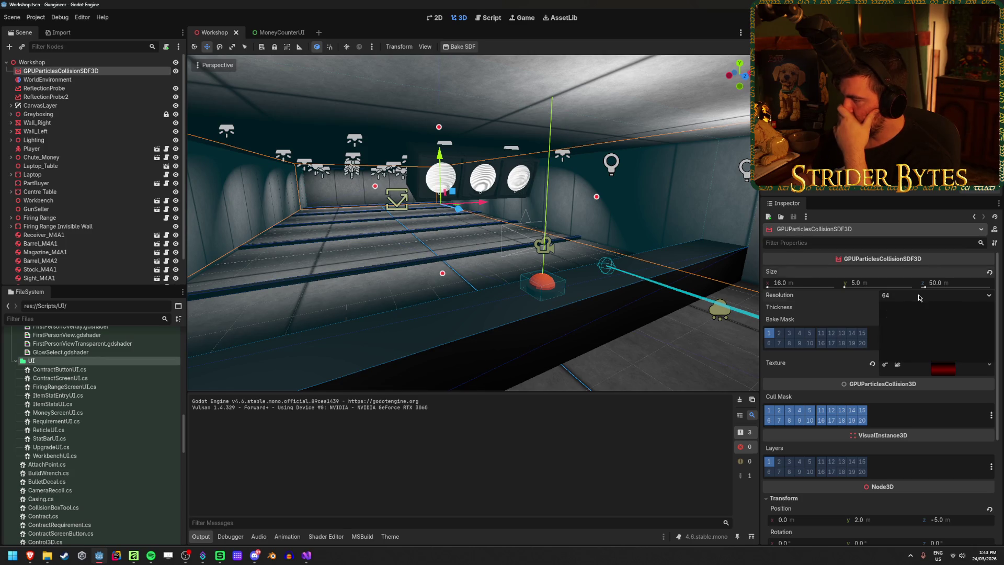
pyautogui.click(899, 354)
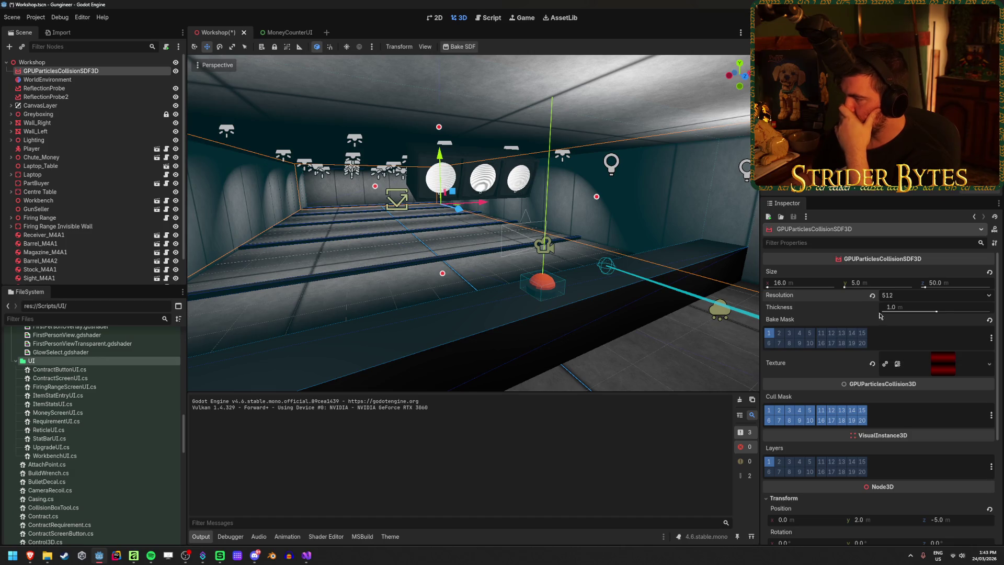
pyautogui.click(470, 47)
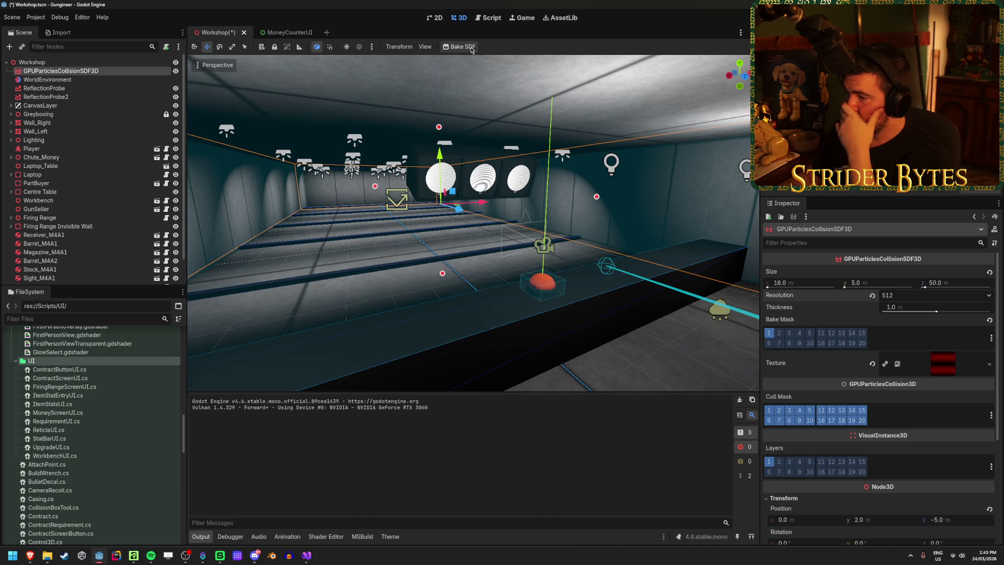
pyautogui.moveTo(496, 103); pyautogui.dragTo(497, 103)
pyautogui.scroll(2, 575, 235)
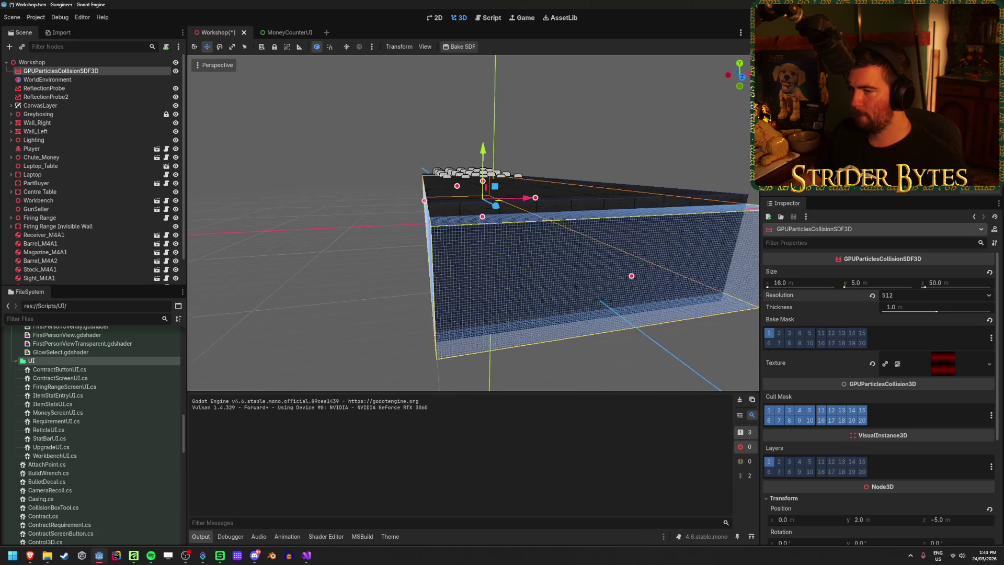
# Set the SDF box width to 18 m, trying heights of 6 and 7 m
pyautogui.click(800, 282)
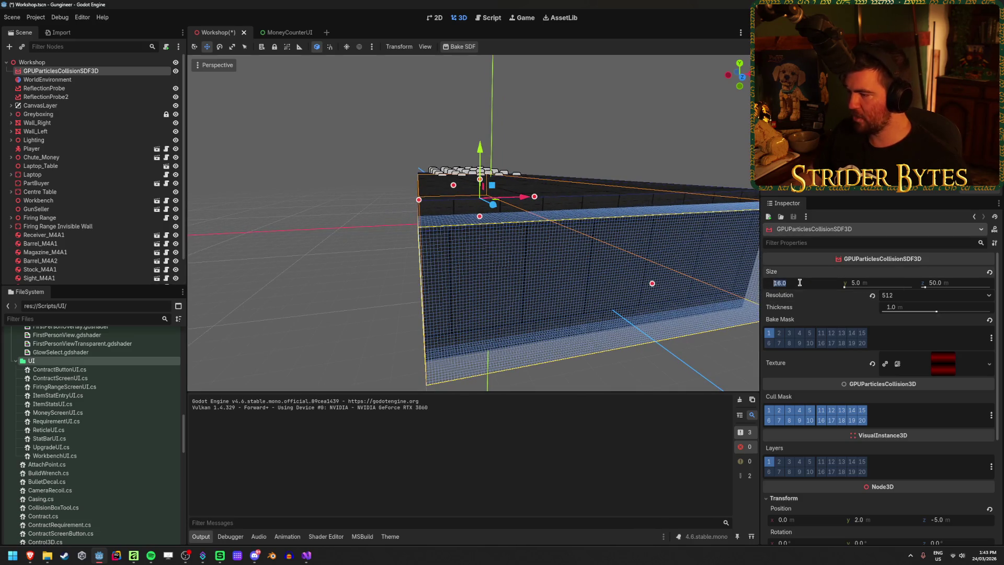
pyautogui.write('18')
pyautogui.press('Return')
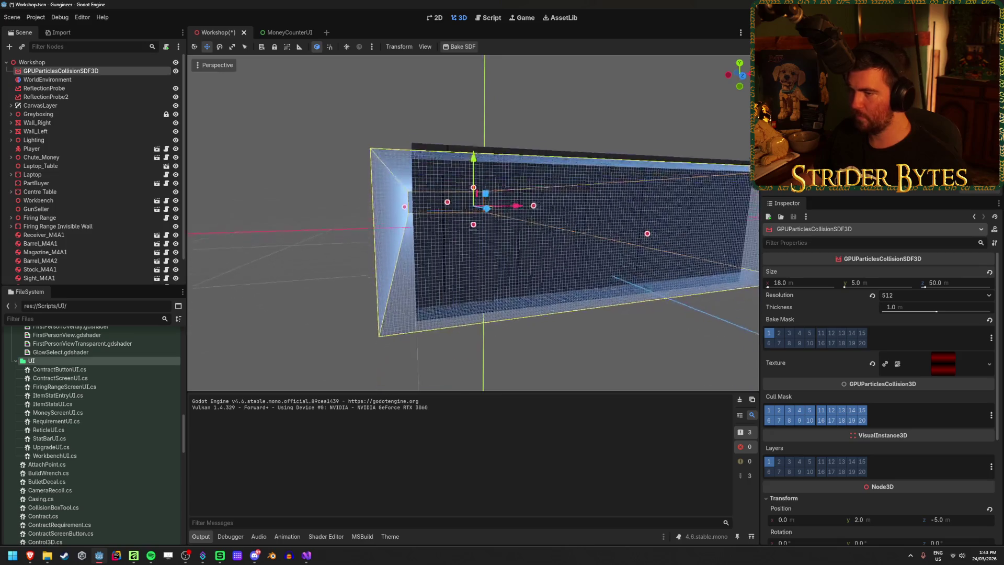
pyautogui.moveTo(617, 220); pyautogui.dragTo(655, 247)
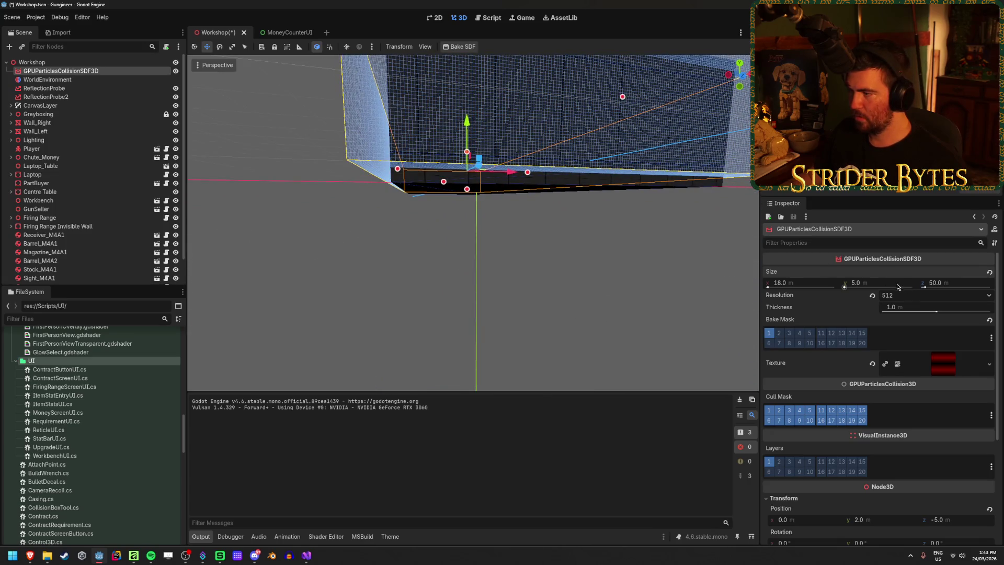
pyautogui.write('6')
pyautogui.press('Return')
pyautogui.moveTo(564, 241); pyautogui.dragTo(549, 227)
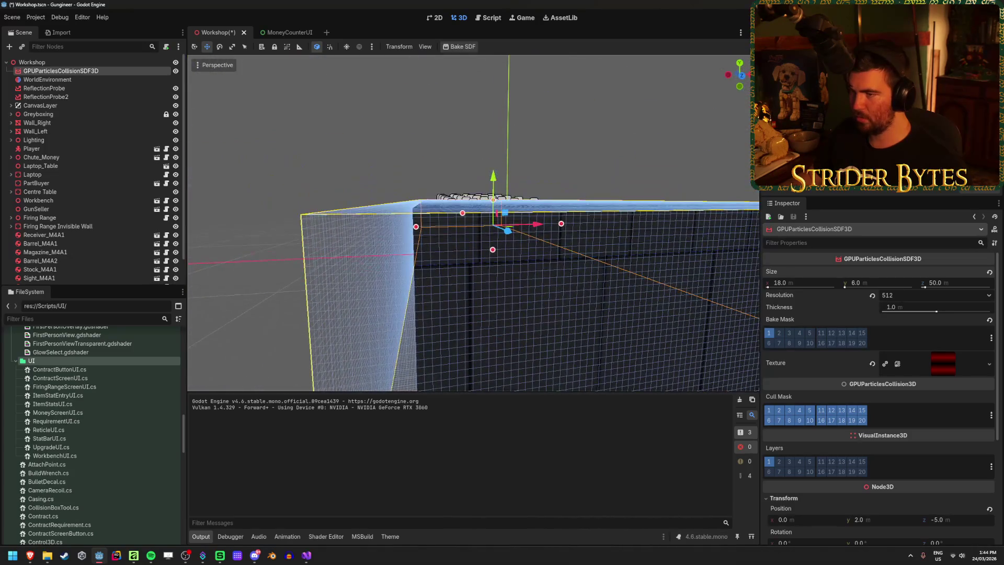
pyautogui.write('7')
pyautogui.press('Return')
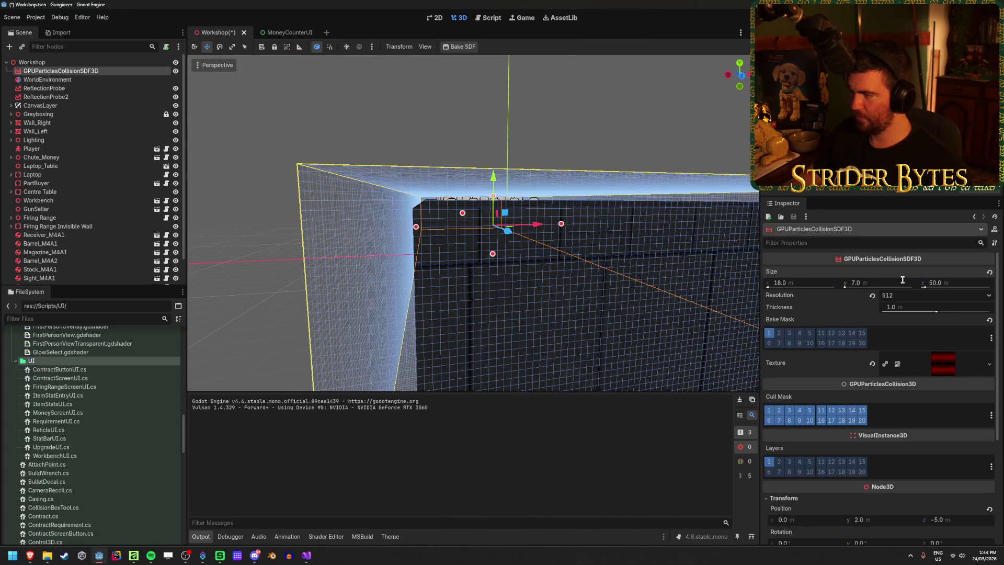
# Settle the SDF height at 8 m, save the scene, and rebake the SDF
pyautogui.hotkey('ctrl', 's')
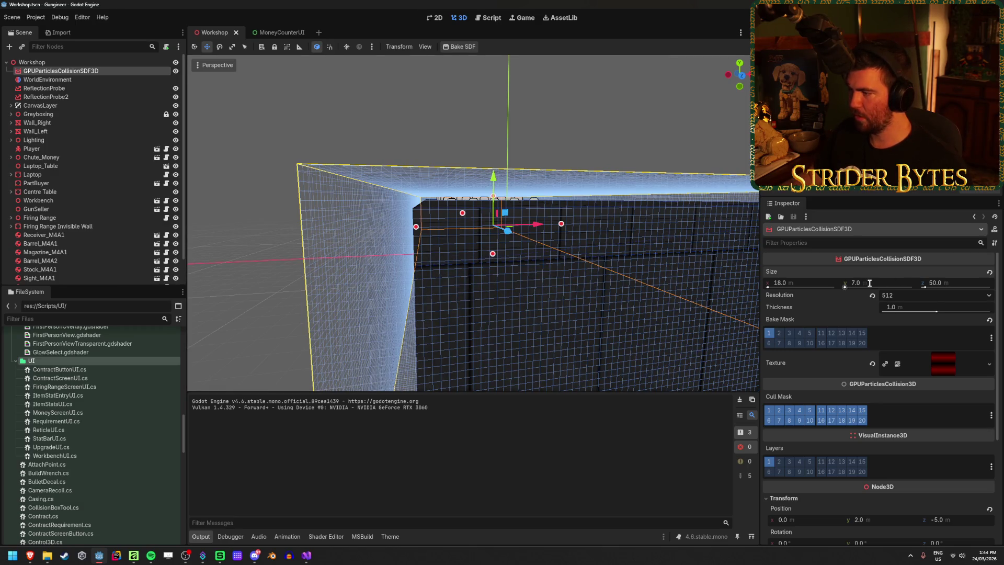
pyautogui.write('8')
pyautogui.press('Return')
pyautogui.hotkey('ctrl', 's')
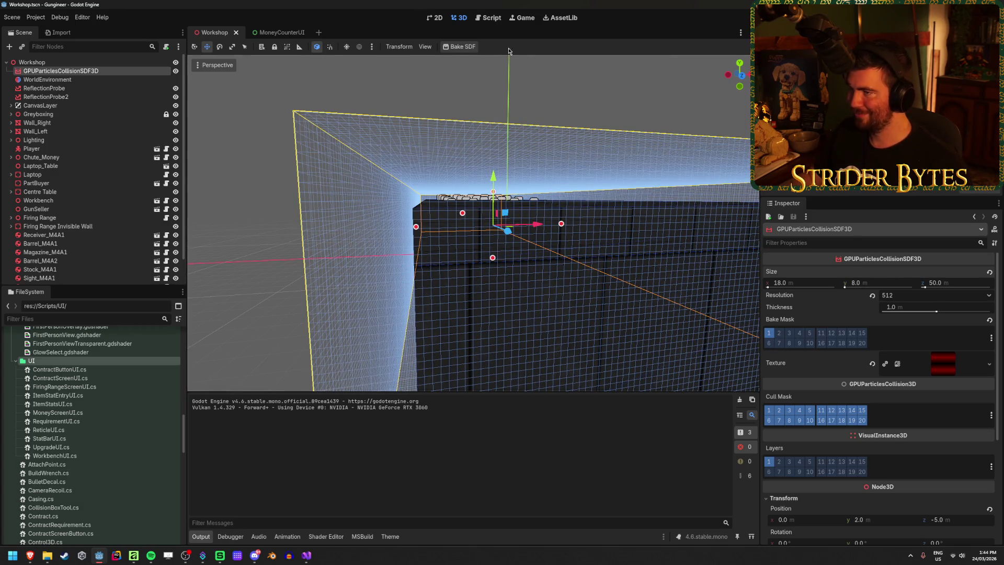
pyautogui.click(469, 48)
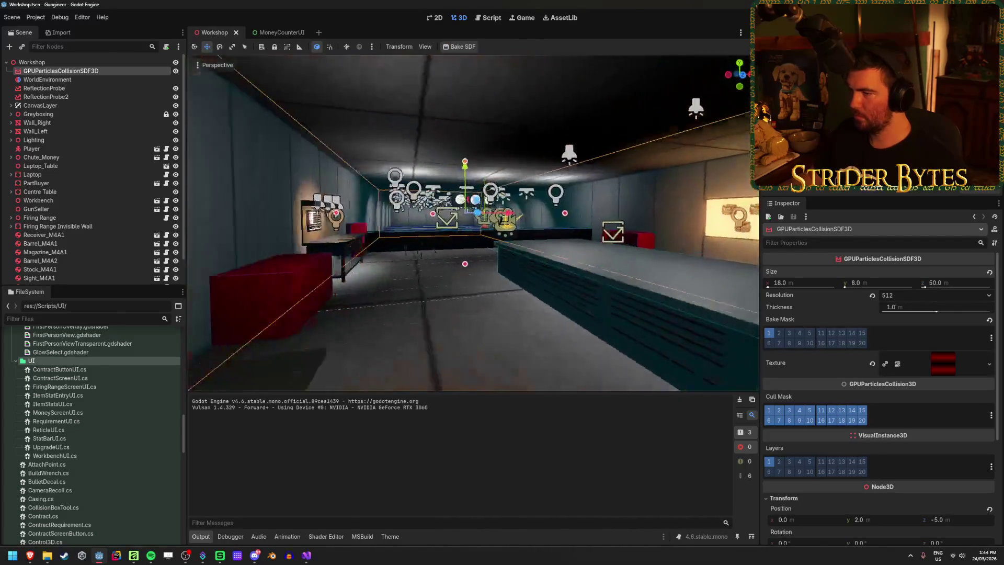
# Test-run the game, then set the collision box's y size to 1 m and check it in the viewport
pyautogui.press('F5')
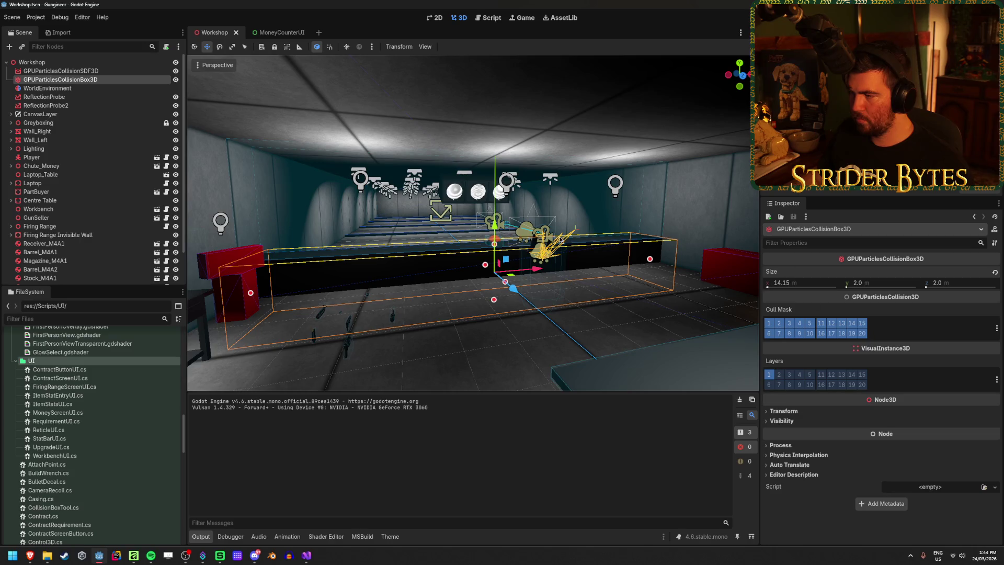
pyautogui.moveTo(560, 239); pyautogui.dragTo(410, 239)
pyautogui.write('1')
pyautogui.press('Return')
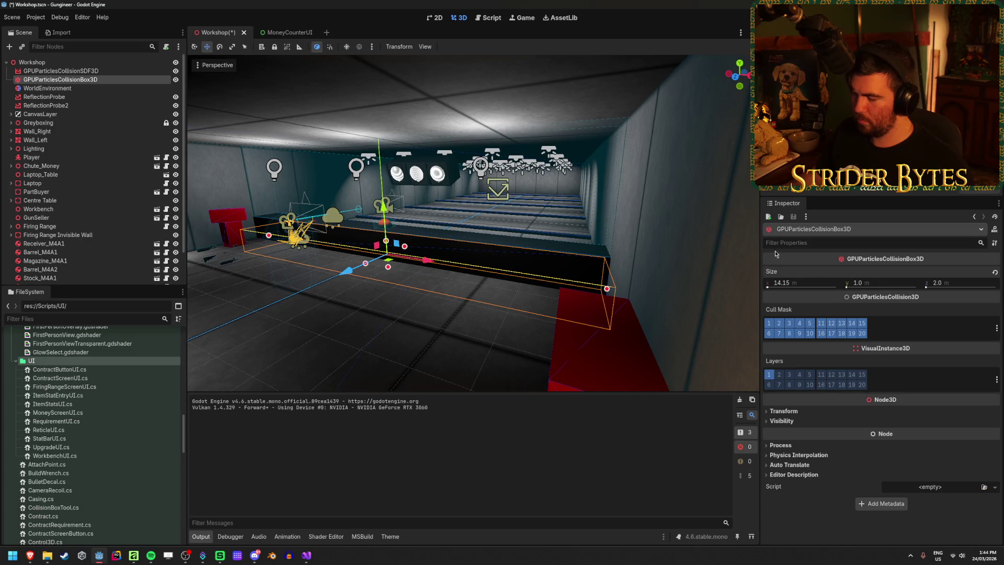
pyautogui.moveTo(532, 204)
pyautogui.mouseDown()
pyautogui.moveTo(491, 214)
pyautogui.moveTo(481, 204)
pyautogui.moveTo(480, 119)
pyautogui.moveTo(492, 194)
pyautogui.moveTo(492, 166)
pyautogui.mouseUp()
pyautogui.moveTo(483, 241); pyautogui.dragTo(484, 225)
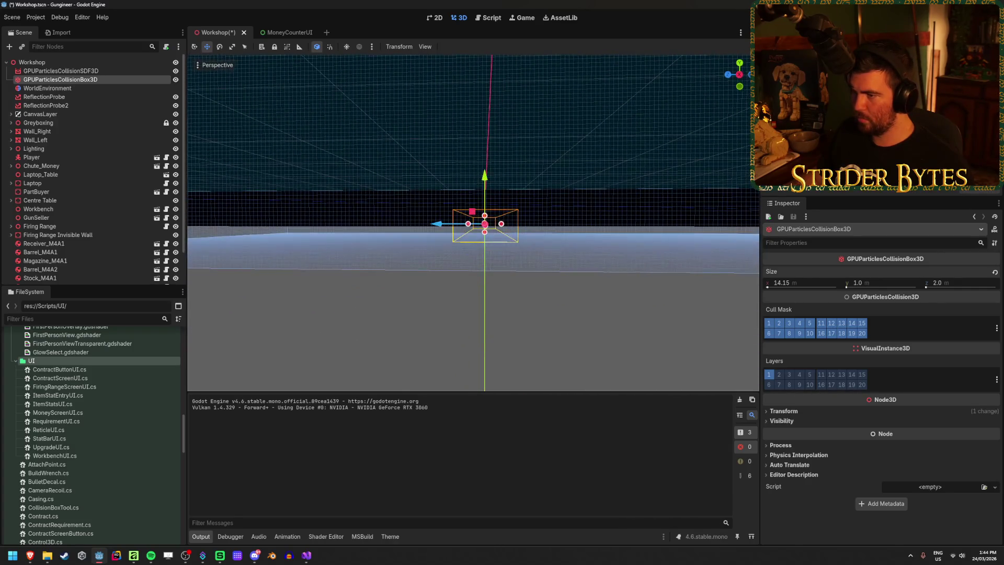
pyautogui.moveTo(484, 172); pyautogui.dragTo(484, 251)
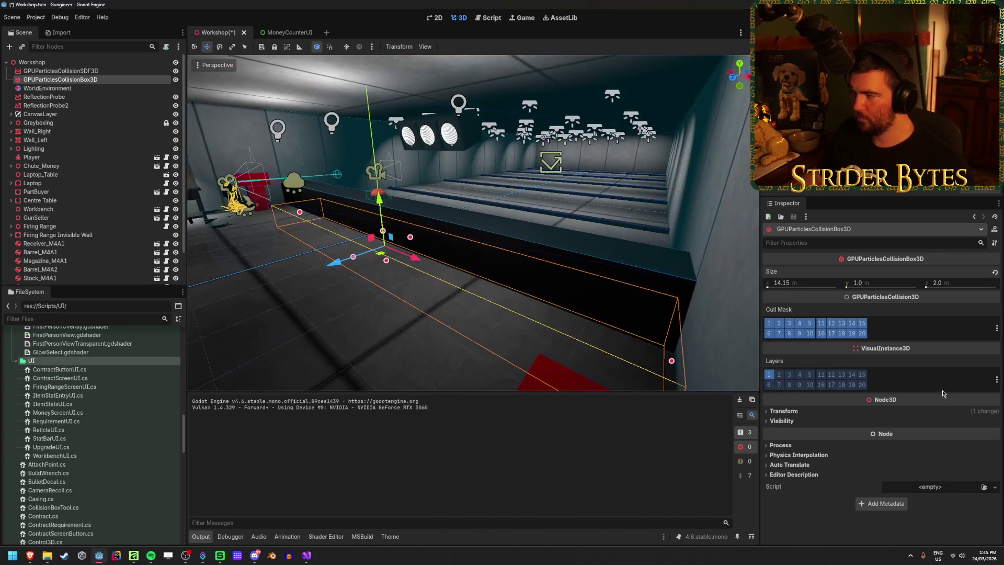
pyautogui.click(322, 357)
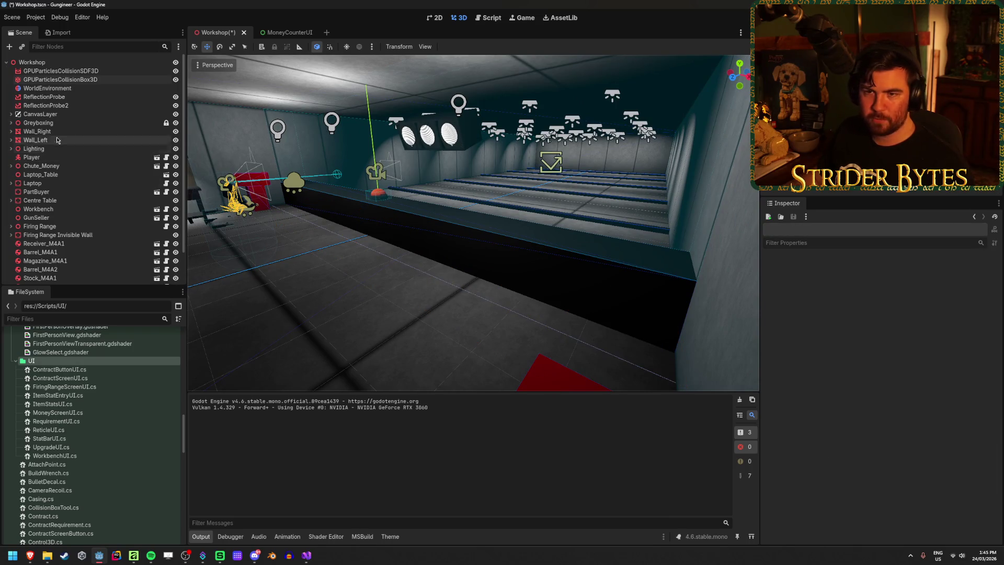
# Compare the Floor and ReflectionProbe sizes under Greyboxing, then reselect the collision box
pyautogui.click(11, 122)
pyautogui.click(51, 132)
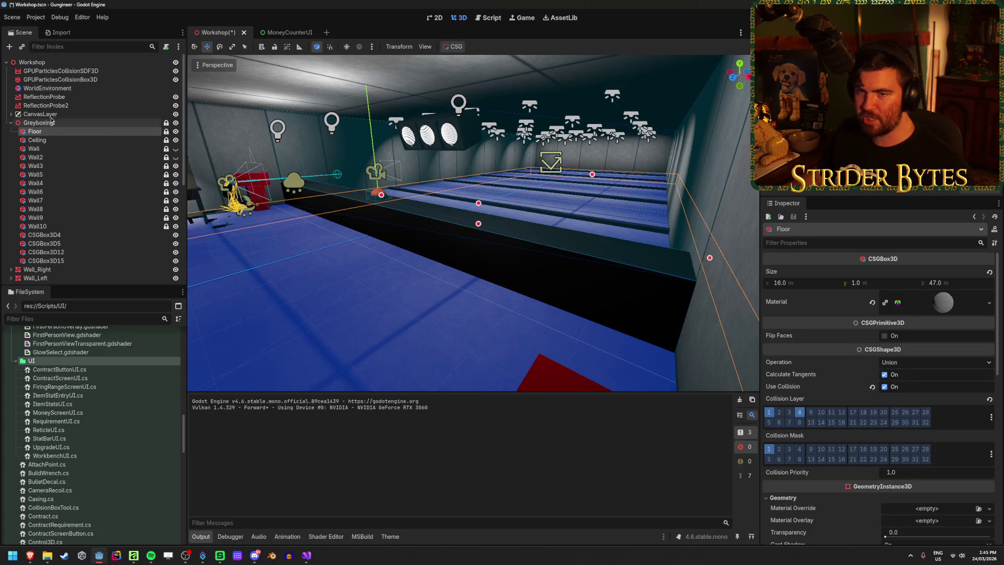
pyautogui.click(50, 98)
pyautogui.click(52, 79)
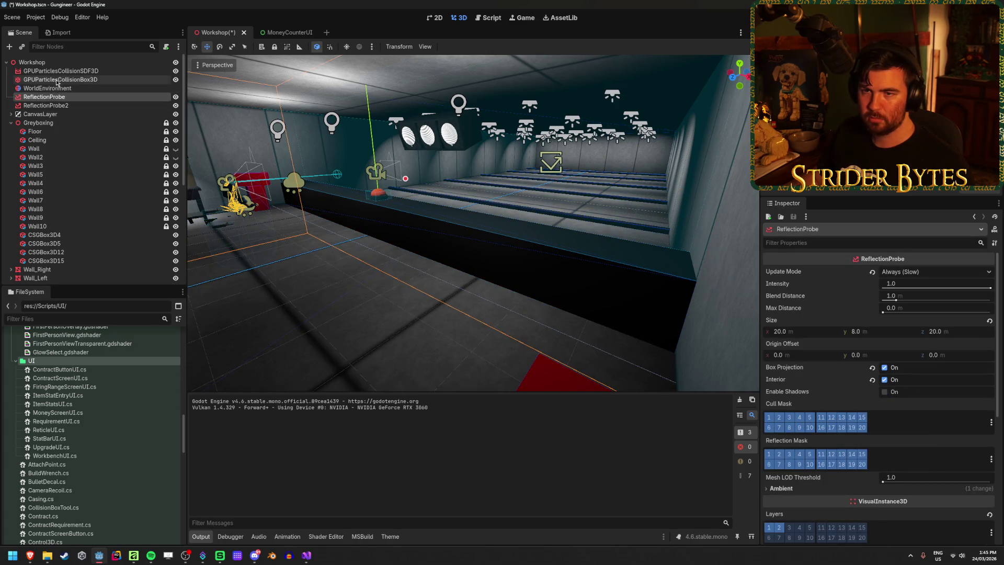
# Set the collision box size to 16 m wide and 47 m long, and save
pyautogui.click(957, 285)
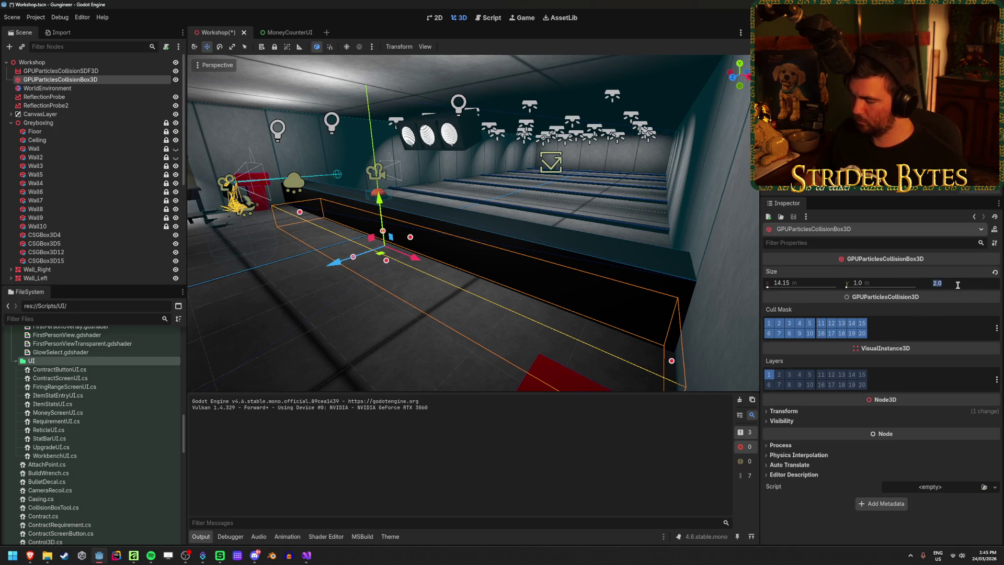
pyautogui.press('Return')
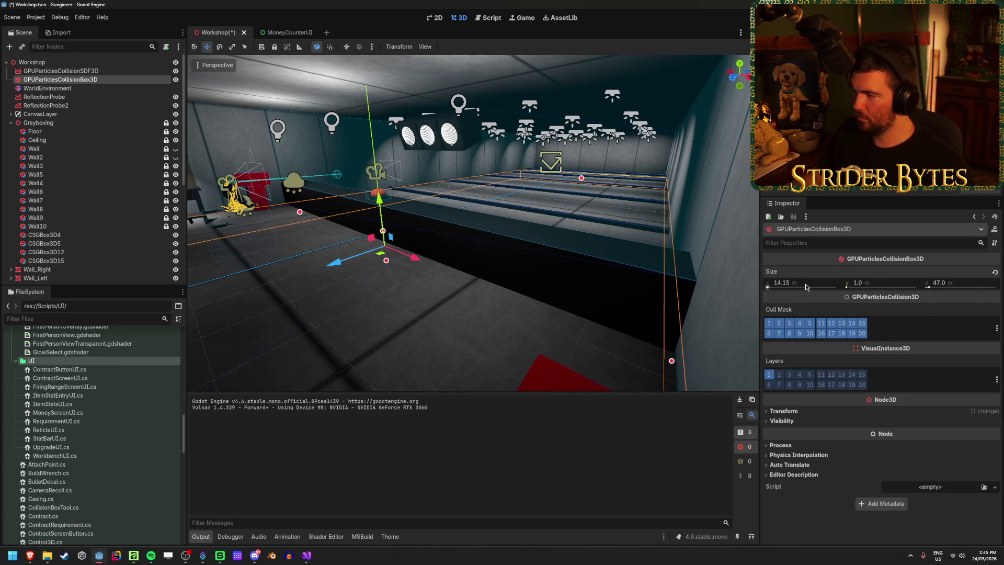
pyautogui.click(805, 285)
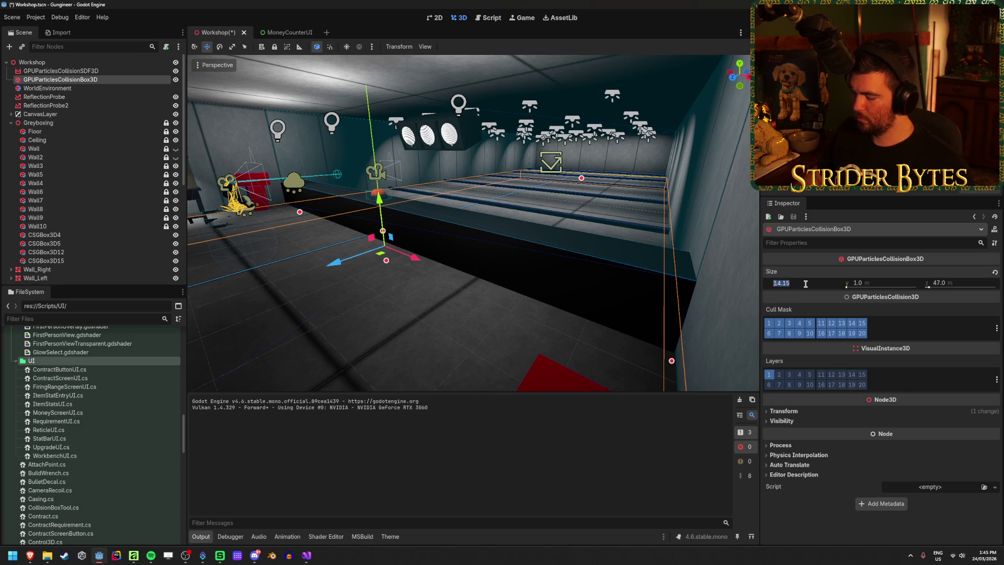
pyautogui.write('14')
pyautogui.press('Return')
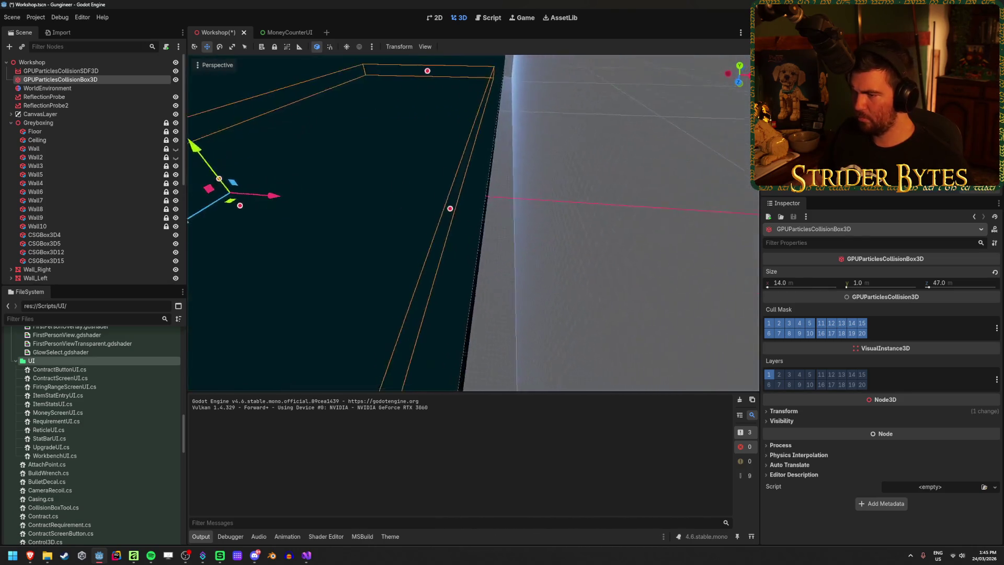
pyautogui.write('16')
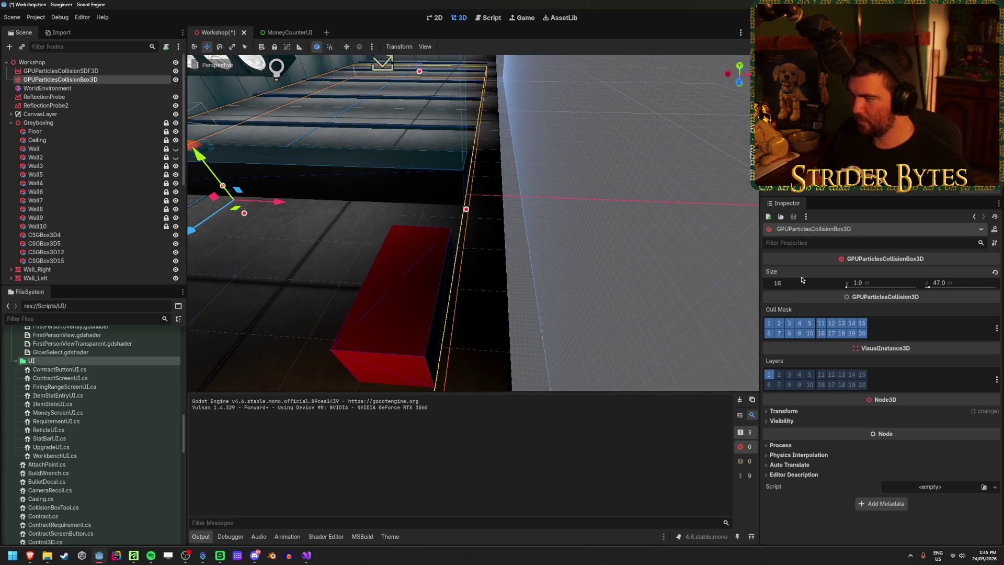
pyautogui.press('Return')
pyautogui.hotkey('ctrl', 's')
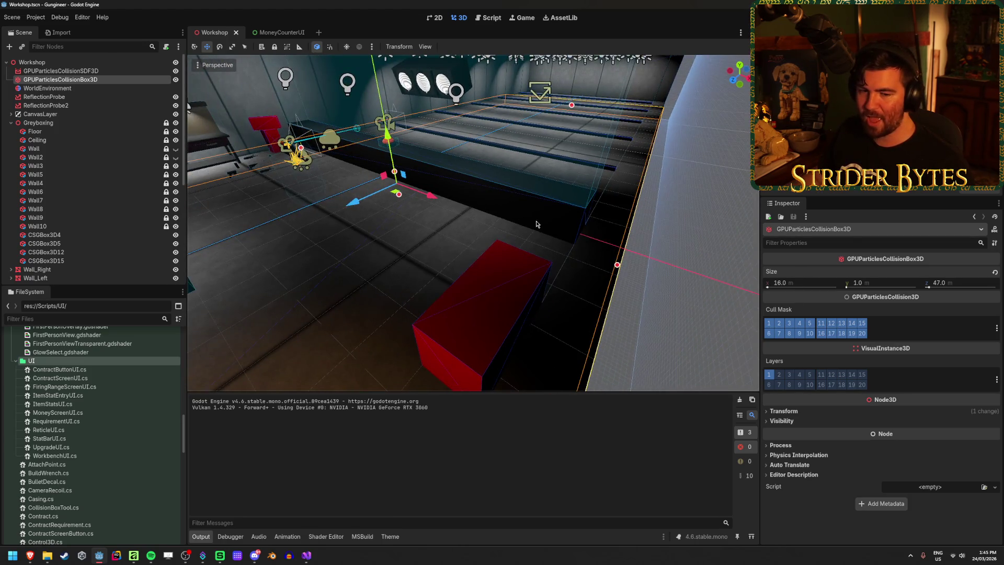
# Shift the collision box along X into place, save, and run the game
pyautogui.press('f')
pyautogui.moveTo(513, 209); pyautogui.dragTo(556, 213)
pyautogui.moveTo(434, 195); pyautogui.dragTo(473, 195)
pyautogui.press('w')
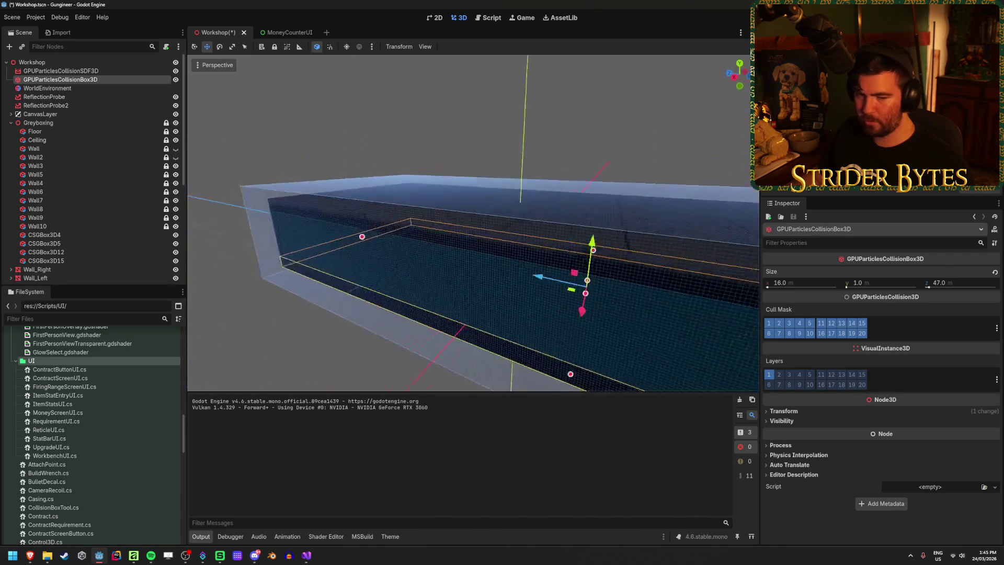
pyautogui.hotkey('ctrl', 's')
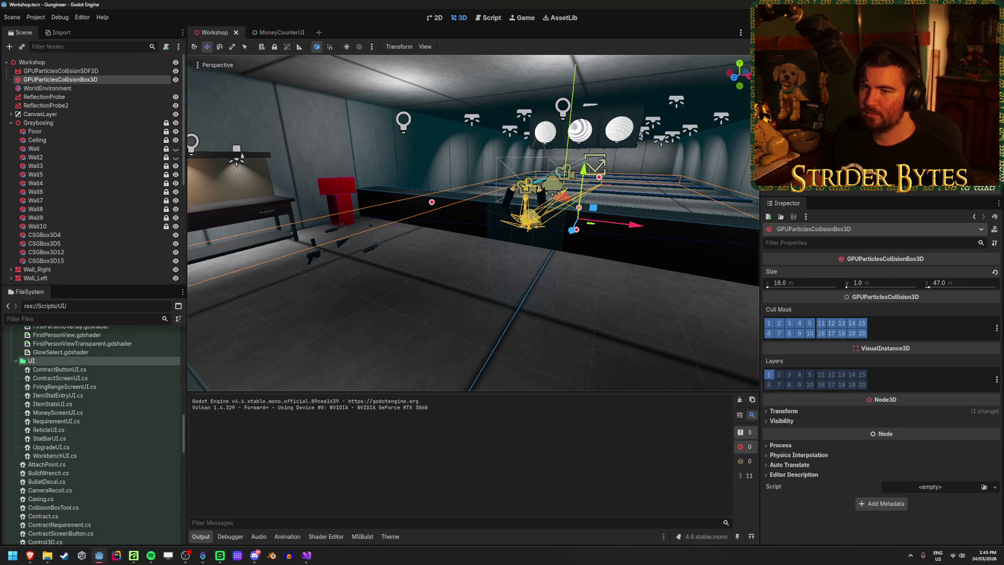
pyautogui.press('F5')
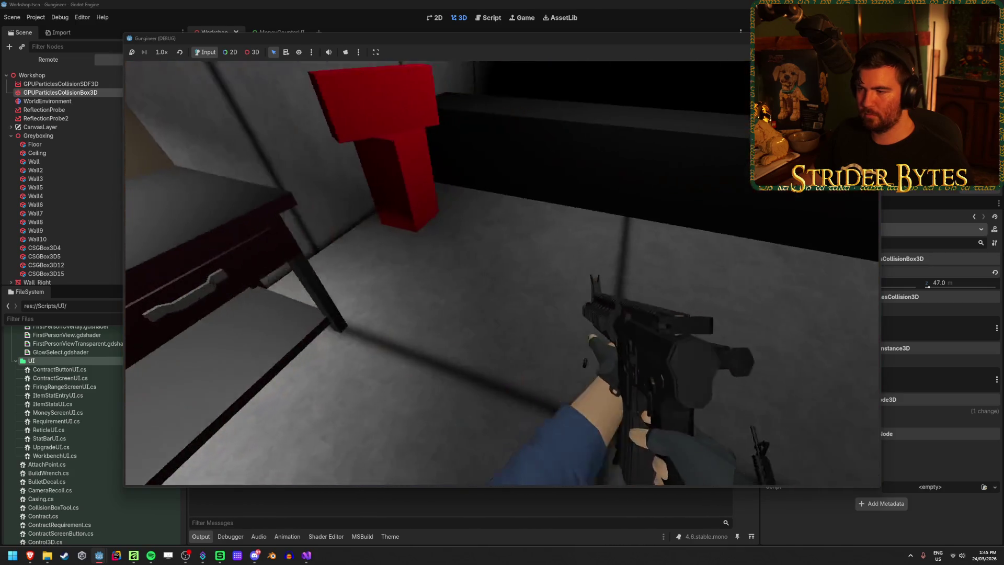
# Fire the gun to test casings, stop the game, and save the Workshop scene
pyautogui.click(502, 273)
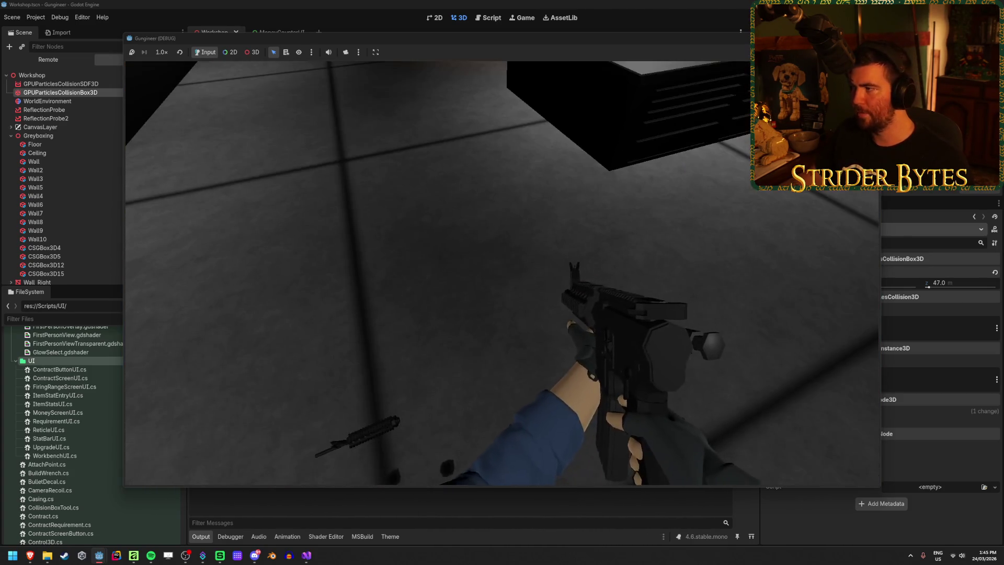
pyautogui.press('F8')
pyautogui.hotkey('ctrl', 's')
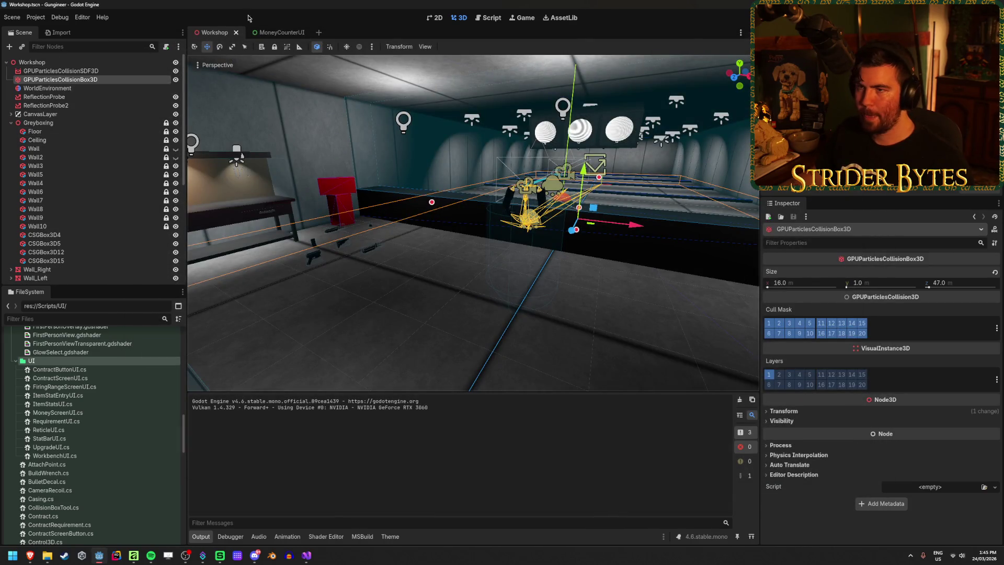
# Open CasingParticle.tscn and frame the CasingParticle emitter in the viewport
pyautogui.scroll(15, 124, 406)
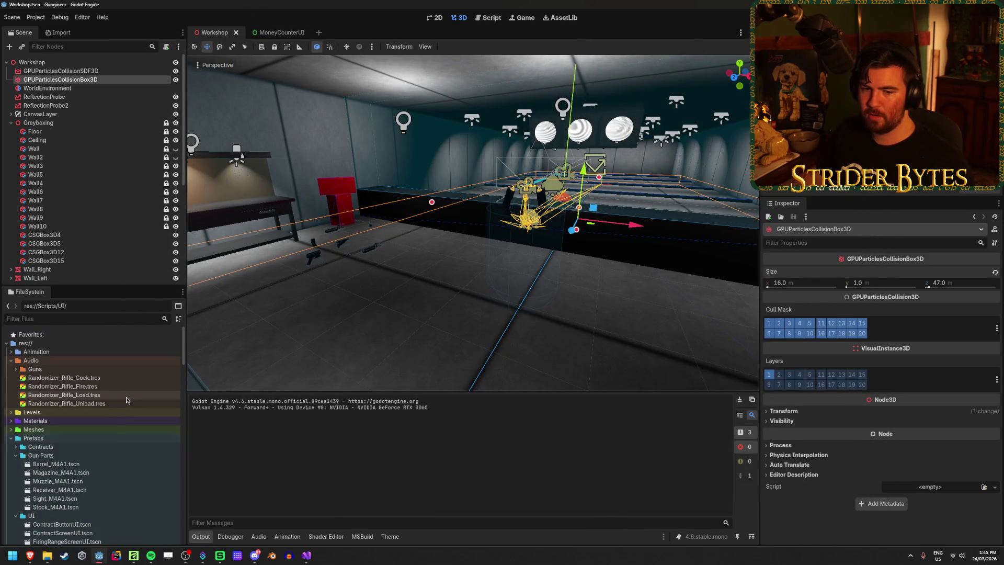
pyautogui.scroll(-3, 125, 403)
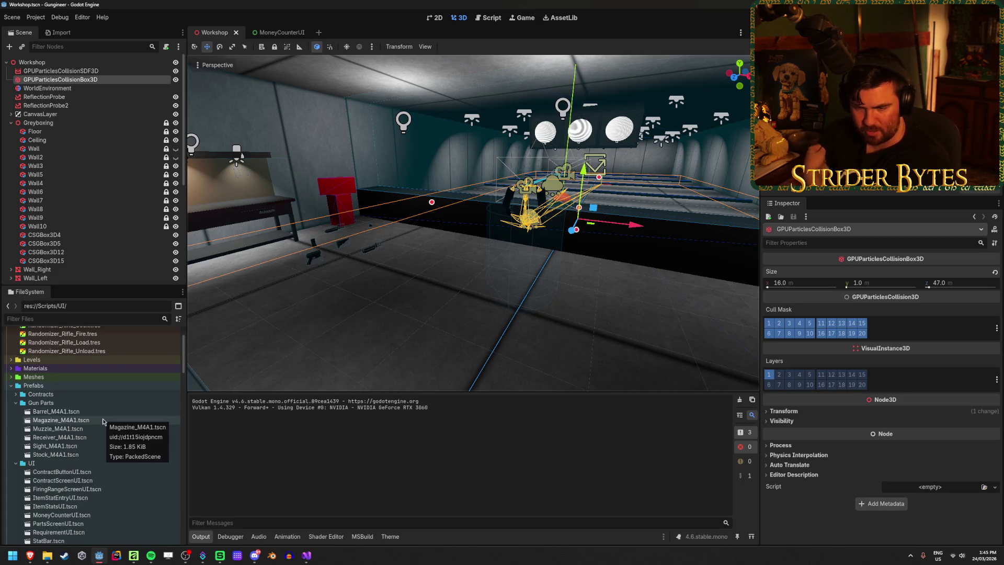
pyautogui.scroll(-7, 92, 420)
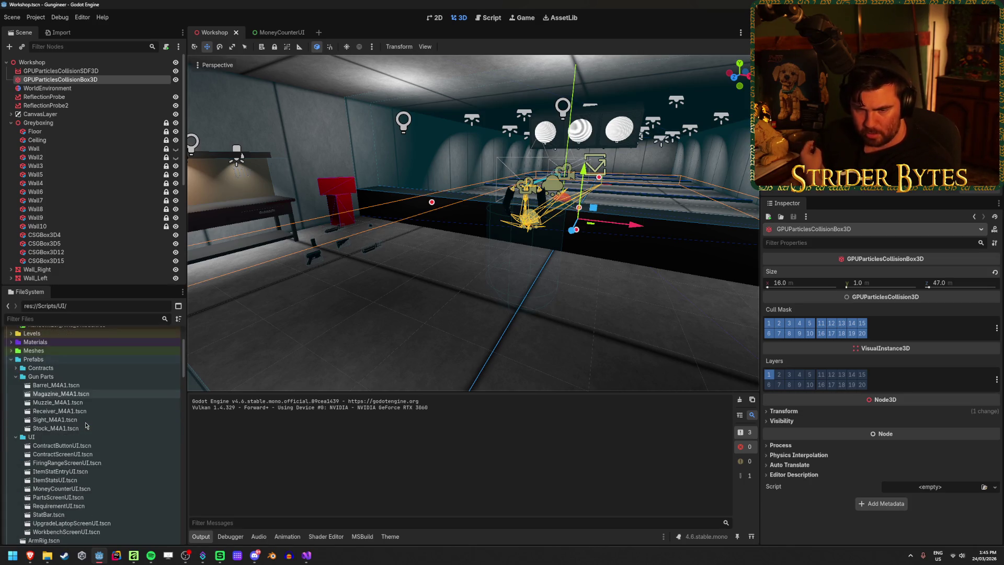
pyautogui.scroll(-2, 82, 426)
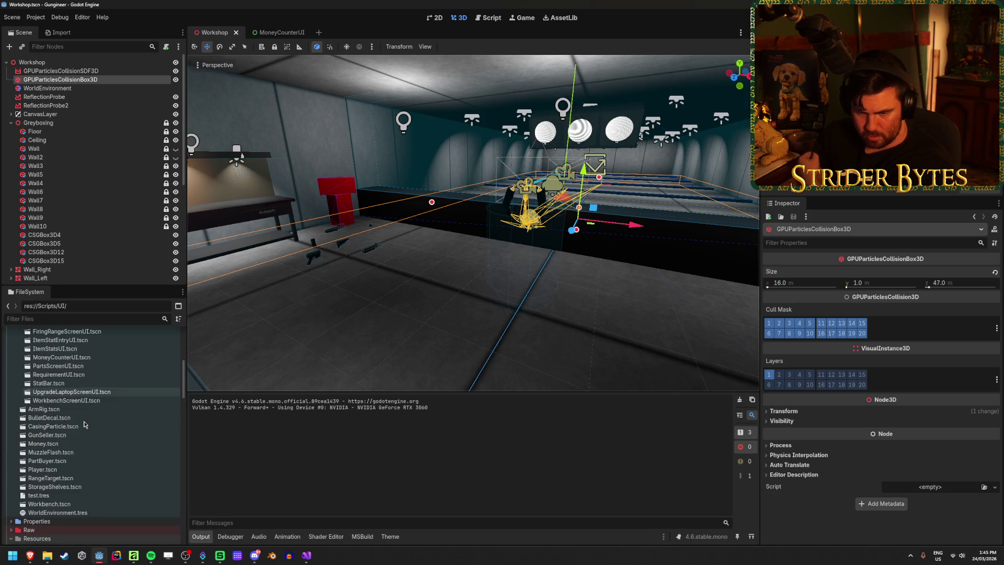
pyautogui.doubleClick(58, 426)
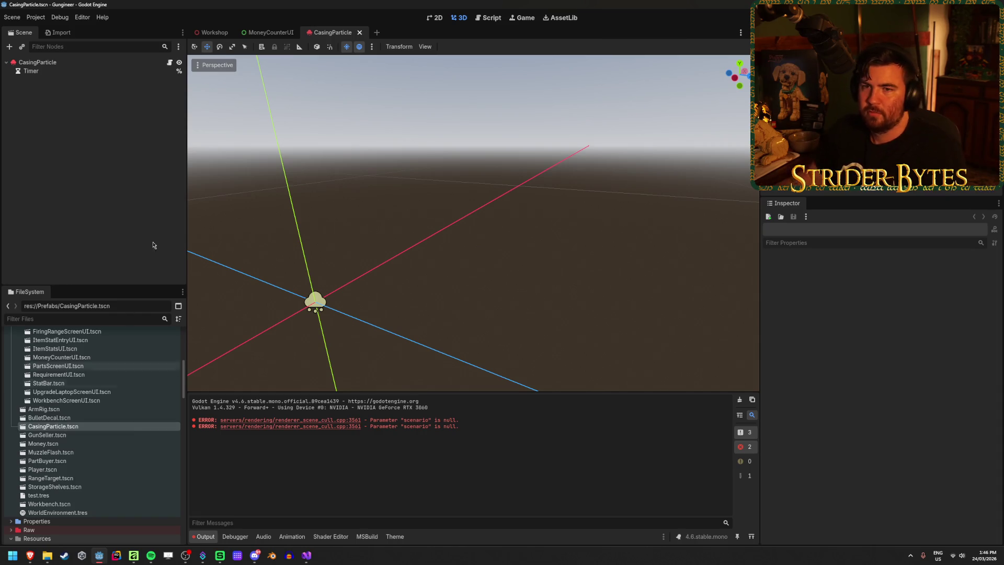
pyautogui.click(52, 62)
pyautogui.press('f')
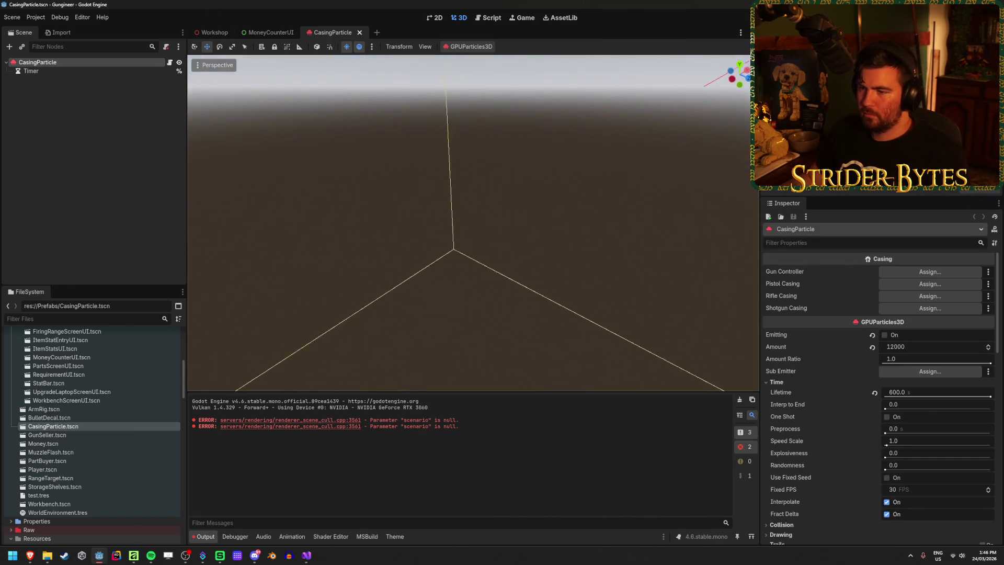
# Turn on Emitting and set the particles' Collision Base Size to 1.0 m
pyautogui.scroll(-3, 792, 418)
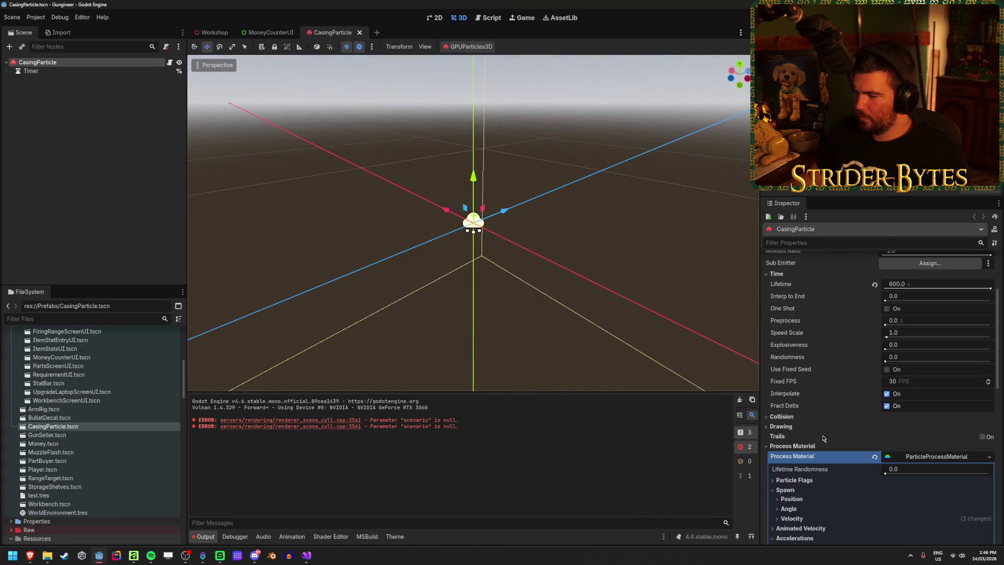
pyautogui.click(791, 417)
pyautogui.scroll(-3, 792, 417)
pyautogui.scroll(5, 681, 340)
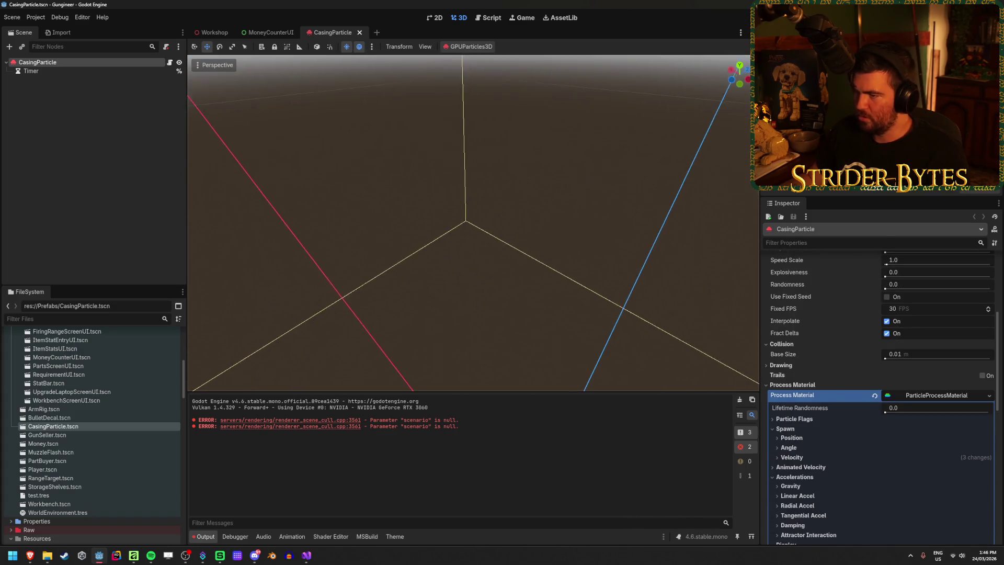
pyautogui.scroll(-5, 535, 256)
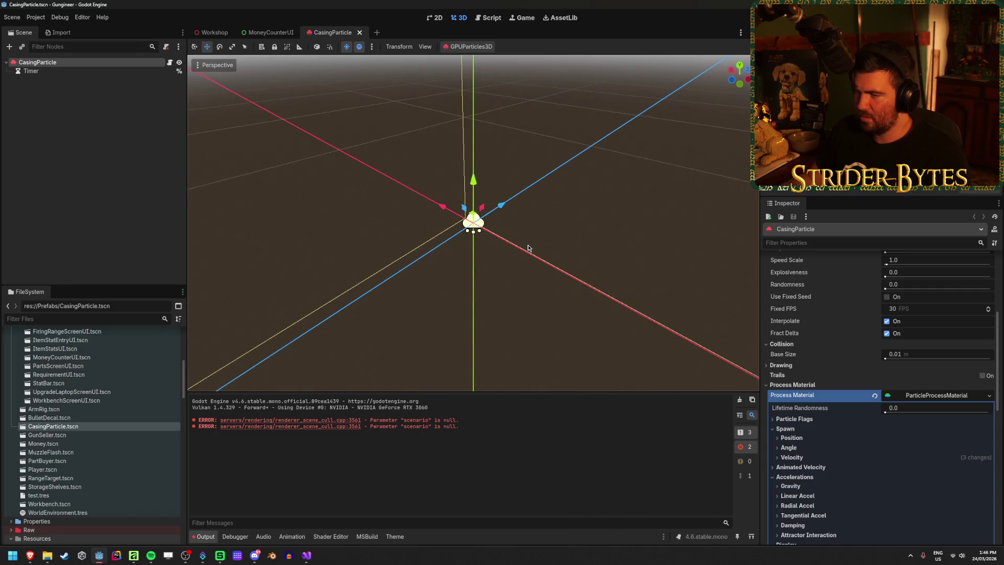
pyautogui.scroll(3, 528, 261)
pyautogui.scroll(5, 872, 307)
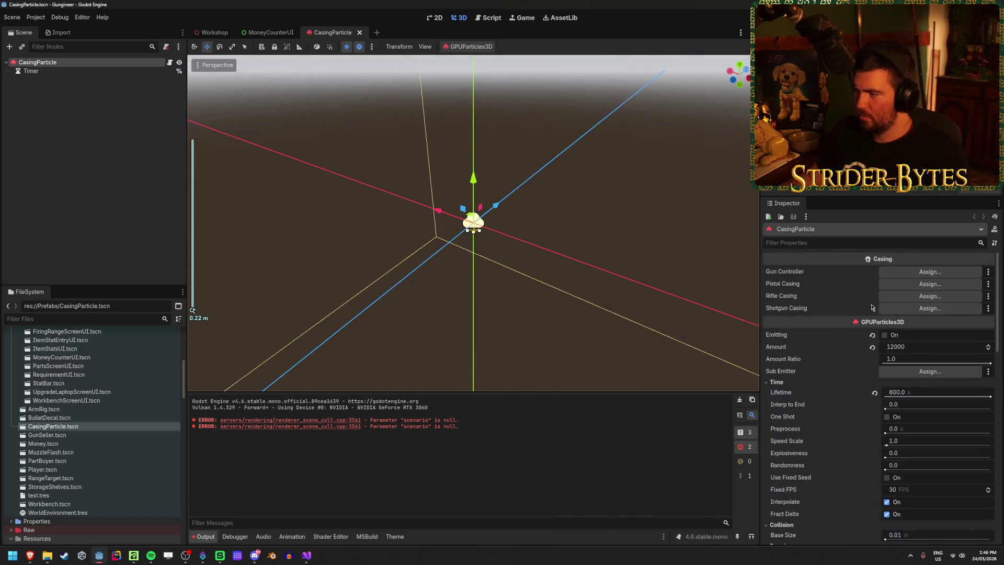
pyautogui.click(885, 335)
pyautogui.moveTo(572, 240); pyautogui.dragTo(424, 230)
pyautogui.scroll(-5, 827, 371)
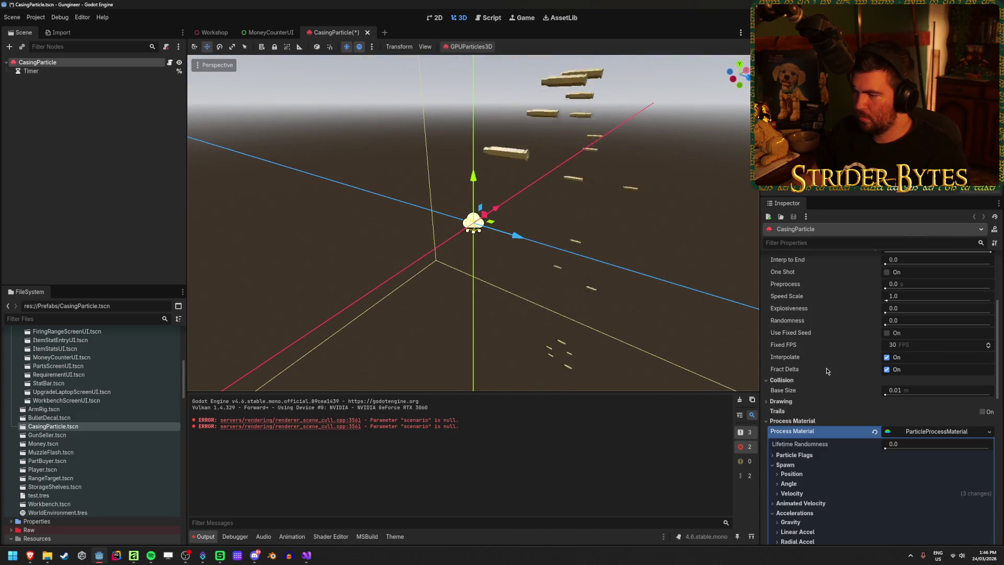
pyautogui.scroll(-6, 828, 368)
pyautogui.scroll(3, 832, 367)
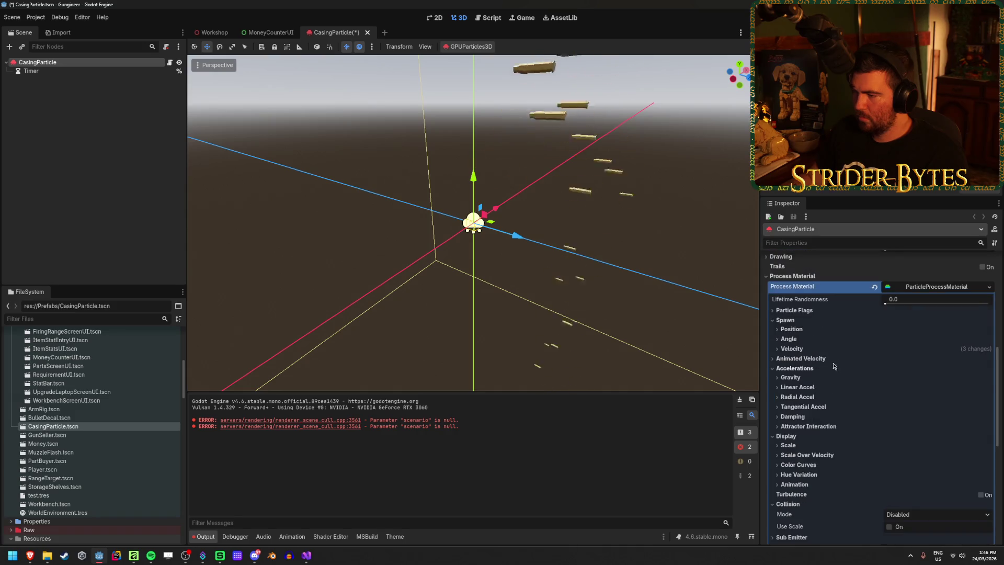
pyautogui.scroll(3, 833, 366)
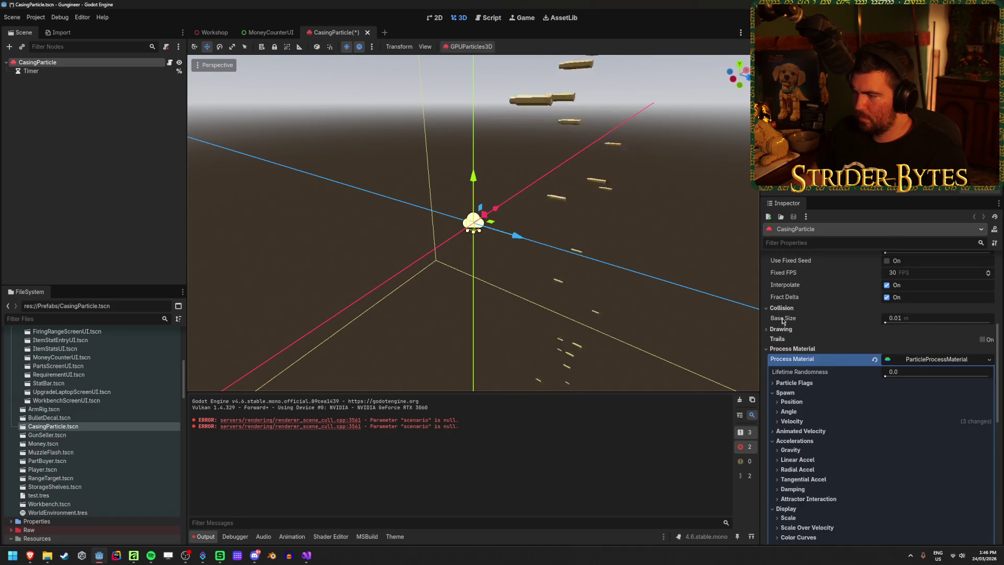
pyautogui.moveTo(783, 321)
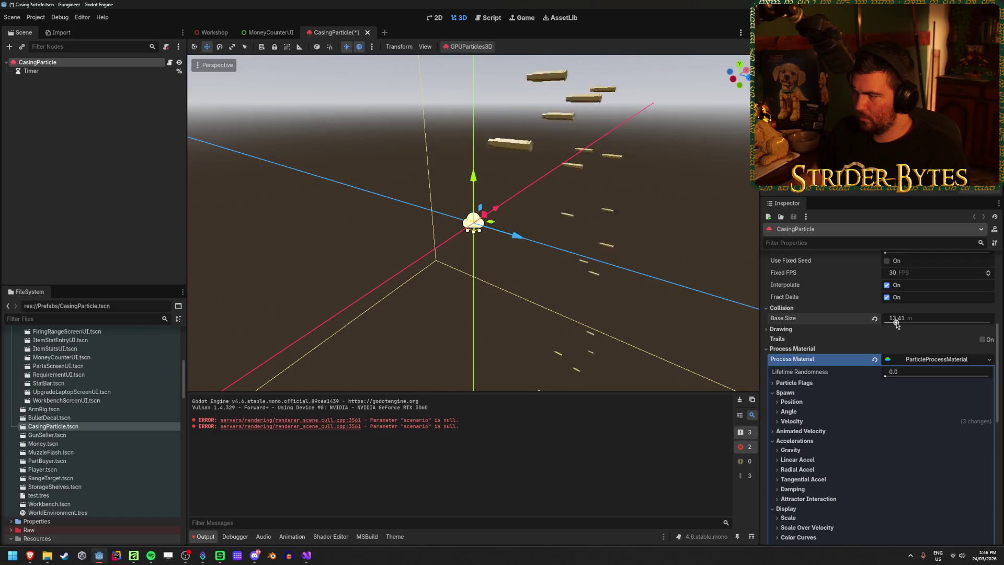
# Save the CasingParticle scene and do a quick test run of the game
pyautogui.hotkey('ctrl', 's')
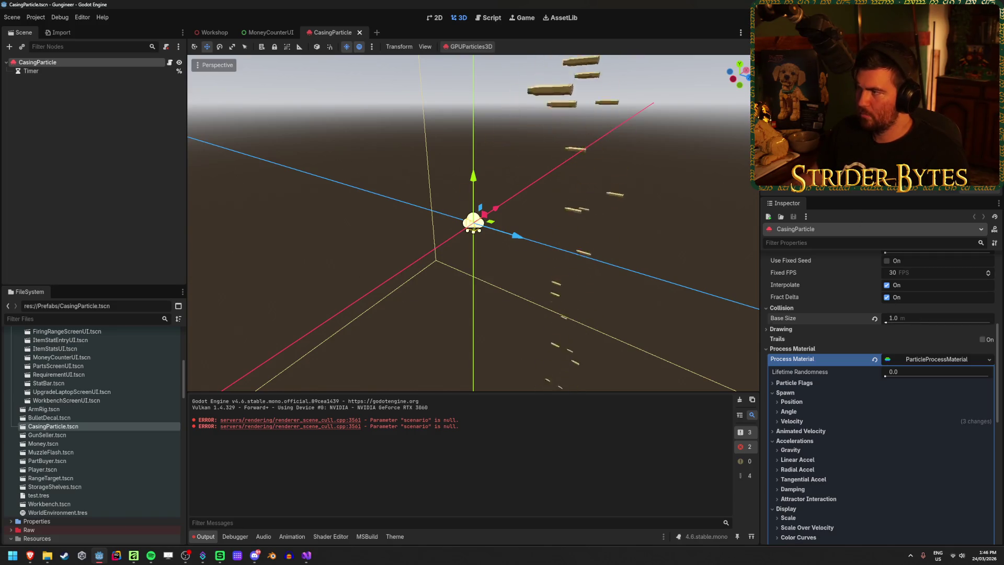
pyautogui.press('F5')
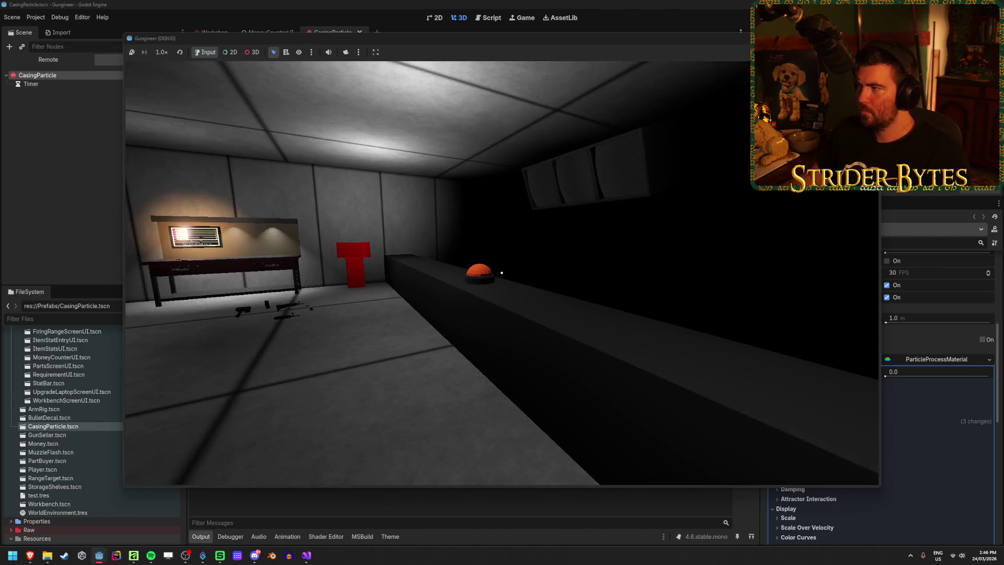
pyautogui.press('F8')
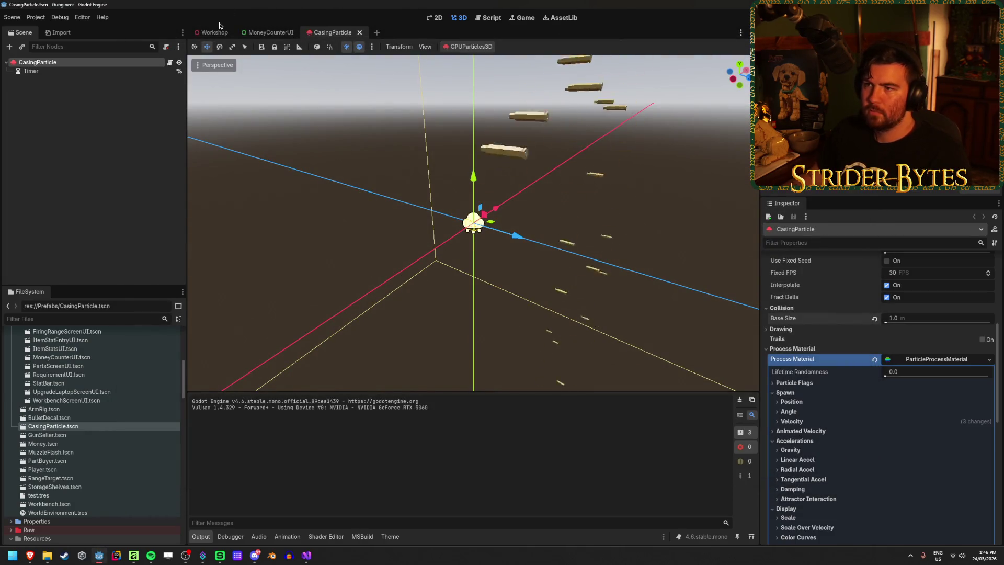
# Turn off emission and generate the visibility AABB over 25 seconds
pyautogui.click(465, 47)
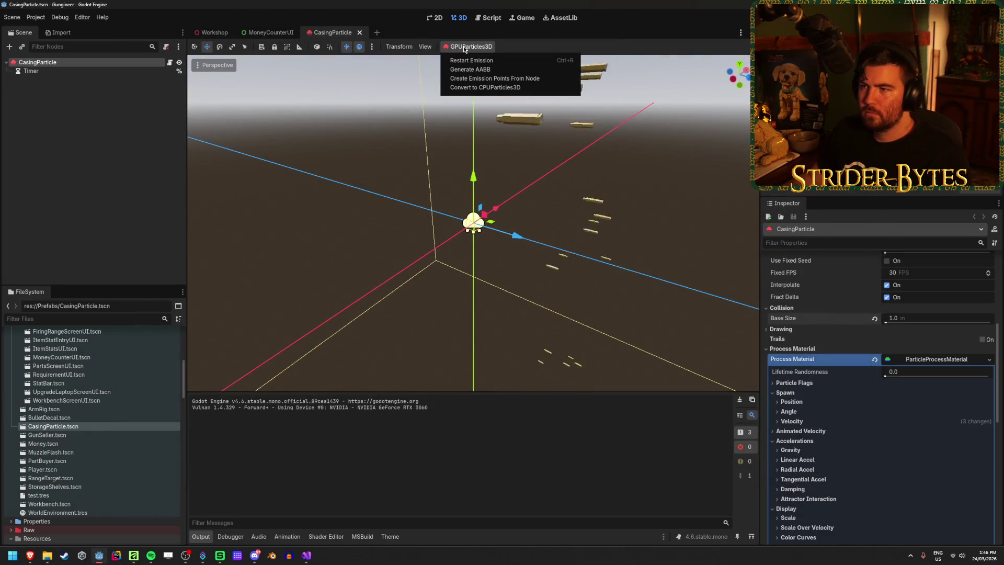
pyautogui.click(456, 68)
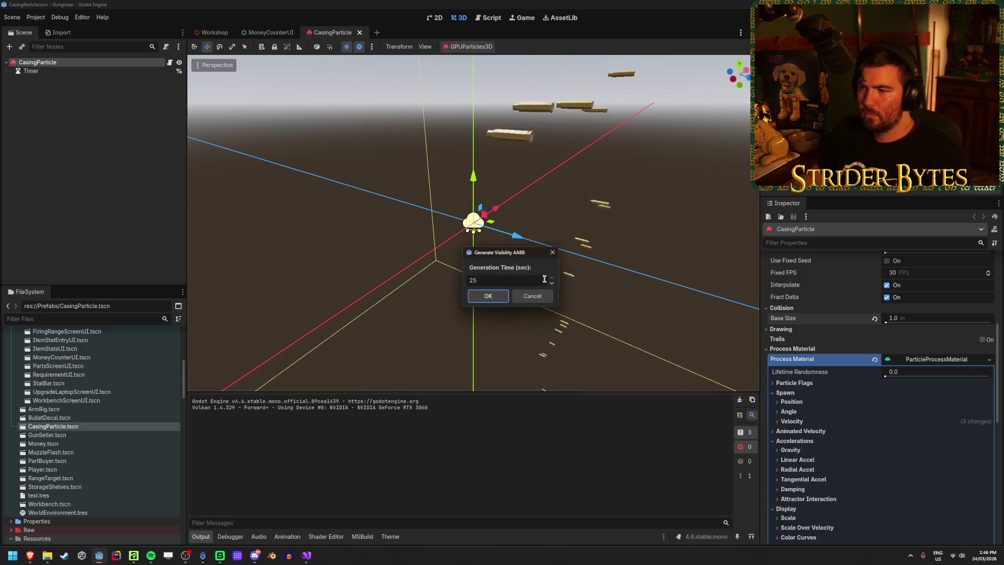
pyautogui.press('Return')
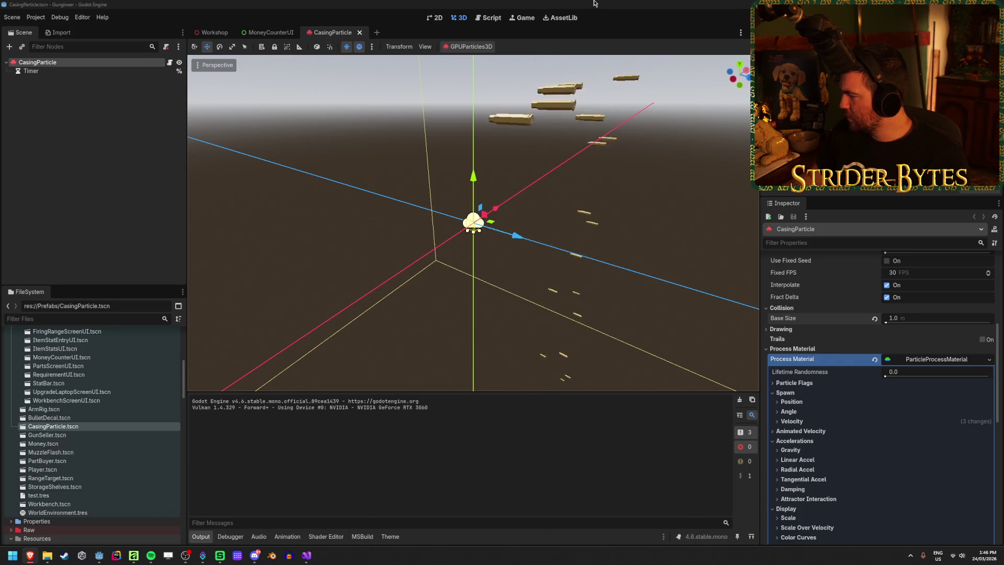
pyautogui.scroll(5, 875, 356)
pyautogui.scroll(1, 875, 356)
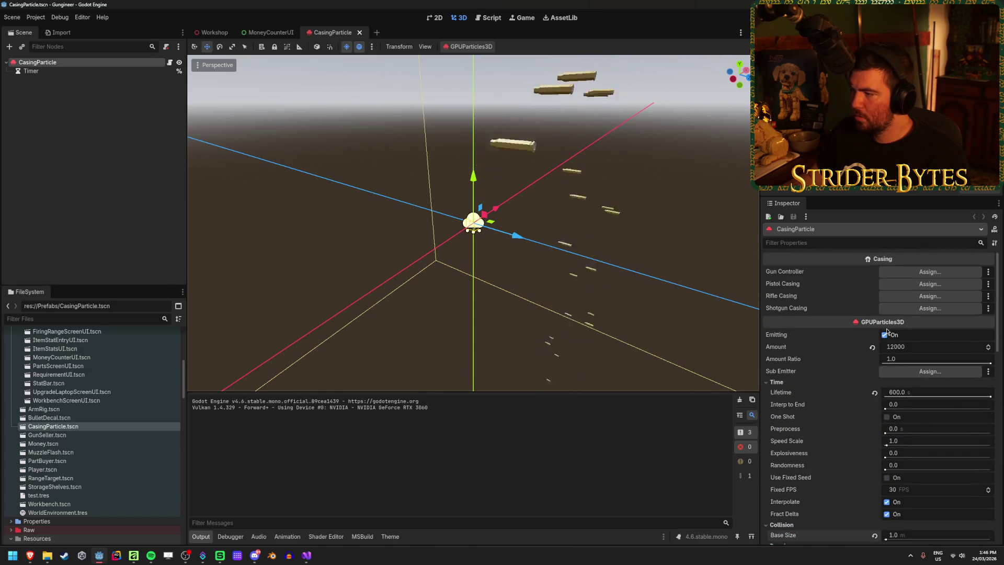
pyautogui.click(884, 335)
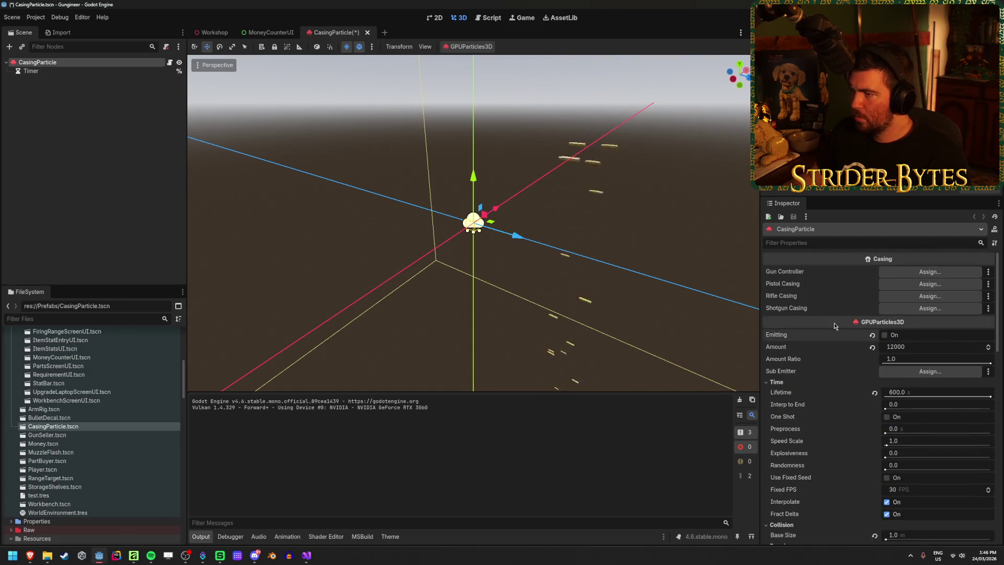
pyautogui.click(472, 47)
pyautogui.click(486, 70)
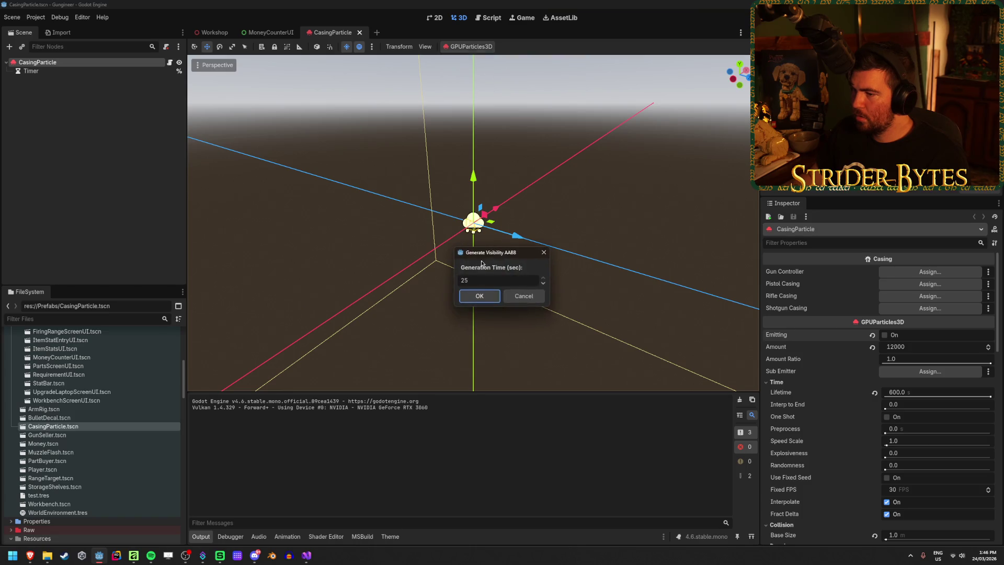
pyautogui.click(479, 295)
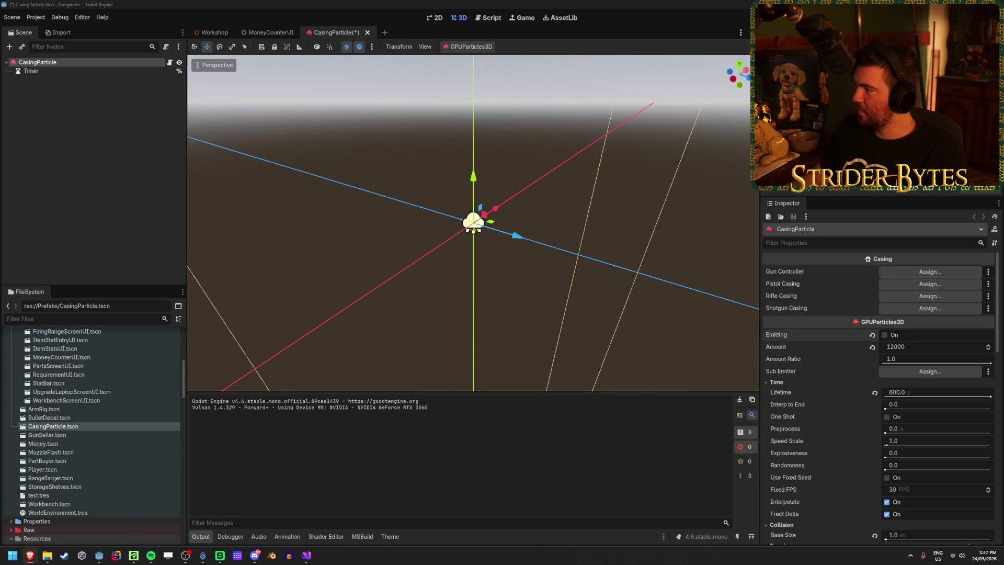
# Save the CasingParticle scene, turn Emitting back on, and run the game
pyautogui.click(445, 268)
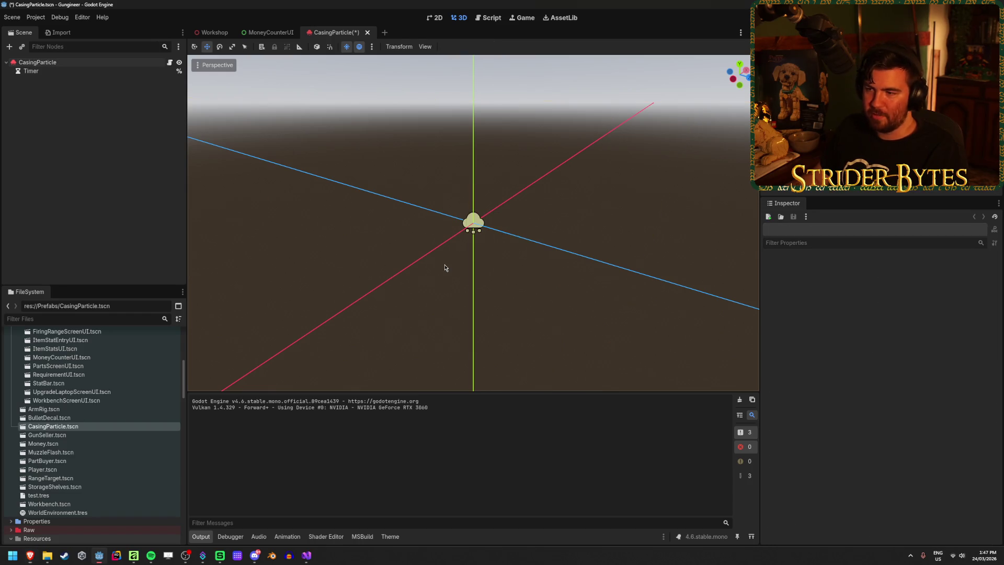
pyautogui.click(129, 63)
pyautogui.hotkey('ctrl', 's')
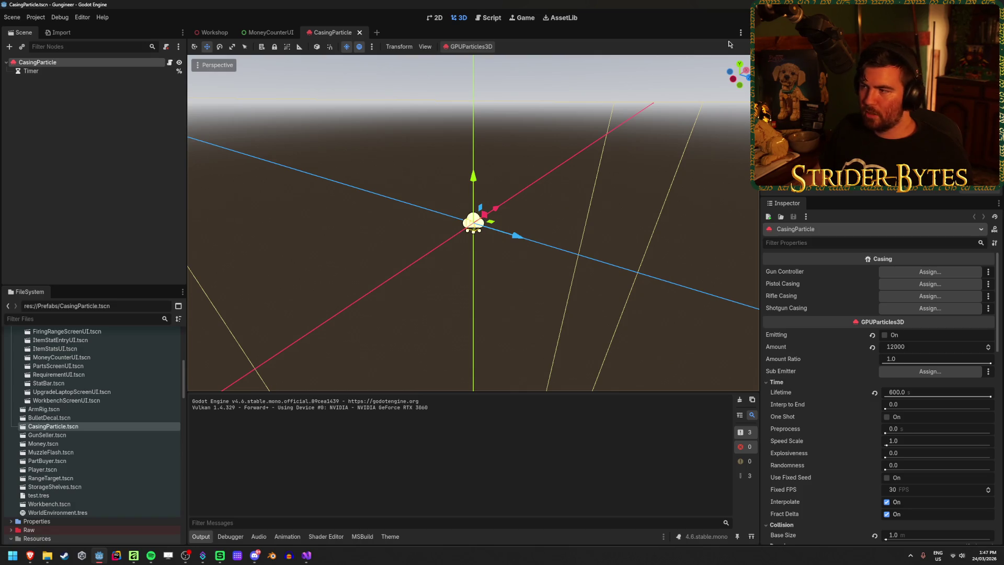
pyautogui.click(876, 336)
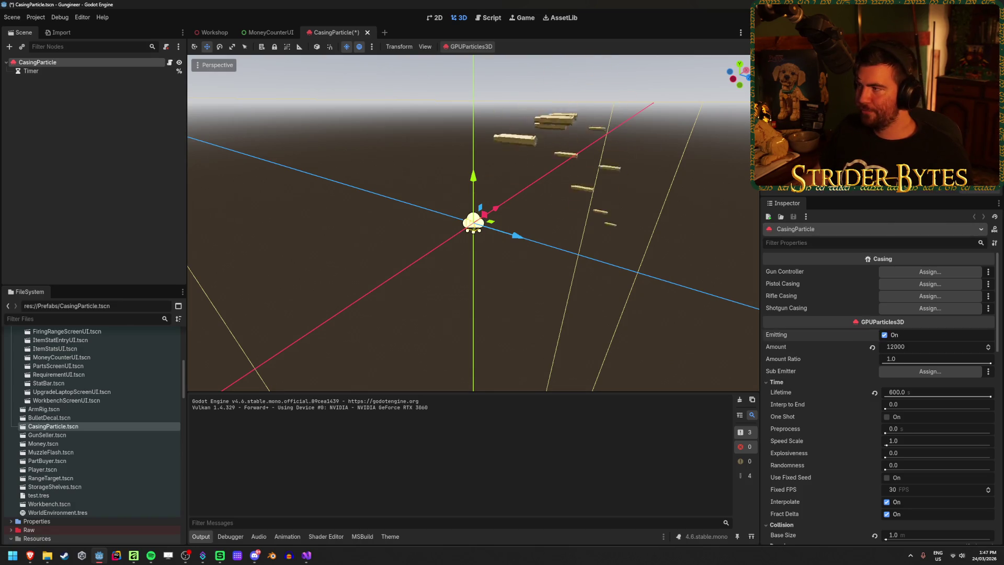
pyautogui.press('F5')
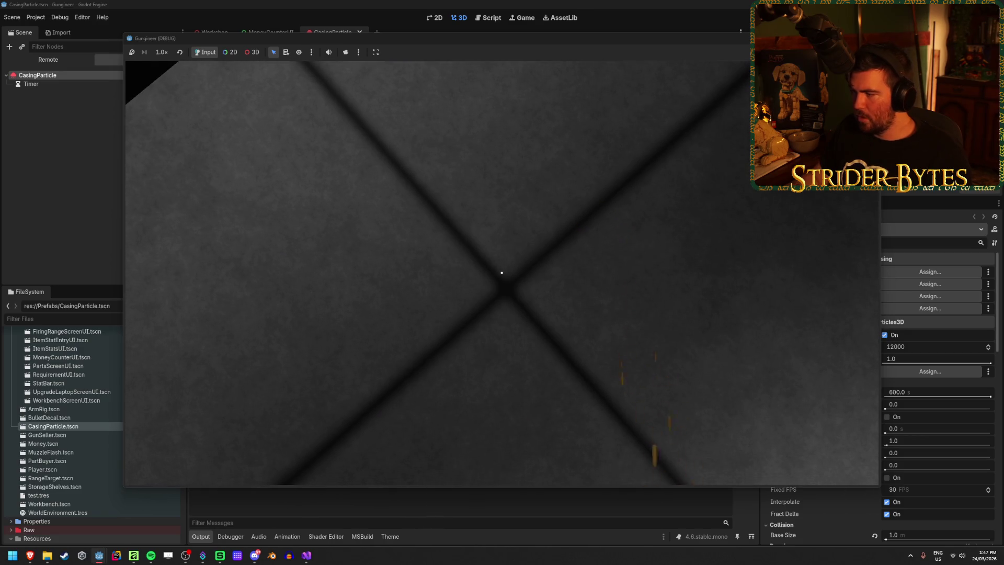
# Stop the game and regenerate the CasingParticle visibility AABB over 25 seconds
pyautogui.press('F8')
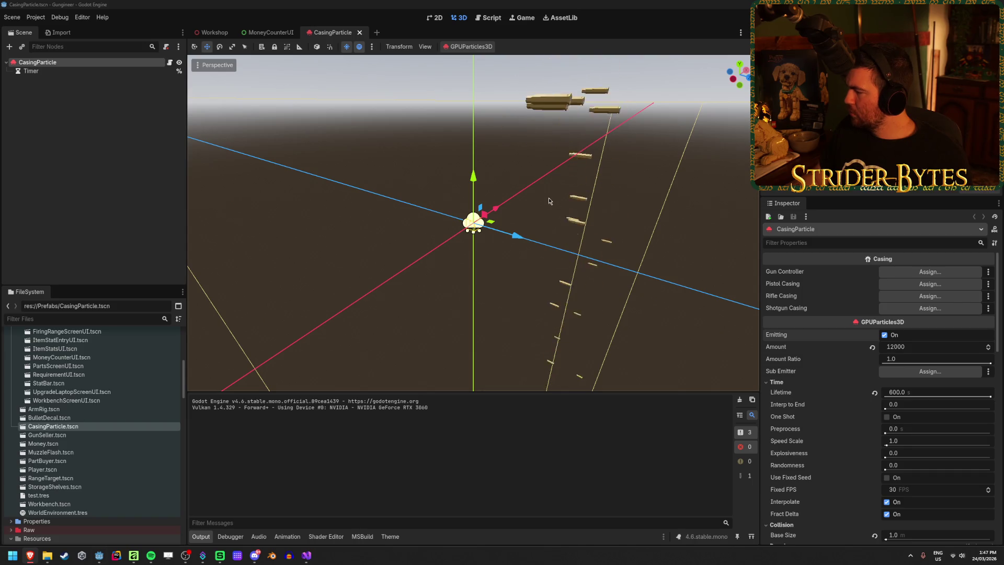
pyautogui.moveTo(549, 200); pyautogui.dragTo(528, 188)
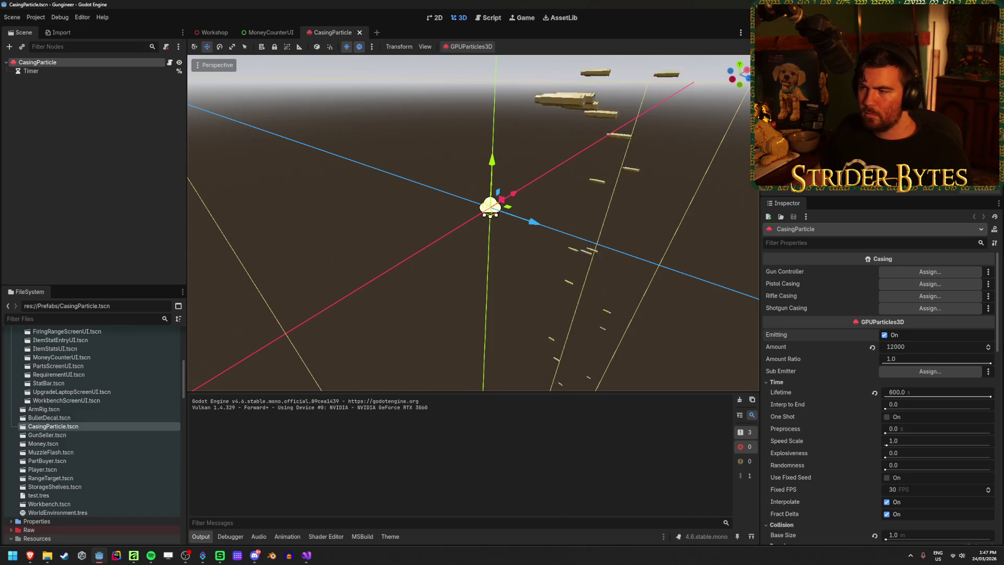
pyautogui.moveTo(559, 203); pyautogui.dragTo(559, 173)
pyautogui.scroll(-15, 843, 349)
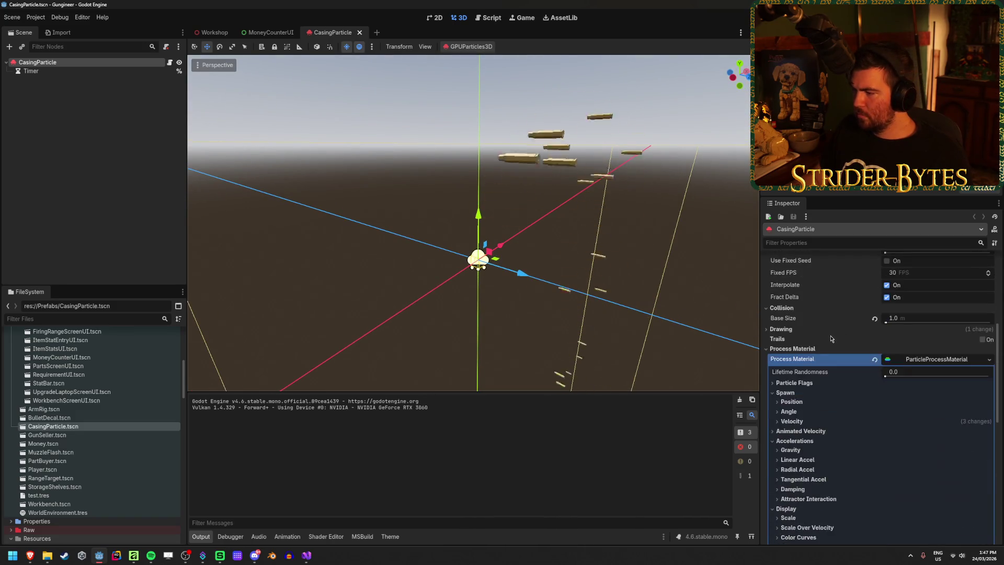
pyautogui.scroll(5, 830, 335)
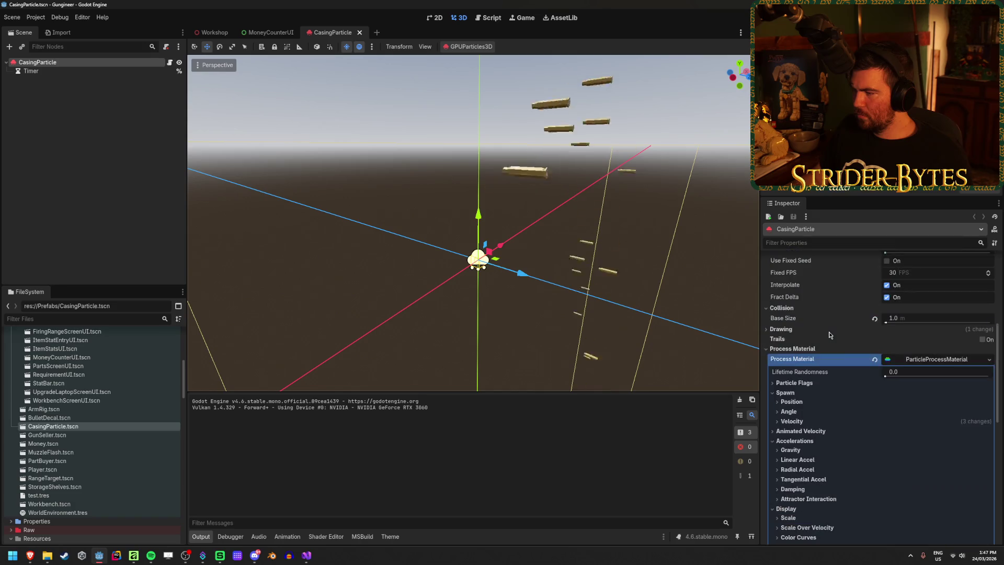
pyautogui.click(471, 47)
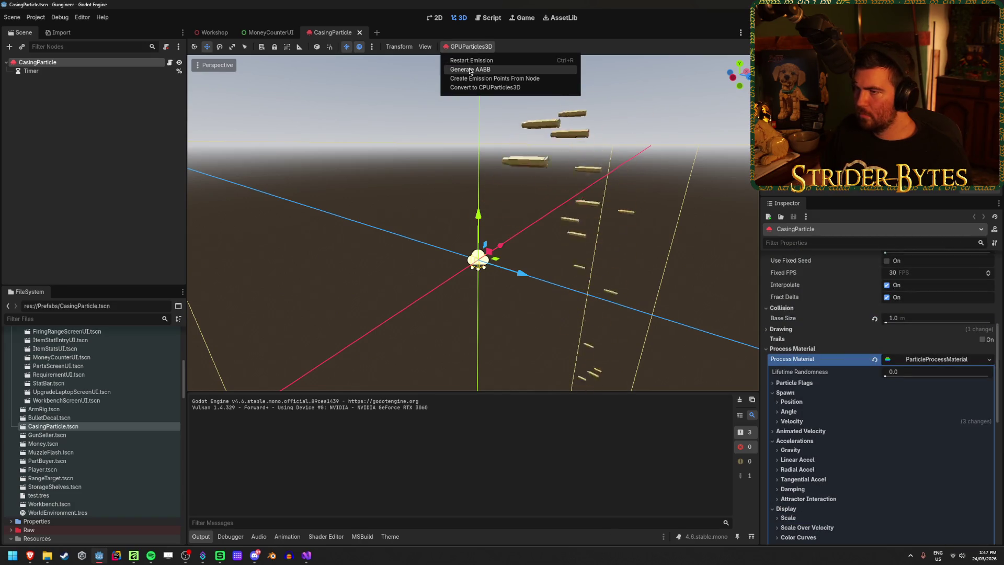
pyautogui.click(470, 69)
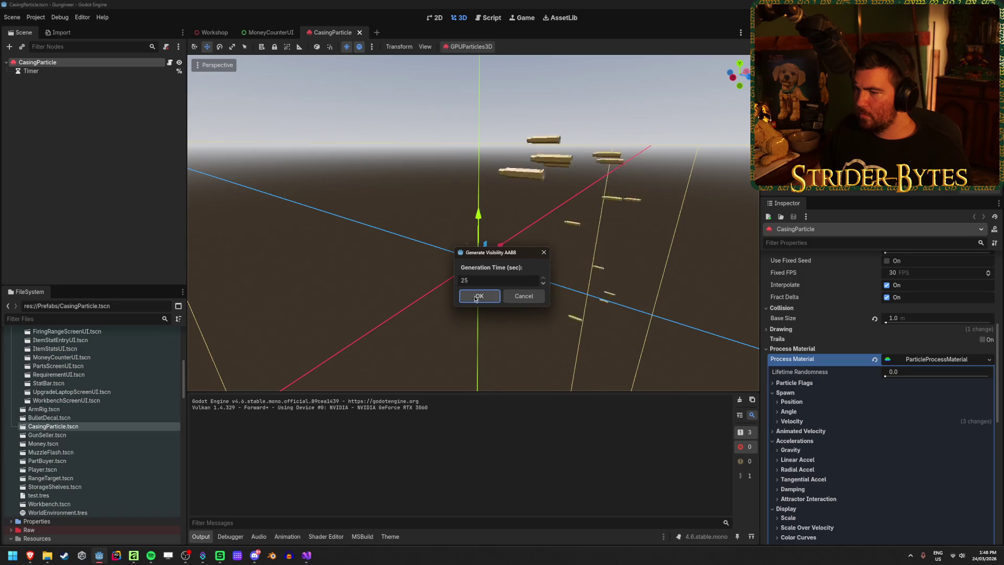
pyautogui.press('Return')
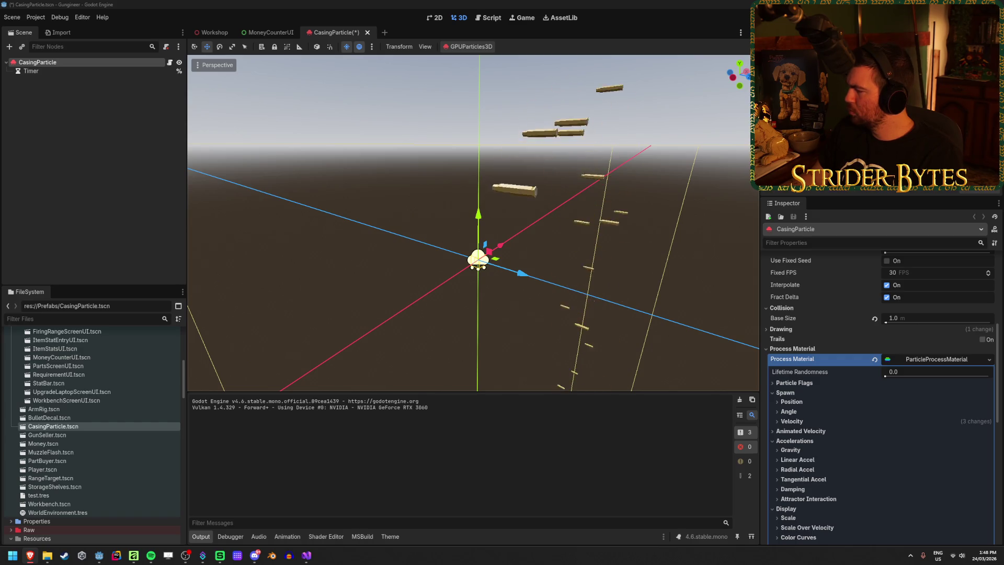
# Run the game and fire the gun twice to watch the casings fall
pyautogui.click(708, 70)
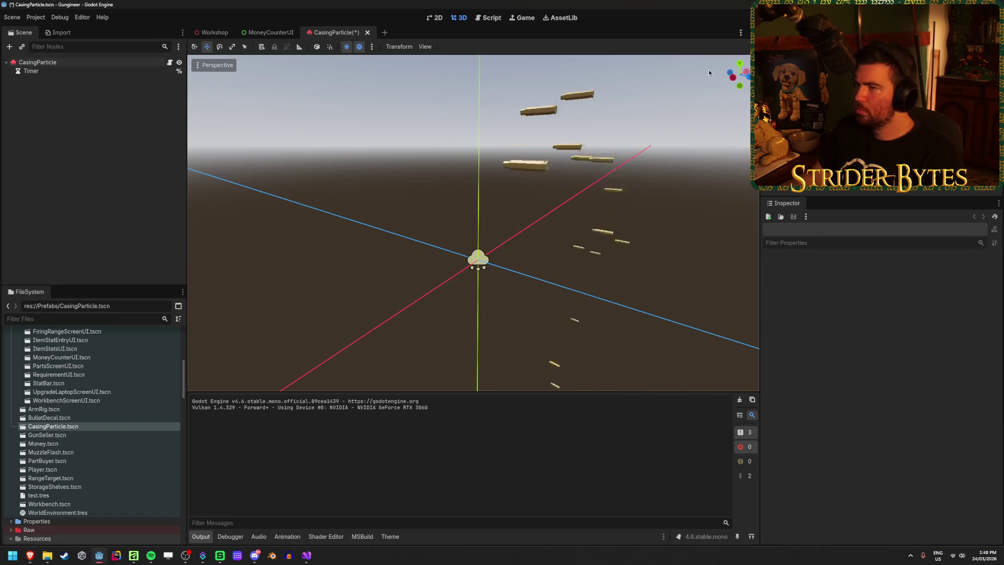
pyautogui.press('F5')
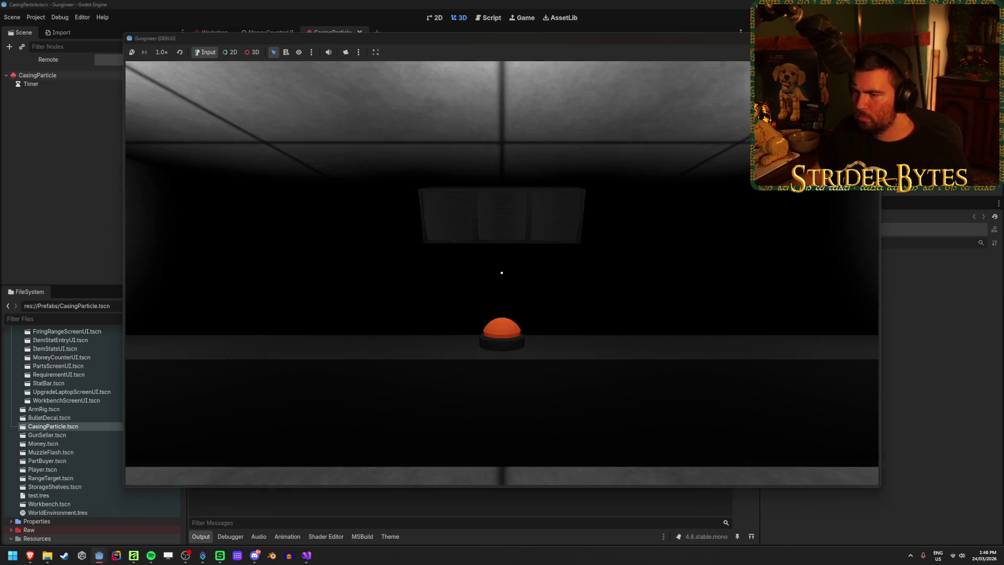
pyautogui.click(501, 273)
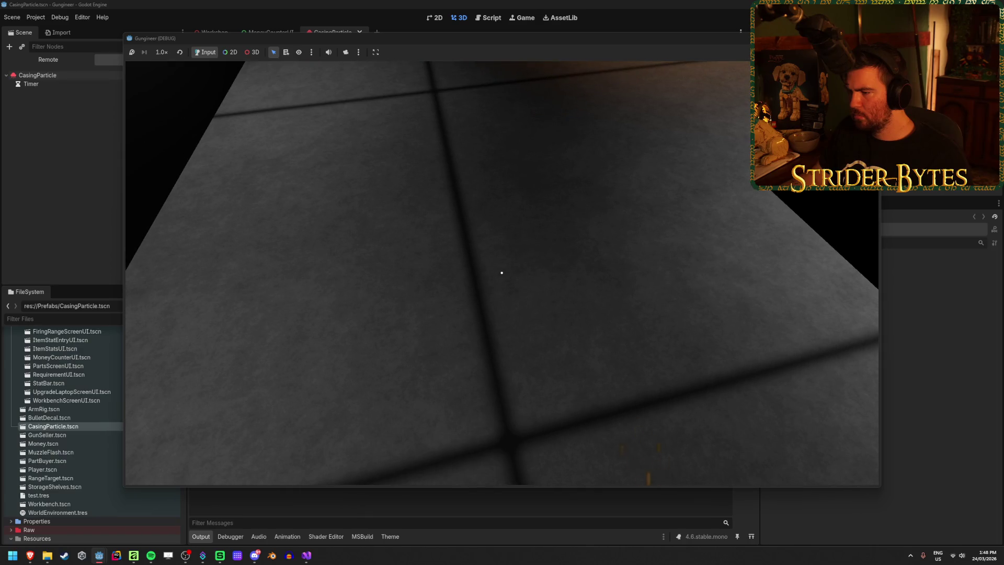
pyautogui.click(501, 272)
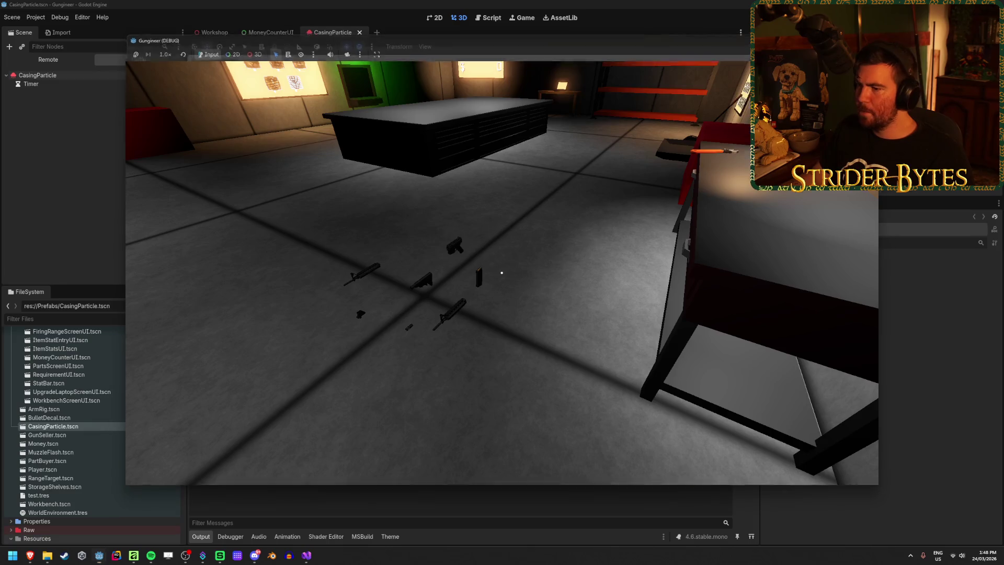
pyautogui.press('F8')
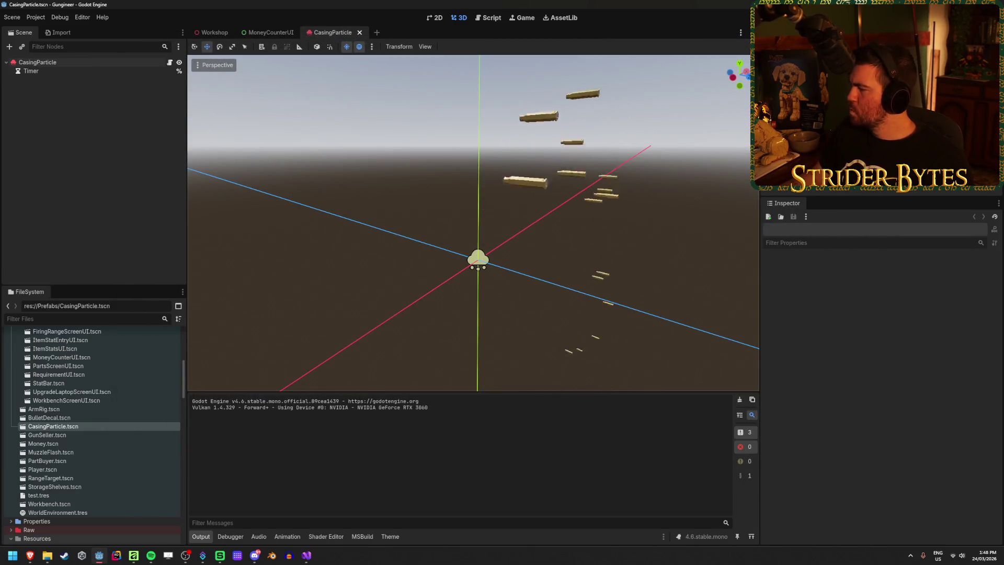
# Revert the CasingParticle Collision Base Size to 0.01 and return to the Workshop scene
pyautogui.click(105, 63)
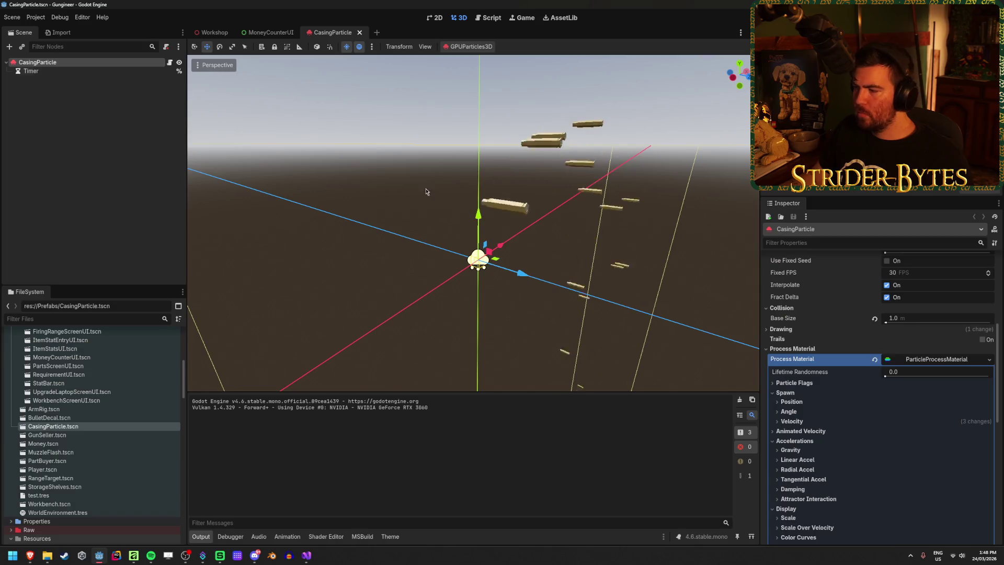
pyautogui.scroll(5, 784, 320)
pyautogui.scroll(-1, 792, 320)
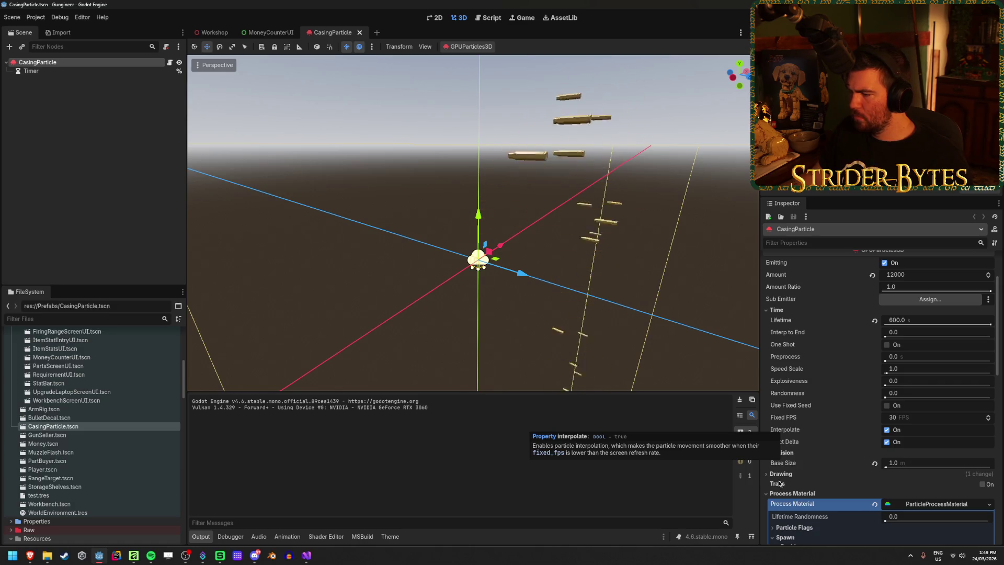
pyautogui.click(874, 464)
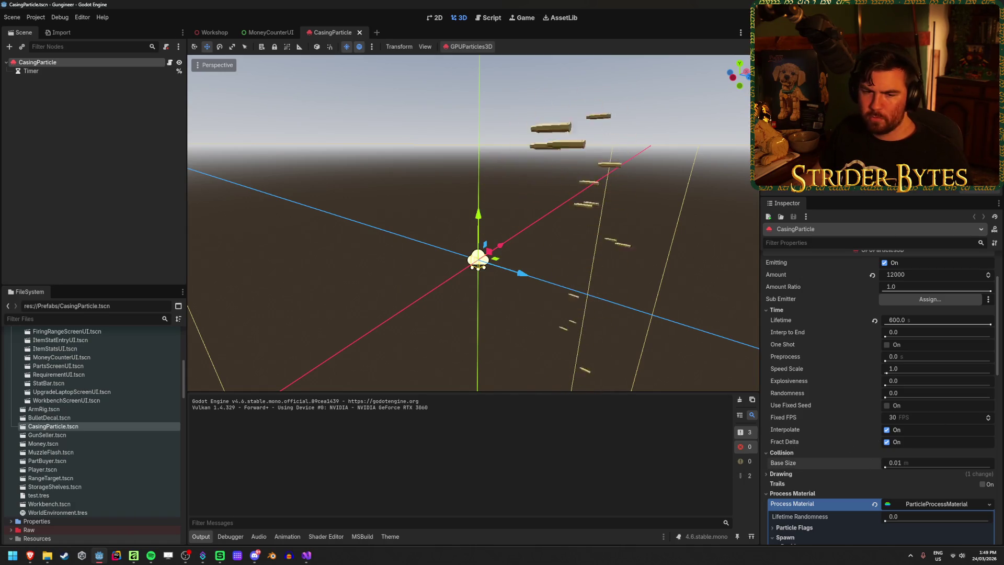
pyautogui.click(214, 33)
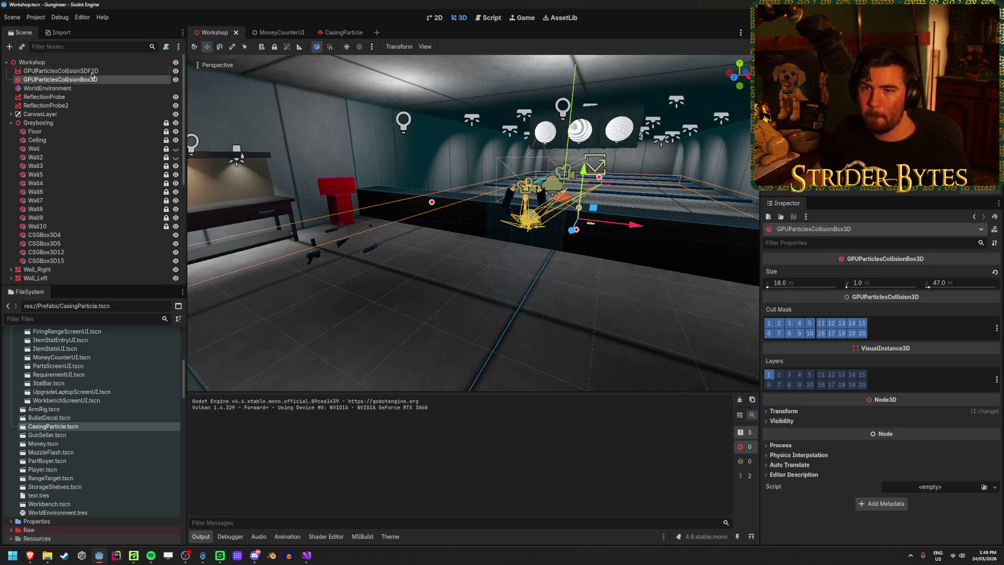
# Fly the view around the workshop and inspect the SDF collision node's settings
pyautogui.press('s')
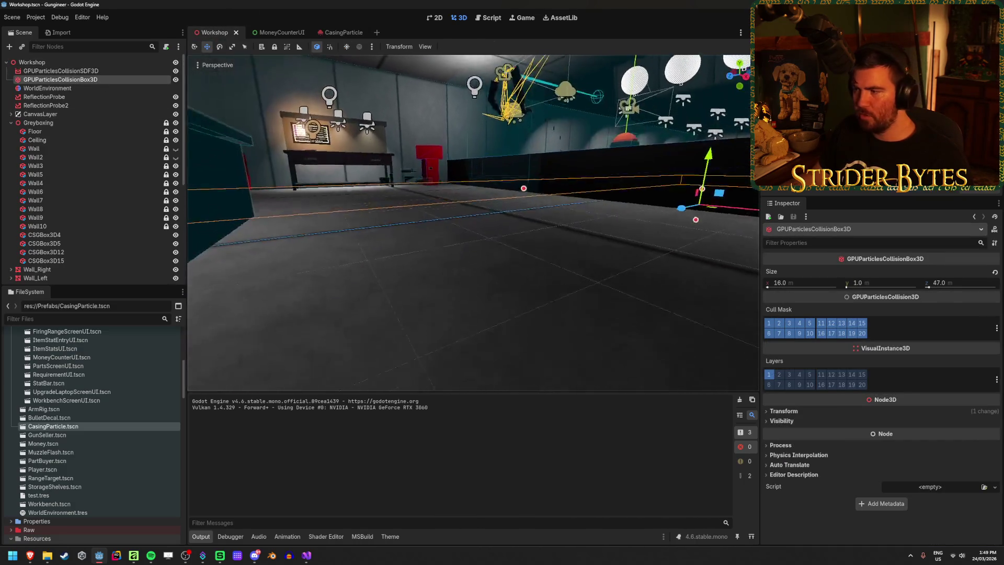
pyautogui.press('q')
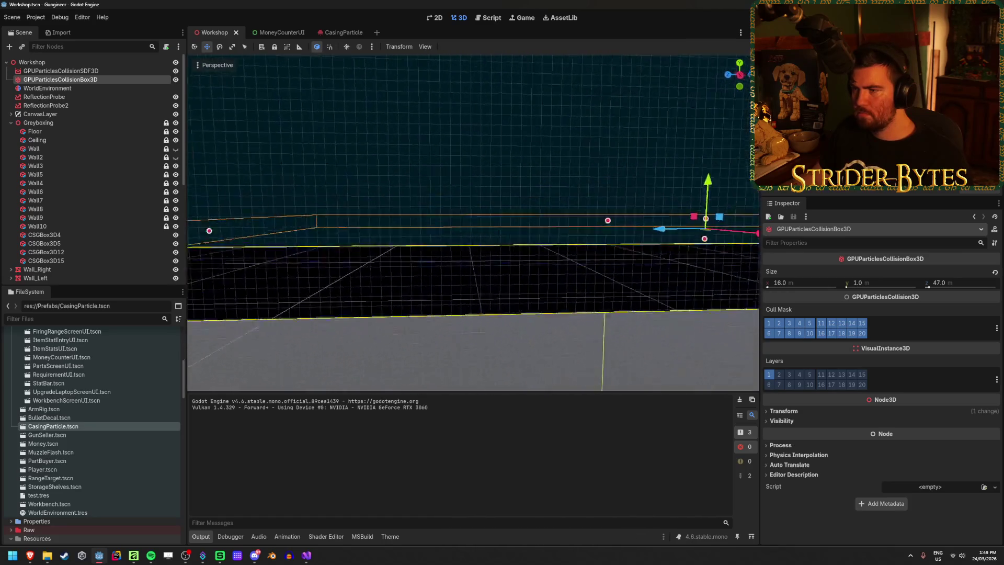
pyautogui.press('e')
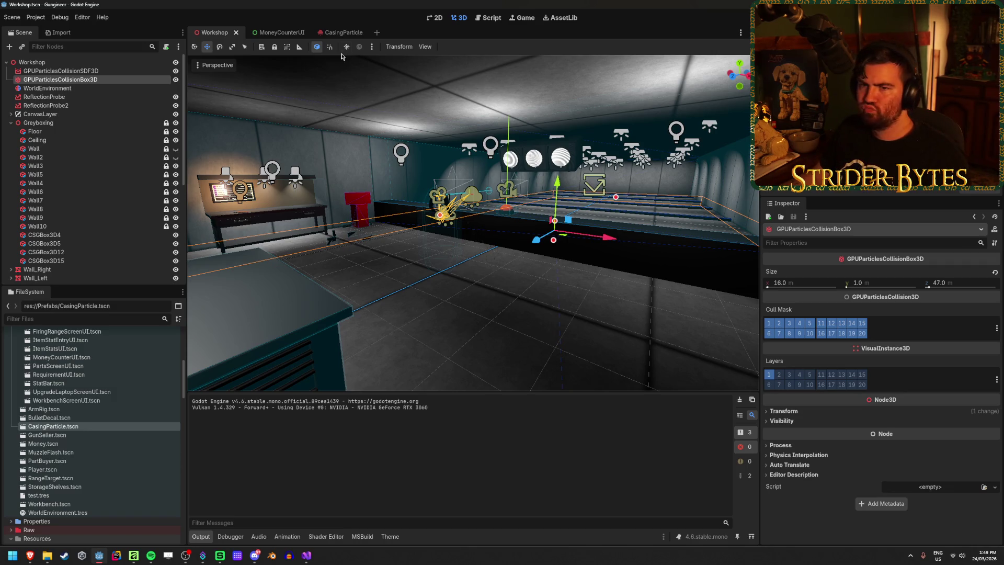
pyautogui.click(115, 74)
pyautogui.press('Down')
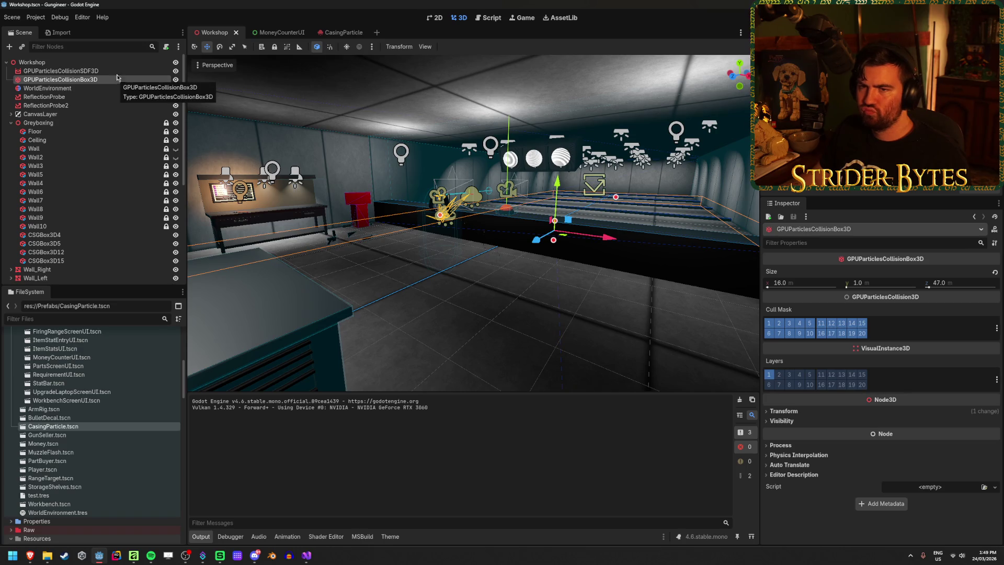
# Delete the GPUParticlesCollisionSDF3D node and test-run the game
pyautogui.click(121, 71)
pyautogui.press('Delete')
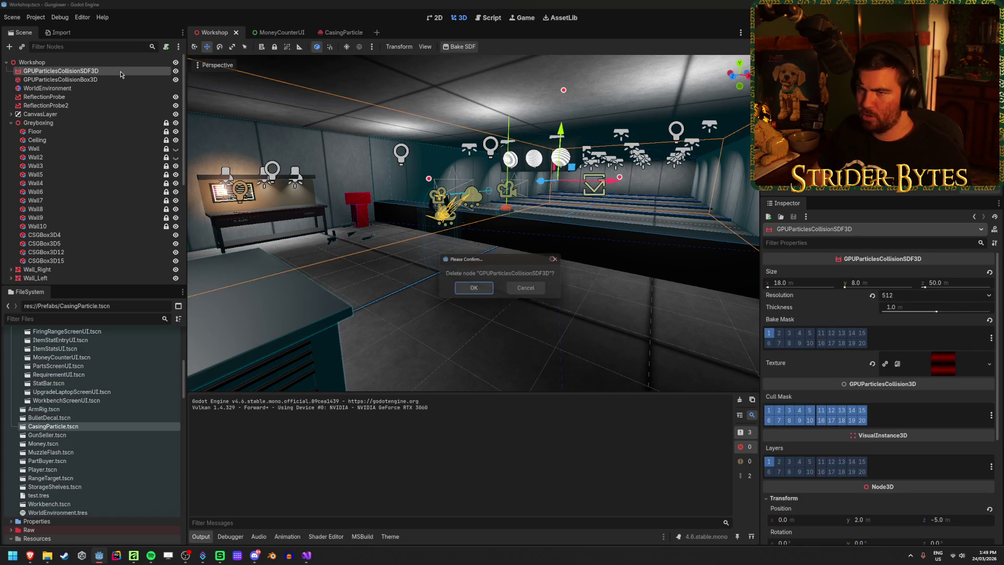
pyautogui.press('Return')
pyautogui.press('F5')
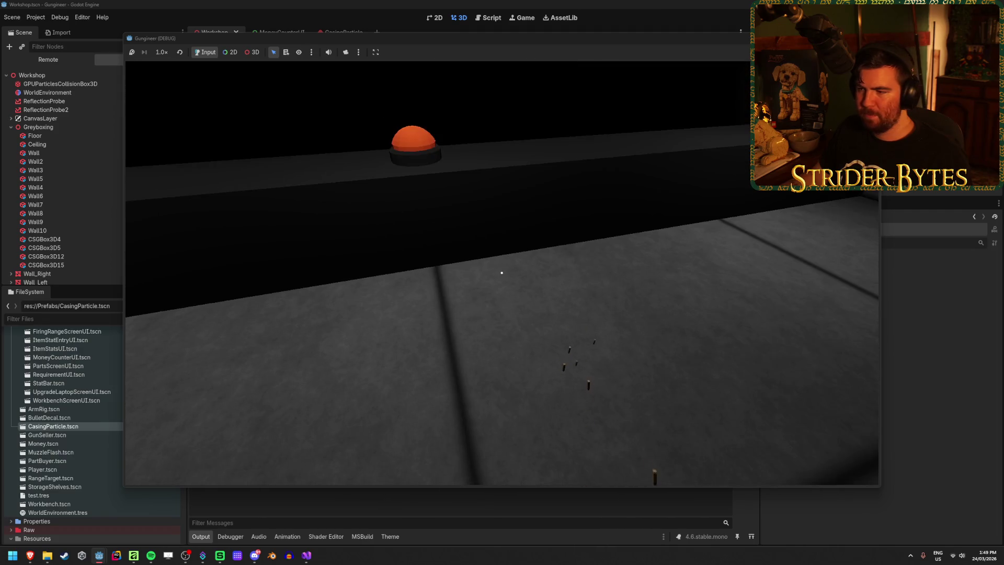
pyautogui.press('F8')
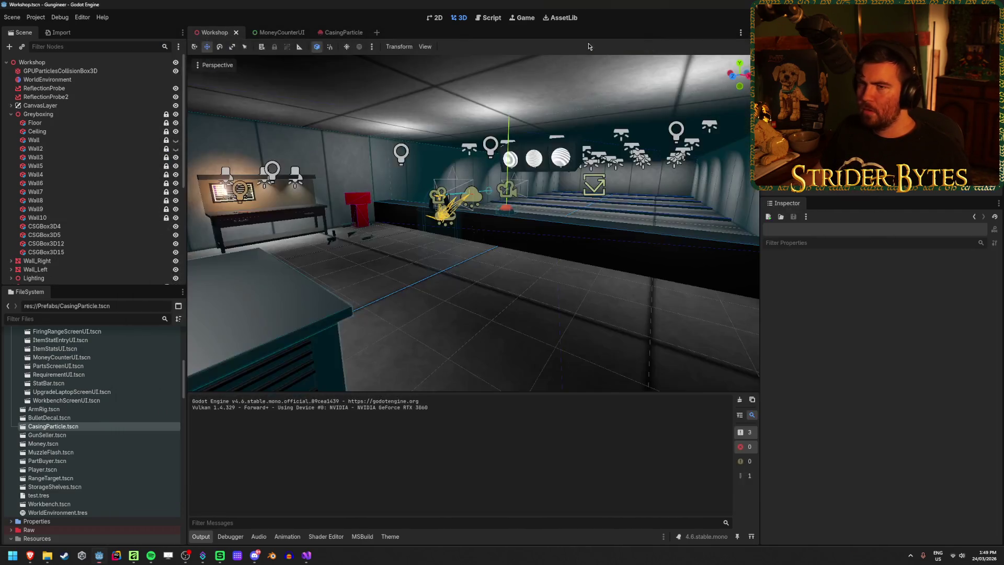
# In the CasingParticle scene, set the collision mode to Rigid and test-run the game
pyautogui.click(332, 32)
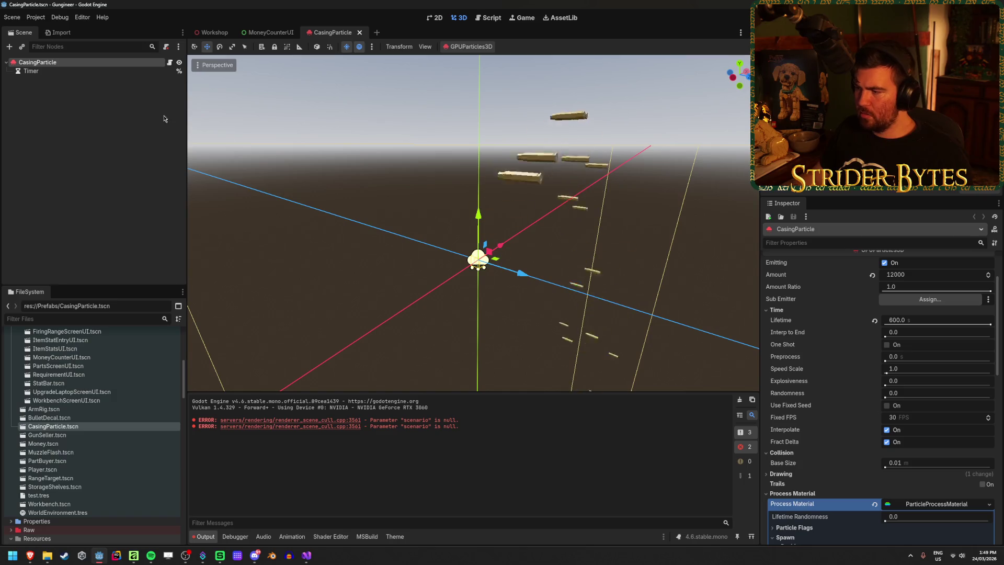
pyautogui.scroll(3, 839, 365)
pyautogui.scroll(-10, 839, 364)
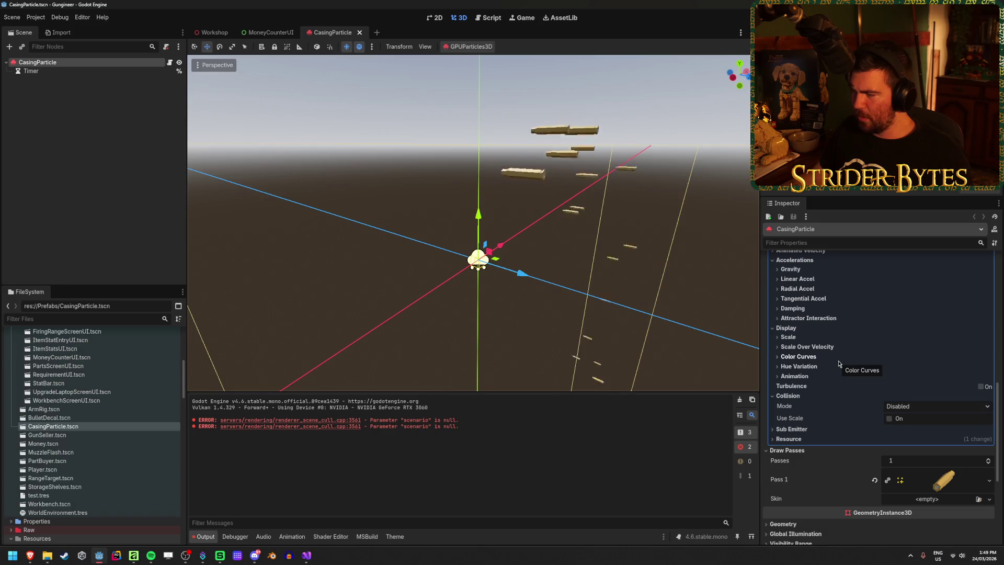
pyautogui.click(910, 406)
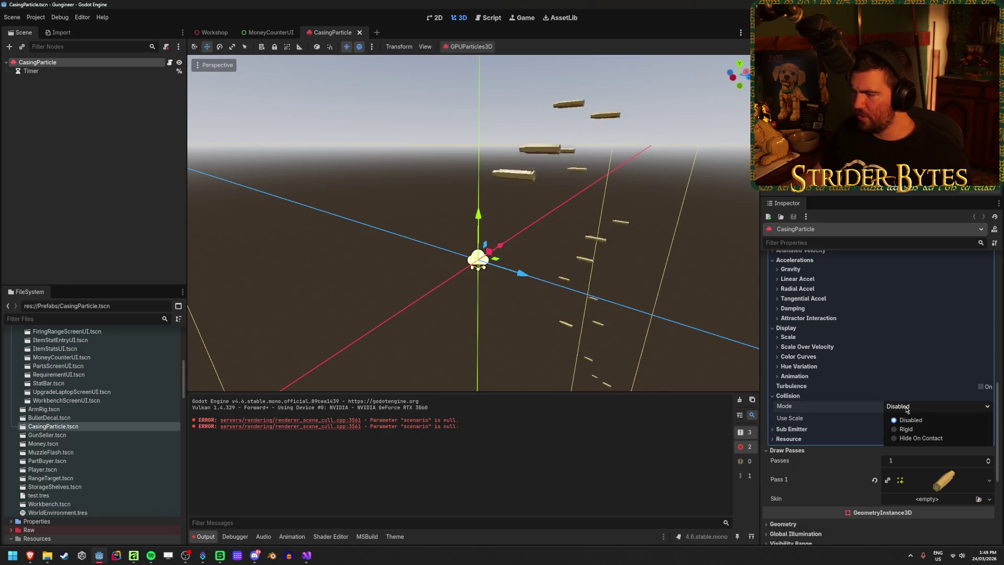
pyautogui.click(900, 418)
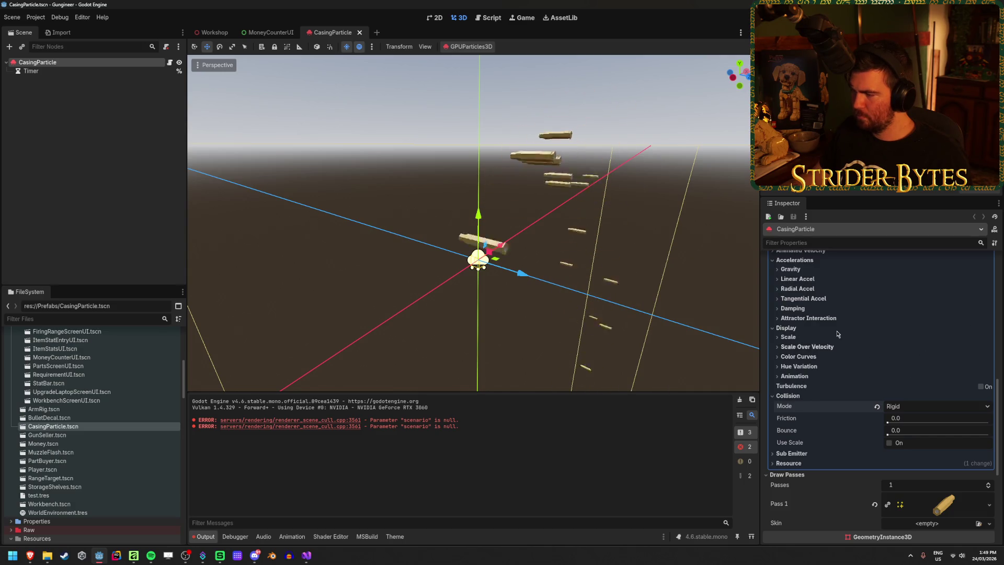
pyautogui.press('F5')
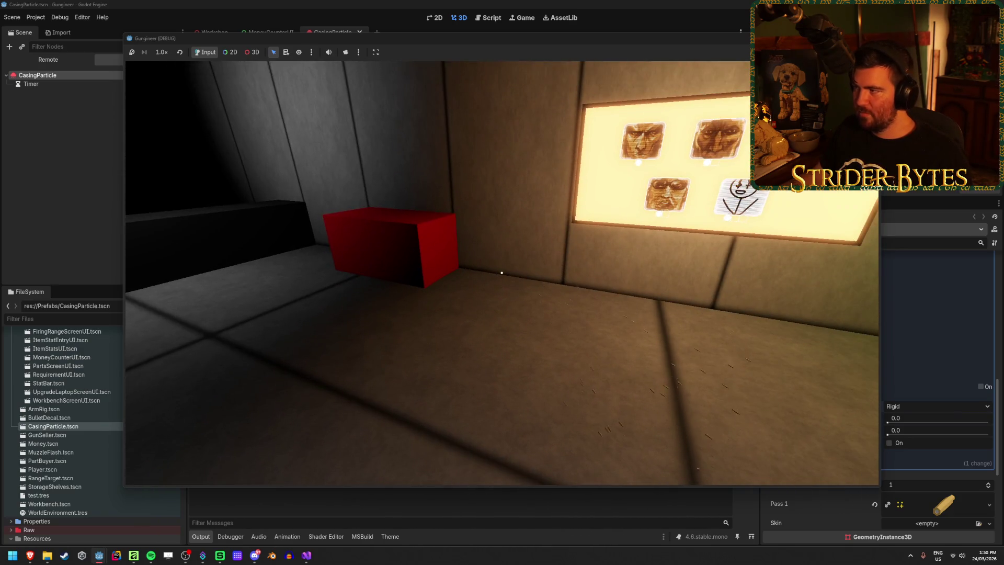
pyautogui.press('F8')
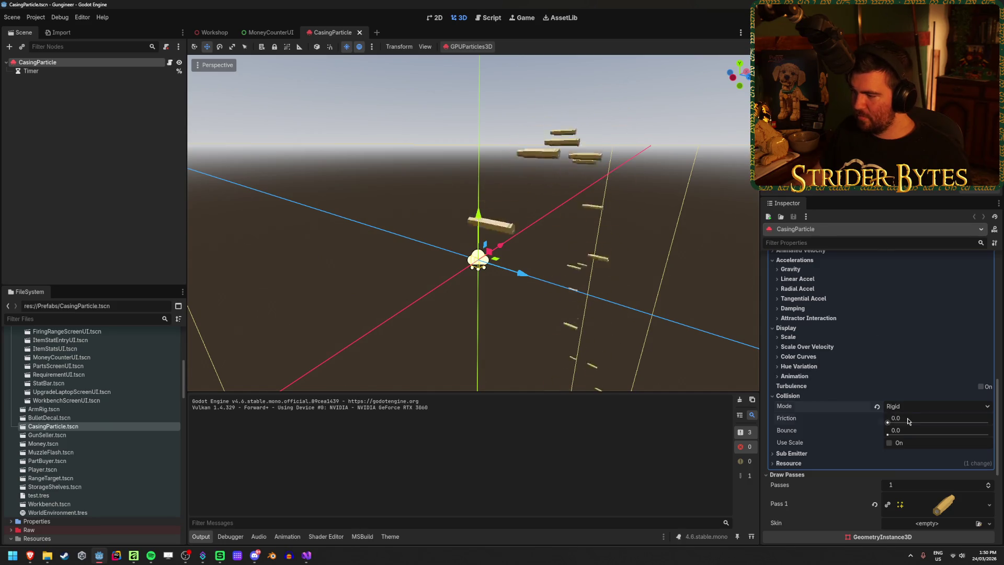
# Set collision Friction and Bounce to 0.5, save the scene, and run the game
pyautogui.moveTo(895, 421); pyautogui.dragTo(950, 424)
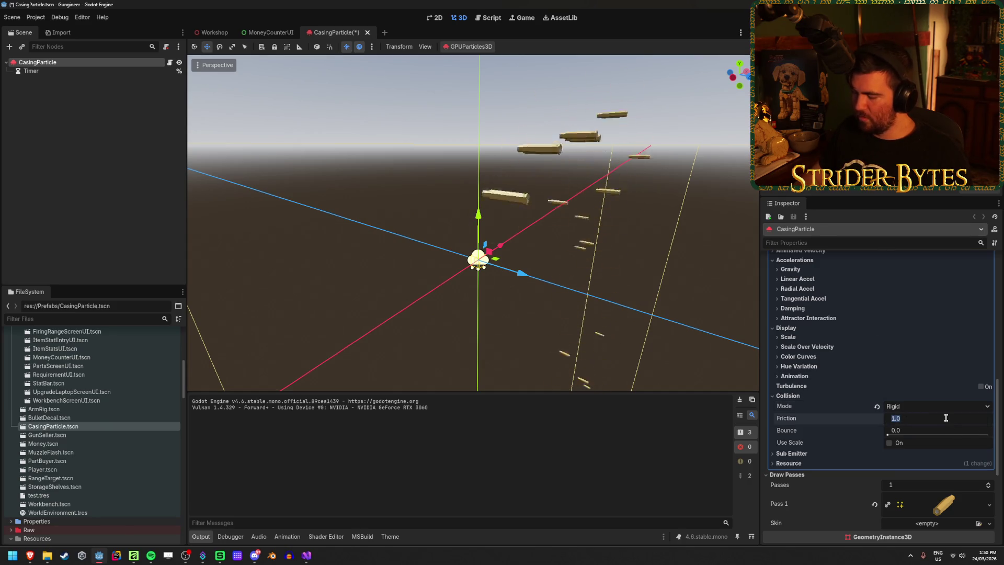
pyautogui.hotkey('ctrl', 's')
pyautogui.press('F5')
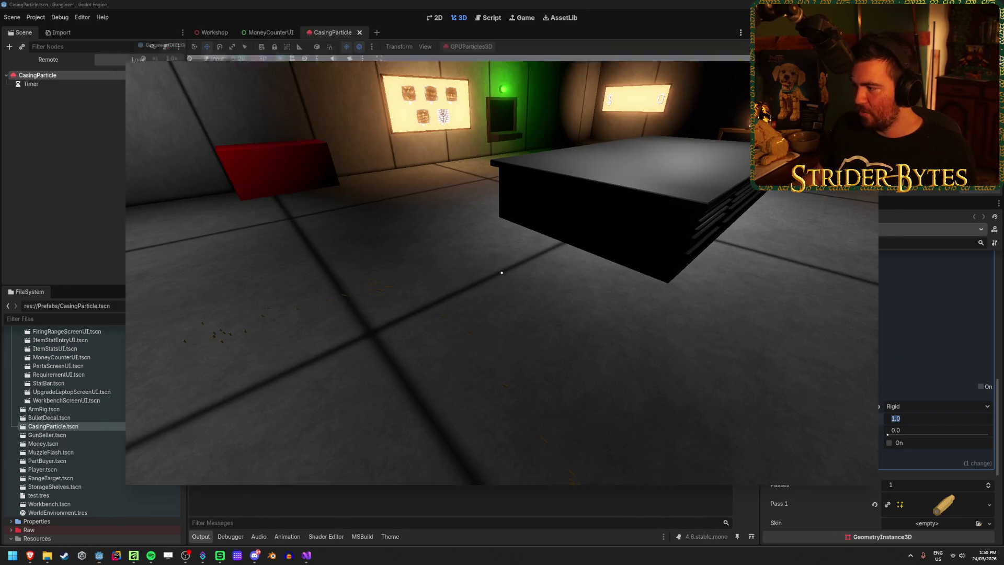
pyautogui.press('F8')
pyautogui.write('.5')
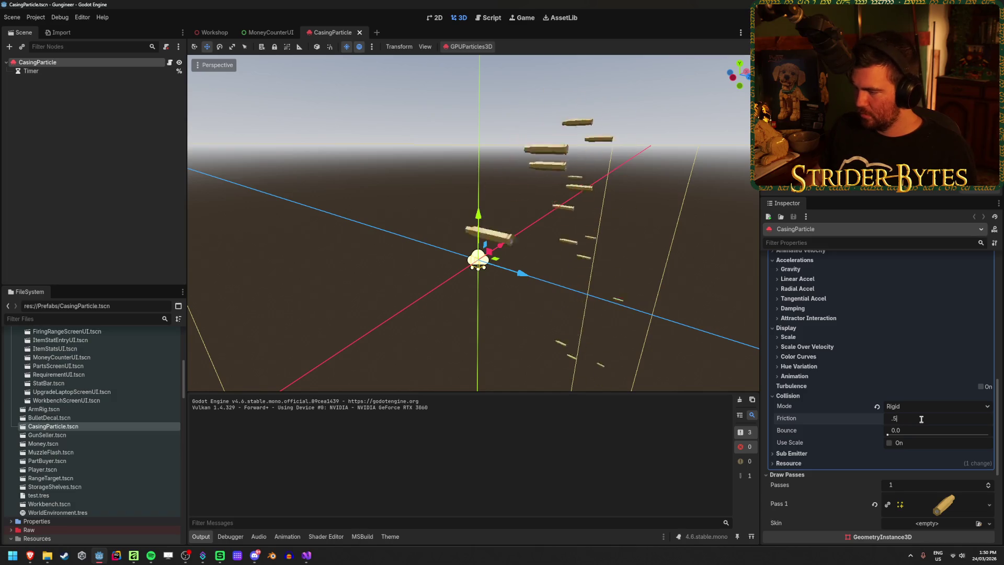
pyautogui.press('Tab')
pyautogui.write('.')
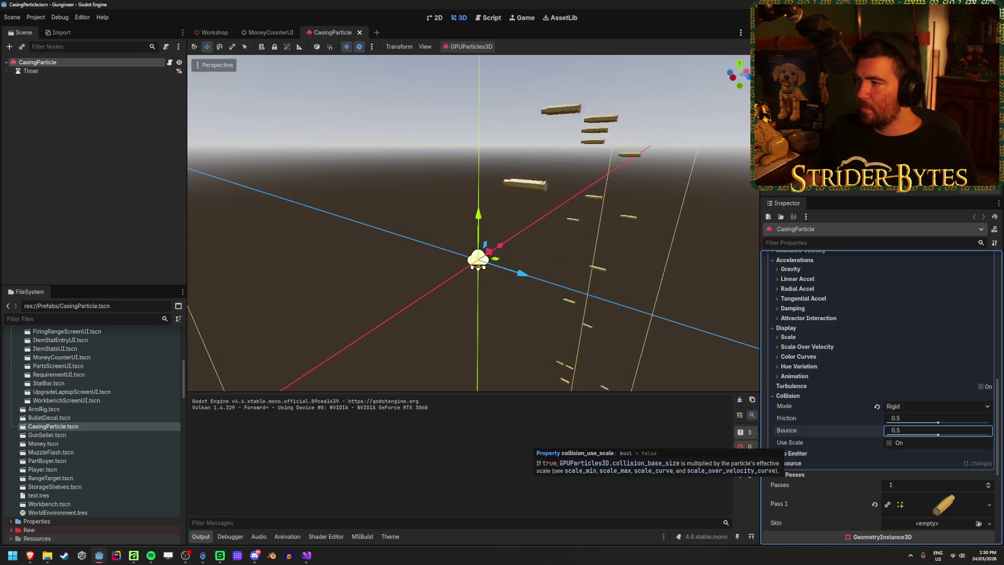
pyautogui.hotkey('ctrl', 's')
pyautogui.press('F5')
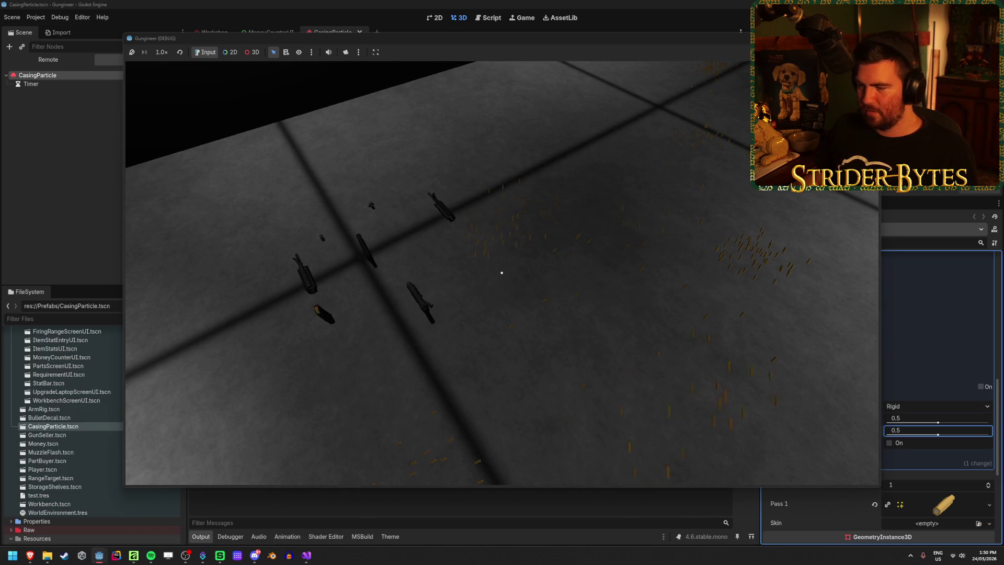
# Walk toward the floor casings and the bench area in the running game to inspect the pile-up
pyautogui.moveTo(501, 273)
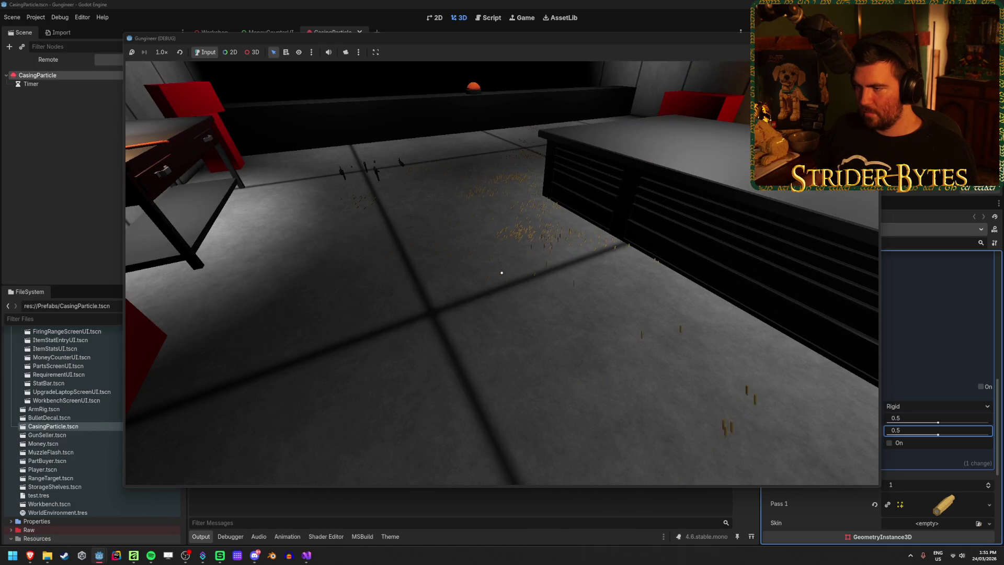
pyautogui.press('w')
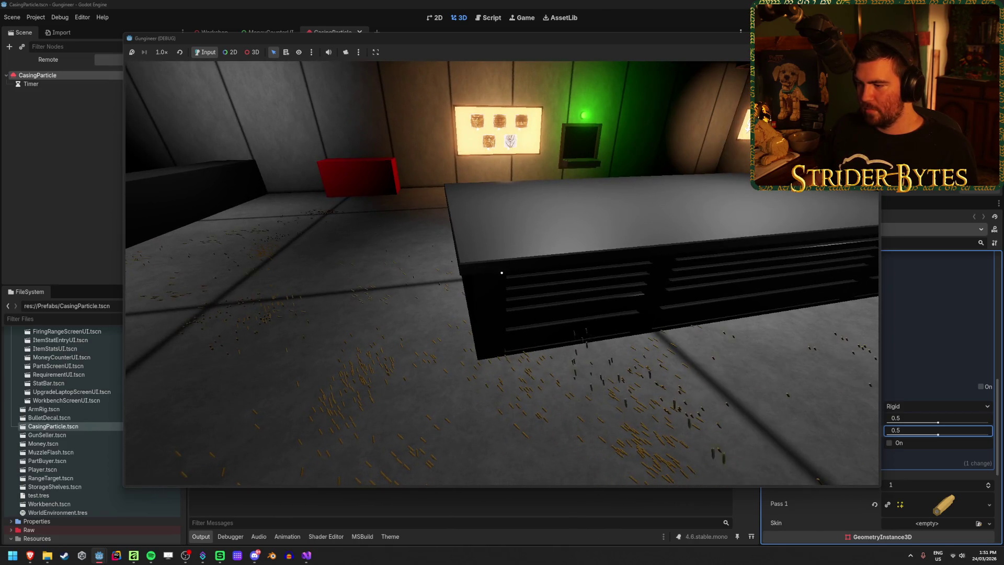
pyautogui.press('s')
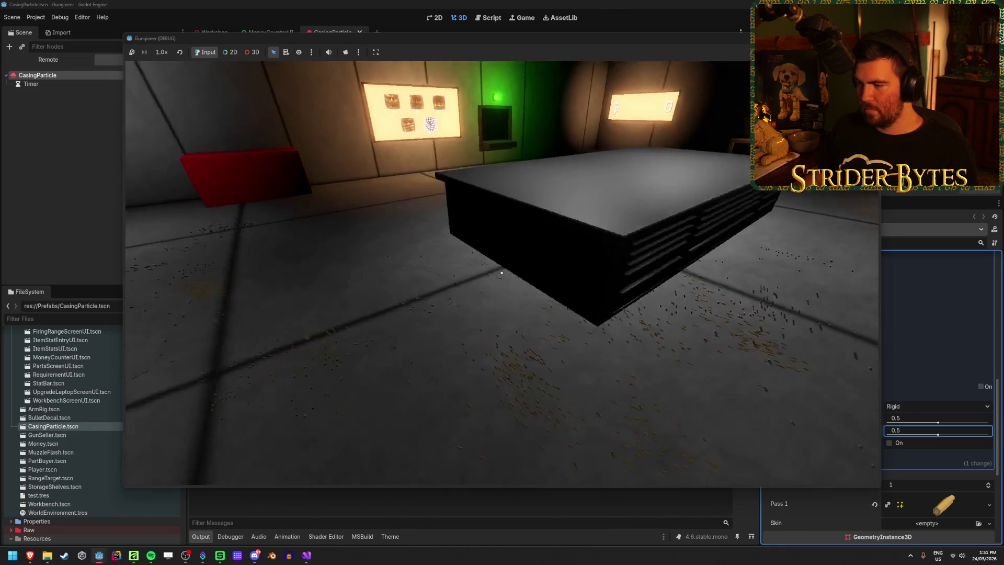
pyautogui.press('w')
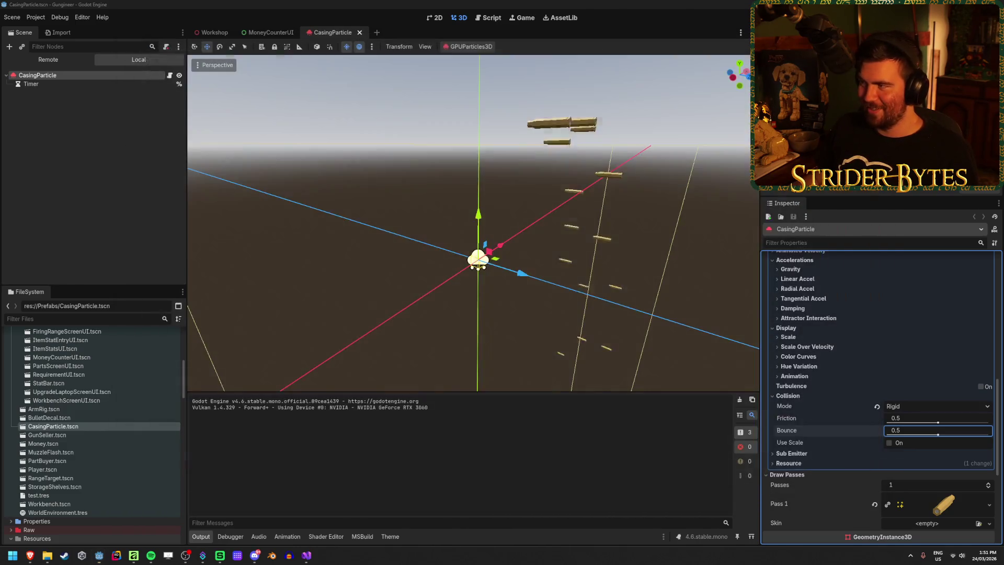
# Stop the running game and raise the casing particles' maximum radial acceleration slightly
pyautogui.press('F8')
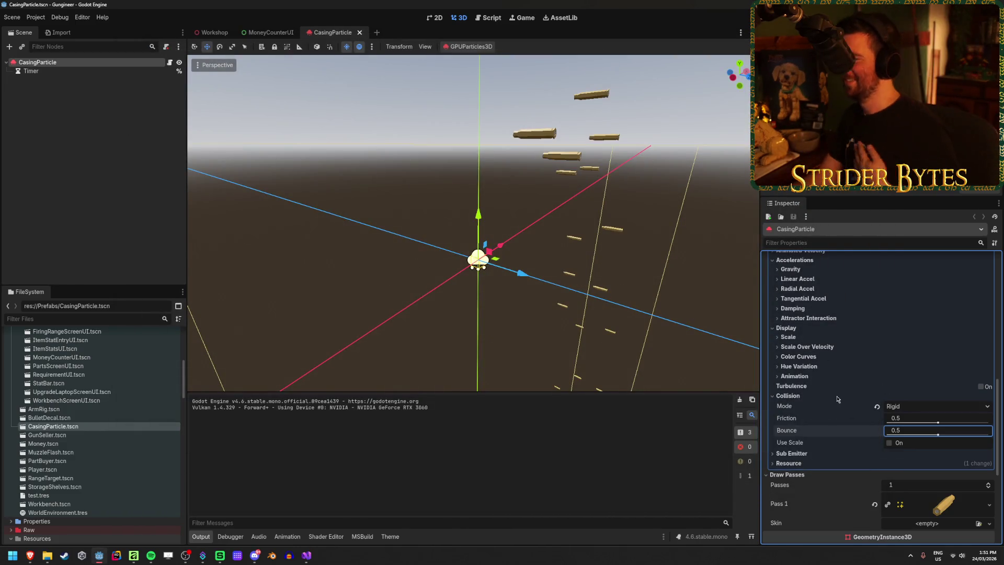
pyautogui.click(795, 396)
pyautogui.scroll(5, 874, 332)
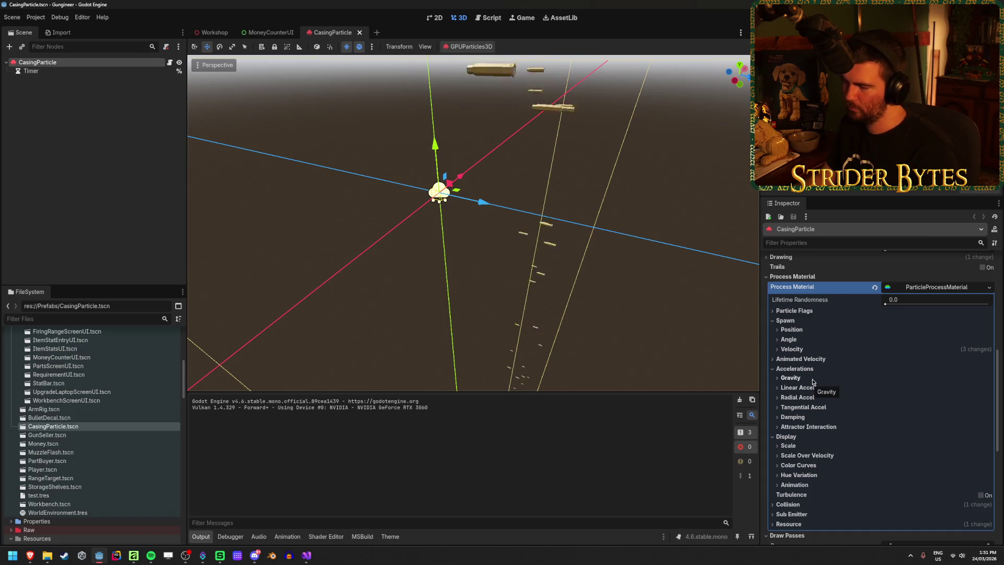
pyautogui.click(817, 399)
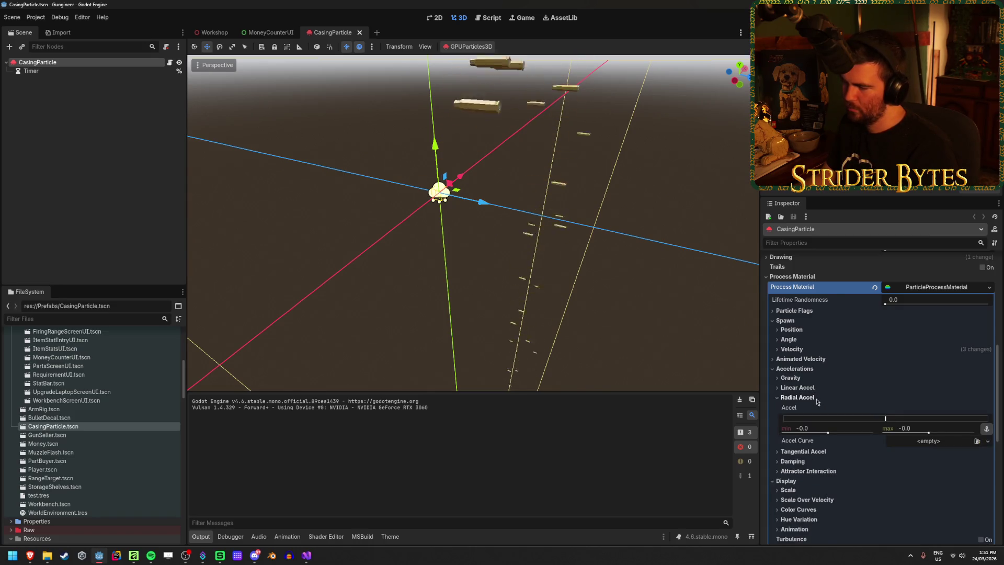
pyautogui.moveTo(885, 419)
pyautogui.mouseDown()
pyautogui.moveTo(944, 420)
pyautogui.moveTo(886, 419)
pyautogui.mouseUp()
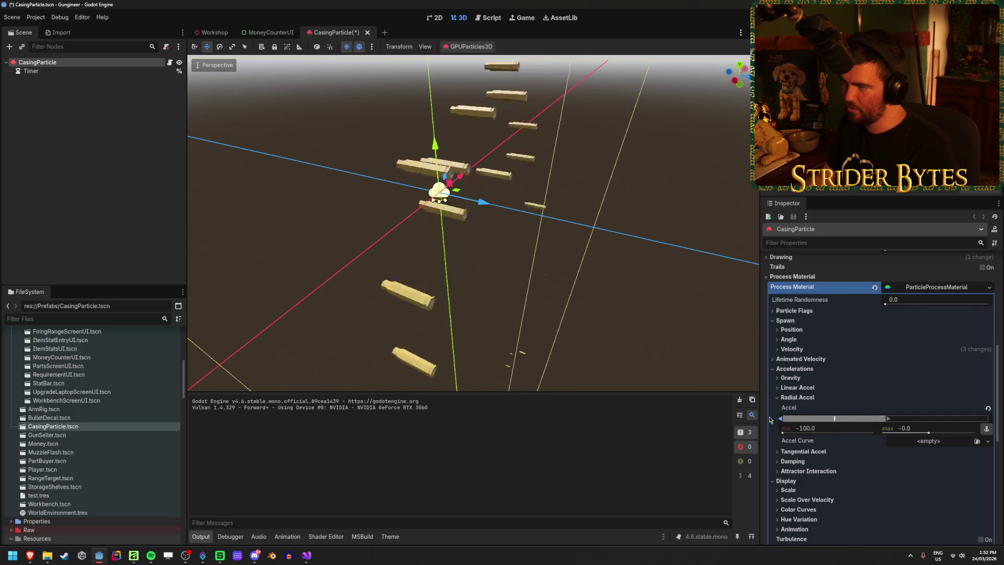
pyautogui.click(805, 398)
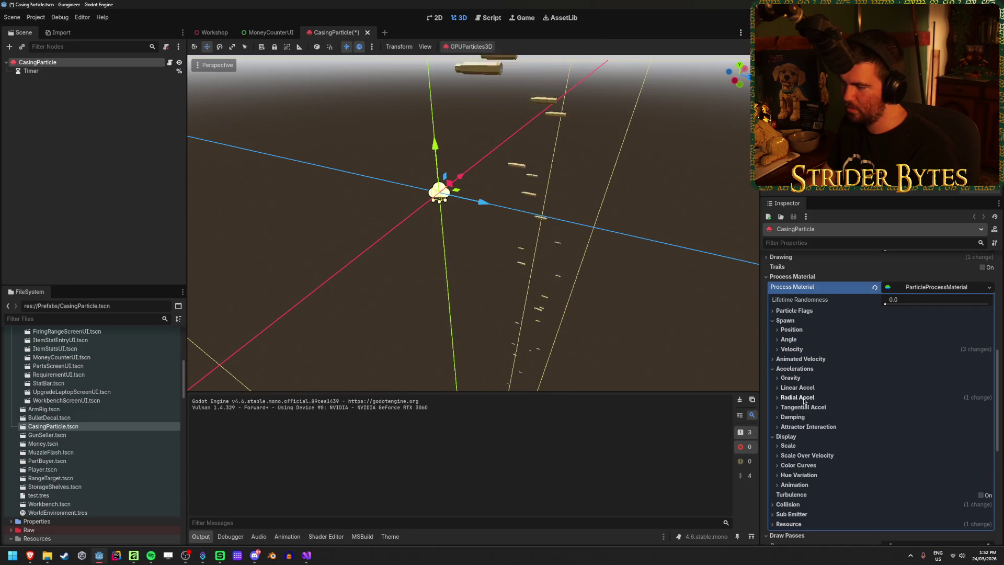
# Try a 720° maximum spawn angle, reset the spawn angle to 0°, and save the scene
pyautogui.click(796, 349)
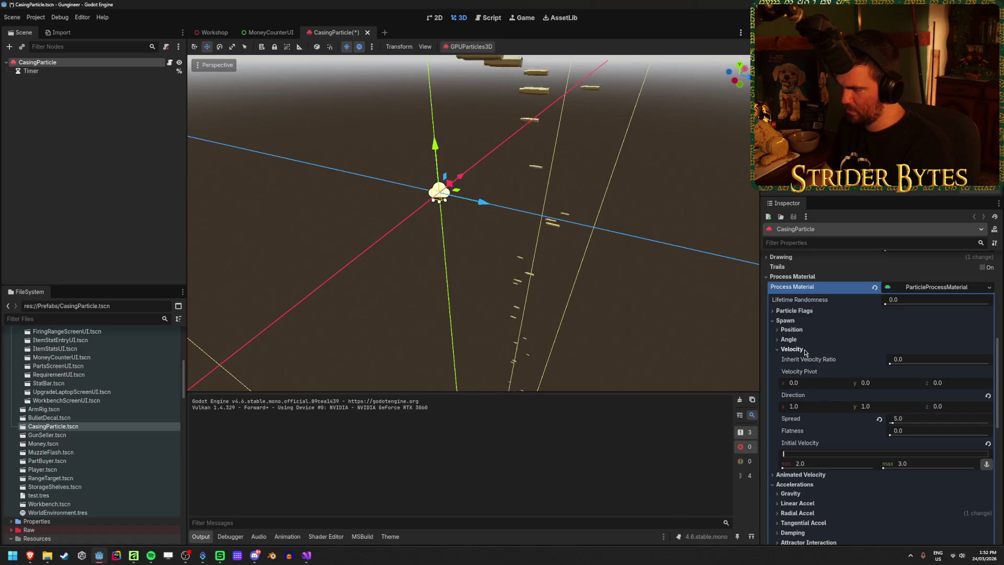
pyautogui.click(794, 349)
pyautogui.click(800, 339)
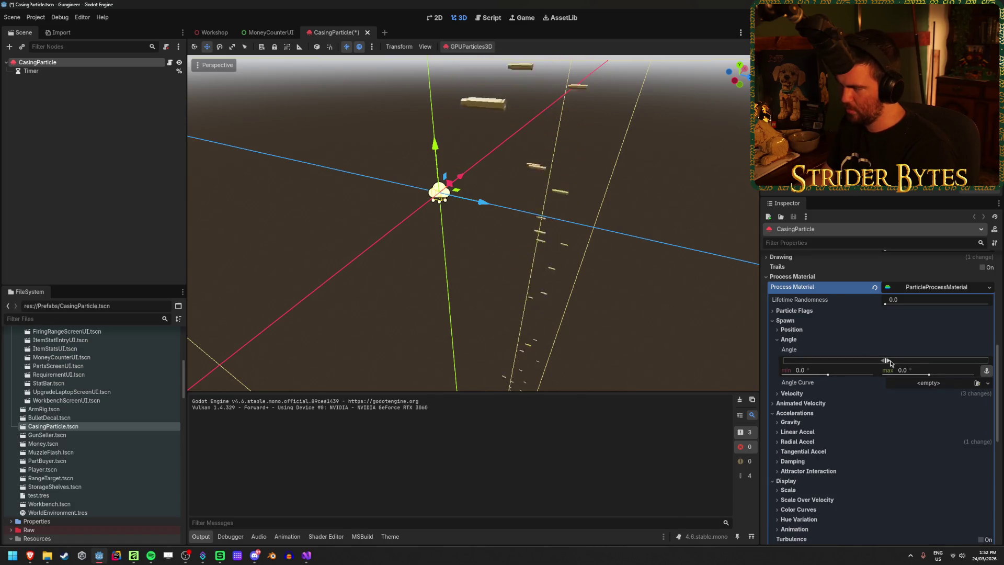
pyautogui.click(902, 370)
pyautogui.write('720')
pyautogui.press('Return')
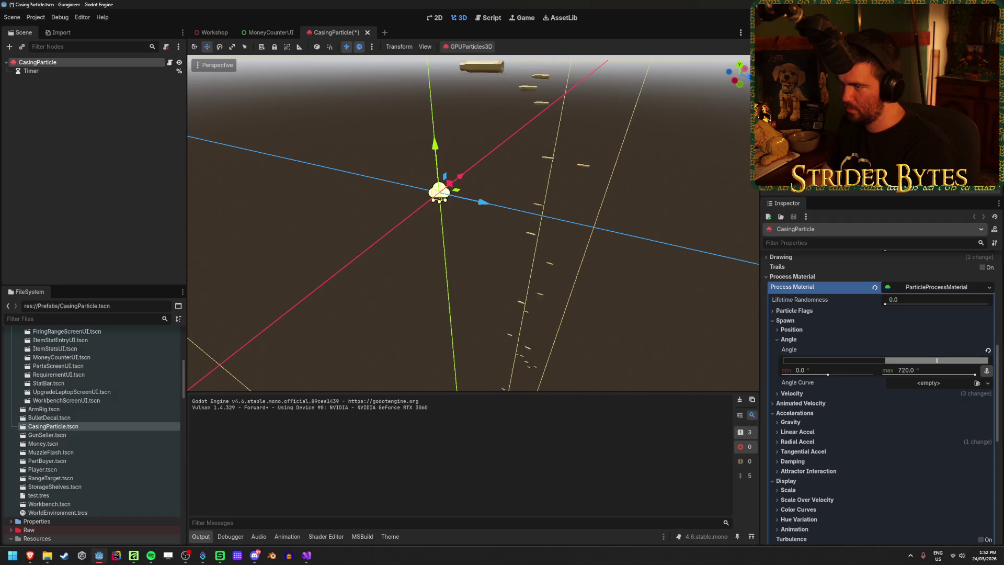
pyautogui.moveTo(584, 314); pyautogui.dragTo(587, 348)
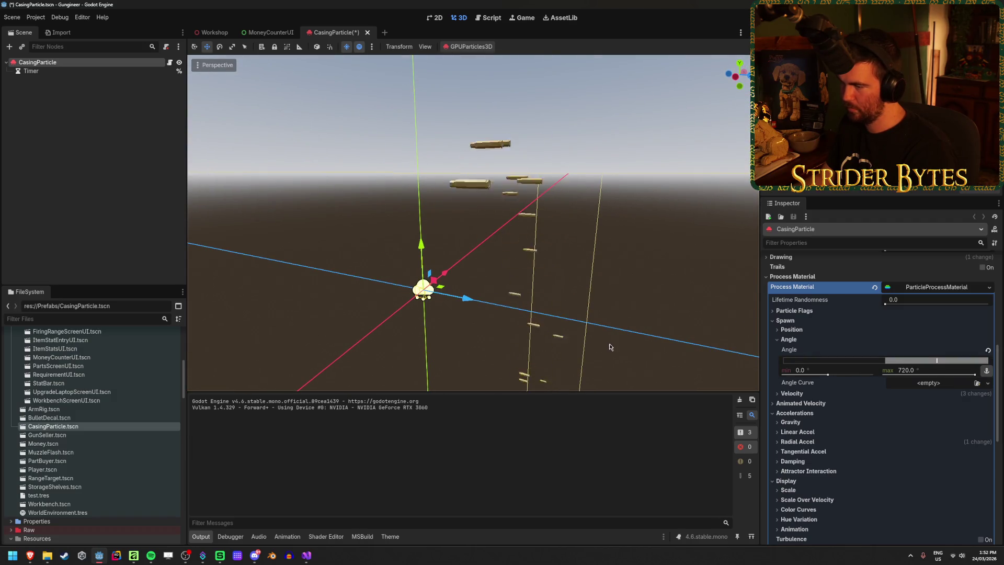
pyautogui.moveTo(987, 360); pyautogui.dragTo(861, 366)
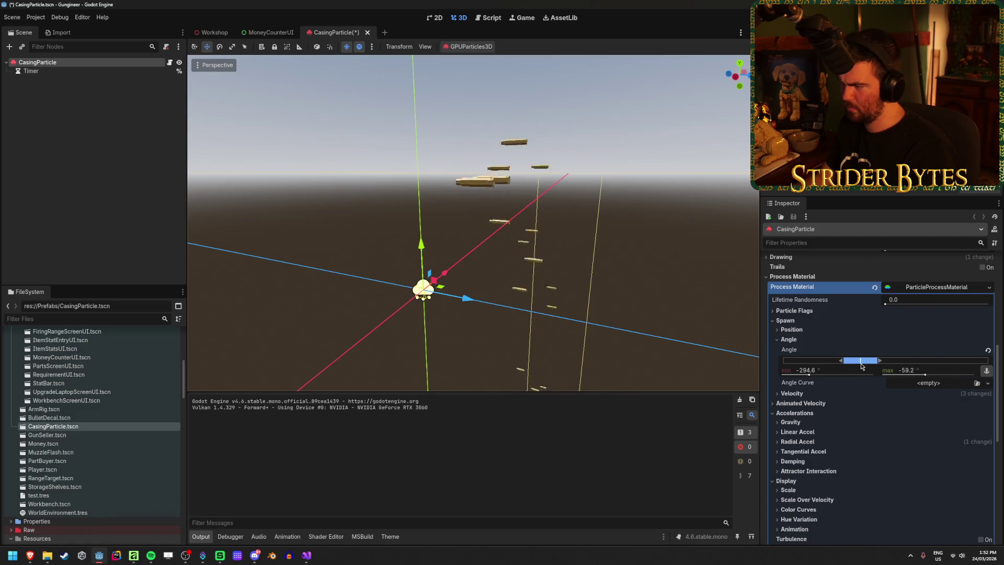
pyautogui.click(988, 352)
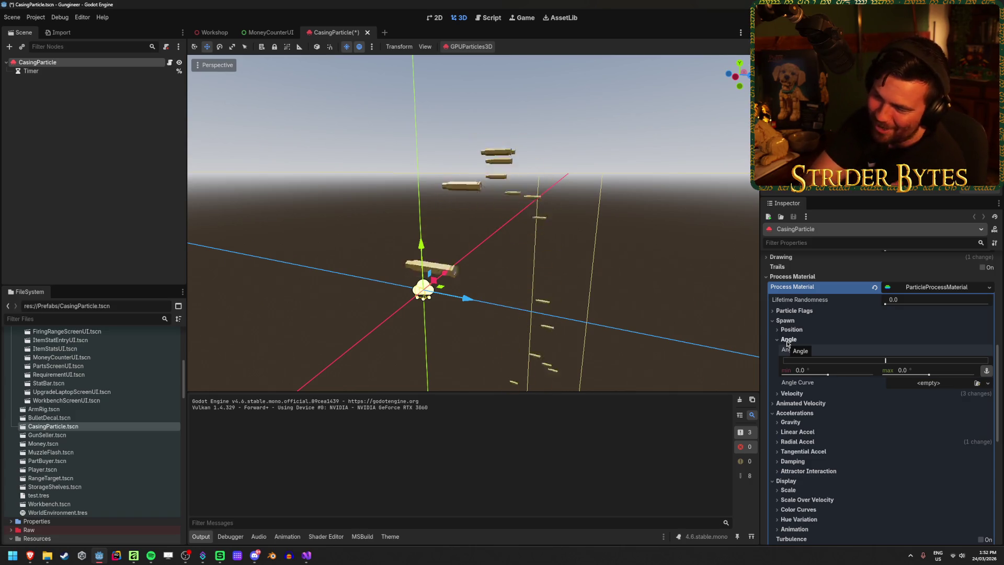
pyautogui.click(787, 341)
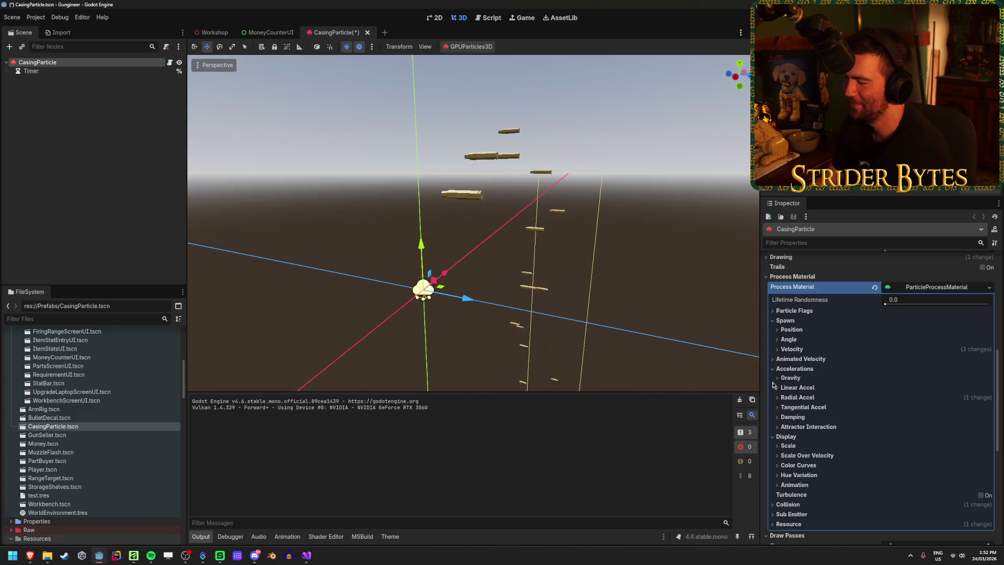
pyautogui.click(792, 360)
pyautogui.hotkey('ctrl', 's')
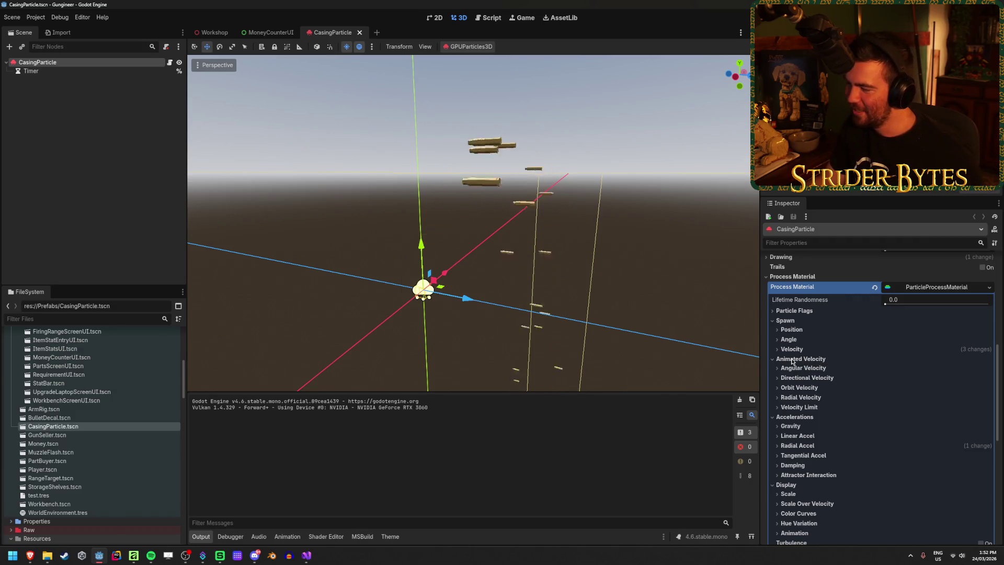
# Briefly test angular velocity, reset it, and look through the orbit and directional velocity settings
pyautogui.click(795, 370)
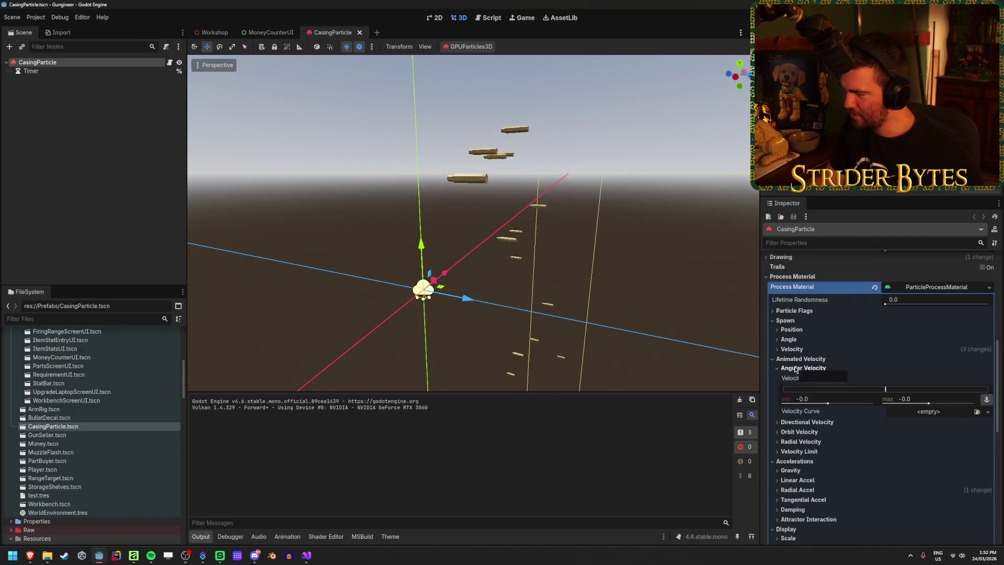
pyautogui.moveTo(886, 389)
pyautogui.mouseDown()
pyautogui.moveTo(896, 391)
pyautogui.moveTo(885, 389)
pyautogui.mouseUp()
pyautogui.click(796, 369)
pyautogui.click(795, 369)
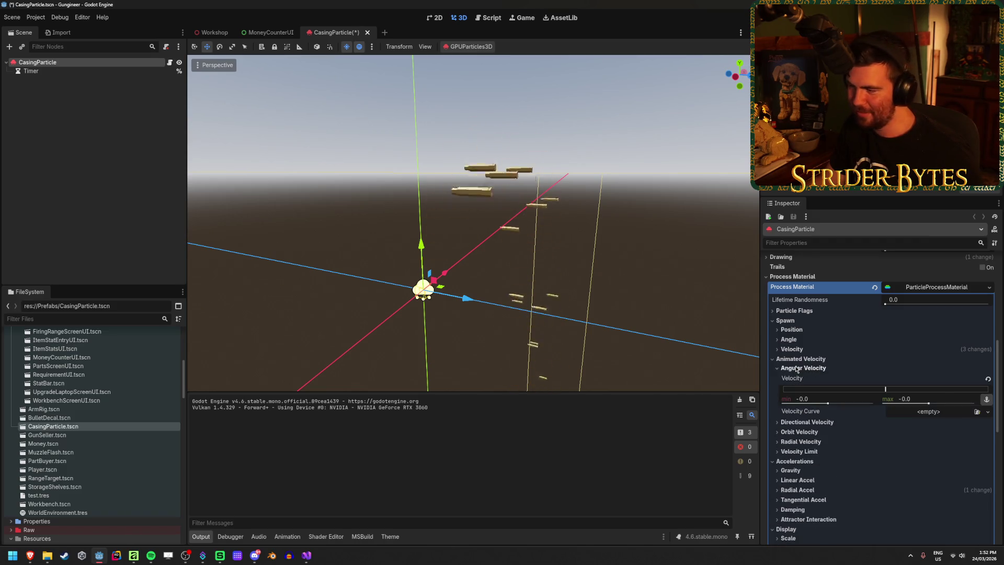
pyautogui.click(795, 368)
pyautogui.click(800, 387)
pyautogui.click(813, 378)
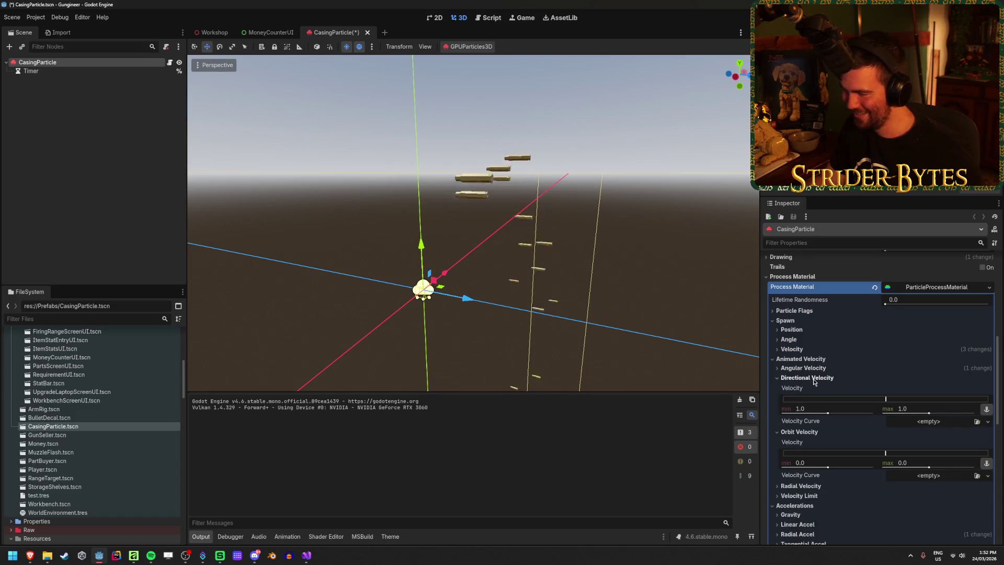
pyautogui.click(814, 378)
pyautogui.click(800, 387)
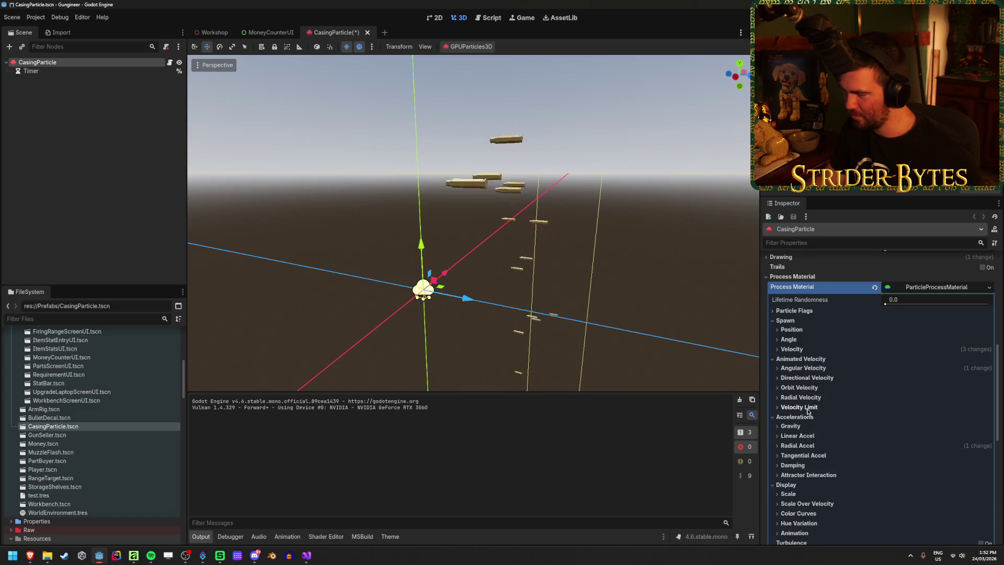
pyautogui.scroll(-2, 804, 413)
pyautogui.scroll(-2, 803, 413)
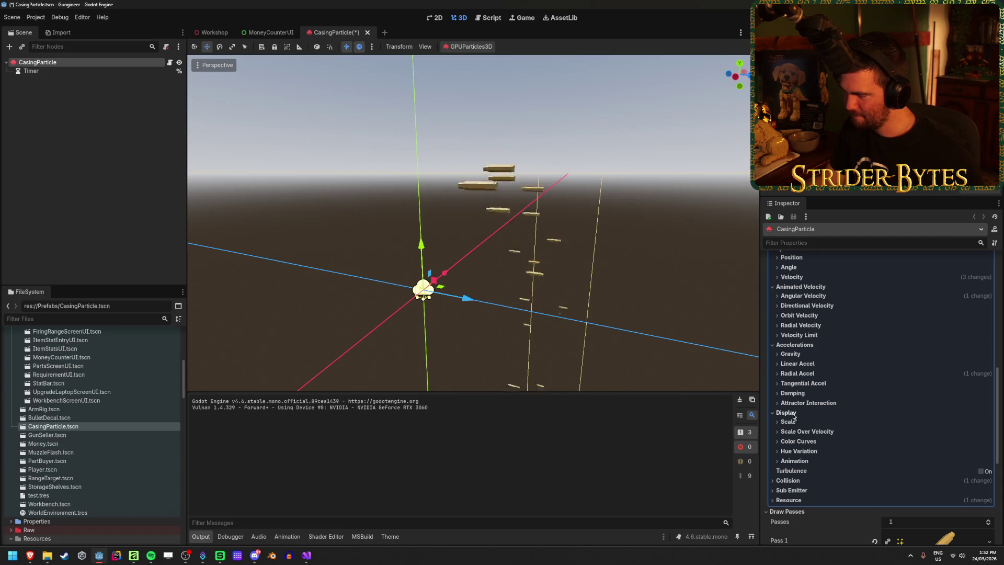
pyautogui.click(789, 413)
pyautogui.scroll(4, 793, 416)
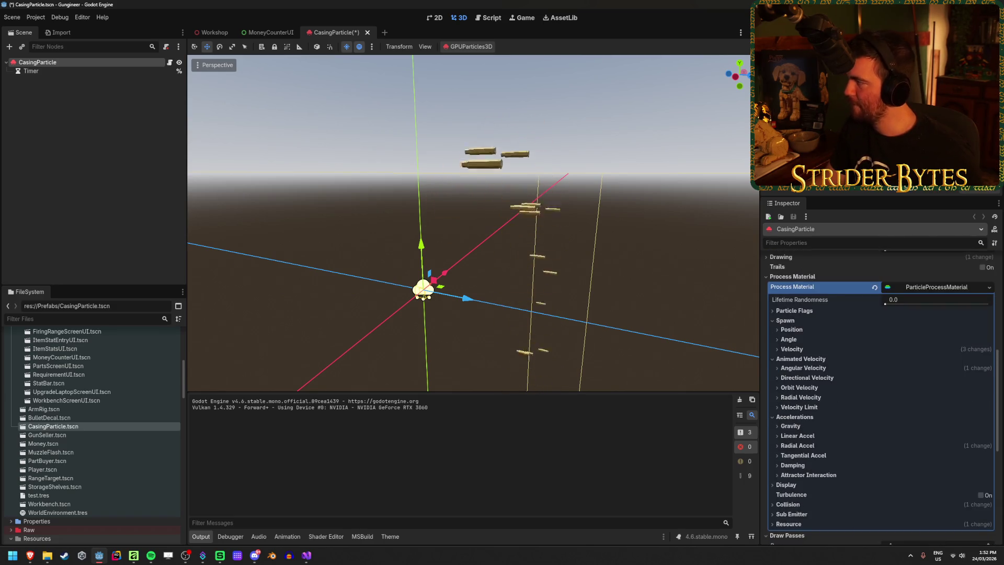
pyautogui.hotkey('alt', 'Tab')
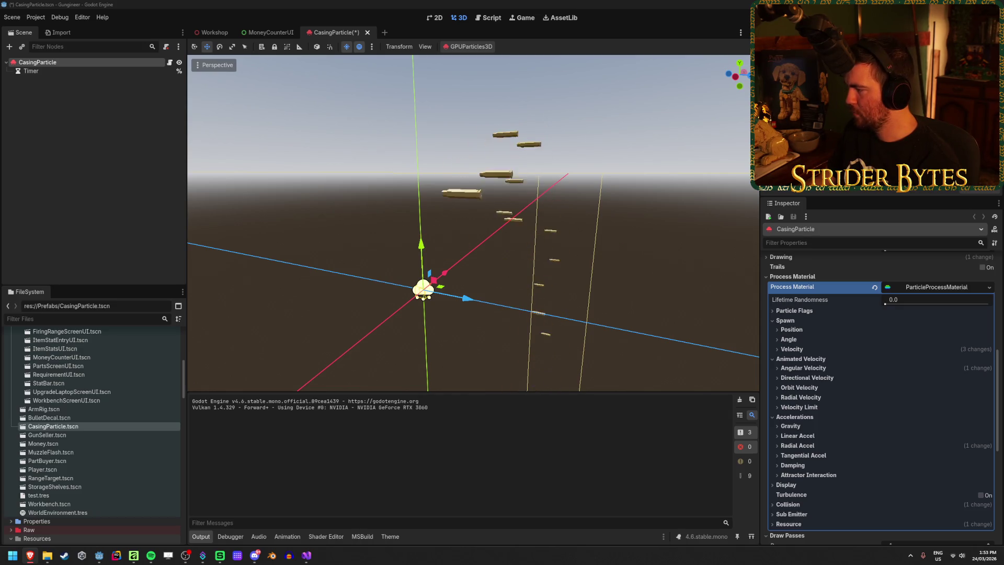
# Raise max angular velocity to 720, then shift the range to -300.11 through 419.89
pyautogui.click(822, 369)
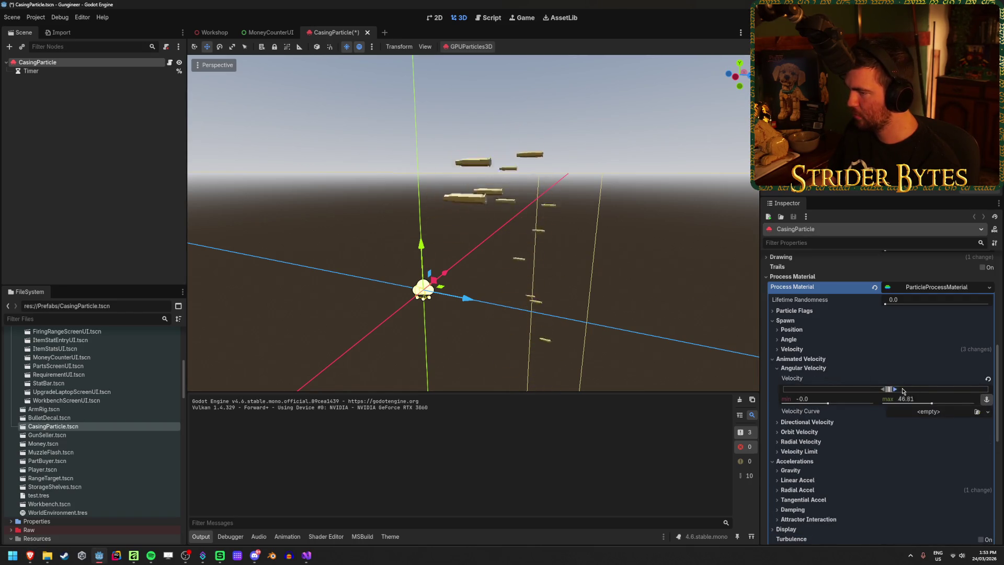
pyautogui.moveTo(902, 391); pyautogui.dragTo(995, 388)
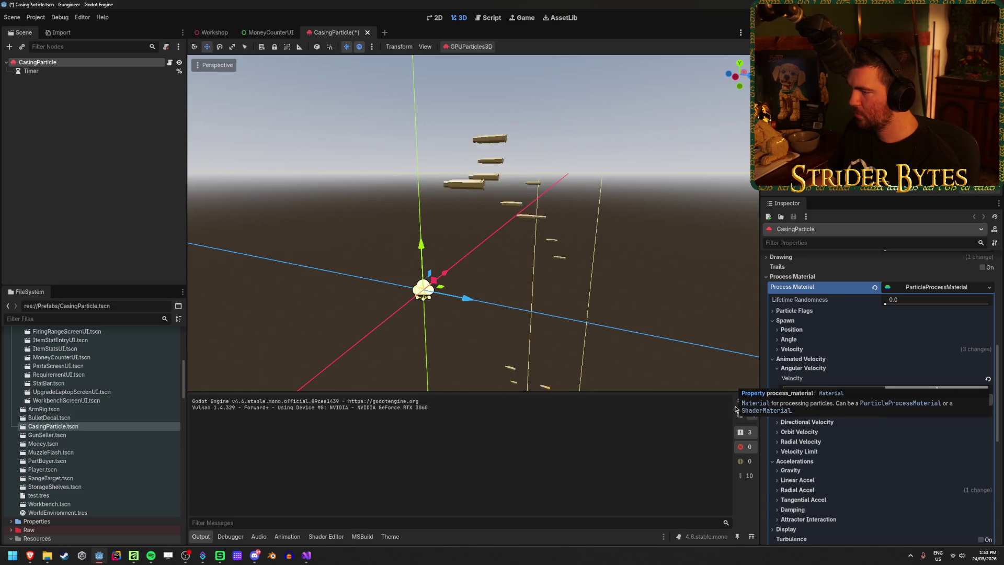
pyautogui.moveTo(931, 390); pyautogui.dragTo(887, 391)
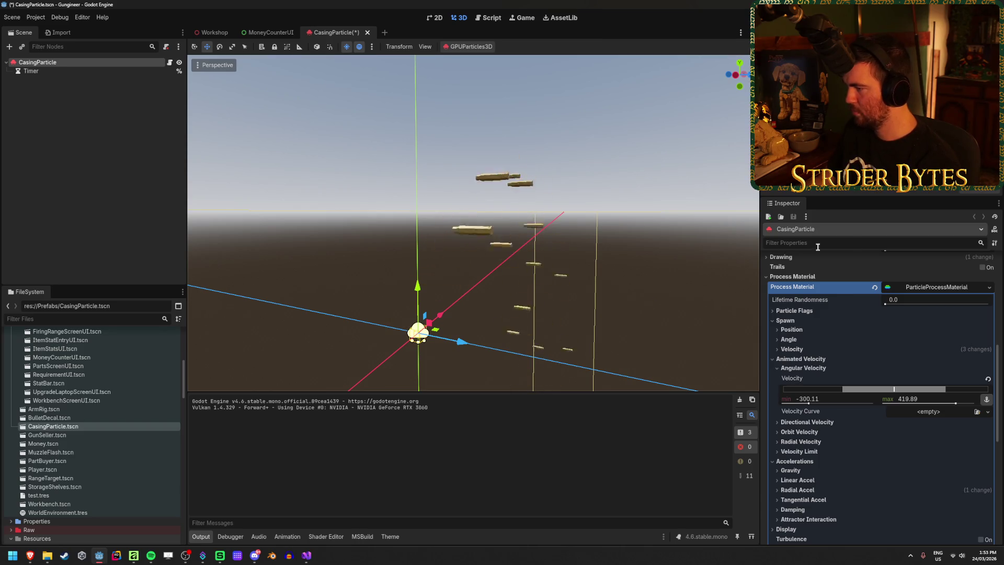
pyautogui.click(891, 339)
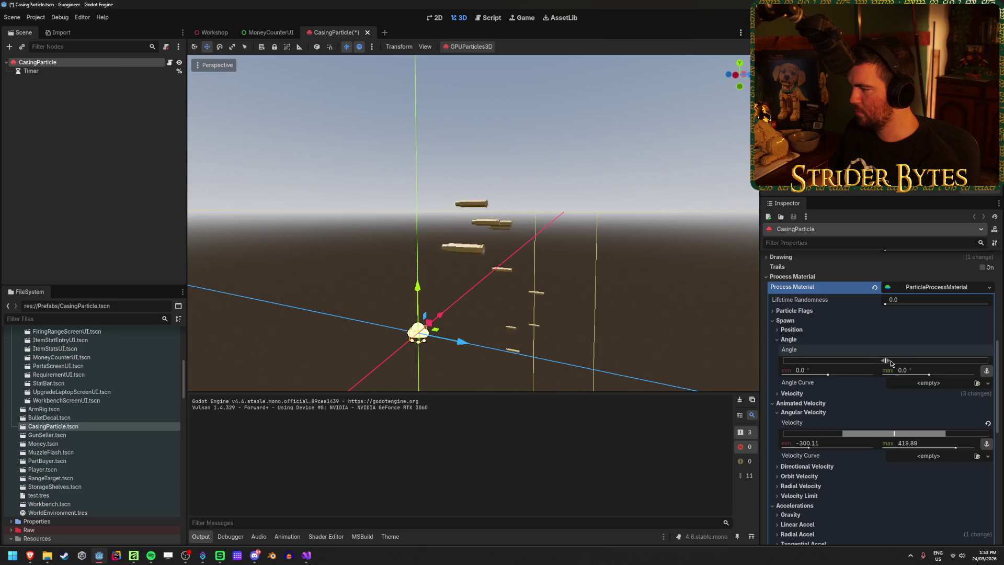
# Widen the spawn angle range to -24.8° through 575.5° while experimenting with emission area and offset
pyautogui.moveTo(891, 364)
pyautogui.mouseDown()
pyautogui.moveTo(909, 361)
pyautogui.moveTo(857, 361)
pyautogui.mouseUp()
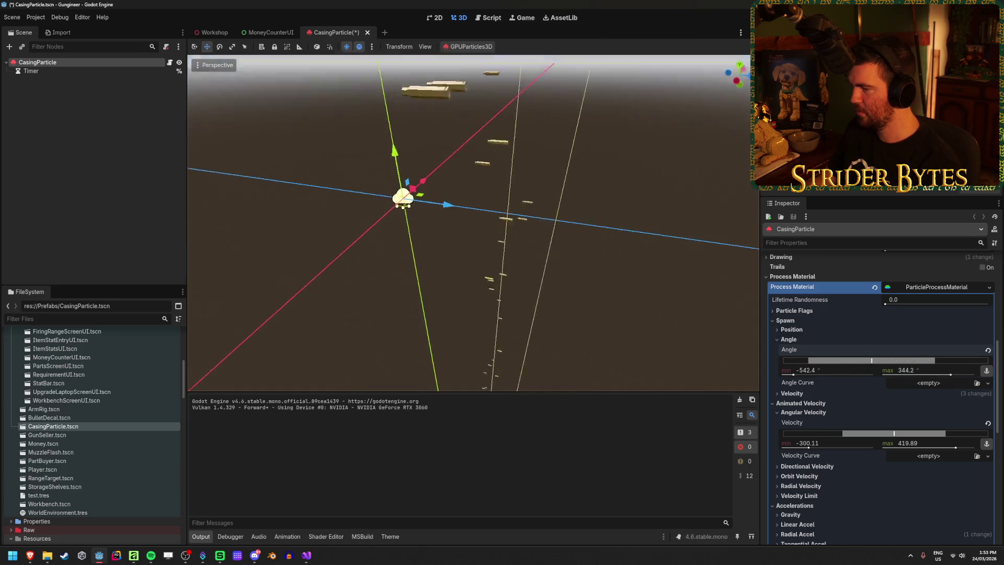
pyautogui.click(791, 329)
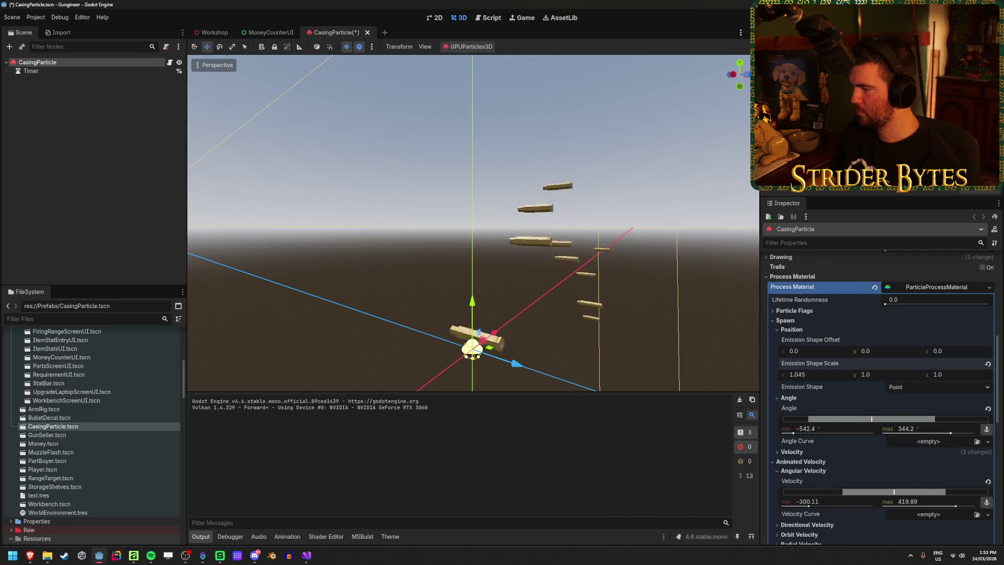
pyautogui.moveTo(797, 374); pyautogui.dragTo(889, 374)
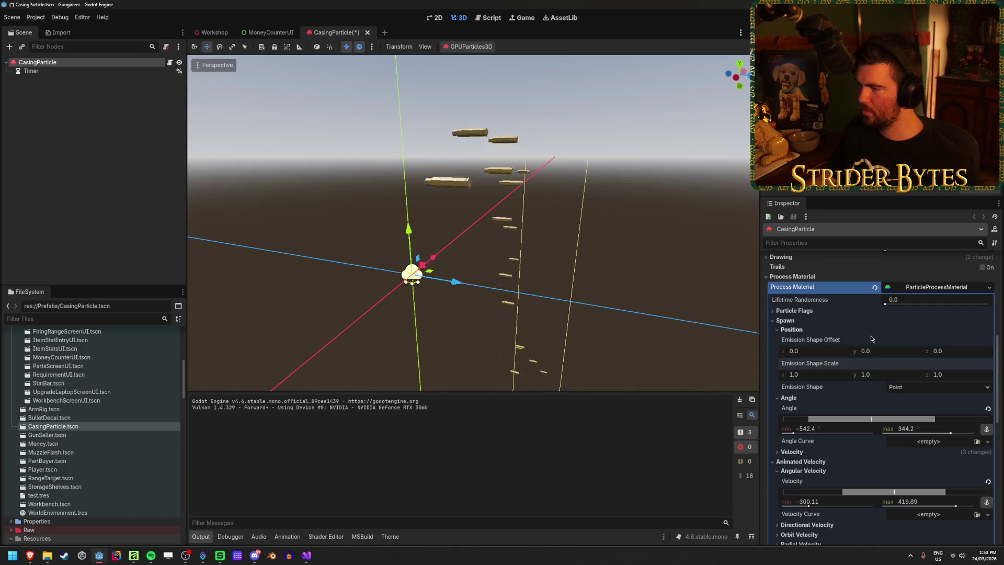
pyautogui.scroll(10, 871, 339)
pyautogui.click(886, 336)
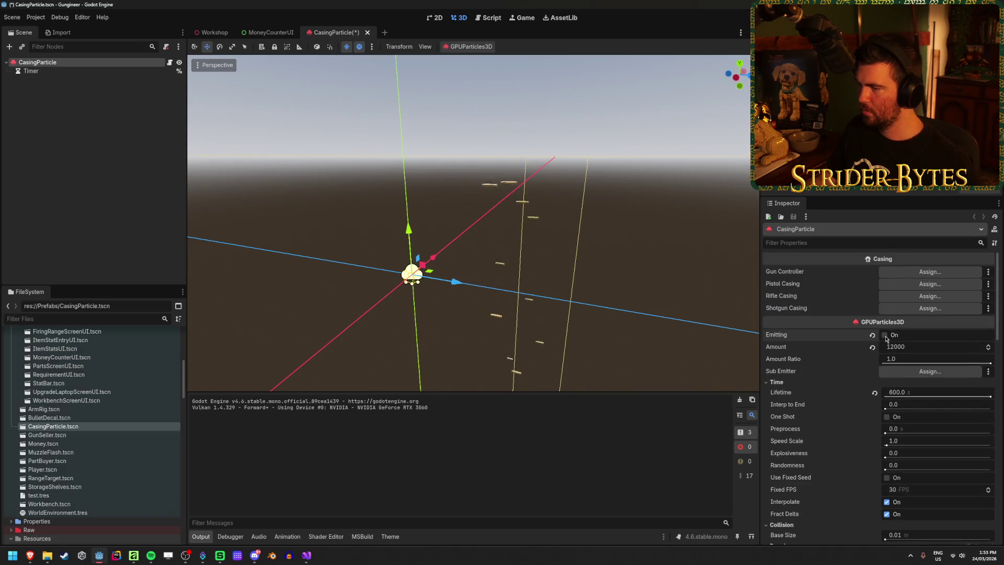
pyautogui.scroll(-10, 885, 338)
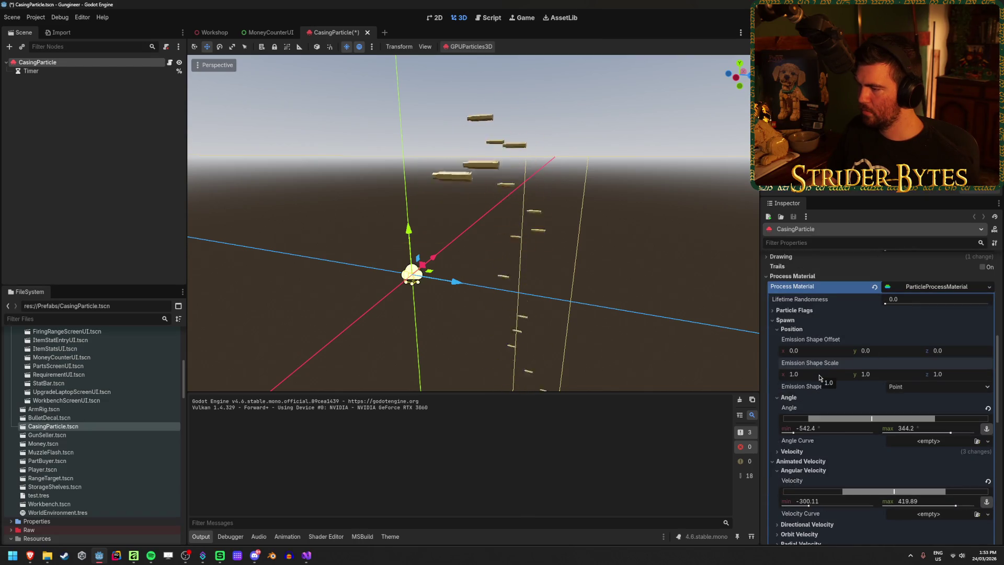
pyautogui.moveTo(810, 351); pyautogui.dragTo(831, 351)
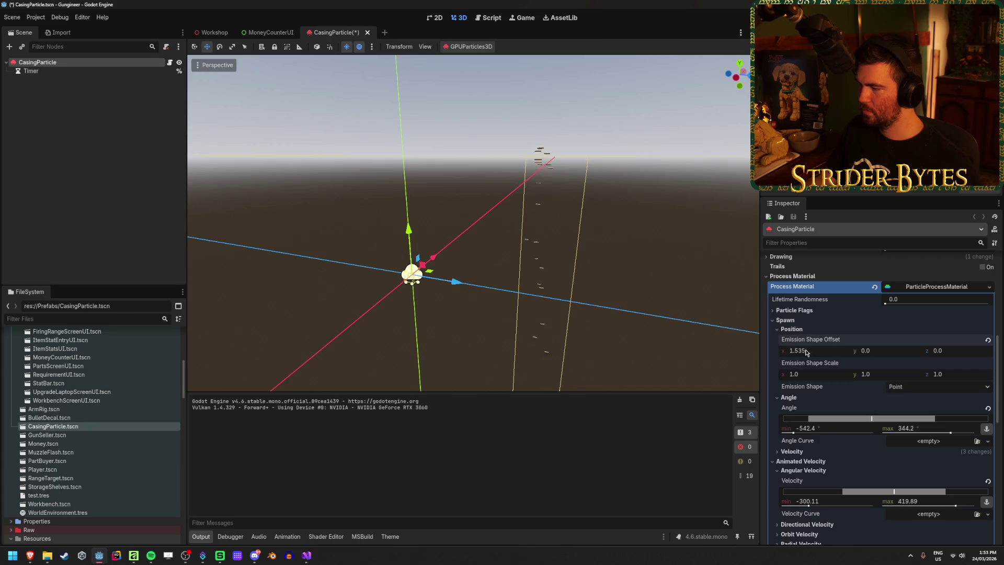
pyautogui.moveTo(871, 374); pyautogui.dragTo(905, 373)
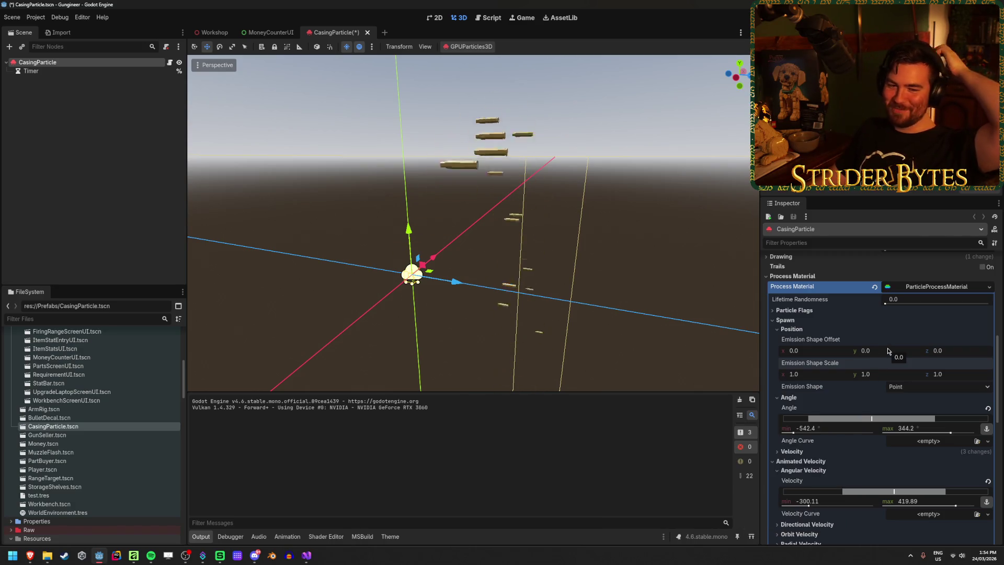
pyautogui.scroll(-2, 886, 335)
pyautogui.moveTo(860, 382); pyautogui.dragTo(890, 388)
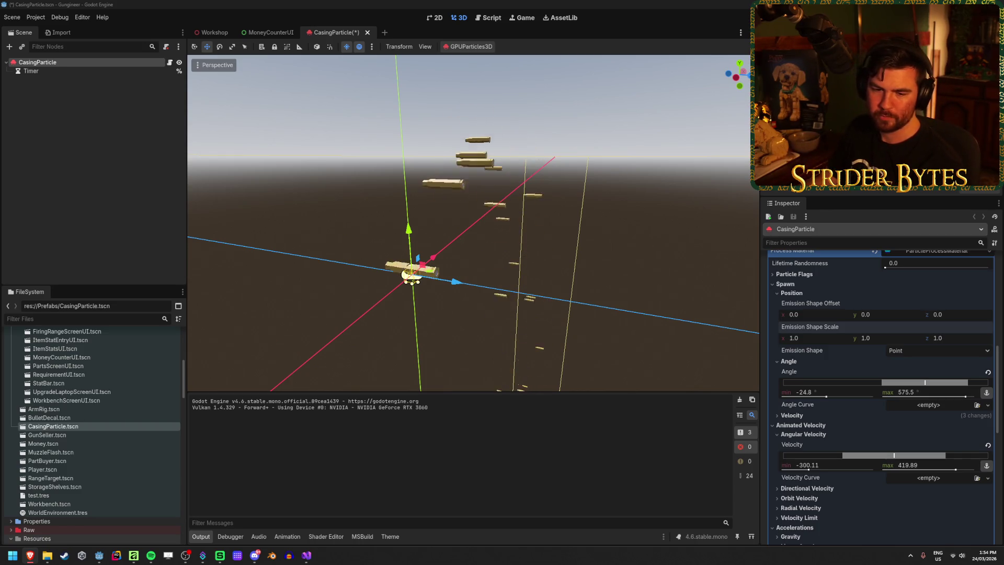
# Try Sphere as the emission shape, switch back to Point, and reset spawn angle to 0°
pyautogui.click(937, 350)
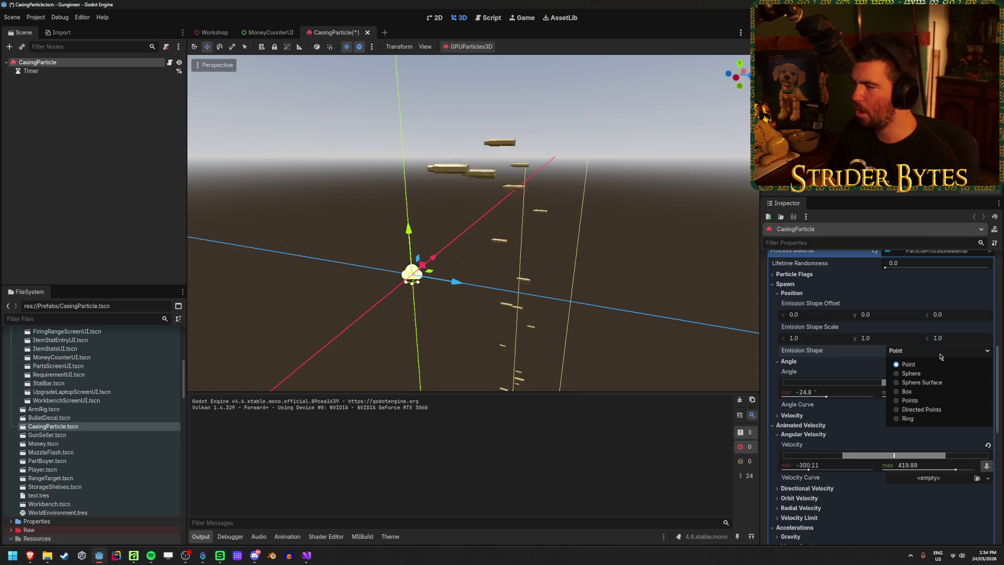
pyautogui.click(939, 354)
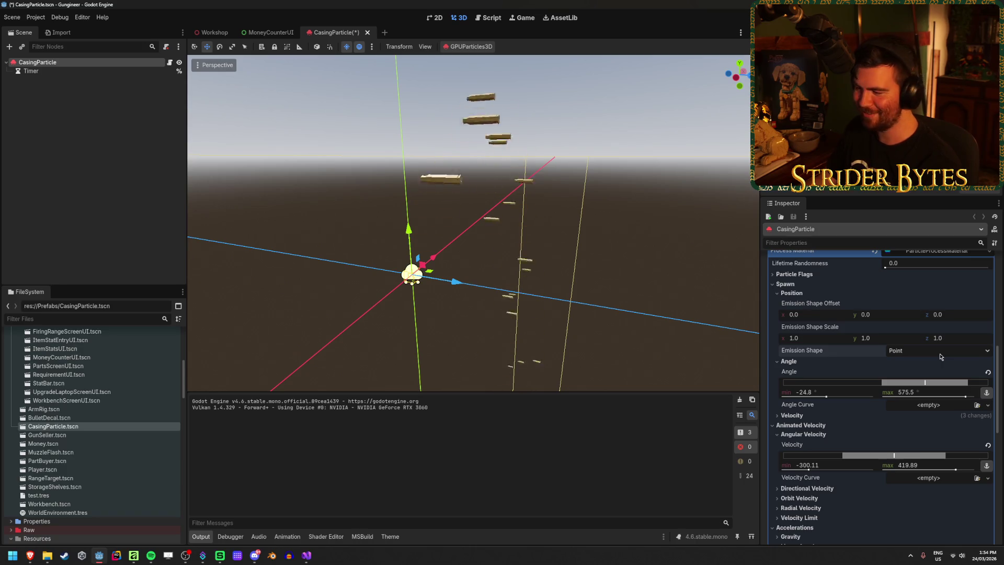
pyautogui.click(940, 356)
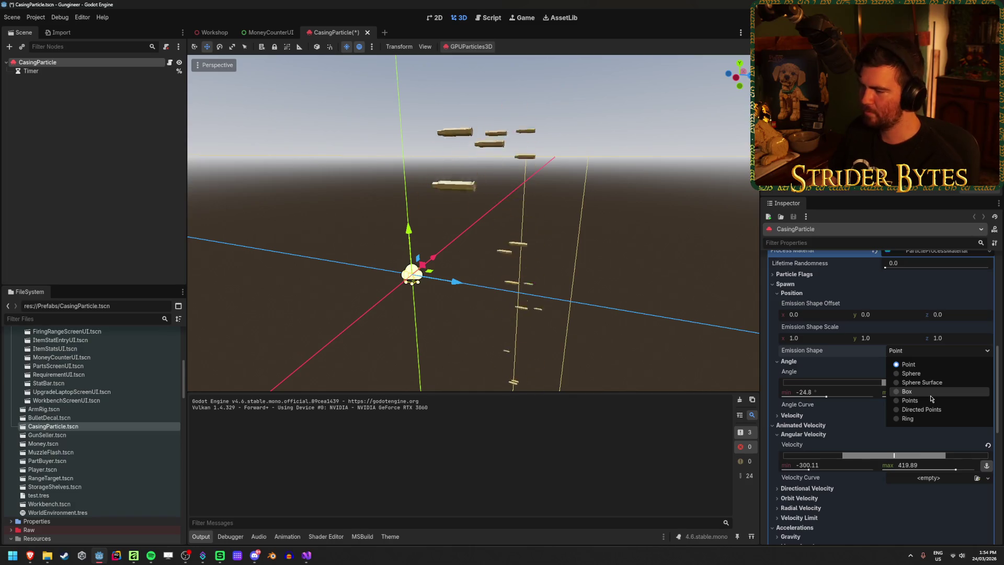
pyautogui.click(911, 373)
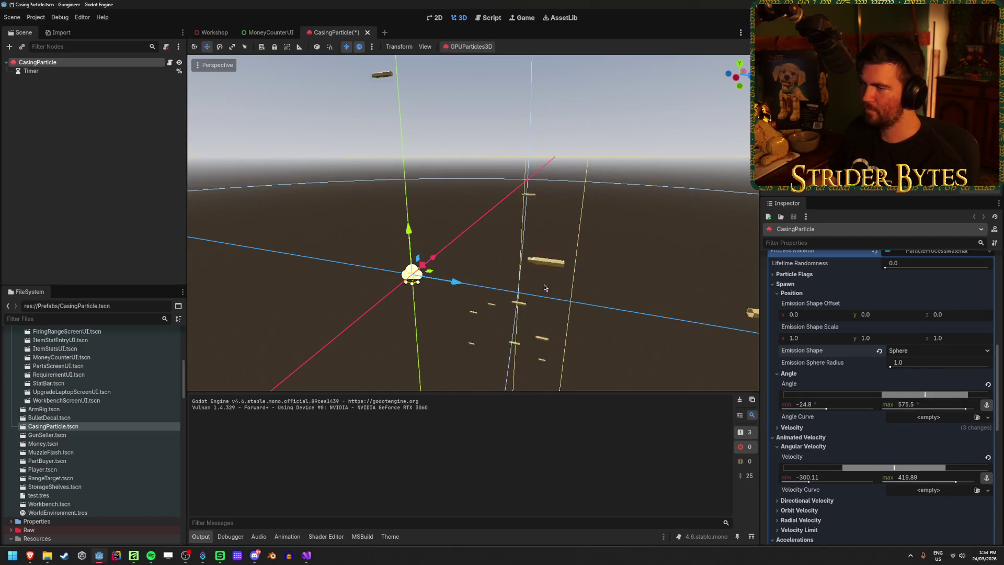
pyautogui.scroll(-3, 544, 284)
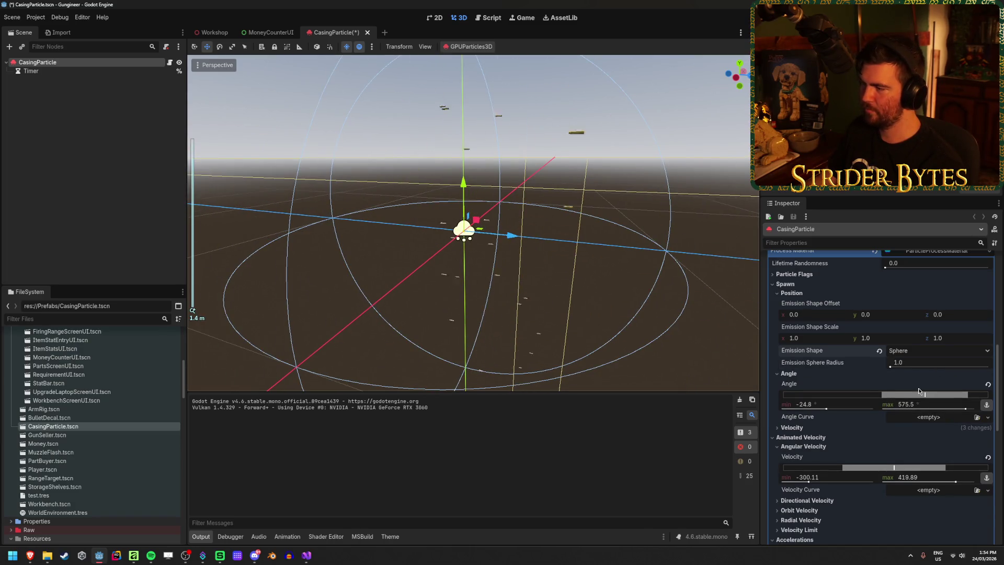
pyautogui.click(921, 350)
pyautogui.click(911, 363)
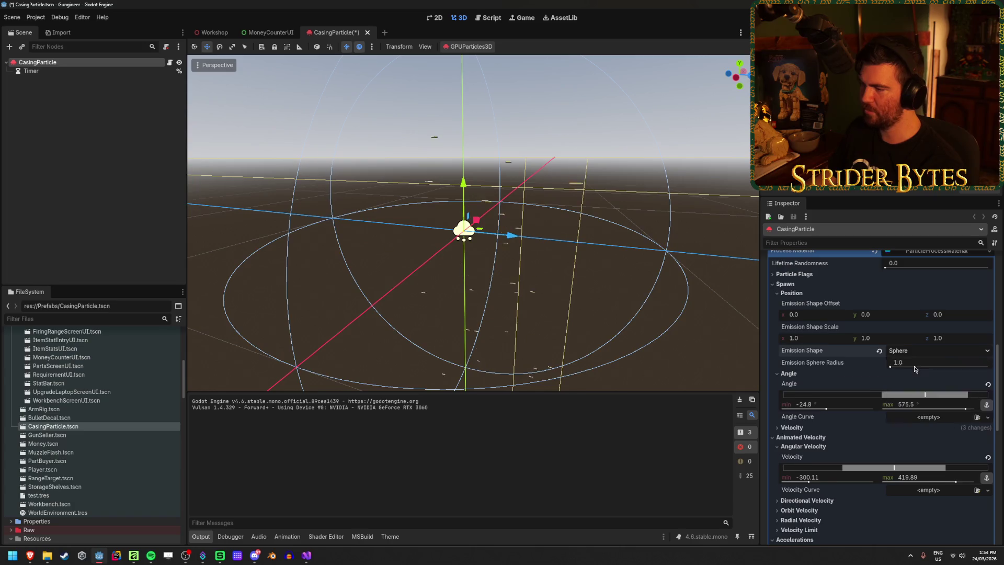
pyautogui.scroll(5, 635, 299)
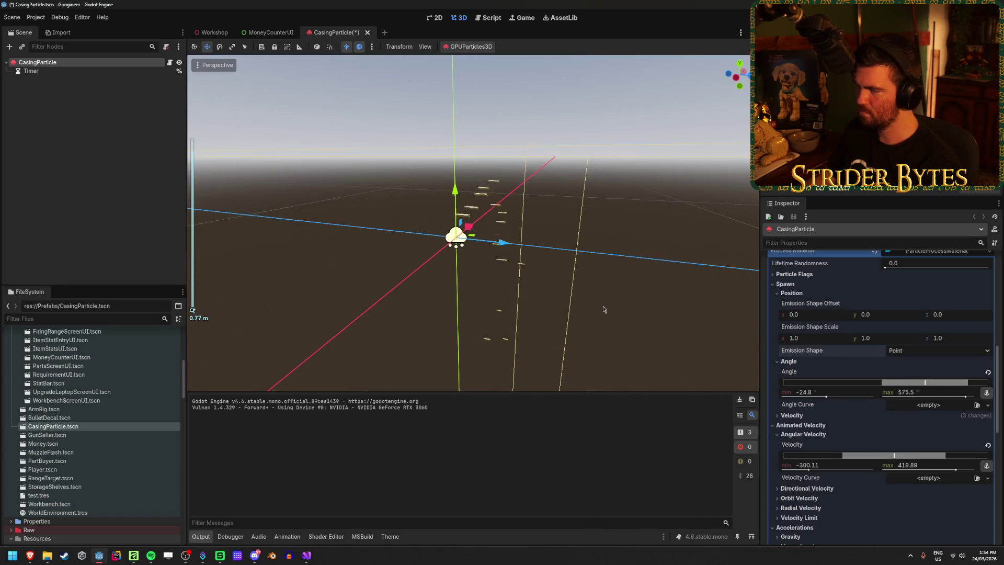
pyautogui.click(987, 372)
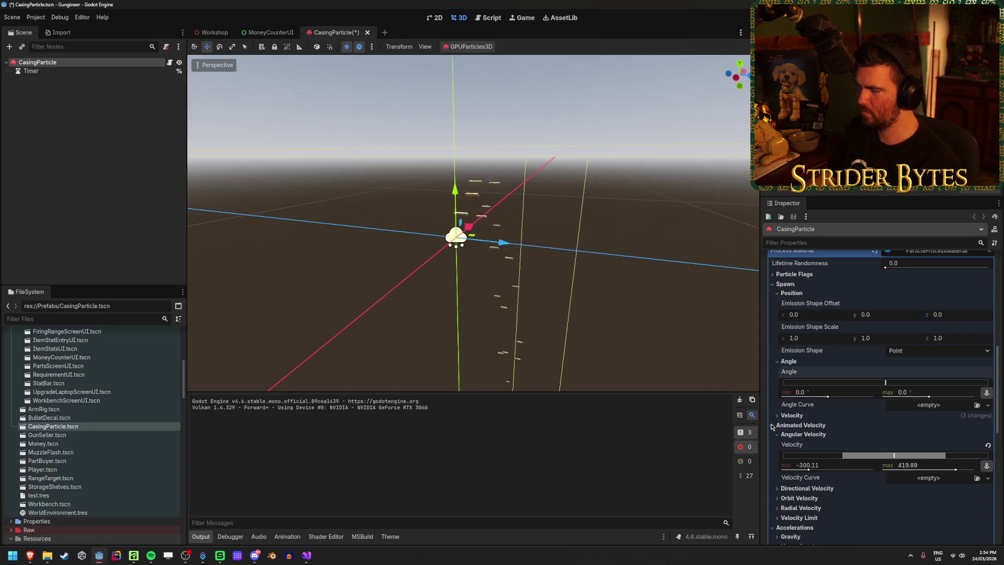
# Reset the spawn angle range to default and zero out the angular velocity
pyautogui.click(792, 416)
pyautogui.scroll(-2, 795, 416)
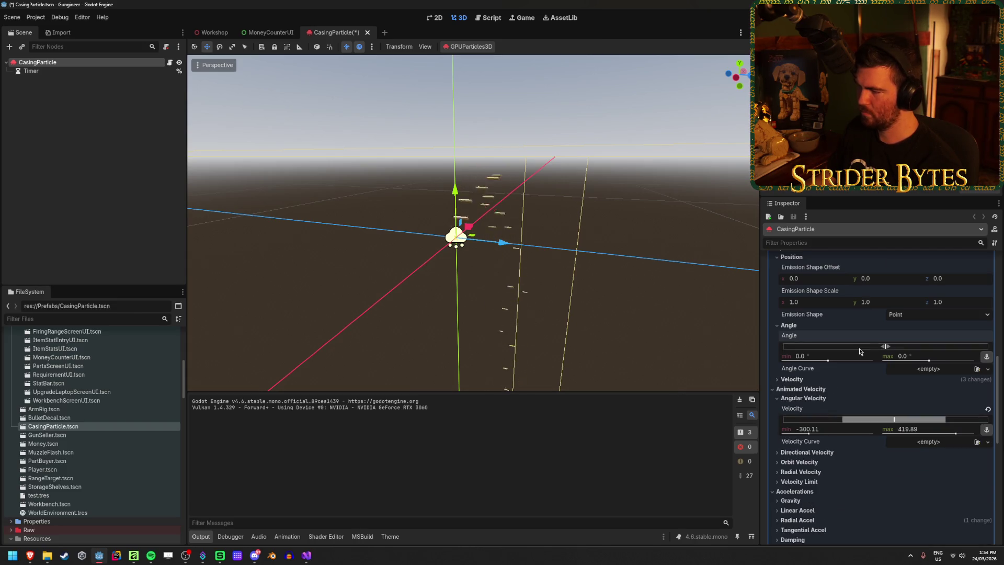
pyautogui.click(837, 379)
pyautogui.scroll(-4, 860, 352)
pyautogui.click(988, 337)
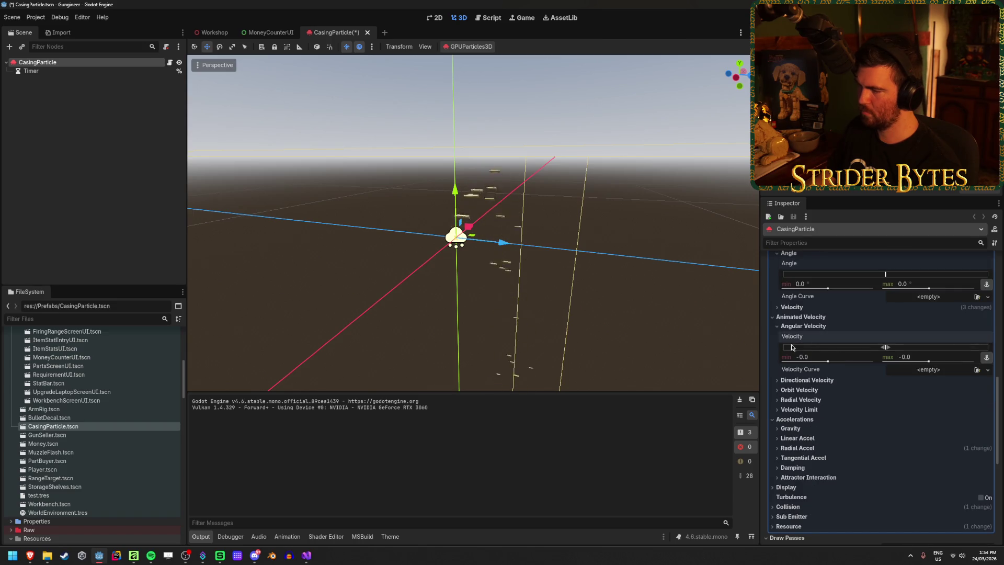
# Try a new CurveTexture for angular velocity with points pulled to -1, then clear it
pyautogui.click(934, 370)
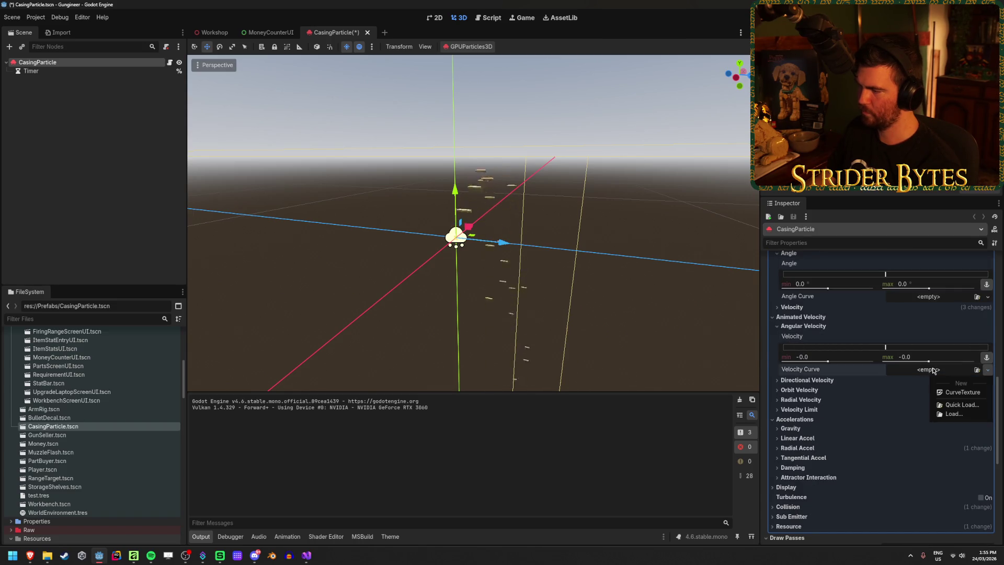
pyautogui.click(968, 393)
pyautogui.click(939, 370)
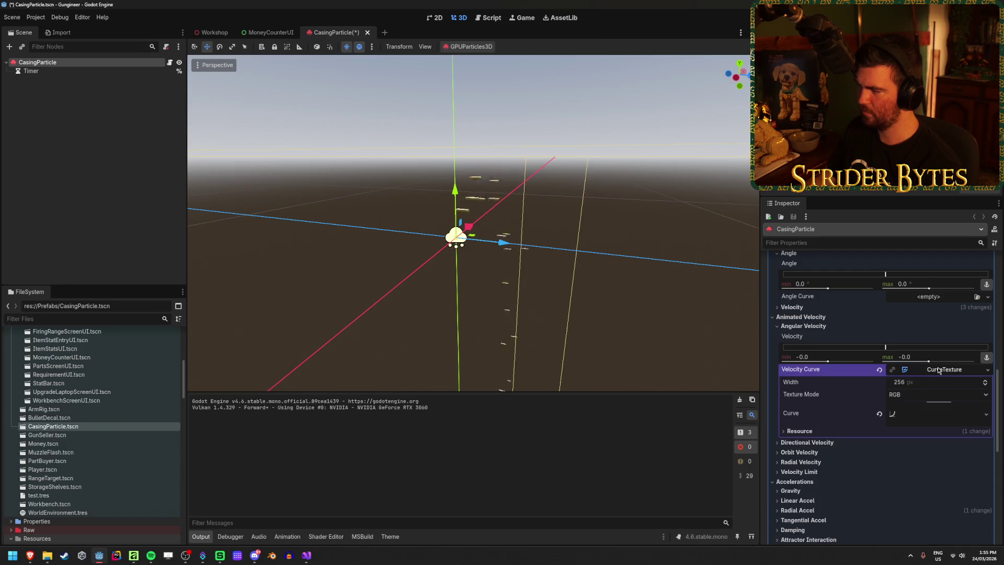
pyautogui.click(906, 416)
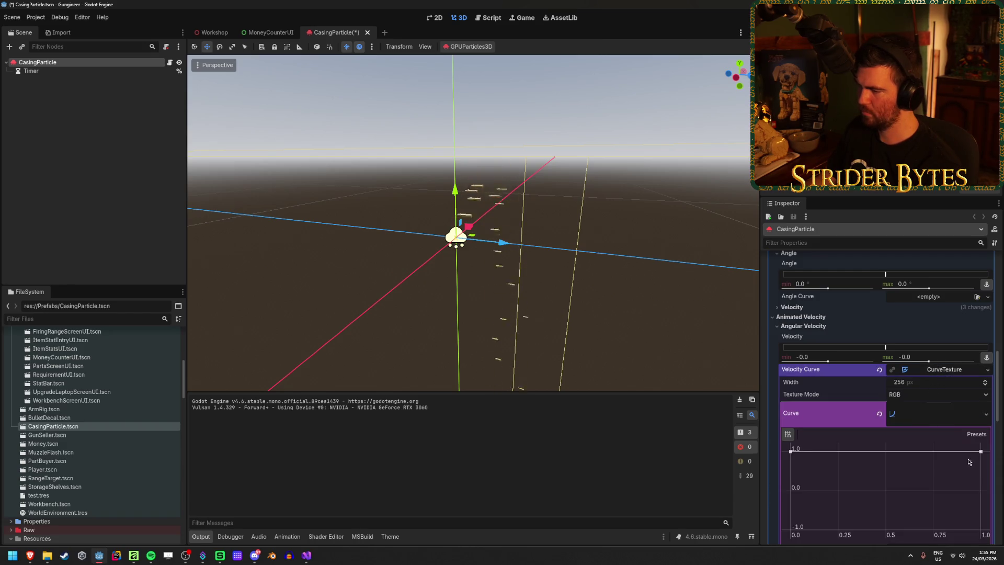
pyautogui.moveTo(980, 453)
pyautogui.mouseDown()
pyautogui.moveTo(968, 553)
pyautogui.moveTo(970, 450)
pyautogui.mouseUp()
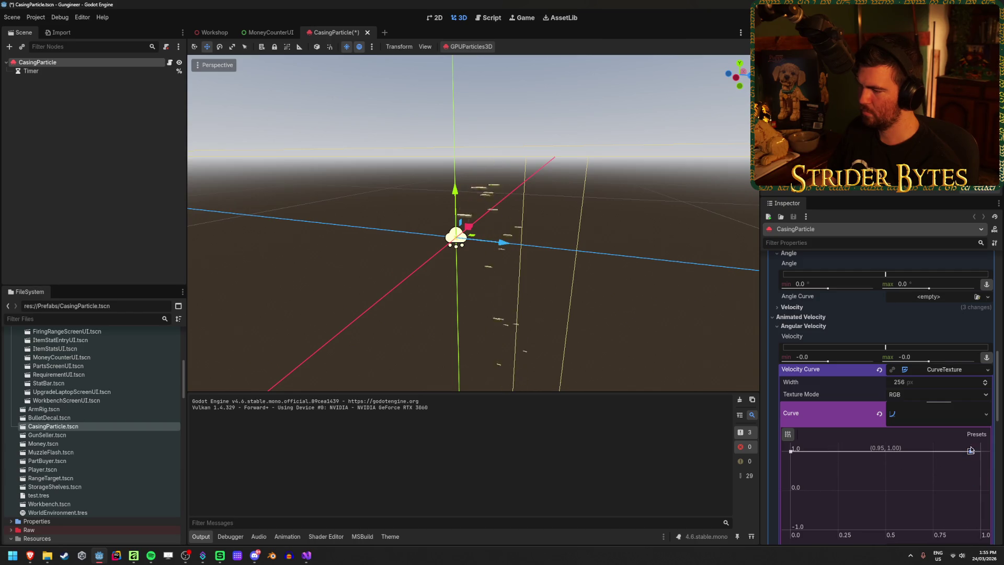
pyautogui.moveTo(791, 451); pyautogui.dragTo(794, 545)
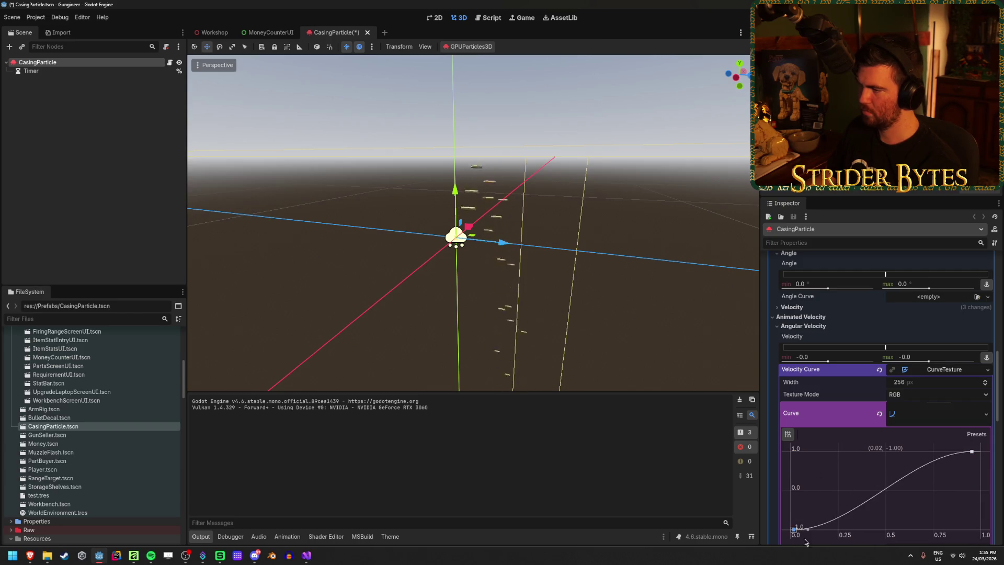
pyautogui.click(879, 413)
pyautogui.click(879, 369)
pyautogui.scroll(3, 862, 402)
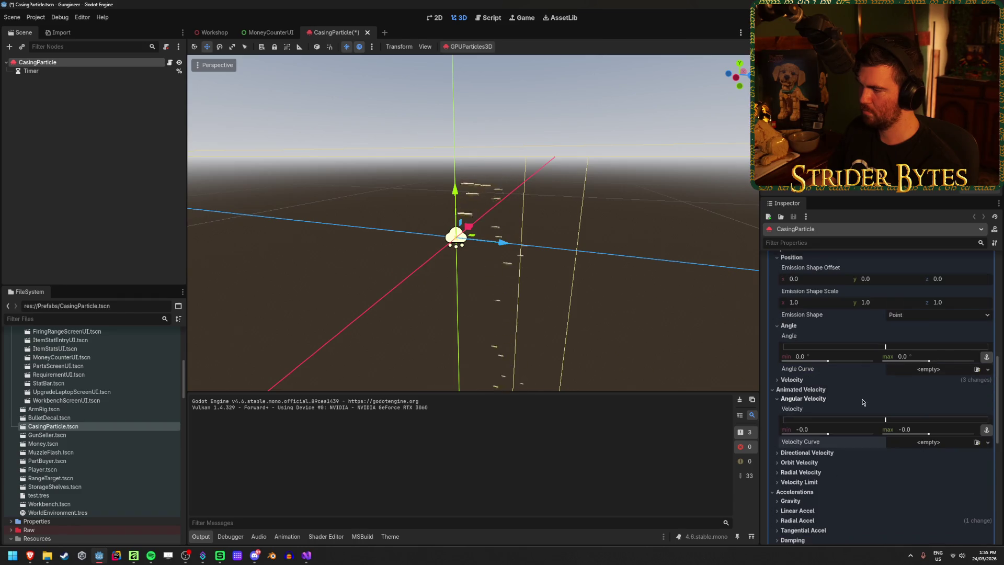
pyautogui.click(805, 398)
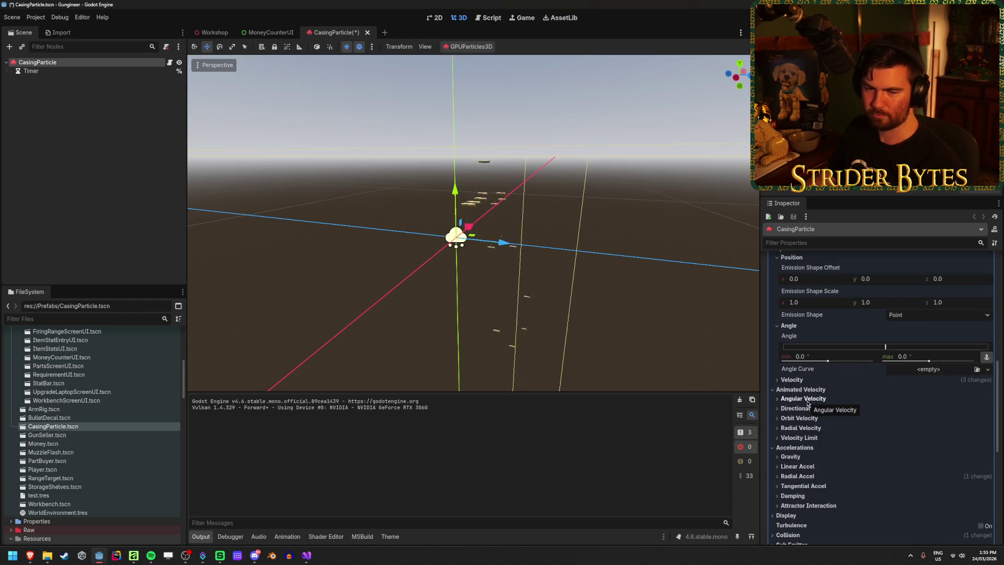
# Keep the emission shape as Point and slightly flatten the initial velocity spread
pyautogui.scroll(3, 869, 405)
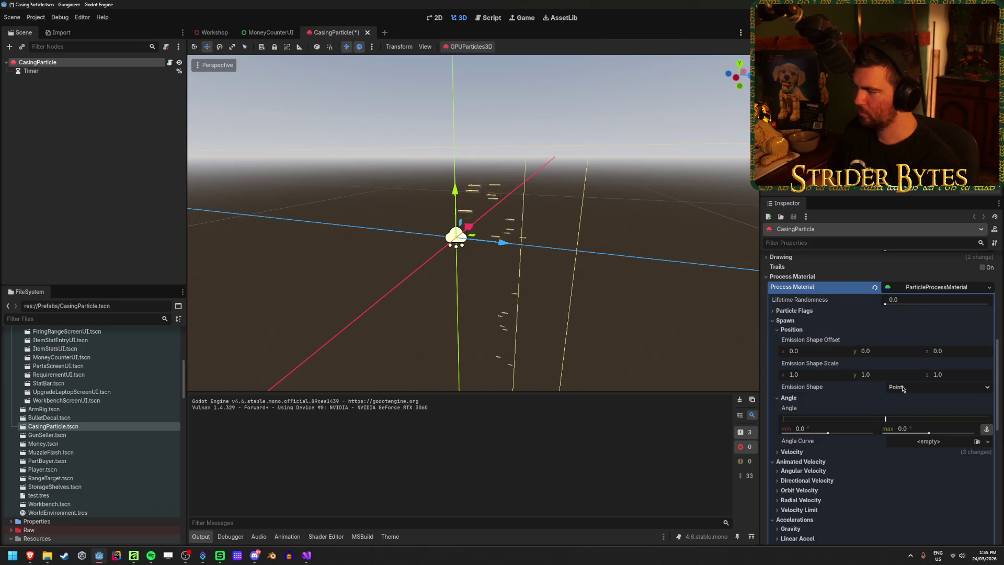
pyautogui.click(901, 388)
pyautogui.click(901, 388)
pyautogui.scroll(-5, 902, 389)
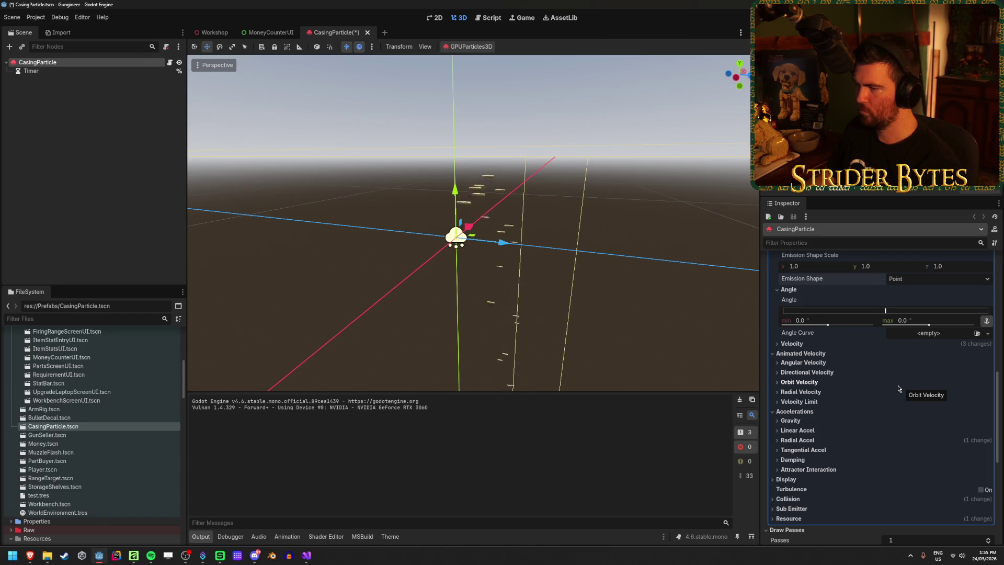
pyautogui.scroll(3, 897, 388)
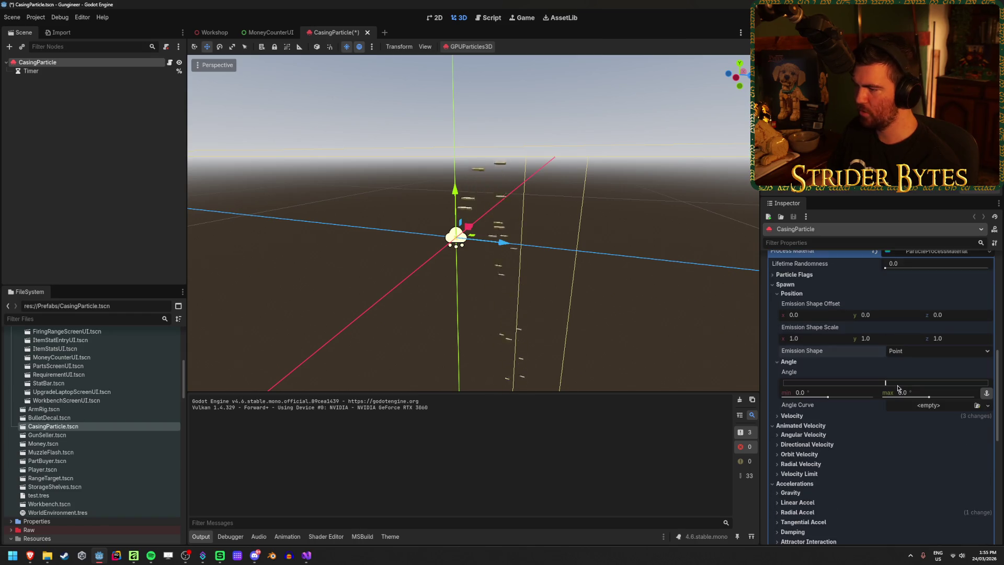
pyautogui.click(792, 416)
pyautogui.scroll(-3, 823, 430)
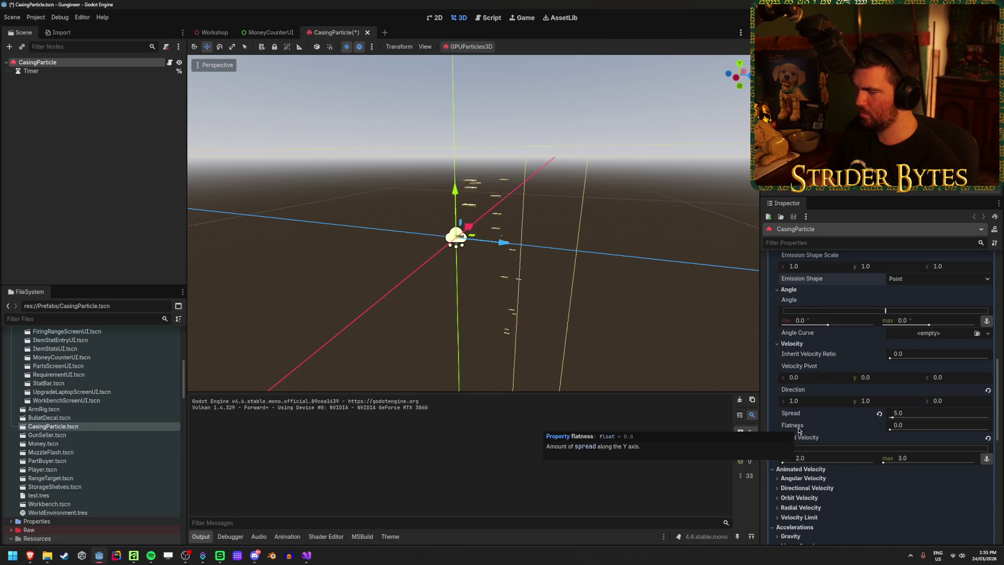
pyautogui.moveTo(891, 430); pyautogui.dragTo(900, 431)
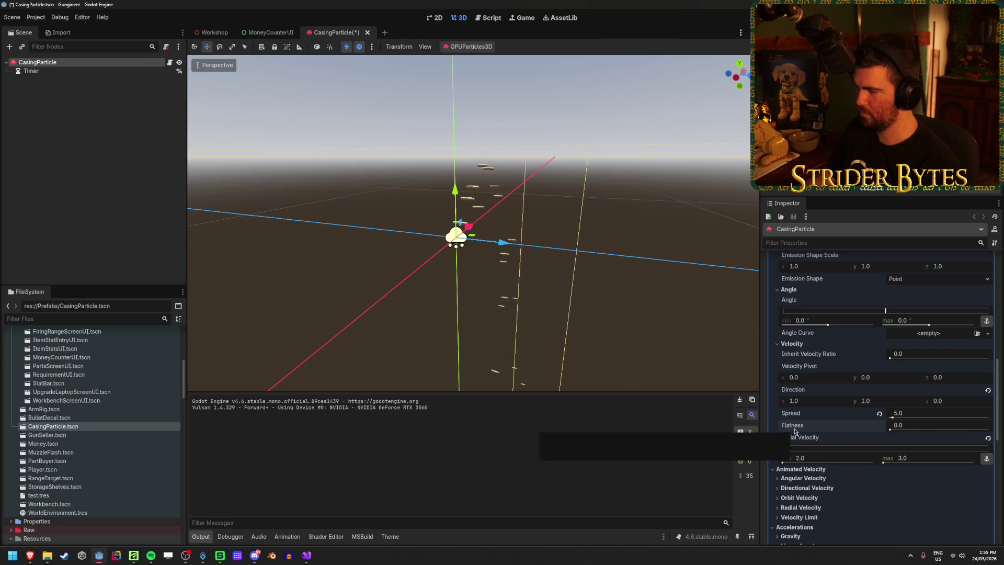
pyautogui.click(803, 345)
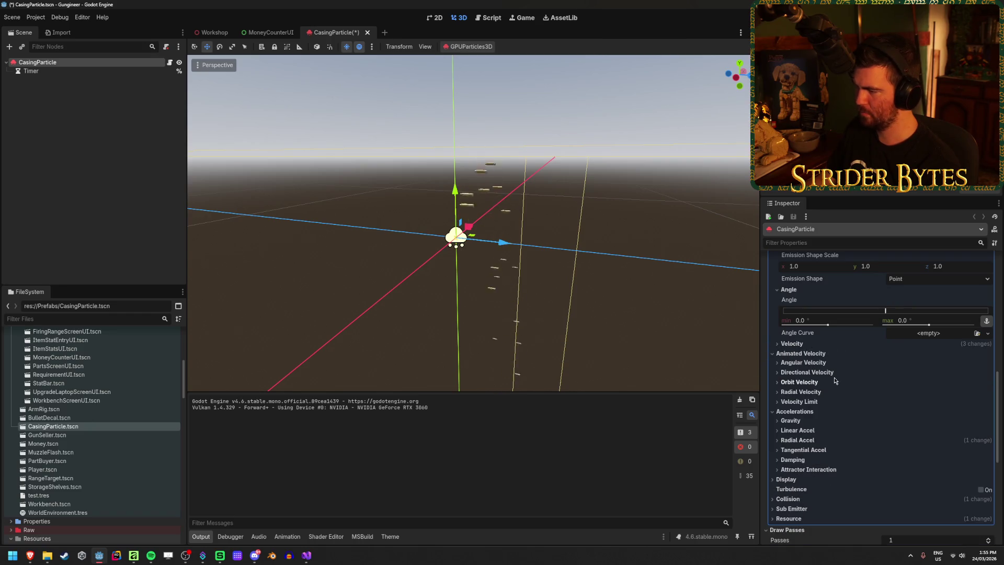
# Split angular velocity into separate min and max, test a spin speed, and return it to 0
pyautogui.click(821, 363)
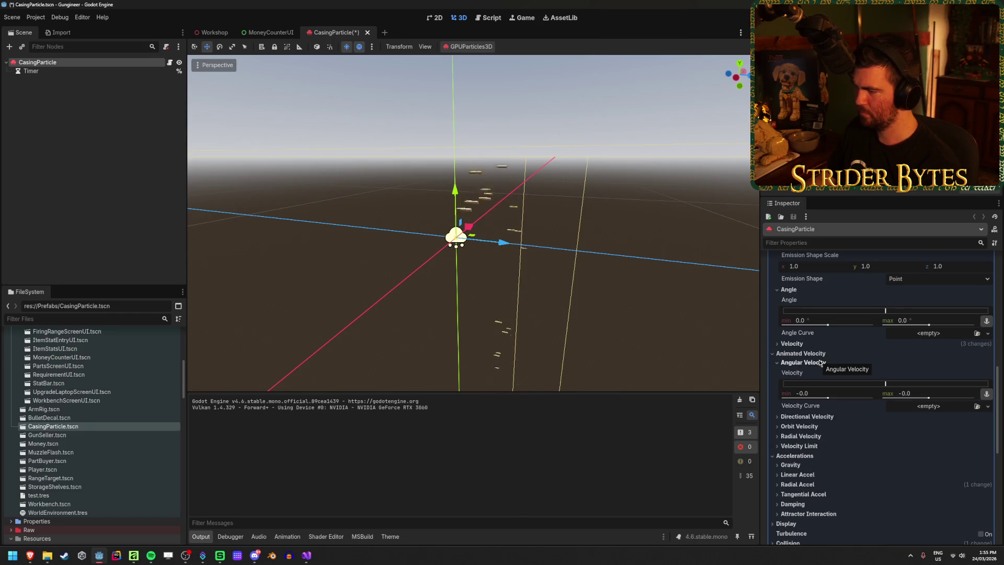
pyautogui.click(987, 395)
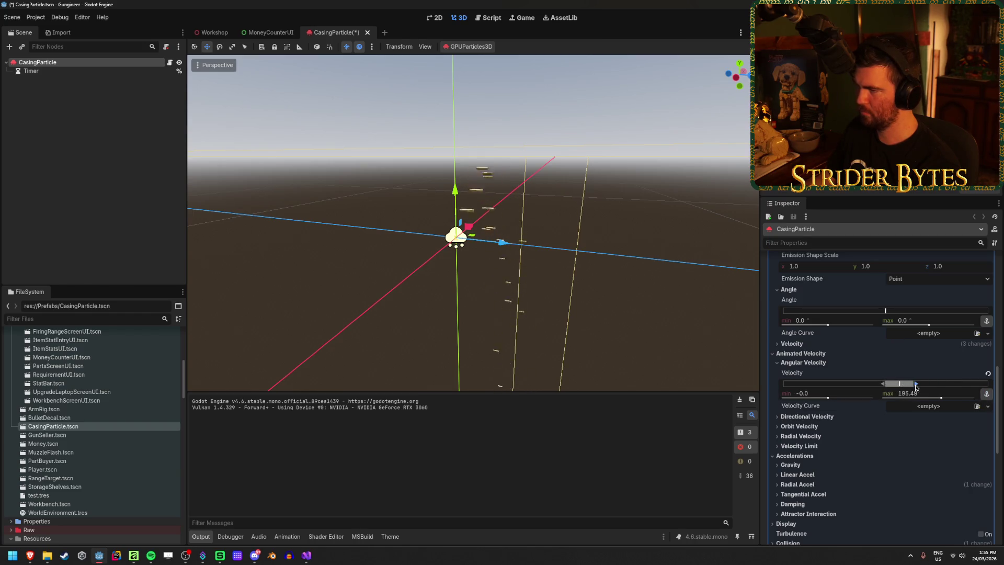
pyautogui.moveTo(915, 387); pyautogui.dragTo(885, 387)
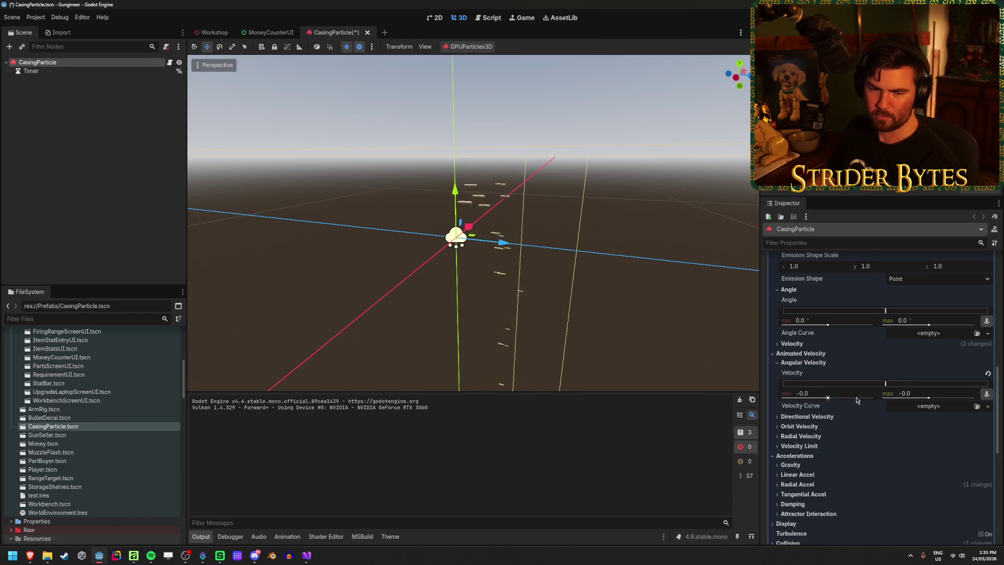
pyautogui.scroll(2, 862, 413)
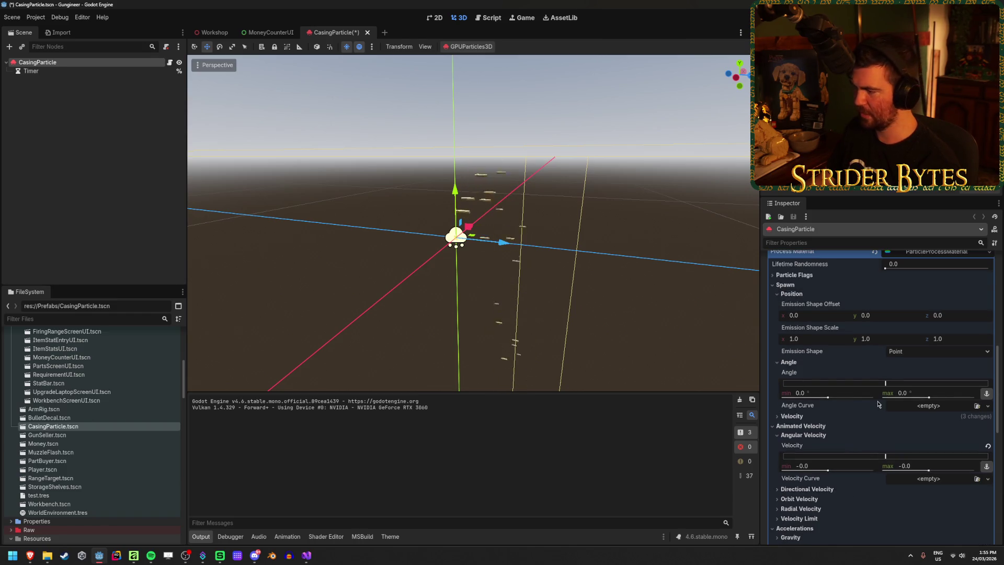
pyautogui.scroll(2, 878, 404)
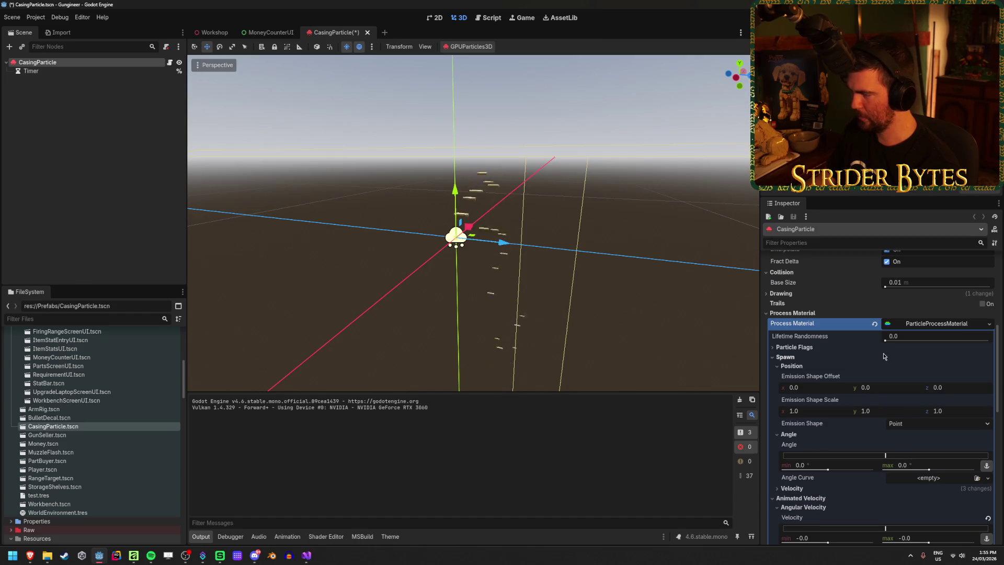
pyautogui.scroll(-1, 847, 355)
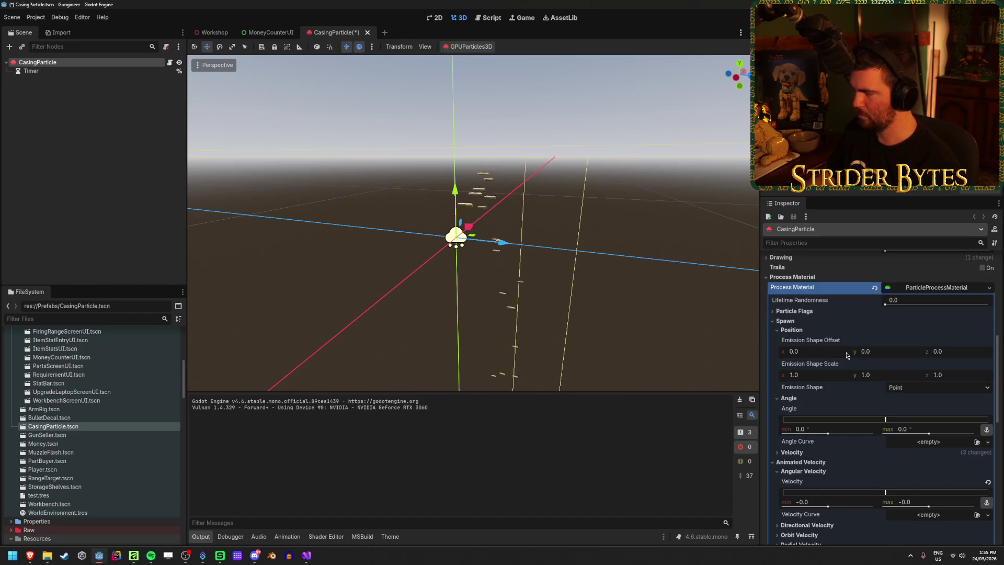
pyautogui.scroll(-1, 809, 327)
pyautogui.scroll(1, 808, 323)
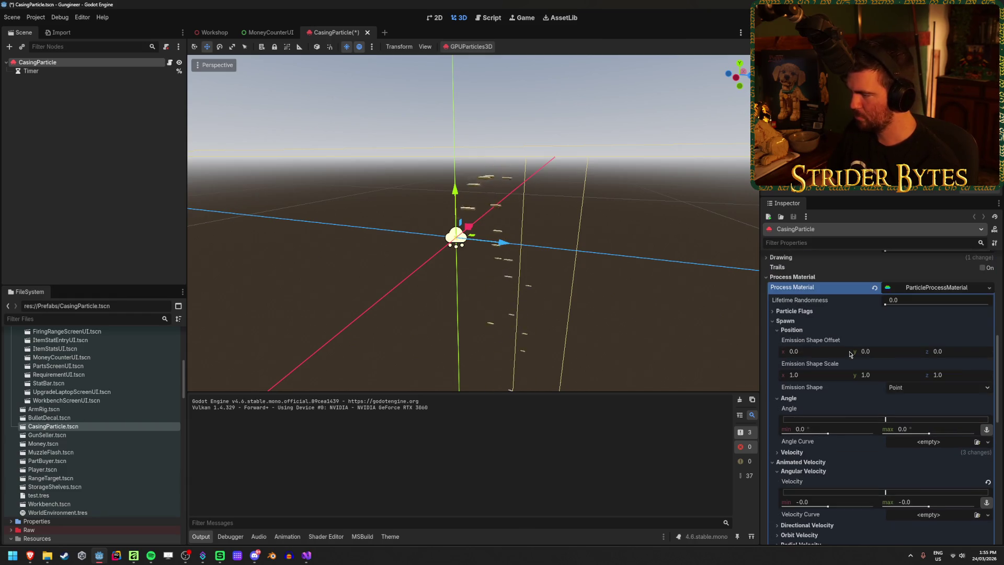
pyautogui.scroll(-1, 888, 345)
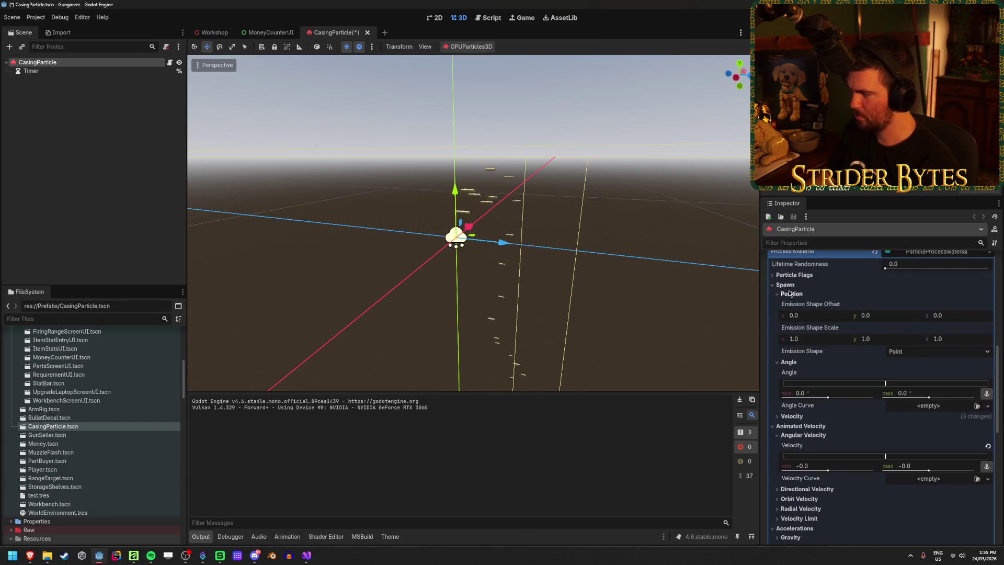
# Switch the emission shape to Sphere and shrink the emission sphere radius to 0.01 m
pyautogui.click(931, 351)
pyautogui.click(900, 374)
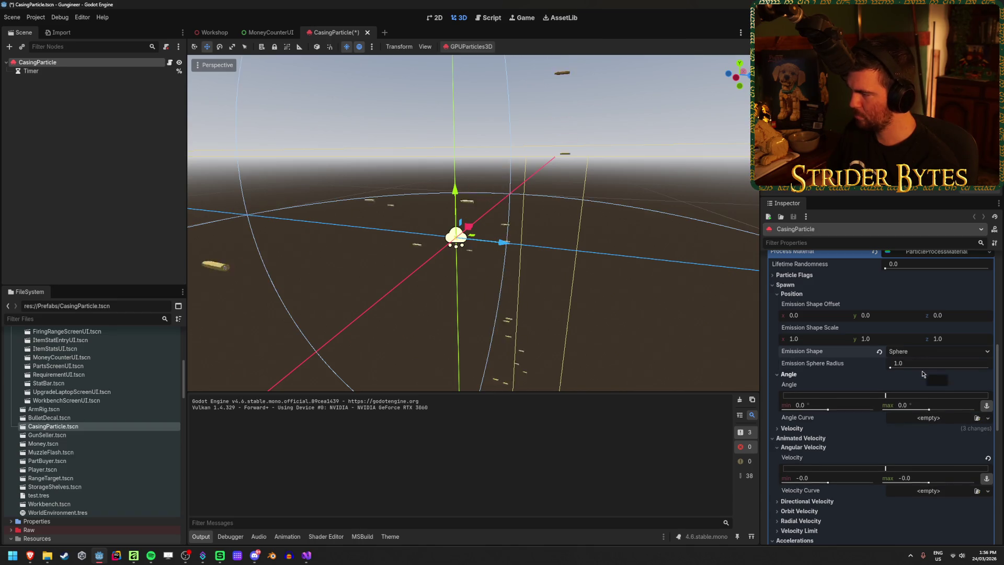
pyautogui.moveTo(897, 368); pyautogui.dragTo(883, 368)
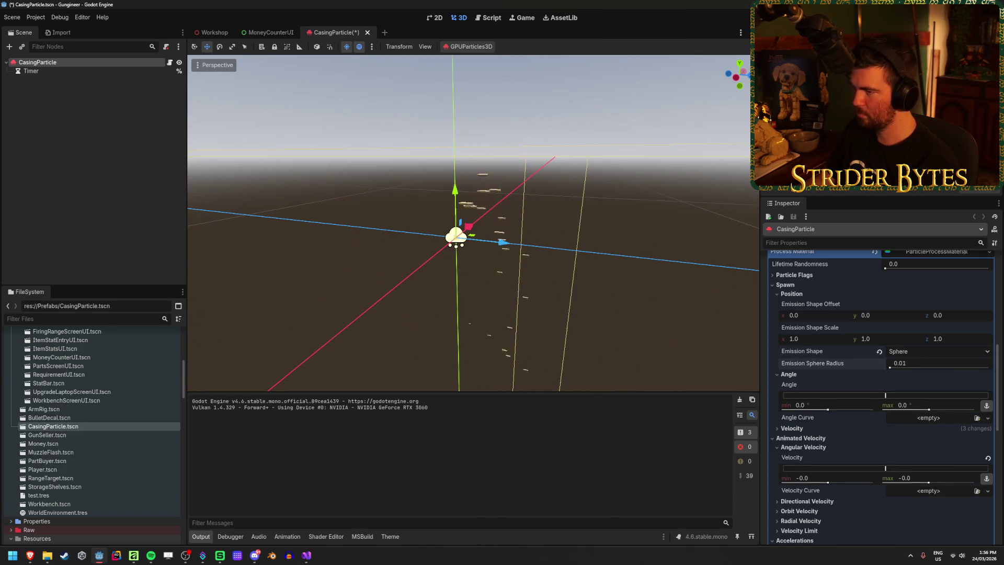
pyautogui.scroll(-4, 901, 322)
pyautogui.scroll(3, 901, 321)
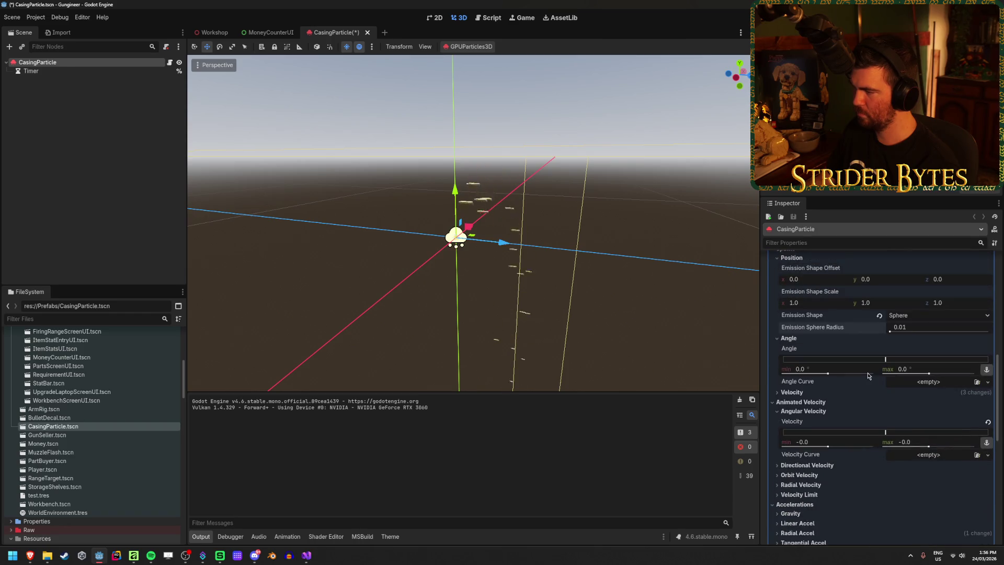
pyautogui.click(933, 316)
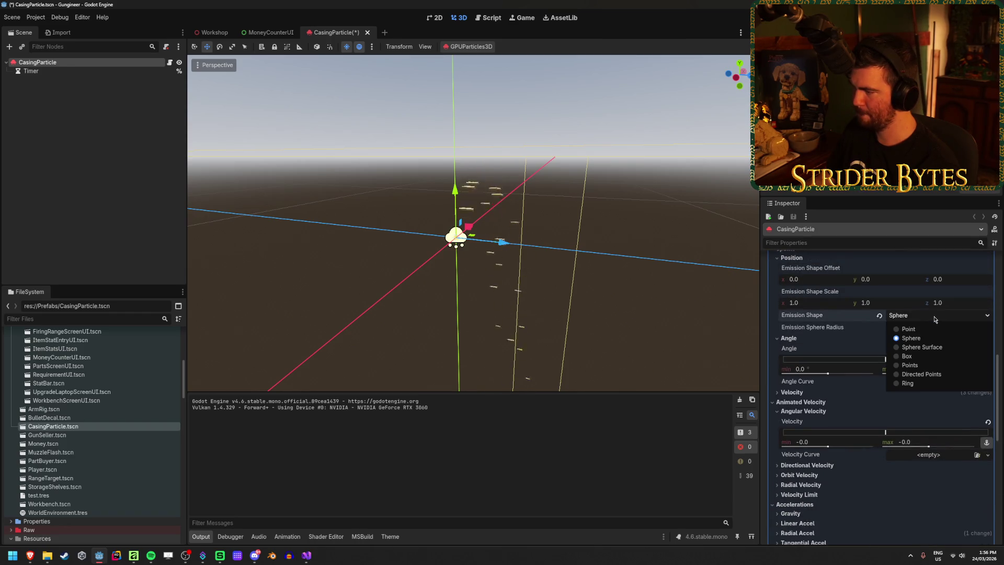
pyautogui.click(935, 316)
pyautogui.click(934, 317)
pyautogui.click(935, 317)
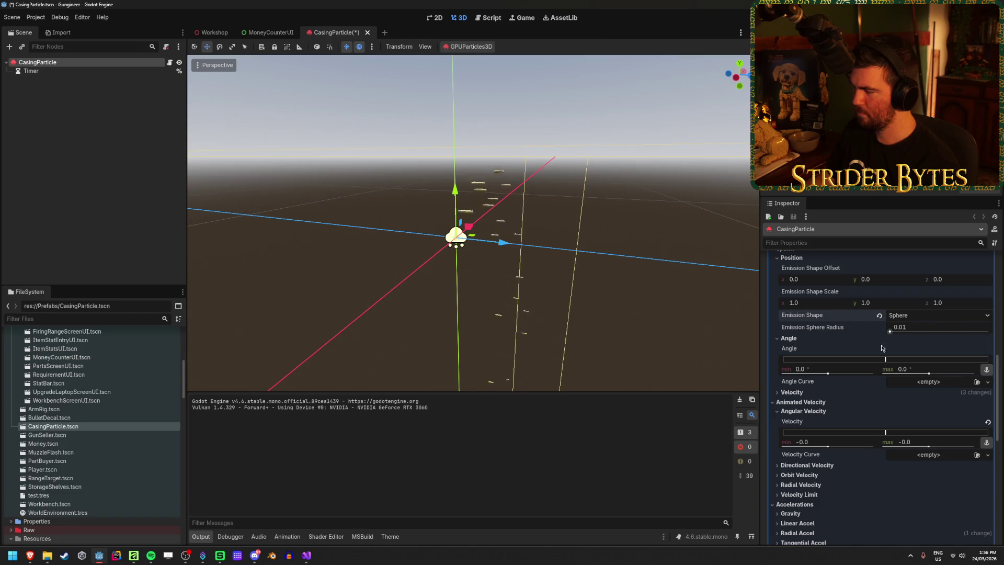
pyautogui.scroll(-2, 888, 361)
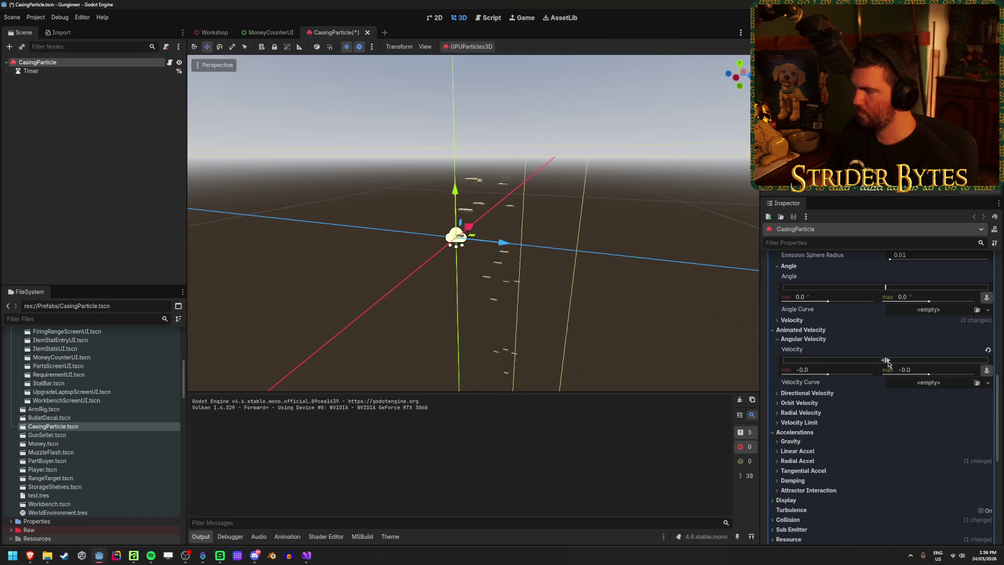
# Test angular and directional velocity values, then reset both to their defaults
pyautogui.moveTo(903, 360)
pyautogui.mouseDown()
pyautogui.moveTo(965, 360)
pyautogui.moveTo(891, 365)
pyautogui.moveTo(901, 370)
pyautogui.mouseUp()
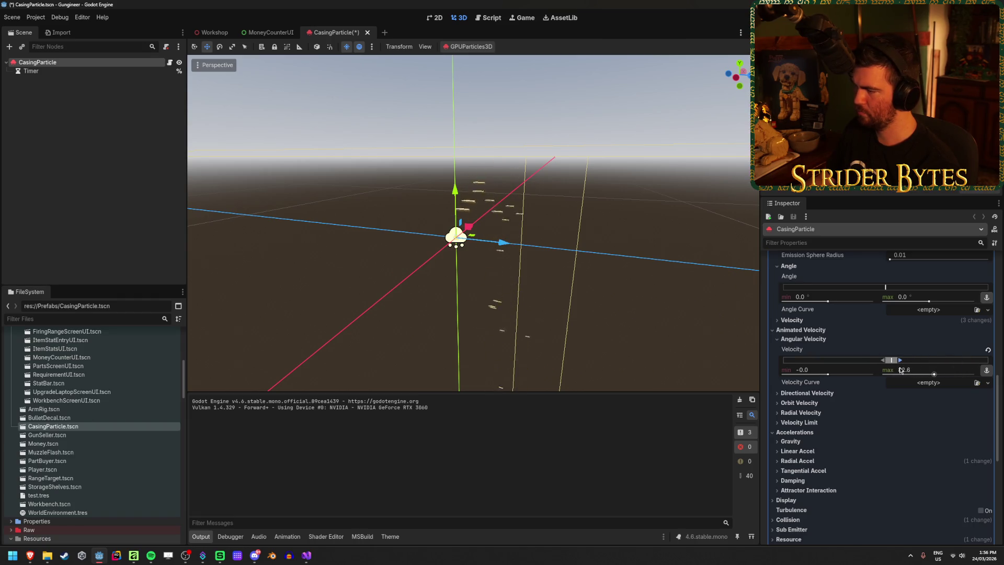
pyautogui.click(987, 350)
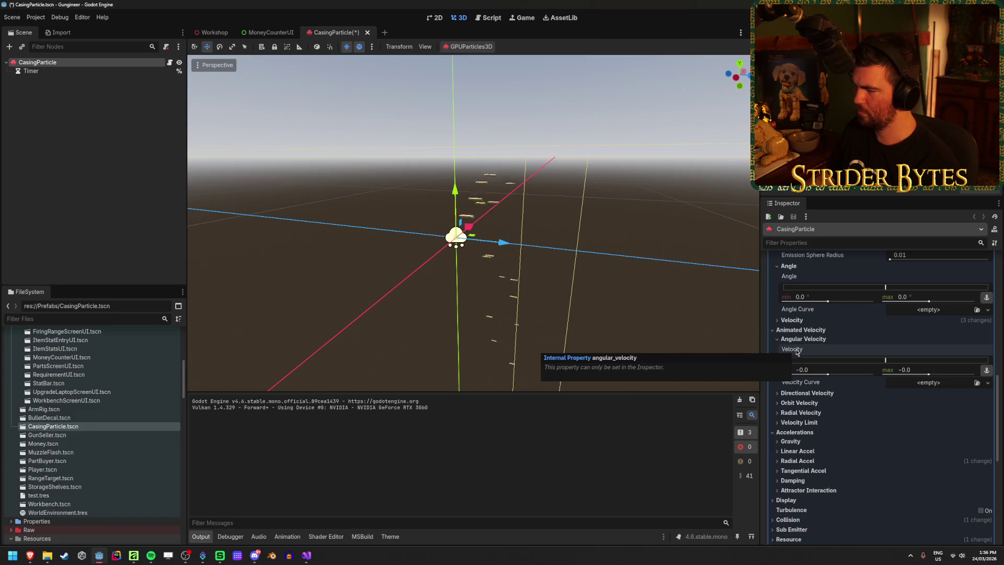
pyautogui.click(802, 394)
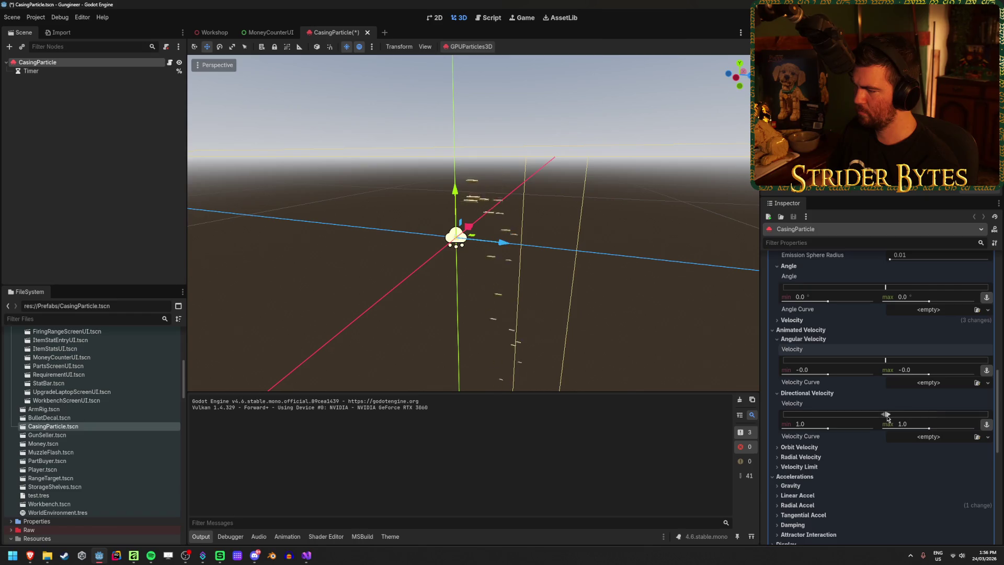
pyautogui.moveTo(886, 413)
pyautogui.mouseDown()
pyautogui.moveTo(981, 414)
pyautogui.moveTo(794, 423)
pyautogui.moveTo(889, 422)
pyautogui.mouseUp()
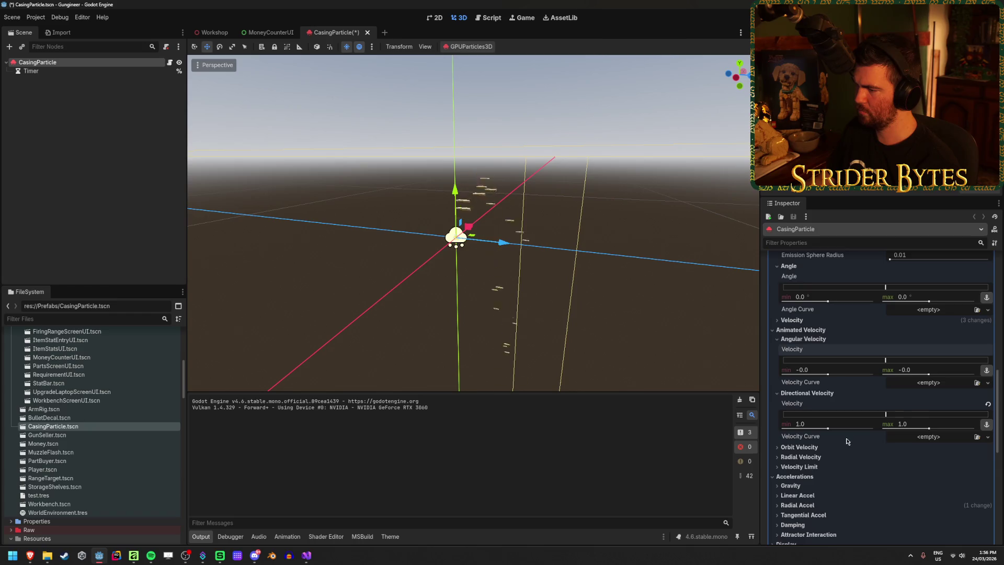
pyautogui.click(799, 447)
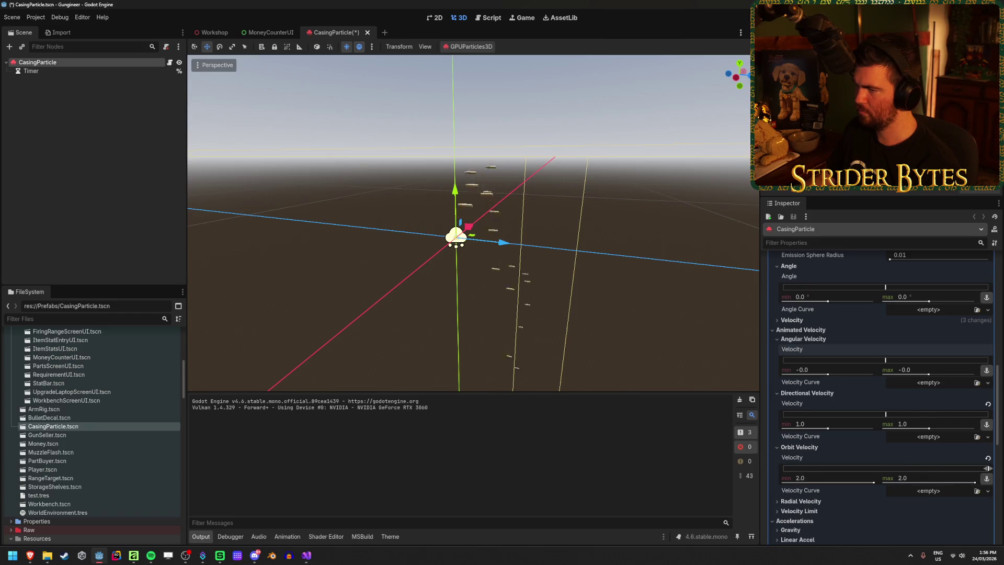
# Try a negative orbit velocity, reset it to 0.0, and fold away the three velocity sections
pyautogui.moveTo(987, 467); pyautogui.dragTo(783, 468)
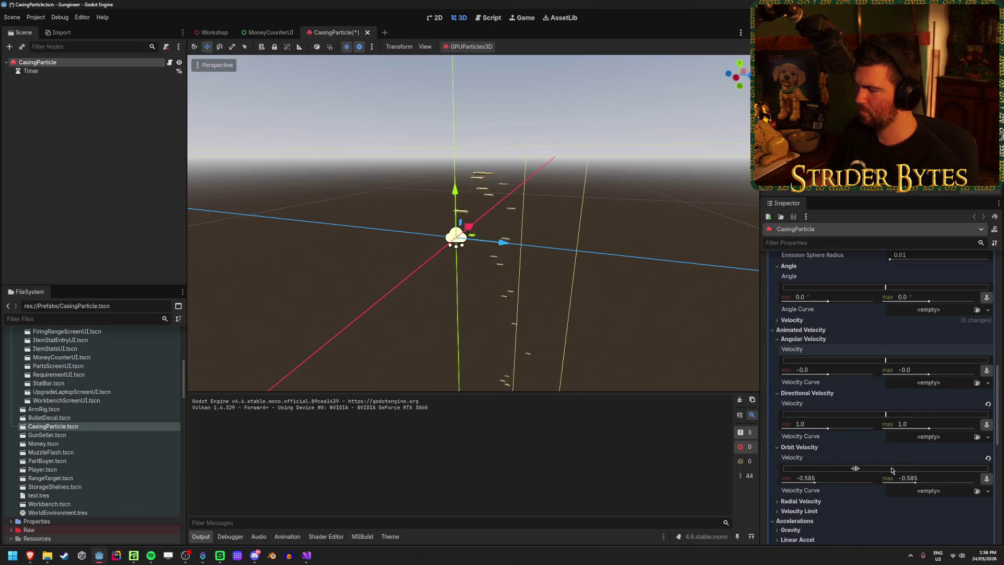
pyautogui.click(988, 456)
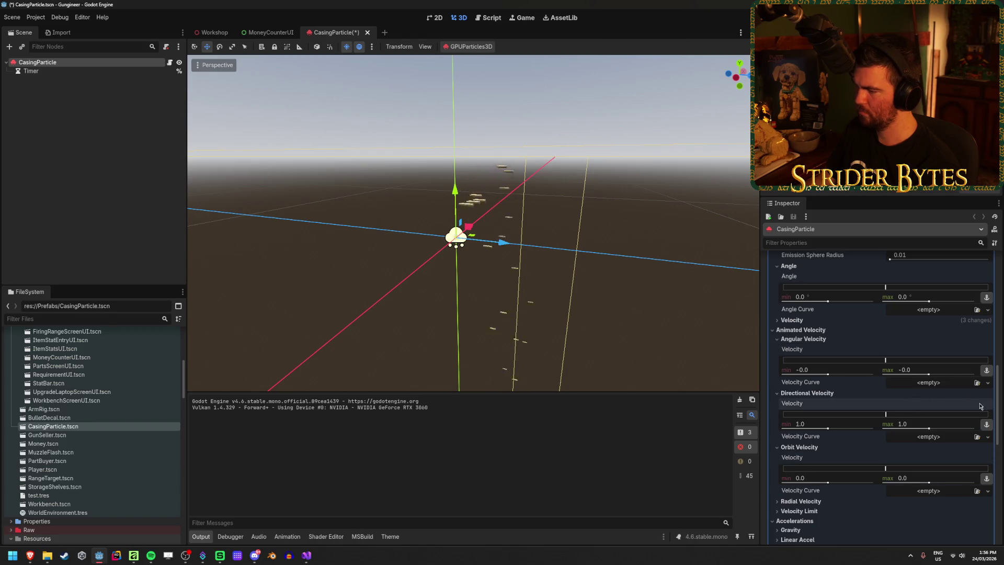
pyautogui.click(798, 339)
pyautogui.click(798, 348)
pyautogui.click(798, 358)
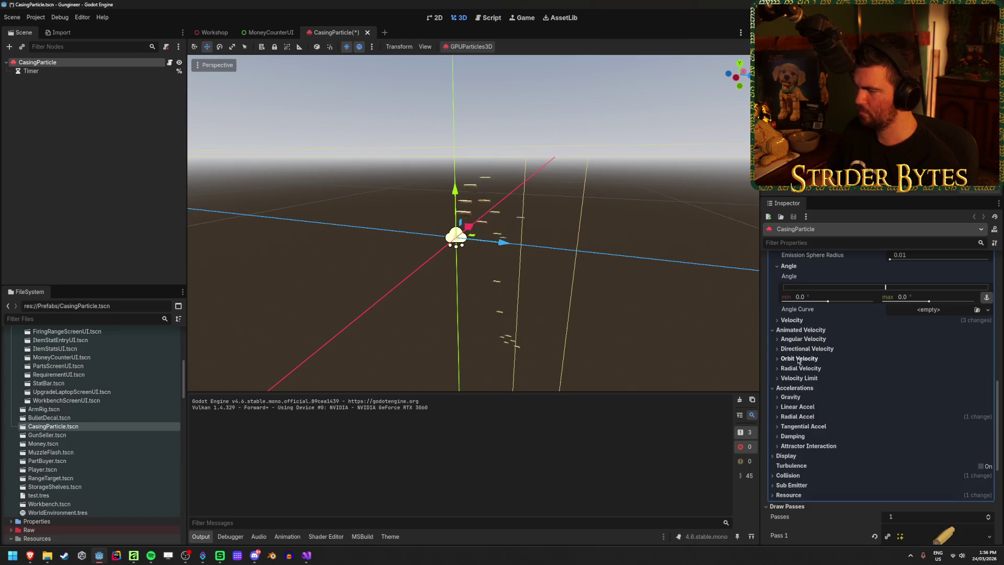
pyautogui.scroll(1, 862, 335)
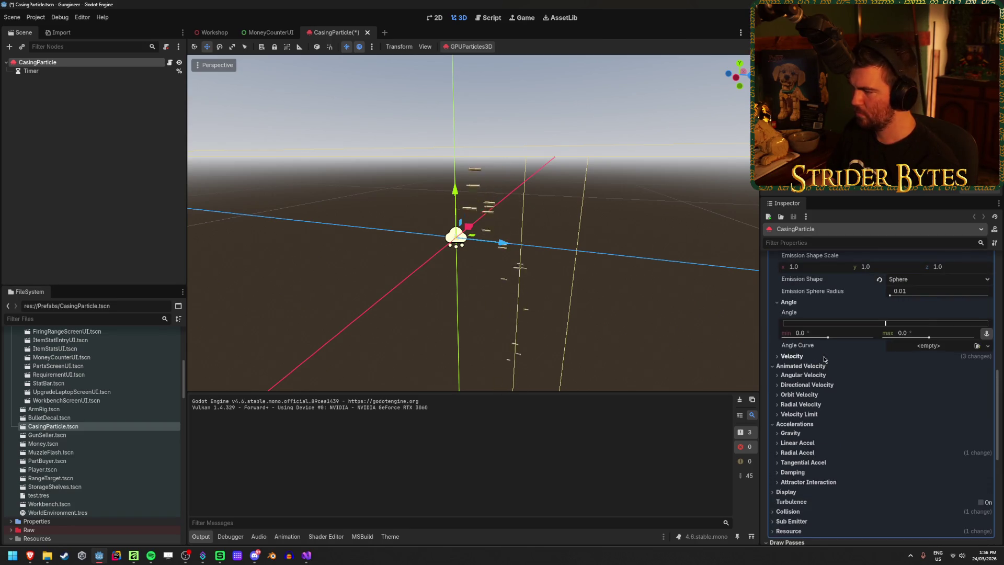
pyautogui.moveTo(889, 326)
pyautogui.mouseDown()
pyautogui.moveTo(920, 325)
pyautogui.moveTo(831, 327)
pyautogui.moveTo(908, 340)
pyautogui.moveTo(838, 340)
pyautogui.moveTo(855, 340)
pyautogui.mouseUp()
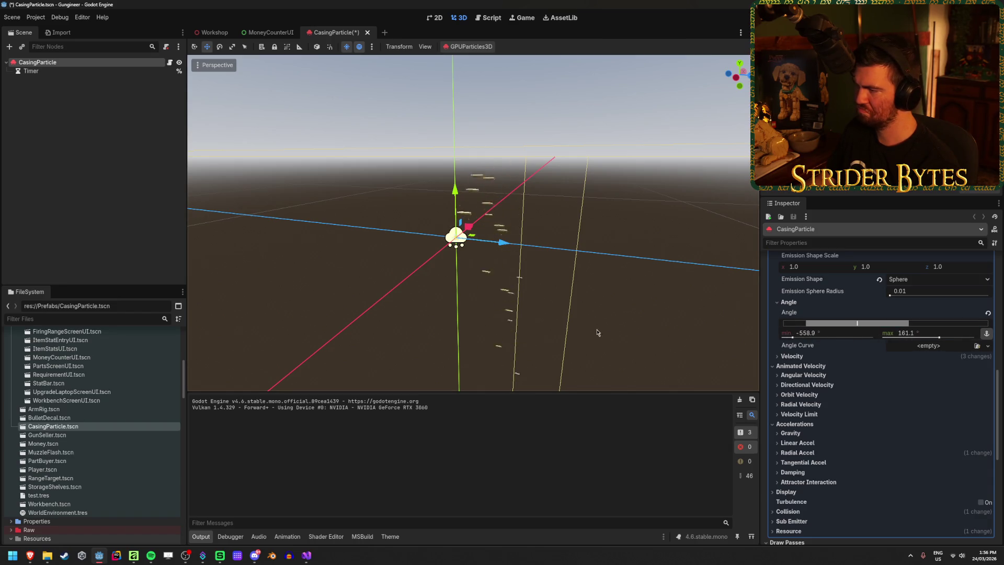
pyautogui.scroll(3, 502, 274)
pyautogui.scroll(-4, 515, 269)
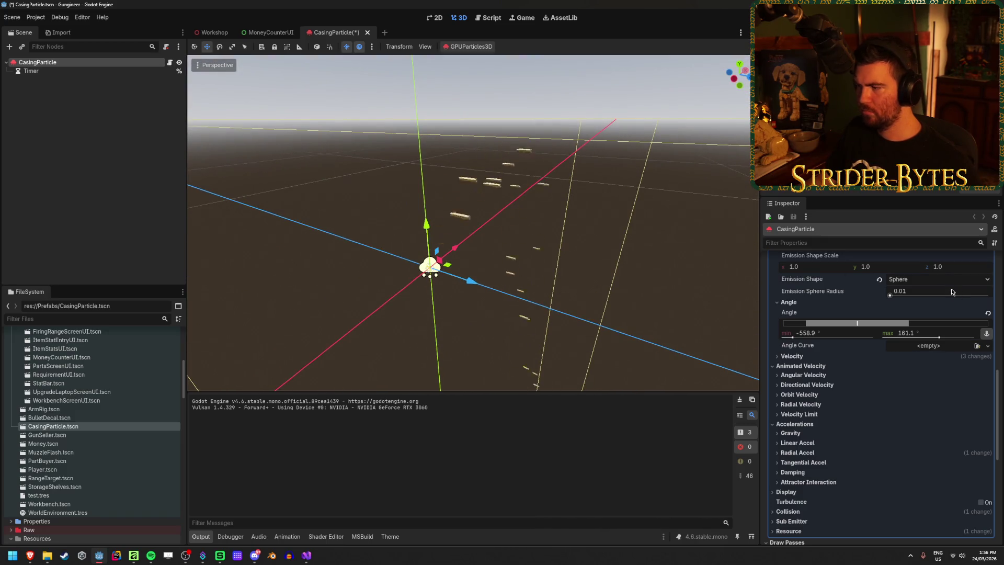
pyautogui.click(987, 312)
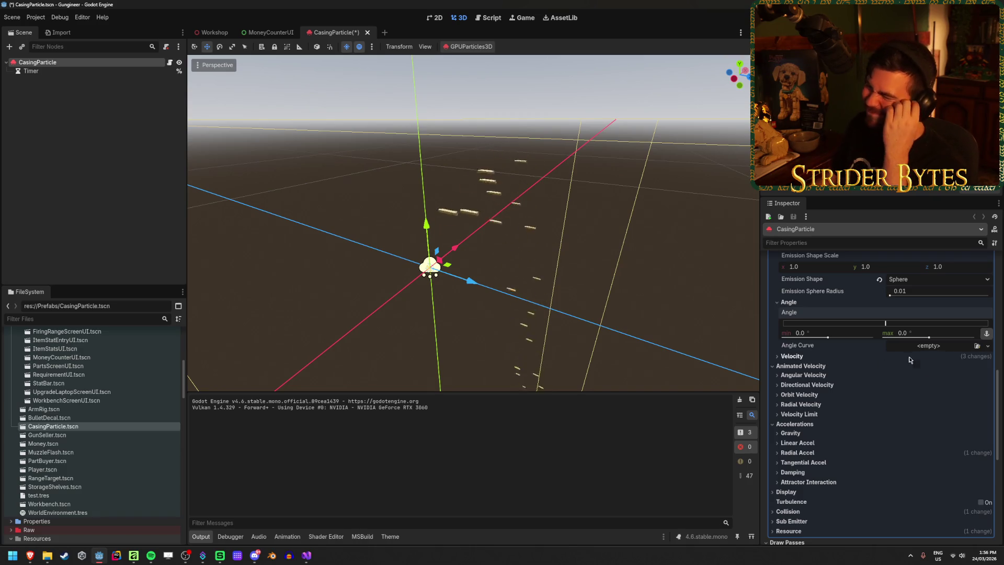
pyautogui.scroll(3, 881, 384)
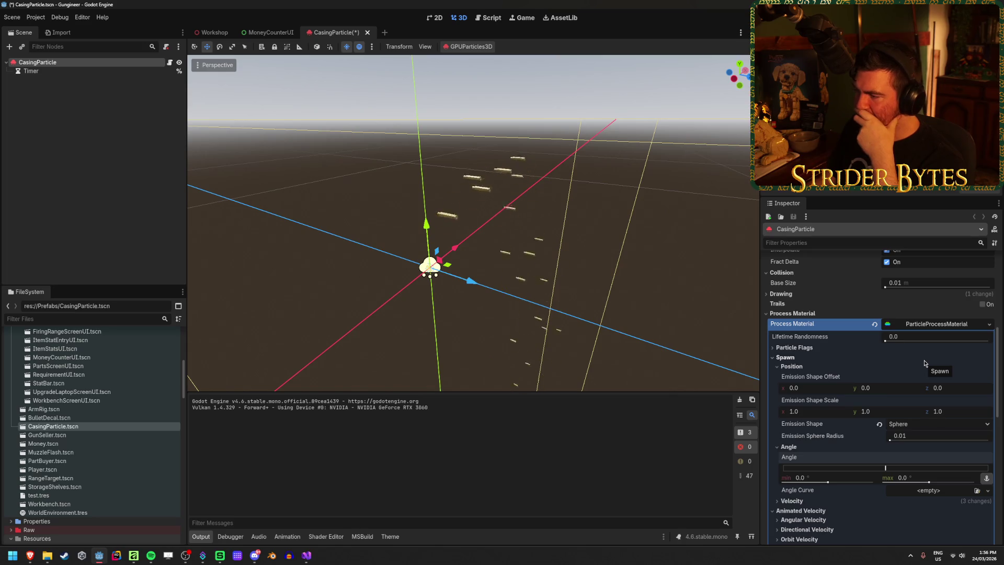
# Raise the casing particles' lifetime randomness from 0.0 to 1.0
pyautogui.moveTo(818, 340)
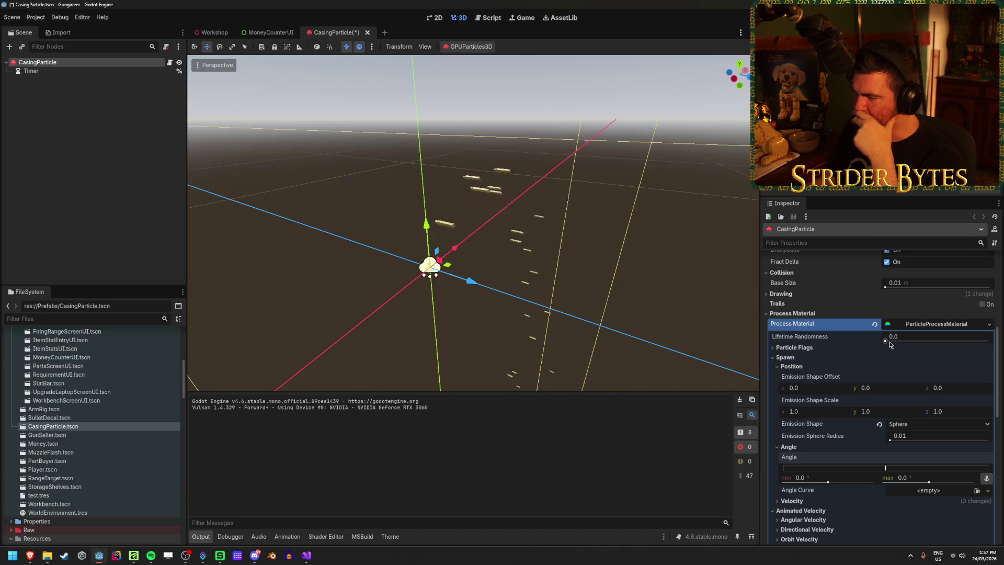
pyautogui.moveTo(885, 341); pyautogui.dragTo(956, 340)
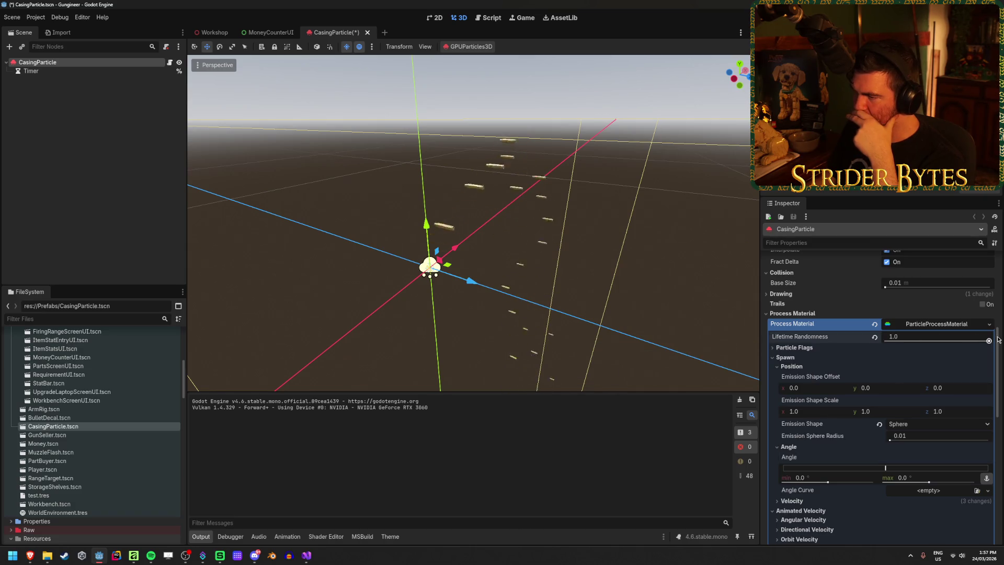